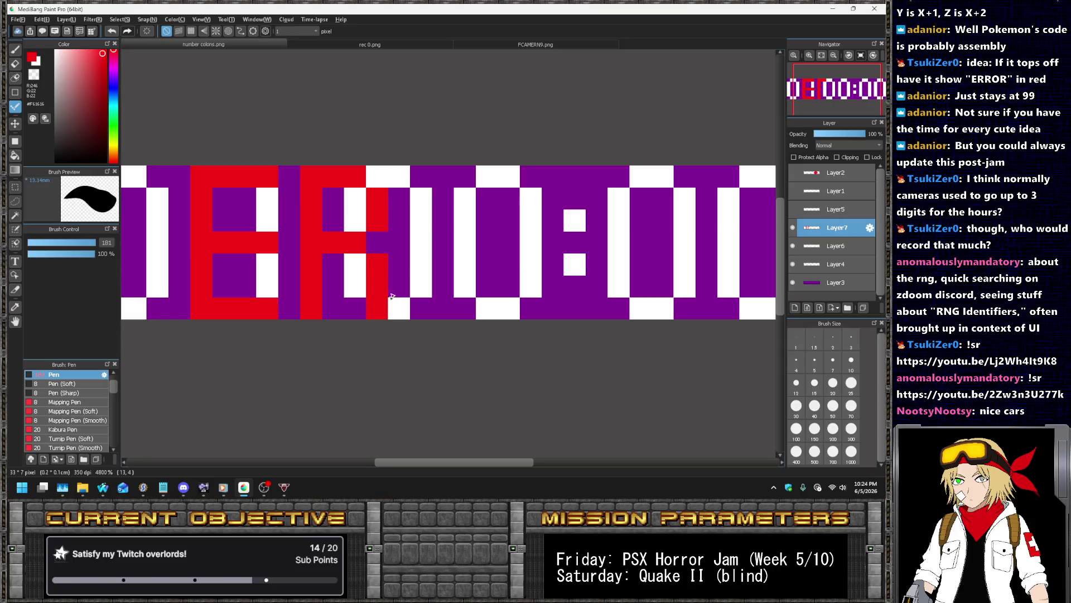
Paint red strokes for the first ERROR letters over the digits, undoing a misplaced stroke
{"action": "left_click_drag", "start_coordinate": [429, 181], "coordinate": [430, 311]}
{"action": "mouse_move", "coordinate": [441, 179]}
{"action": "left_mouse_down"}
{"action": "mouse_move", "coordinate": [463, 178]}
{"action": "mouse_move", "coordinate": [488, 224]}
{"action": "mouse_move", "coordinate": [440, 242]}
{"action": "mouse_move", "coordinate": [487, 282]}
{"action": "mouse_move", "coordinate": [487, 312]}
{"action": "left_mouse_up"}
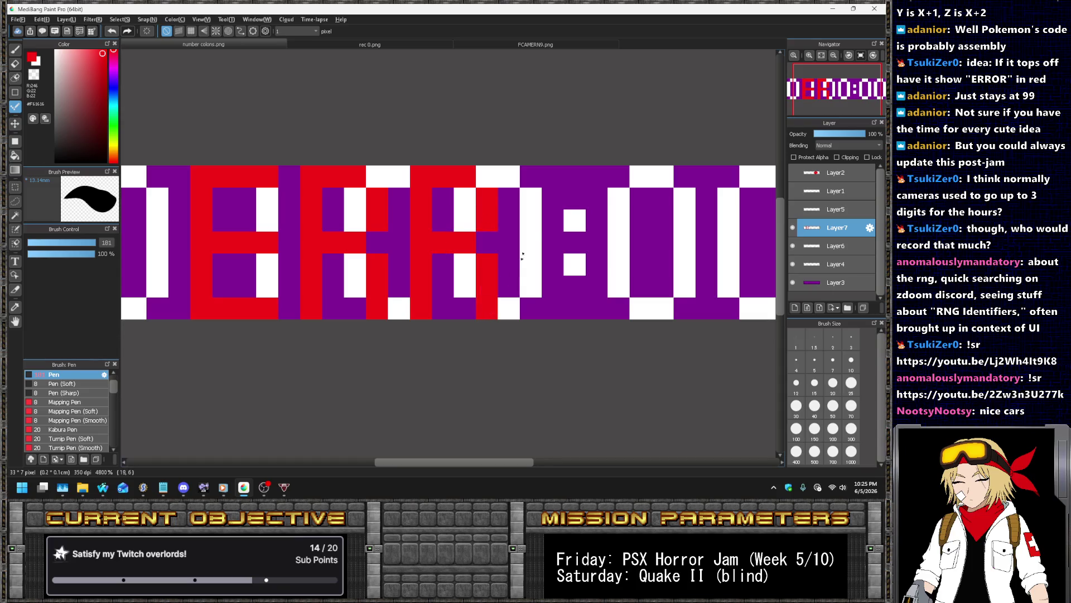
{"action": "mouse_move", "coordinate": [533, 177]}
{"action": "left_mouse_down"}
{"action": "mouse_move", "coordinate": [531, 288]}
{"action": "mouse_move", "coordinate": [579, 308]}
{"action": "mouse_move", "coordinate": [597, 264]}
{"action": "mouse_move", "coordinate": [597, 196]}
{"action": "mouse_move", "coordinate": [535, 179]}
{"action": "mouse_move", "coordinate": [572, 217]}
{"action": "mouse_move", "coordinate": [572, 259]}
{"action": "left_mouse_up"}
{"action": "key", "text": "ctrl+z"}
Paint the top of the next red letter, undo it, and duplicate the lettering layer
{"action": "scroll", "coordinate": [552, 179], "scroll_direction": "down", "scroll_amount": 4}
{"action": "scroll", "coordinate": [566, 177], "scroll_direction": "up", "scroll_amount": 3}
{"action": "mouse_move", "coordinate": [585, 170]}
{"action": "left_mouse_down"}
{"action": "mouse_move", "coordinate": [601, 170]}
{"action": "mouse_move", "coordinate": [616, 212]}
{"action": "mouse_move", "coordinate": [616, 202]}
{"action": "mouse_move", "coordinate": [584, 216]}
{"action": "mouse_move", "coordinate": [616, 247]}
{"action": "left_mouse_up"}
{"action": "key", "text": "ctrl+z"}
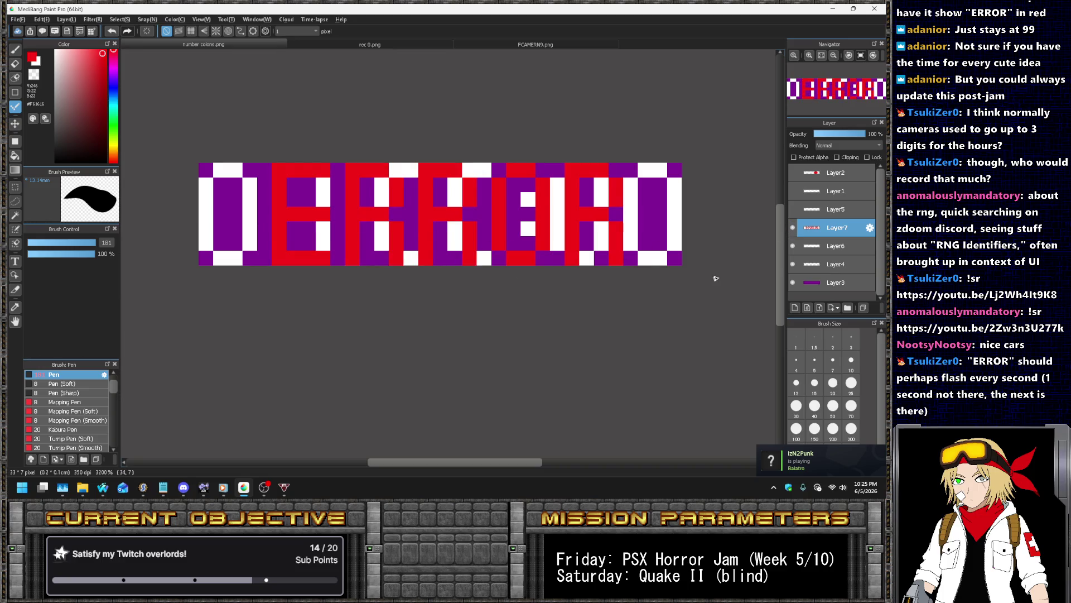
{"action": "key", "text": "ctrl+shift+d"}
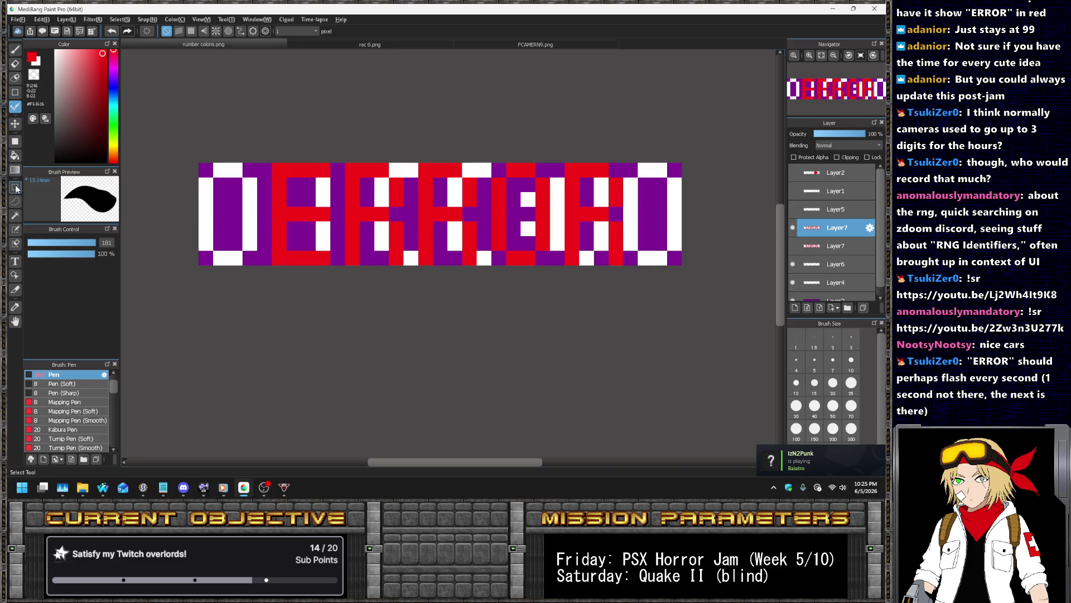
Shift the left red letters one column left, twice, using rectangle selections and Move
{"action": "left_click", "coordinate": [16, 188]}
{"action": "mouse_move", "coordinate": [228, 163]}
{"action": "left_mouse_down"}
{"action": "mouse_move", "coordinate": [317, 297]}
{"action": "mouse_move", "coordinate": [301, 296]}
{"action": "left_mouse_up"}
{"action": "key", "text": "v"}
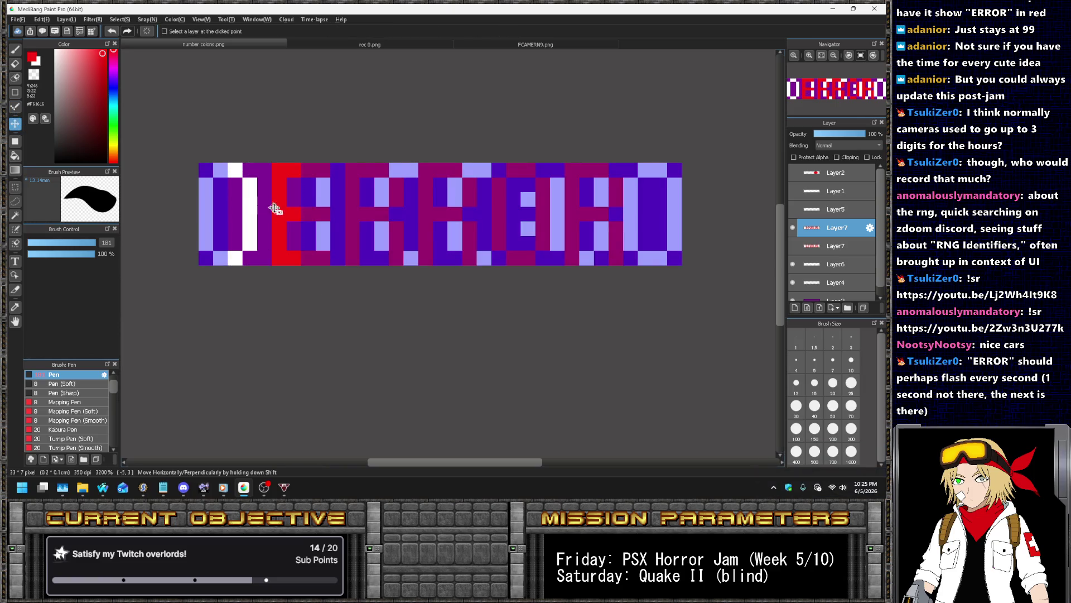
{"action": "left_click_drag", "start_coordinate": [272, 207], "coordinate": [257, 207]}
{"action": "key", "text": "ctrl+d"}
{"action": "left_click", "coordinate": [15, 187]}
{"action": "left_click_drag", "start_coordinate": [200, 135], "coordinate": [369, 304]}
{"action": "key", "text": "v"}
{"action": "left_click_drag", "start_coordinate": [276, 204], "coordinate": [261, 203]}
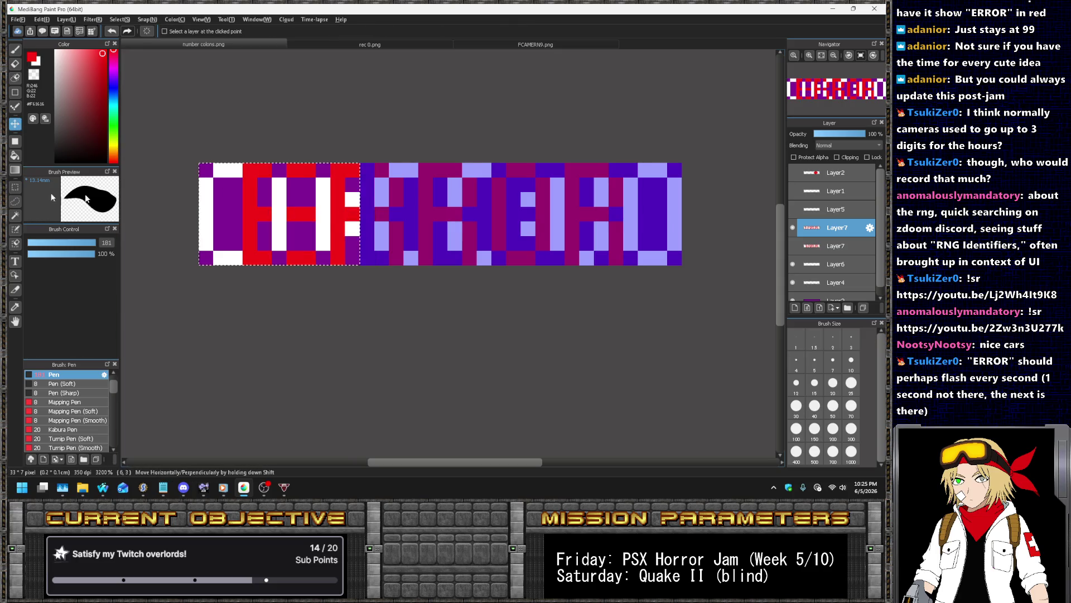
{"action": "key", "text": "ctrl+d"}
Move a wider block of left letters further left, then select and release the final RO letters
{"action": "key", "text": "m"}
{"action": "mouse_move", "coordinate": [241, 159]}
{"action": "left_mouse_down"}
{"action": "mouse_move", "coordinate": [442, 330]}
{"action": "mouse_move", "coordinate": [456, 313]}
{"action": "left_mouse_up"}
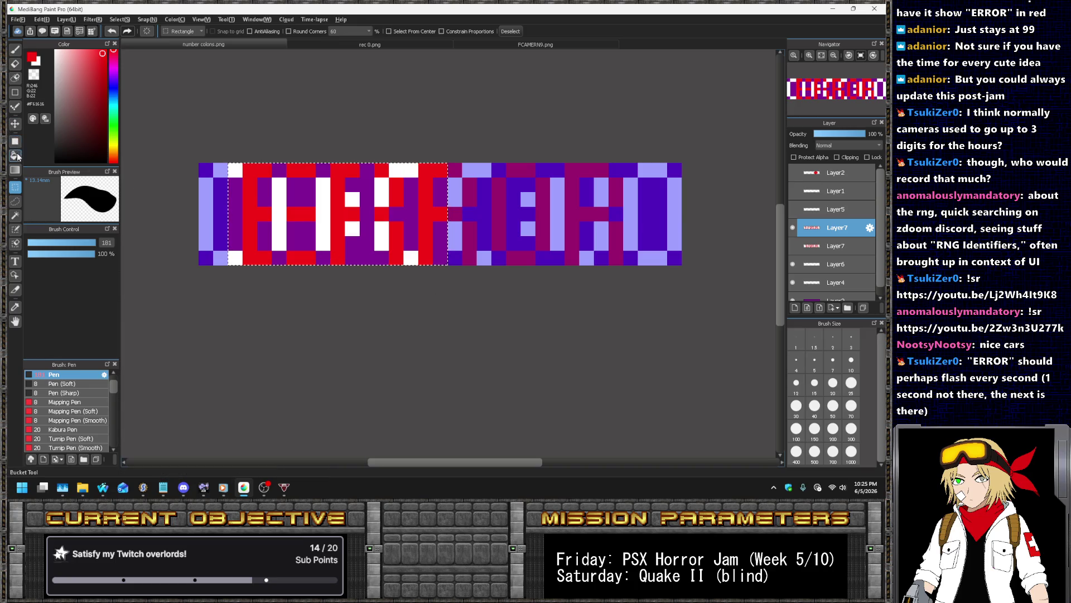
{"action": "key", "text": "v"}
{"action": "left_click_drag", "start_coordinate": [377, 235], "coordinate": [340, 234]}
{"action": "key", "text": "ctrl+d"}
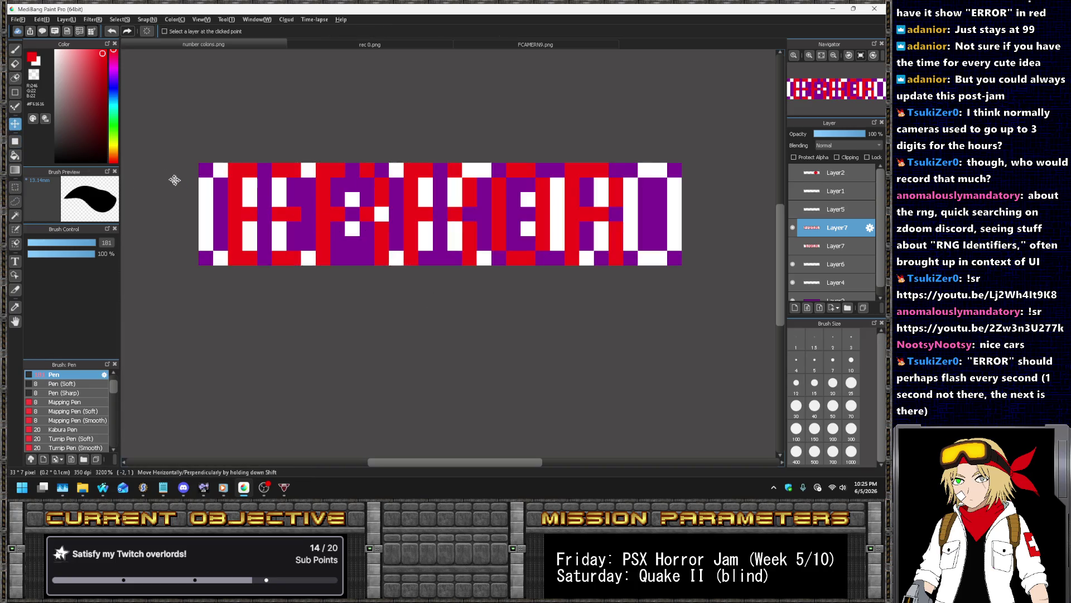
{"action": "left_click", "coordinate": [15, 186]}
{"action": "left_click_drag", "start_coordinate": [521, 148], "coordinate": [693, 332]}
{"action": "key", "text": "v"}
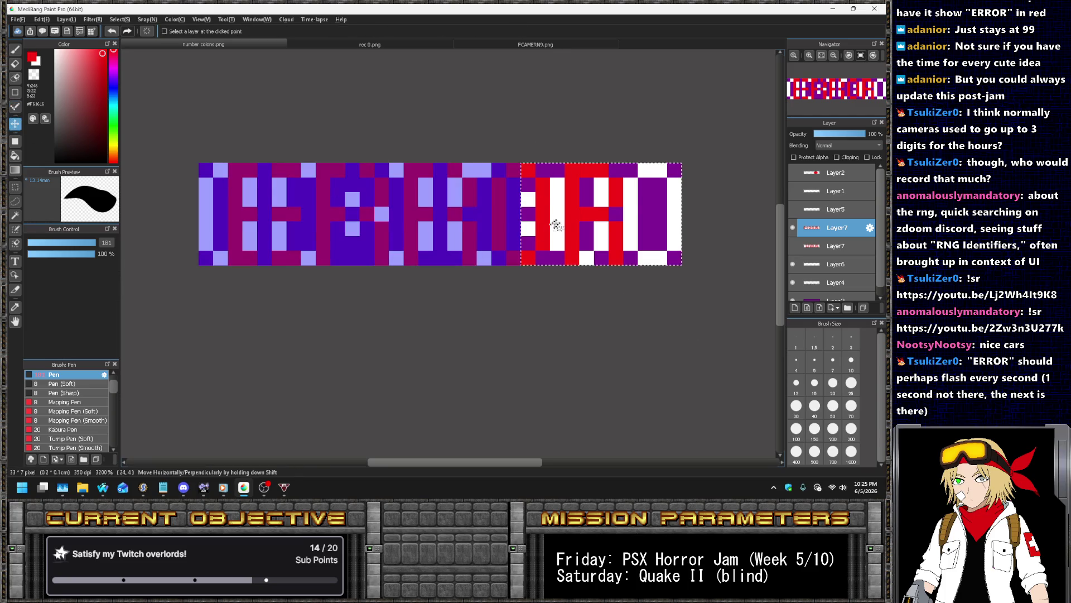
{"action": "key", "text": "ctrl+d"}
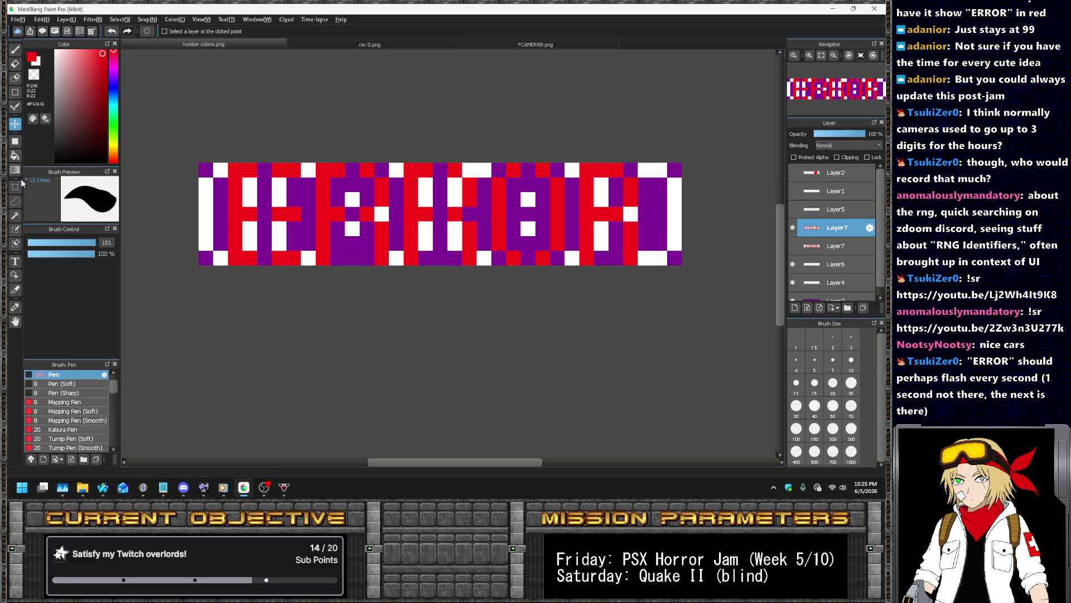
Nudge the last R one cell right, shift the lettering left, and paint a red exclamation column
{"action": "left_click", "coordinate": [15, 187]}
{"action": "left_click_drag", "start_coordinate": [594, 148], "coordinate": [654, 325]}
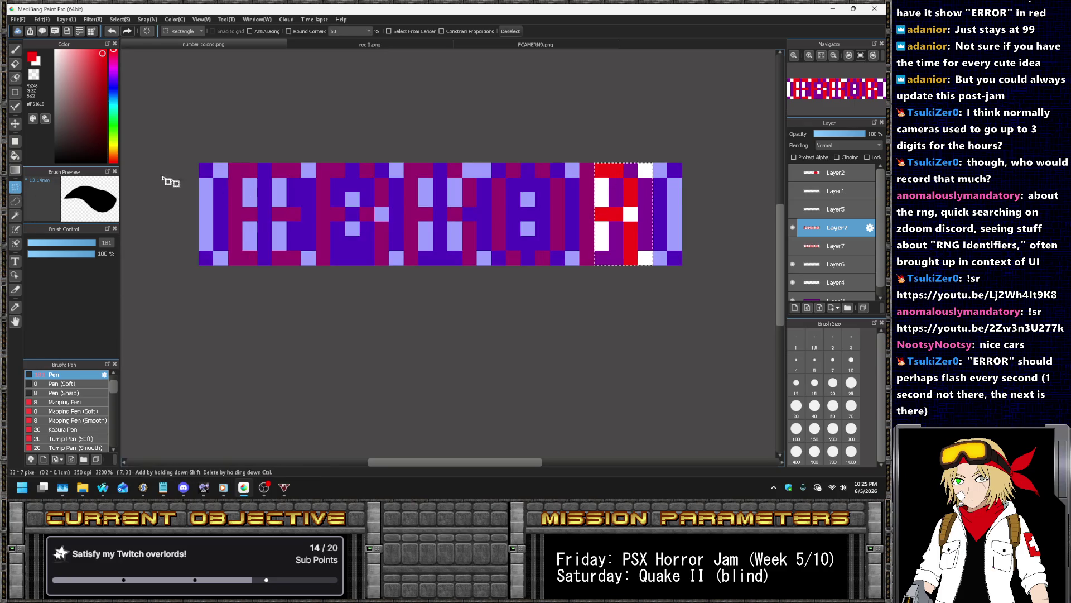
{"action": "left_click", "coordinate": [15, 123]}
{"action": "left_click_drag", "start_coordinate": [613, 226], "coordinate": [627, 225]}
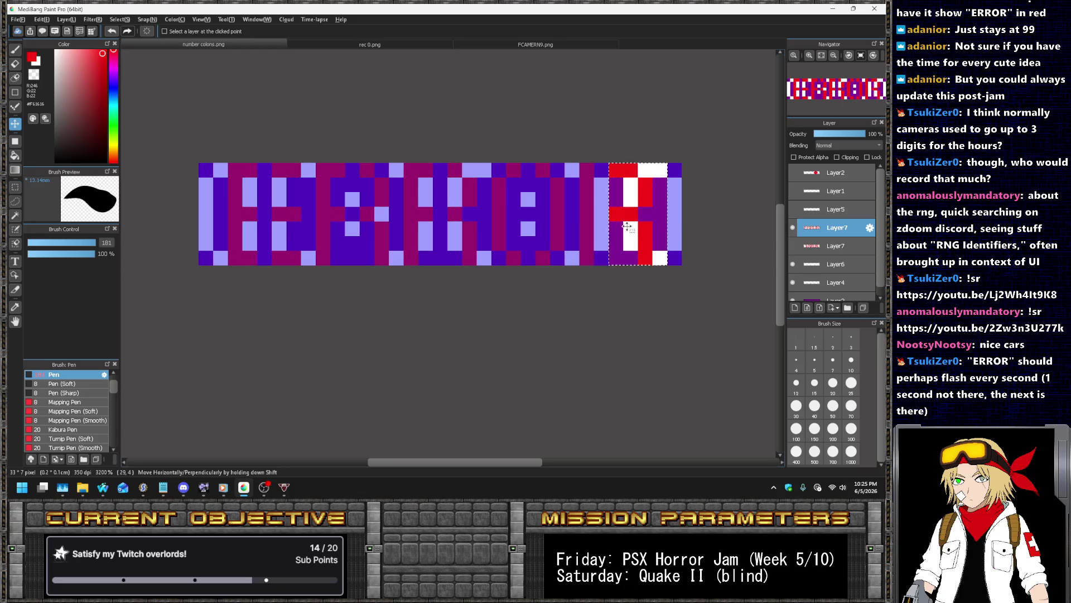
{"action": "key", "text": "ctrl+d"}
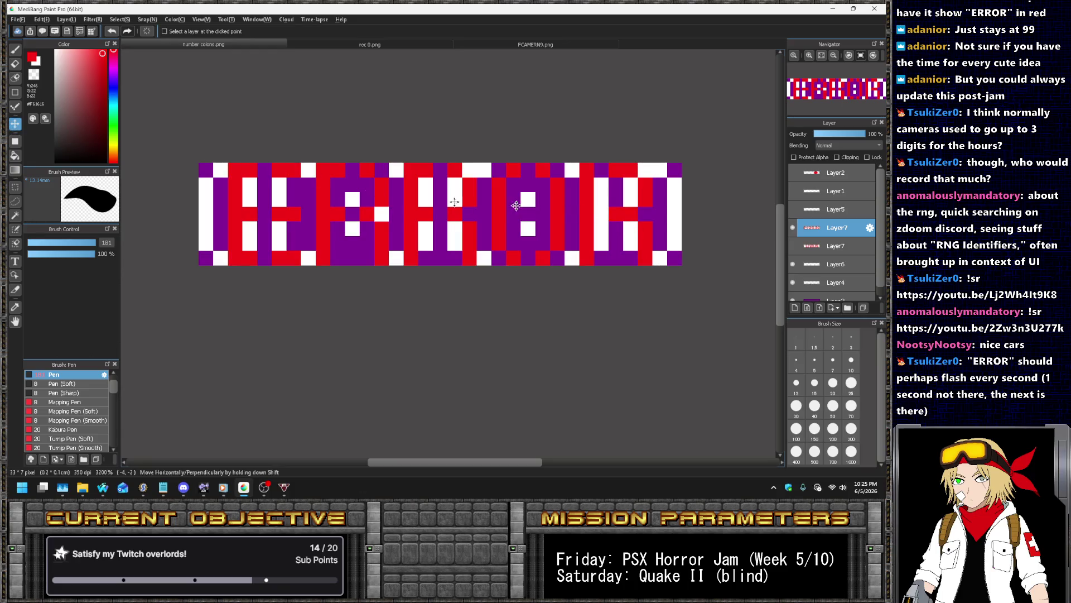
{"action": "left_click_drag", "start_coordinate": [567, 203], "coordinate": [553, 203]}
{"action": "left_click", "coordinate": [15, 106]}
{"action": "left_click_drag", "start_coordinate": [660, 167], "coordinate": [661, 236]}
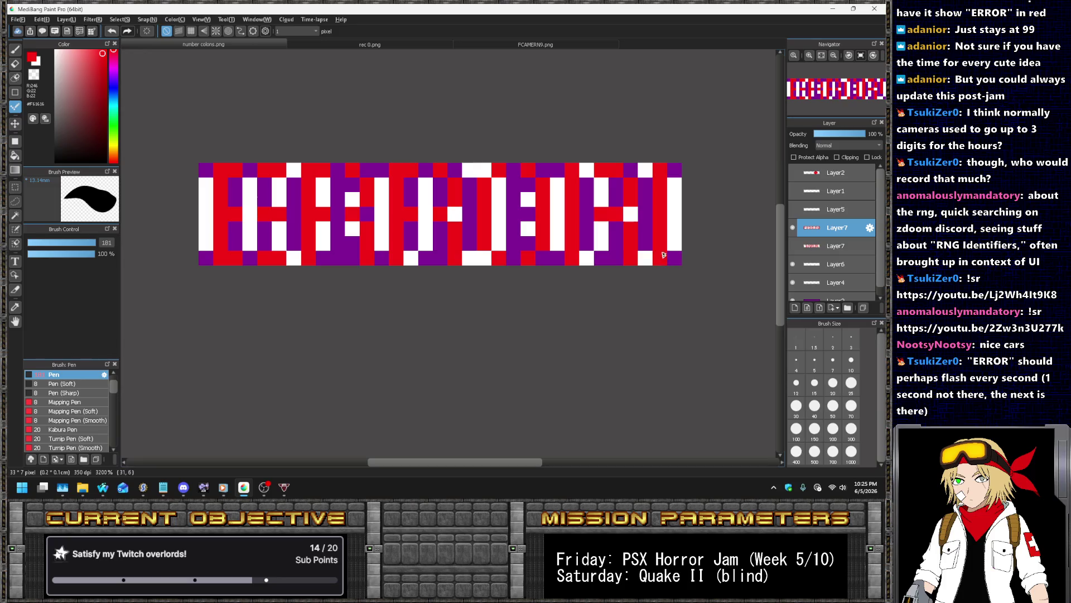
Add the exclamation mark's red dot and fill the missing red pixels in the ERROR letters
{"action": "left_click", "coordinate": [663, 258]}
{"action": "left_click", "coordinate": [593, 214]}
{"action": "left_click", "coordinate": [513, 167]}
{"action": "left_click", "coordinate": [506, 254]}
{"action": "left_click", "coordinate": [426, 213]}
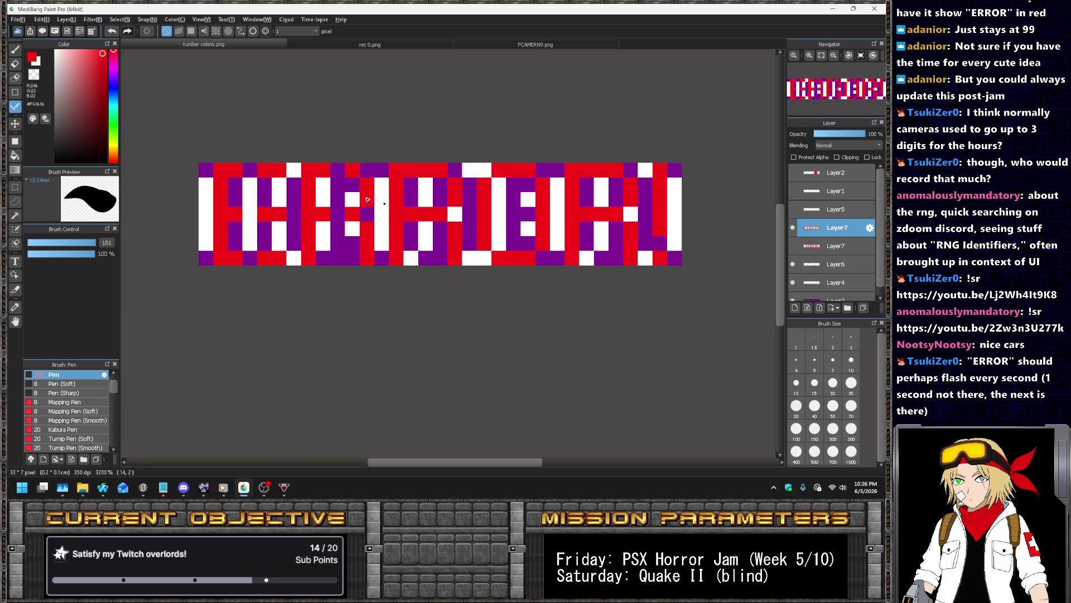
{"action": "left_click", "coordinate": [337, 170]}
{"action": "left_click", "coordinate": [338, 213]}
{"action": "left_click", "coordinate": [250, 170]}
{"action": "left_click", "coordinate": [255, 217]}
{"action": "left_click", "coordinate": [250, 260]}
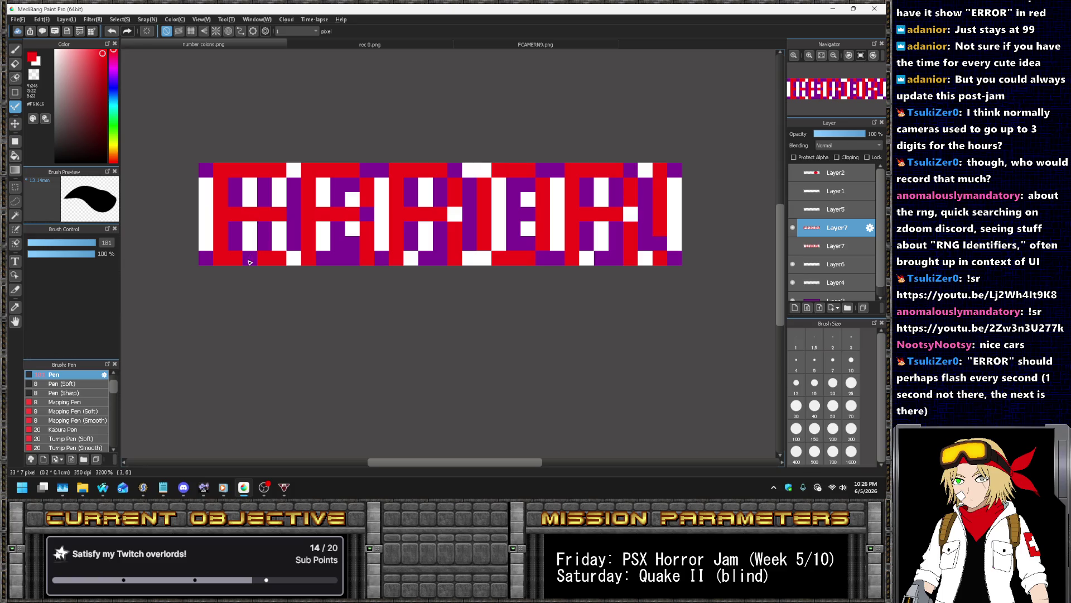
Hide Layer6, Layer4 and Layer3 so the white digits and purple background disappear
{"action": "left_click", "coordinate": [792, 262]}
{"action": "left_click", "coordinate": [793, 283]}
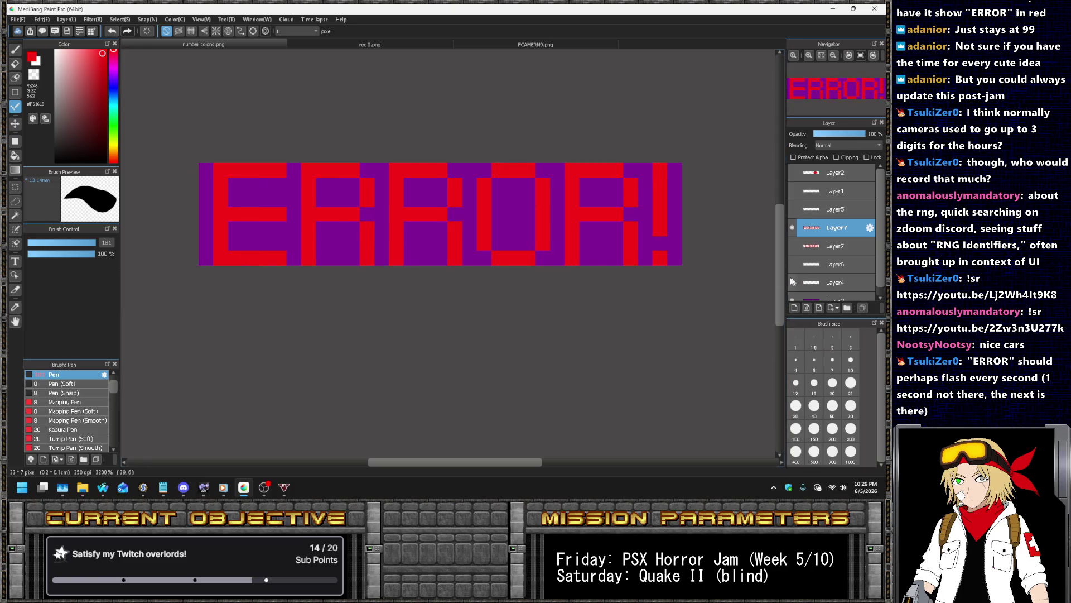
{"action": "scroll", "coordinate": [527, 198], "scroll_direction": "down", "scroll_amount": 10}
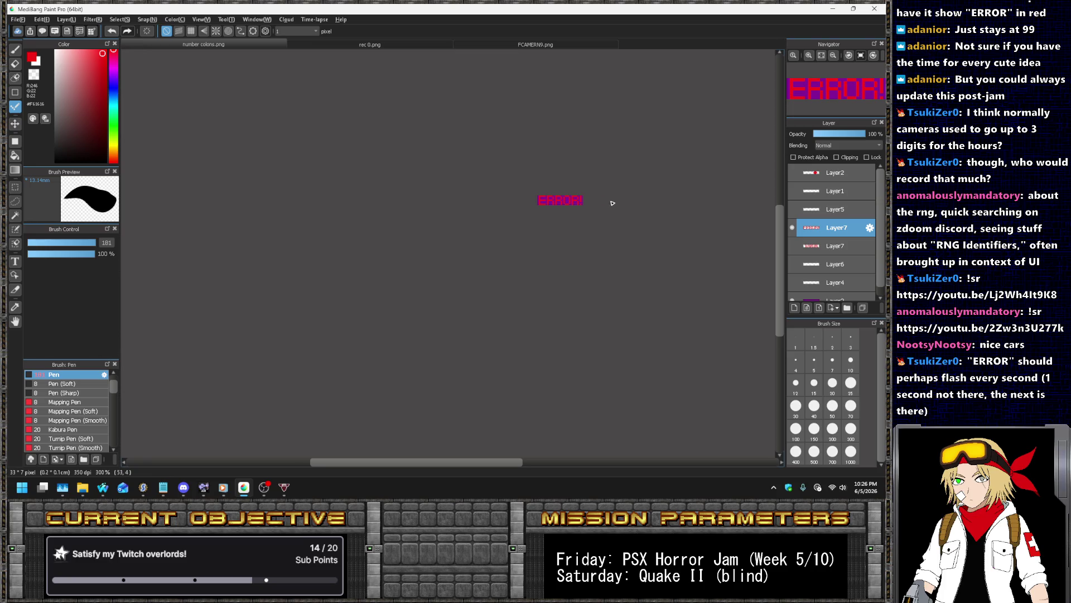
{"action": "scroll", "coordinate": [612, 203], "scroll_direction": "up", "scroll_amount": 4}
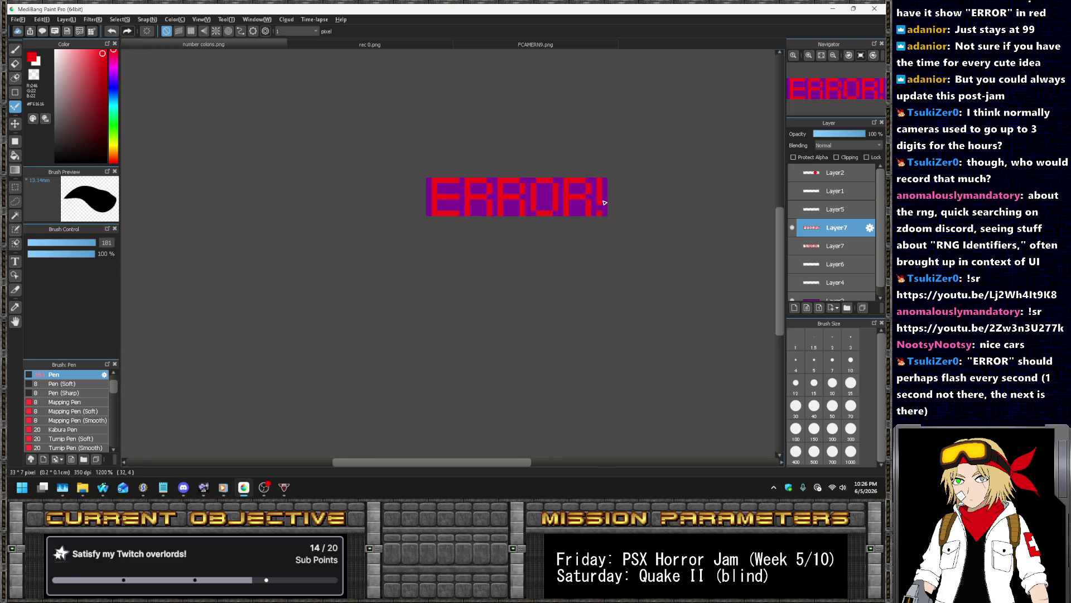
{"action": "scroll", "coordinate": [624, 203], "scroll_direction": "up", "scroll_amount": 3}
{"action": "scroll", "coordinate": [621, 193], "scroll_direction": "down", "scroll_amount": 7}
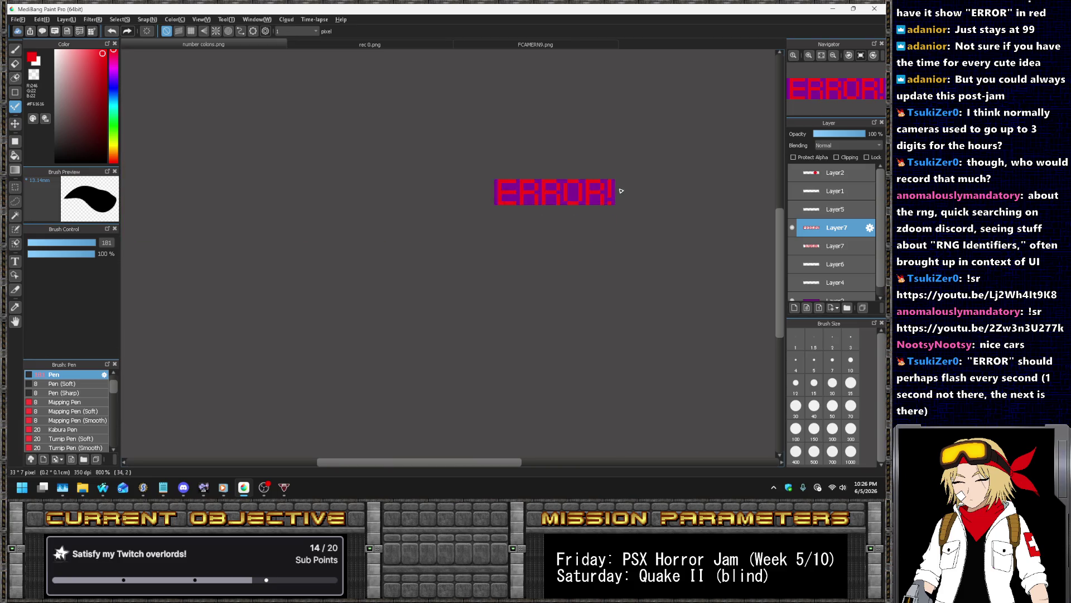
{"action": "scroll", "coordinate": [639, 173], "scroll_direction": "up", "scroll_amount": 5}
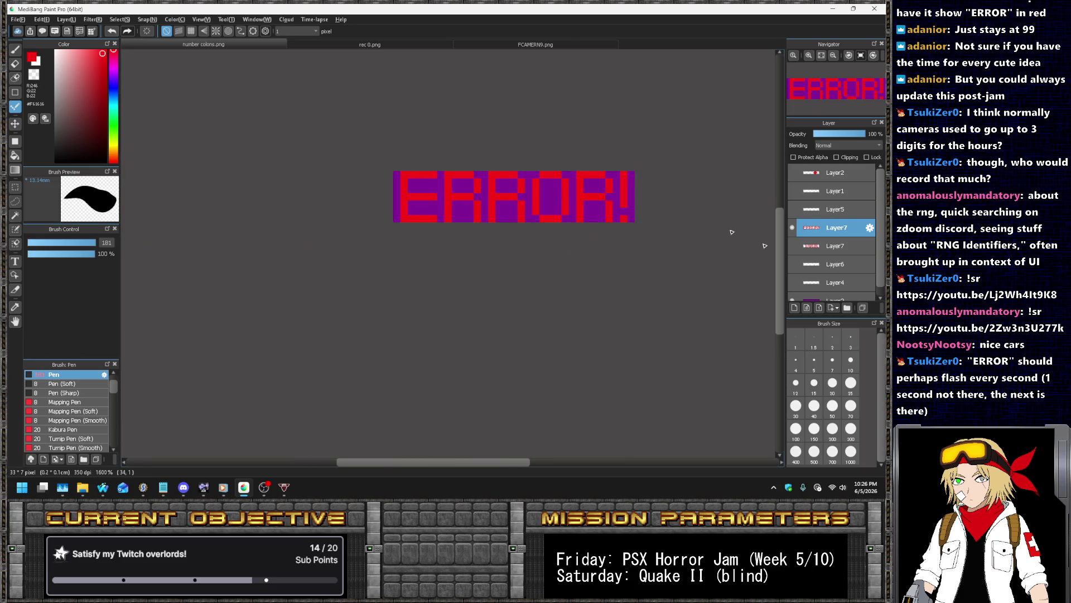
{"action": "scroll", "coordinate": [826, 269], "scroll_direction": "down", "scroll_amount": 1}
{"action": "left_click", "coordinate": [792, 293]}
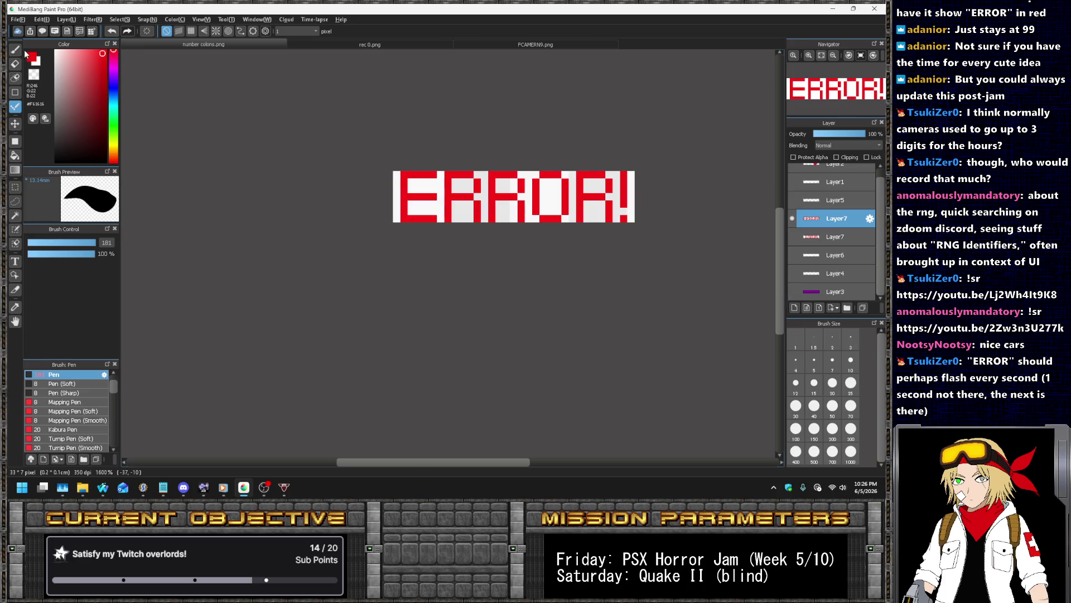
Choose Save As from the File menu to save the image under a new name
{"action": "left_click", "coordinate": [20, 19]}
{"action": "left_click", "coordinate": [23, 20]}
{"action": "left_click", "coordinate": [22, 20]}
{"action": "left_click", "coordinate": [66, 143]}
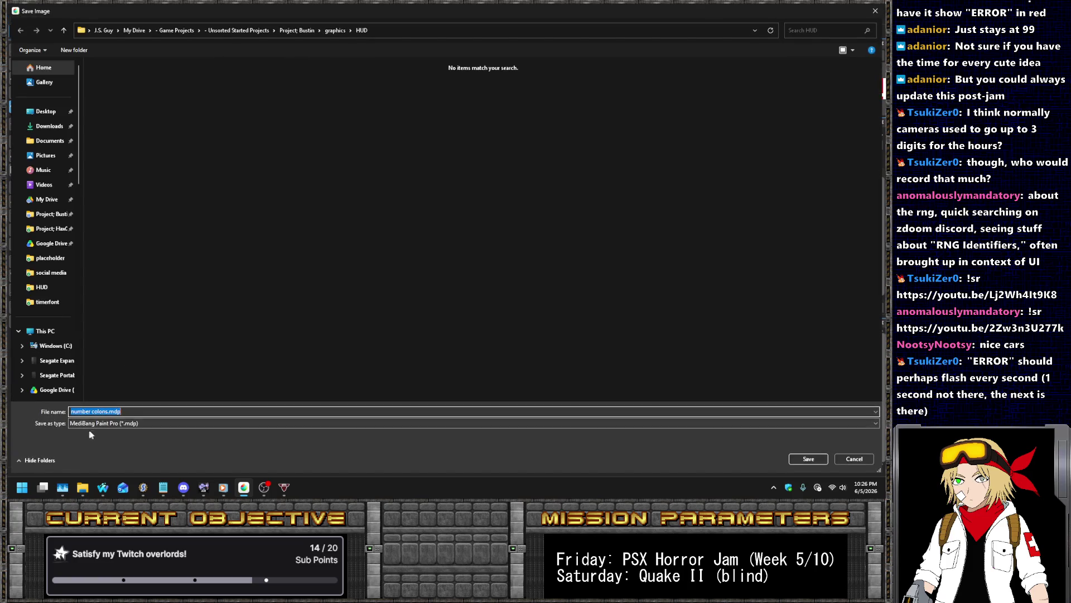
Save the ERROR! image as a PNG file named number error.png
{"action": "left_click", "coordinate": [91, 423]}
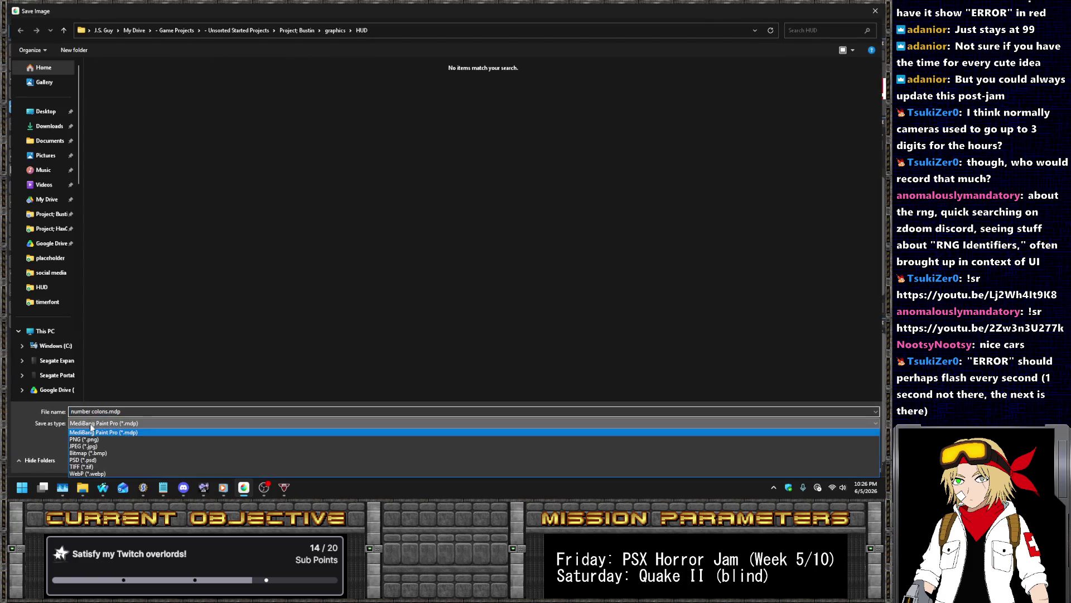
{"action": "left_click", "coordinate": [92, 441]}
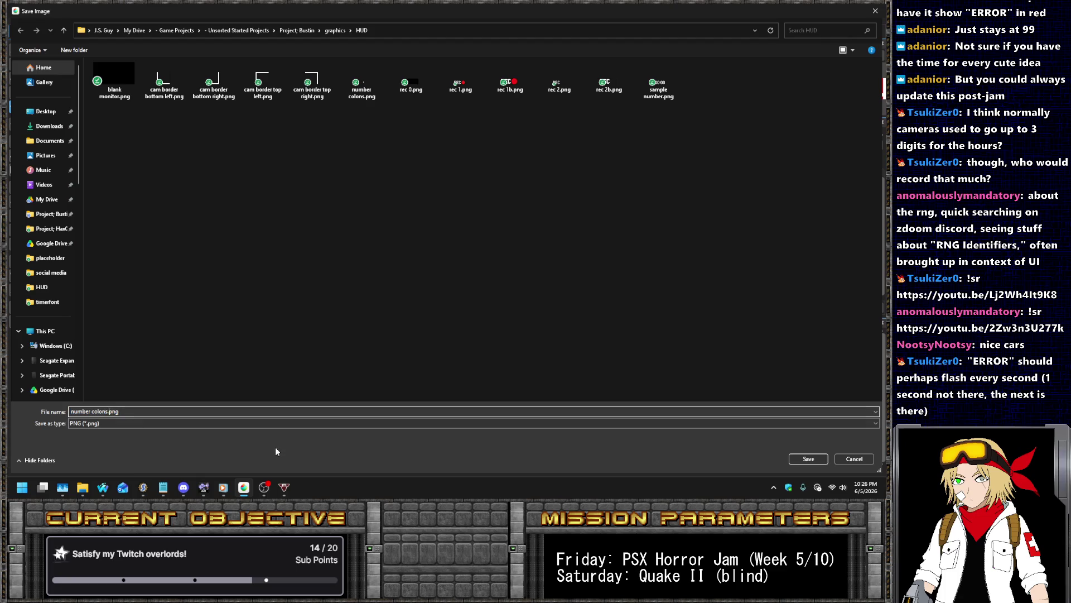
{"action": "key", "text": "Return"}
{"action": "key", "text": "Return"}
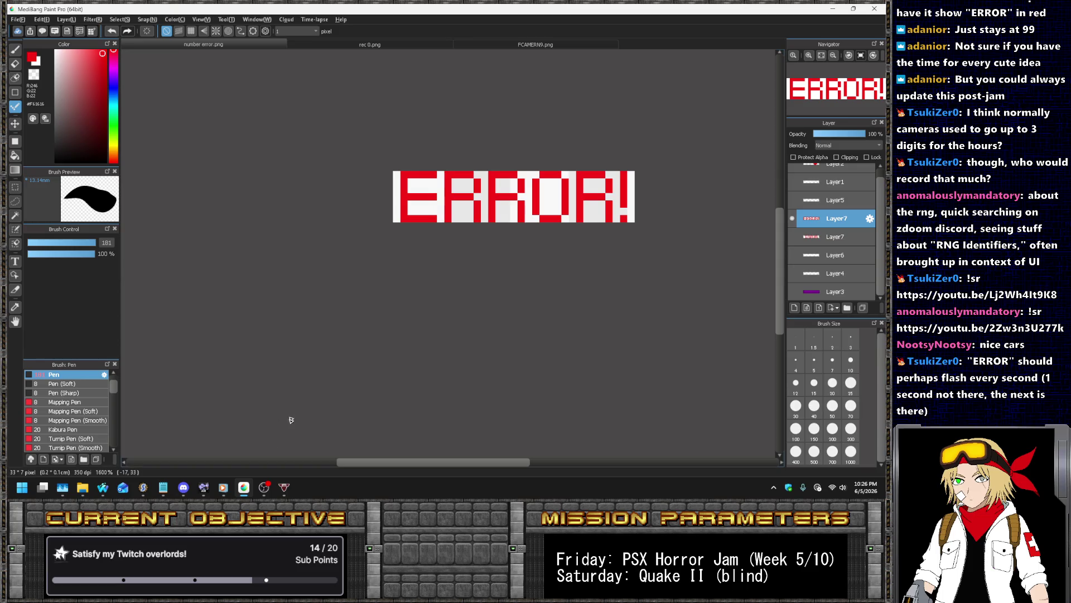
In SLADE, select spooky.acs and answer the unsaved-changes prompt for decorate.txt
{"action": "left_click", "coordinate": [142, 488]}
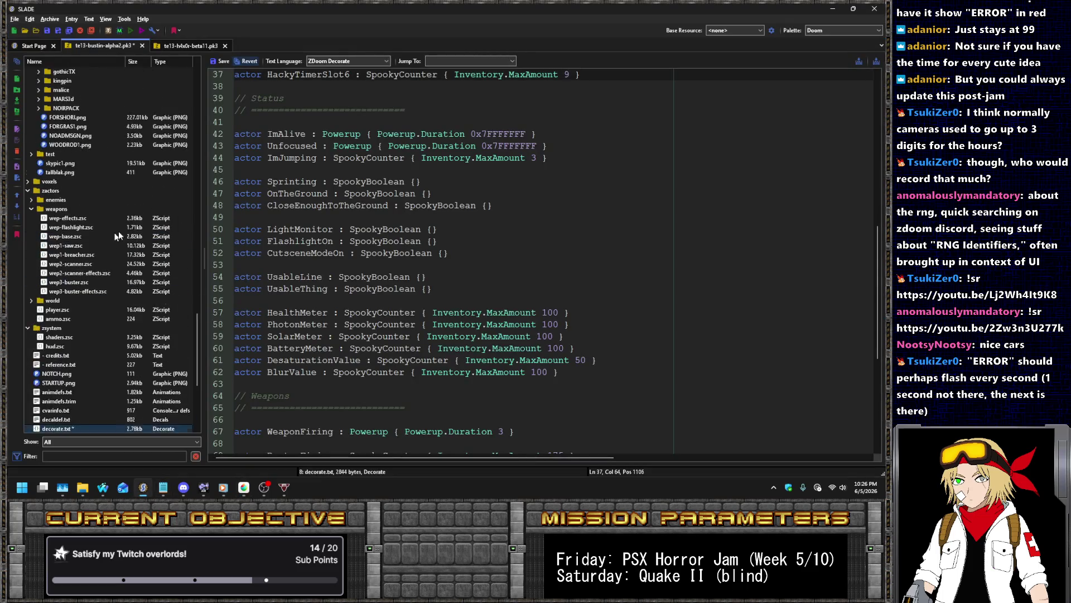
{"action": "scroll", "coordinate": [163, 283], "scroll_direction": "up", "scroll_amount": 15}
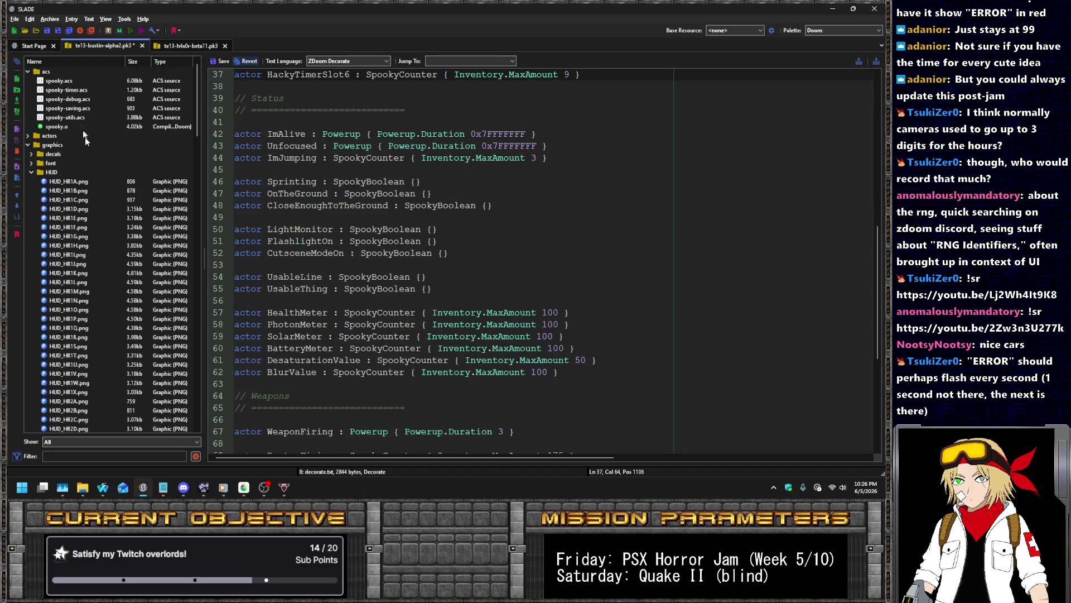
{"action": "left_click", "coordinate": [58, 81]}
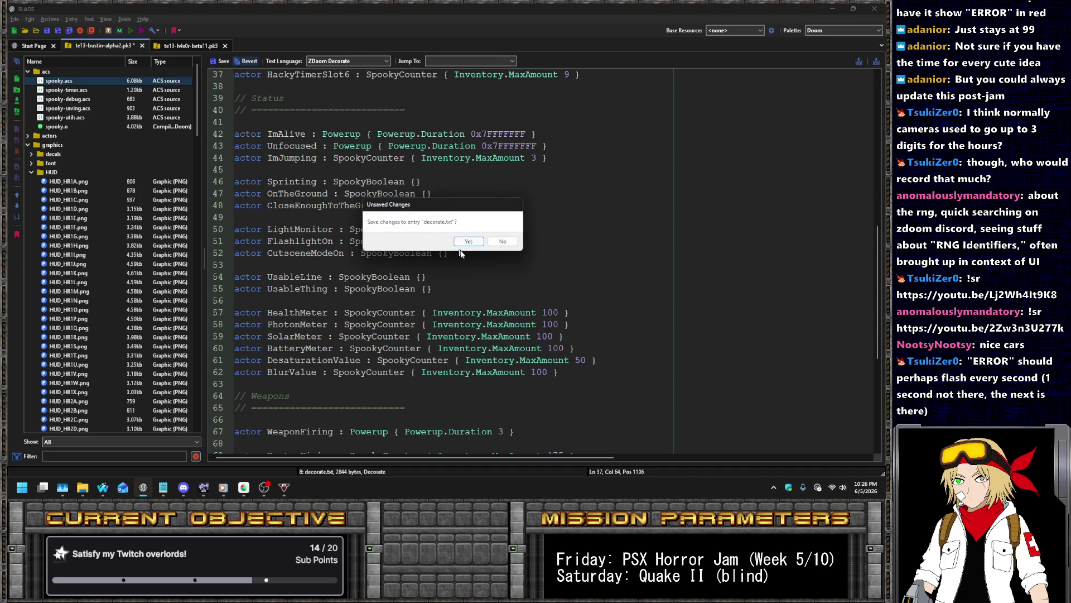
{"action": "left_click", "coordinate": [502, 241]}
{"action": "scroll", "coordinate": [145, 202], "scroll_direction": "down", "scroll_amount": 10}
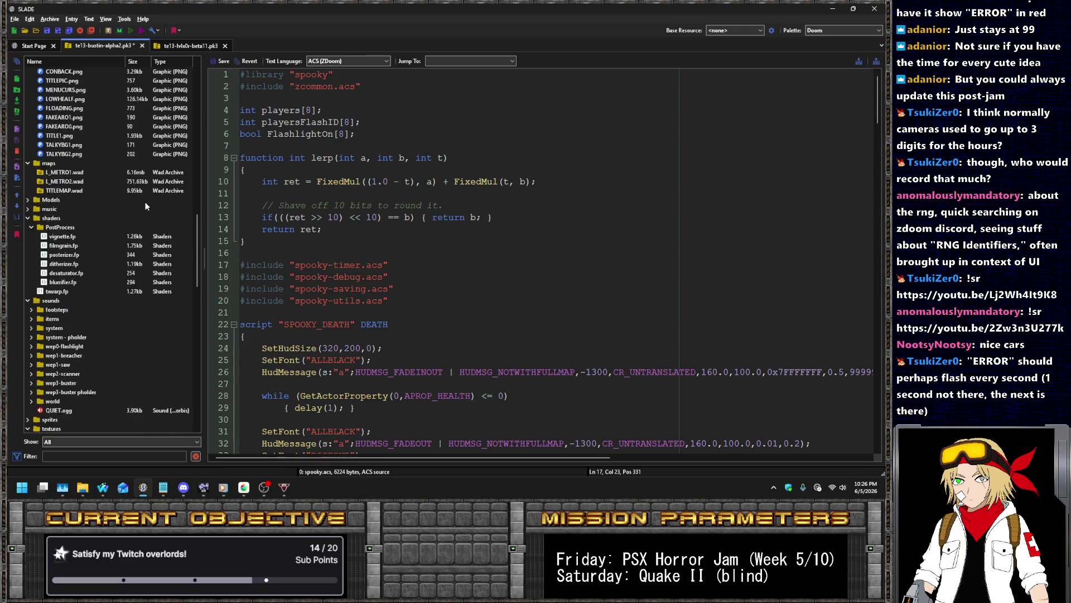
{"action": "scroll", "coordinate": [146, 204], "scroll_direction": "down", "scroll_amount": 15}
Open decorate.txt and pick out the HackyTimerSlot1 counter name
{"action": "left_click", "coordinate": [60, 281]}
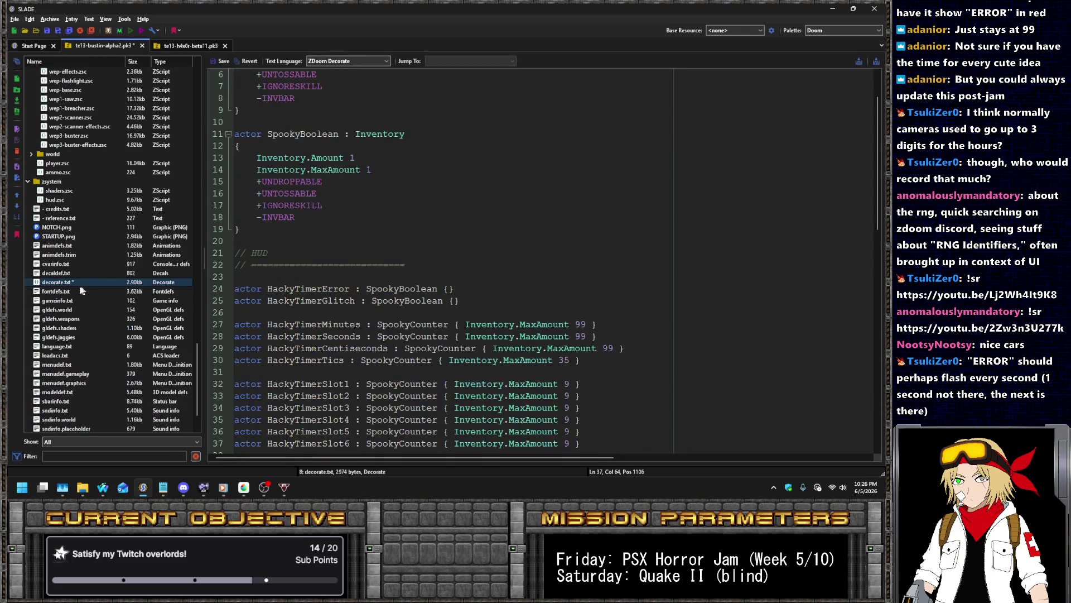
{"action": "scroll", "coordinate": [380, 282], "scroll_direction": "down", "scroll_amount": 10}
{"action": "scroll", "coordinate": [319, 310], "scroll_direction": "down", "scroll_amount": 6}
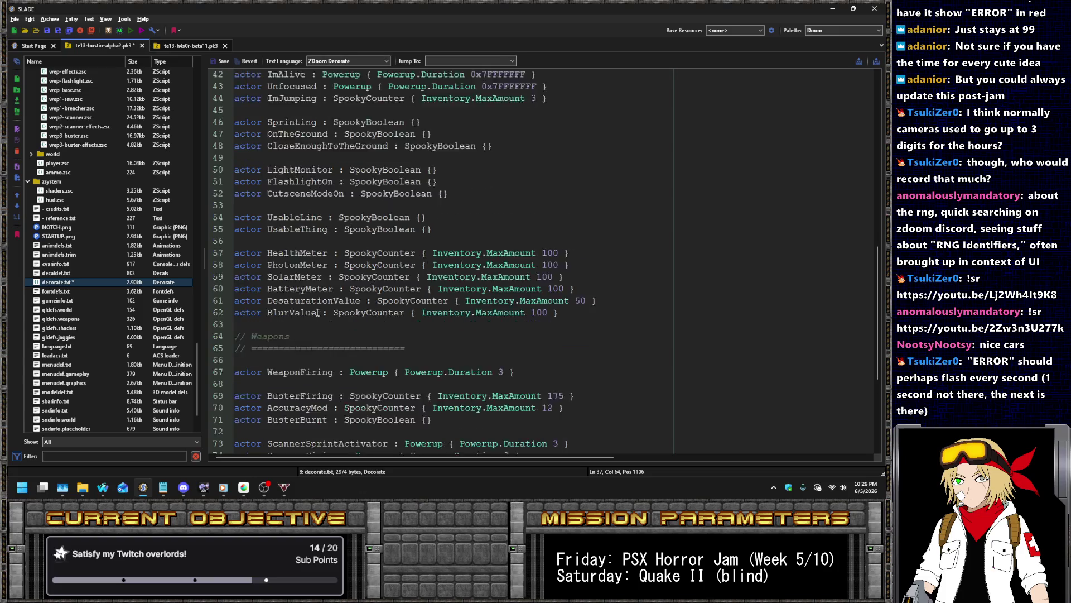
{"action": "scroll", "coordinate": [320, 316], "scroll_direction": "up", "scroll_amount": 18}
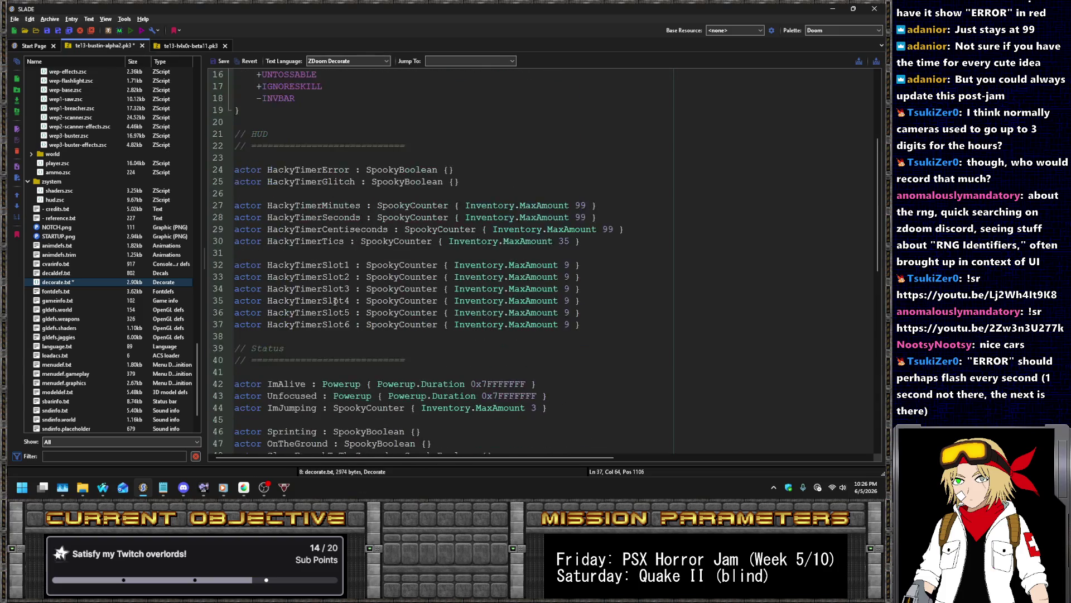
{"action": "double_click", "coordinate": [320, 407]}
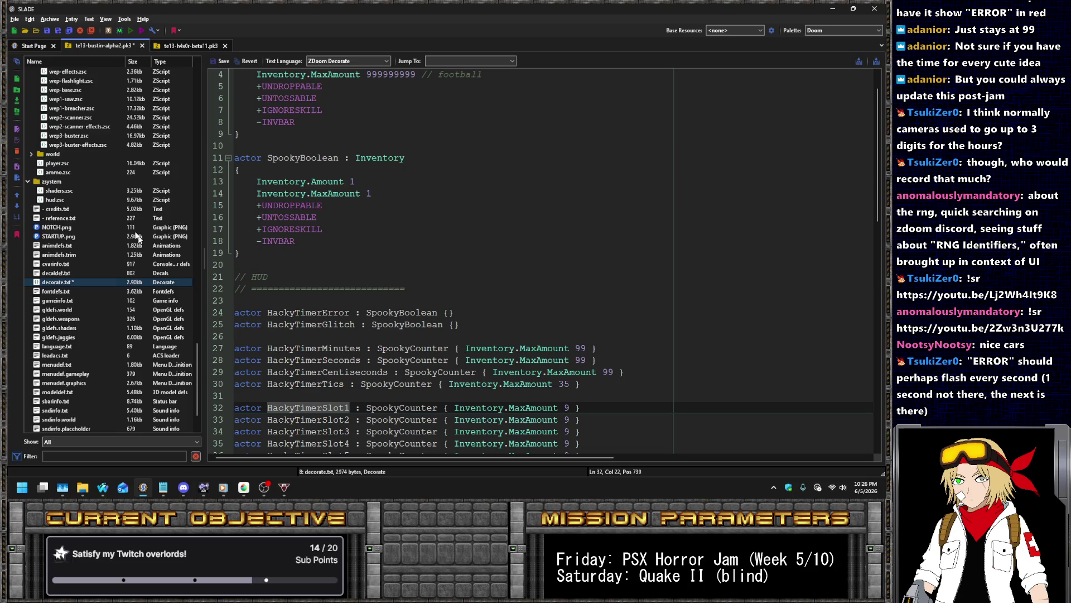
{"action": "scroll", "coordinate": [141, 241], "scroll_direction": "up", "scroll_amount": 20}
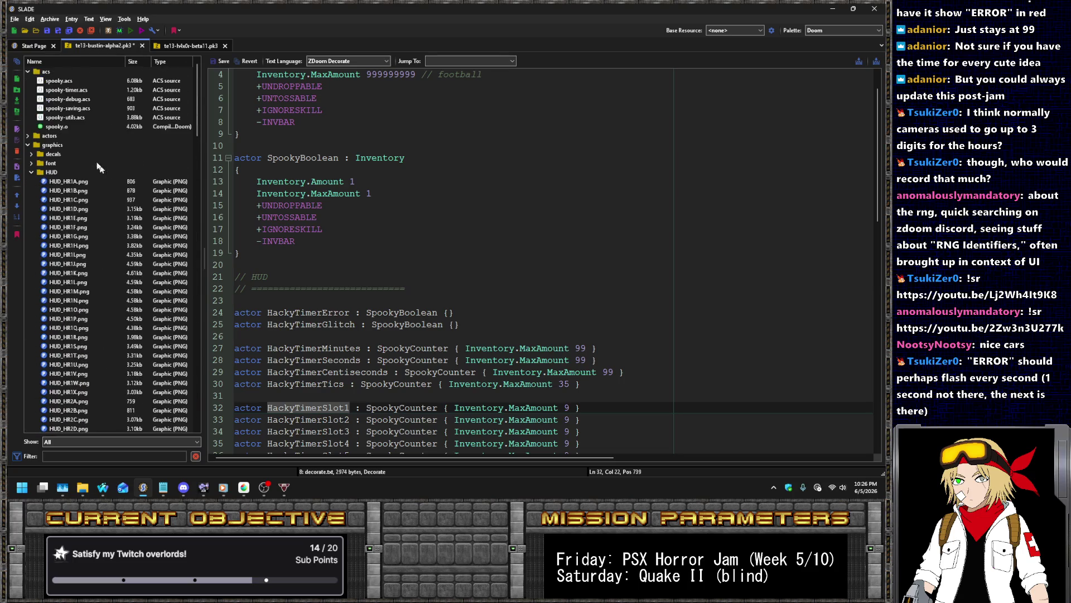
Open spooky-timer.acs and place the cursor at the end of the seconds block
{"action": "left_click", "coordinate": [68, 81]}
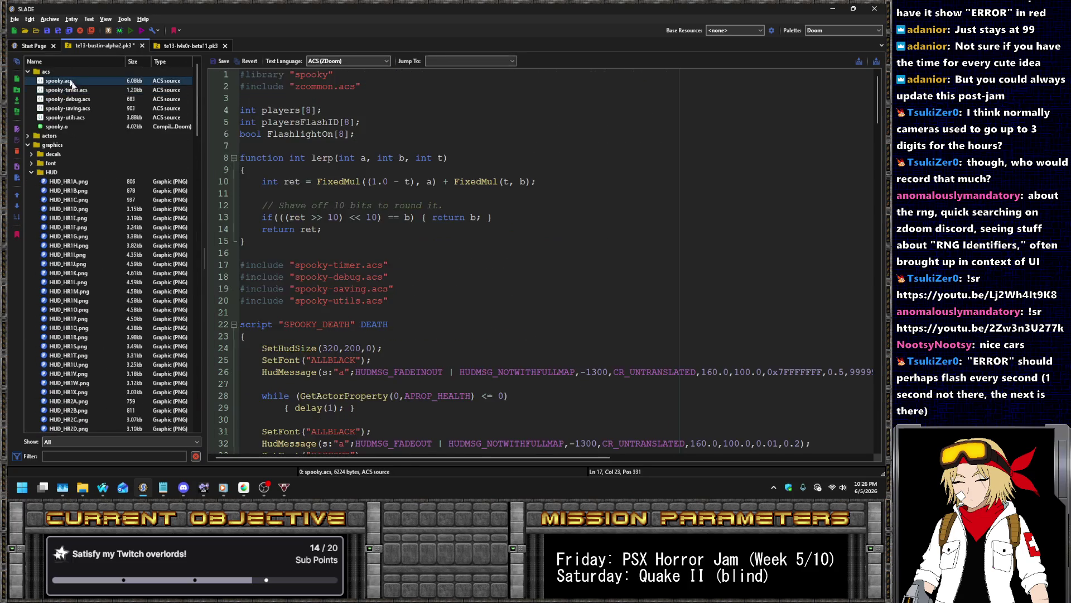
{"action": "left_click", "coordinate": [67, 90]}
{"action": "scroll", "coordinate": [483, 271], "scroll_direction": "down", "scroll_amount": 2}
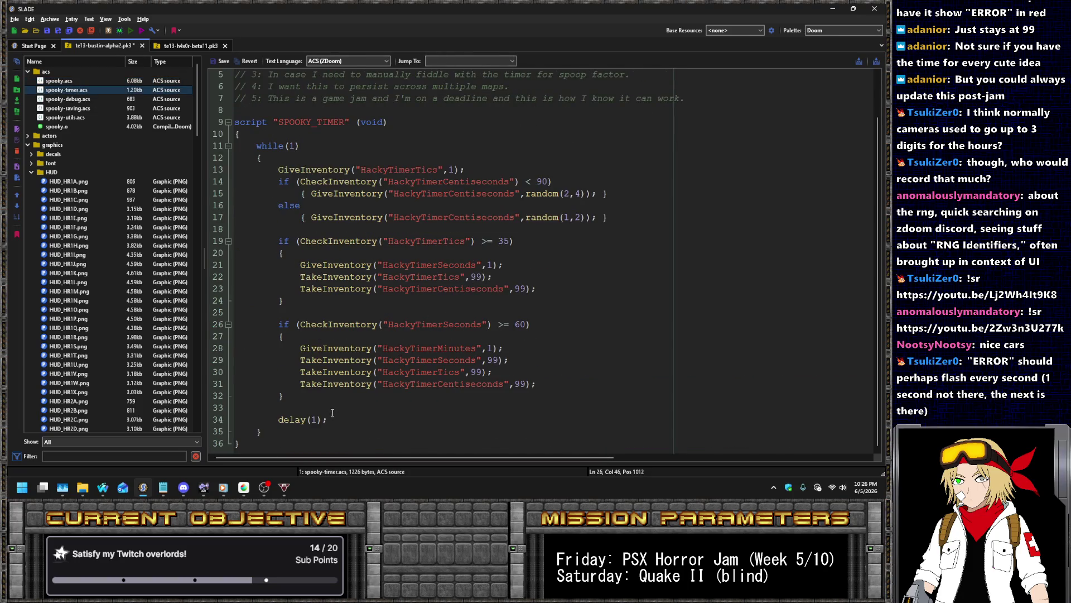
{"action": "left_click", "coordinate": [378, 400]}
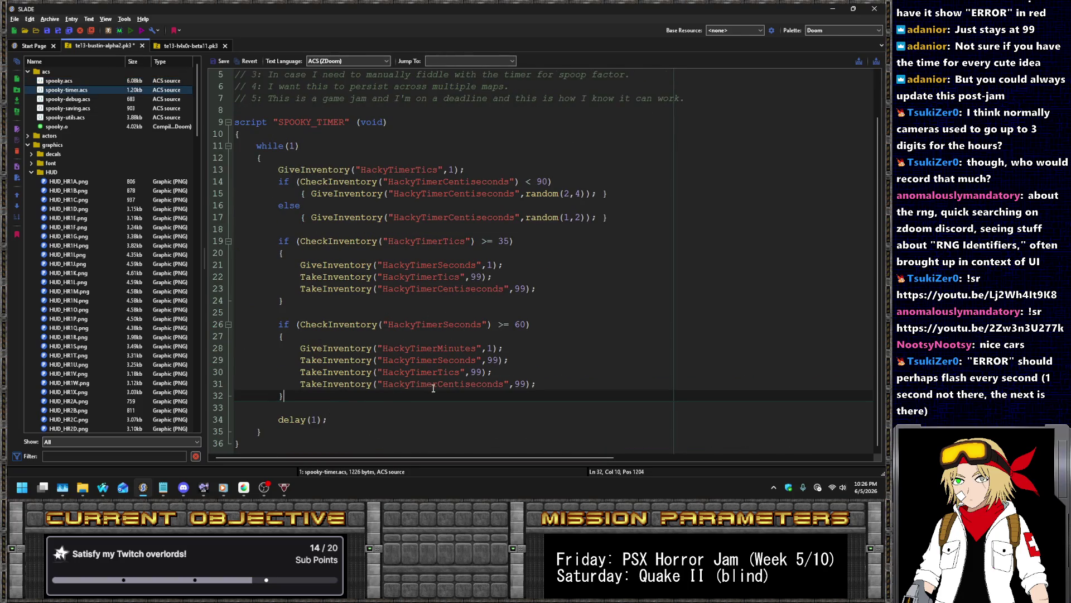
Declare an int manualdelay variable above the while loop in spooky-timer.acs
{"action": "left_click", "coordinate": [296, 140]}
{"action": "key", "text": "Return"}
{"action": "key", "text": "Return"}
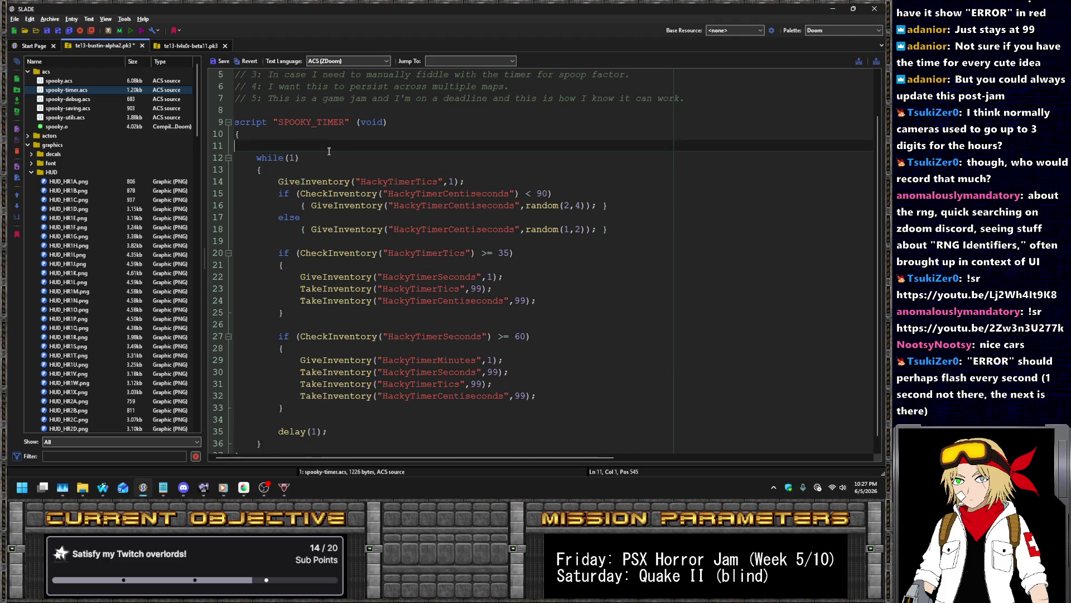
{"action": "key", "text": "Up"}
{"action": "type", "text": "m"}
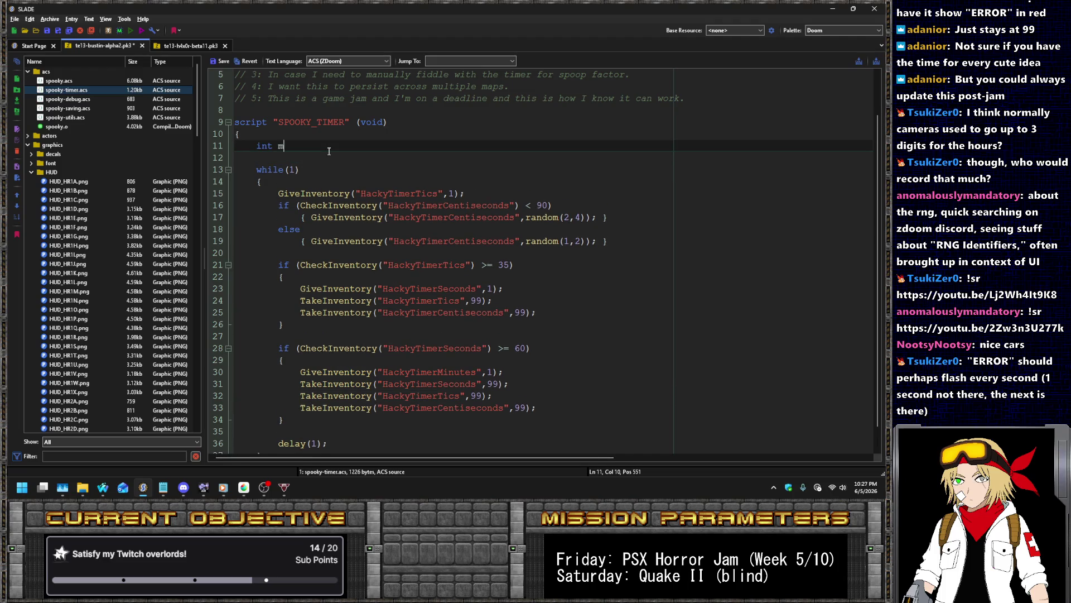
Start the if (manualdelay == 0) block with TakeInventory("HackyTimerSlot1",9), duplicating the line
{"action": "scroll", "coordinate": [344, 277], "scroll_direction": "down", "scroll_amount": 1}
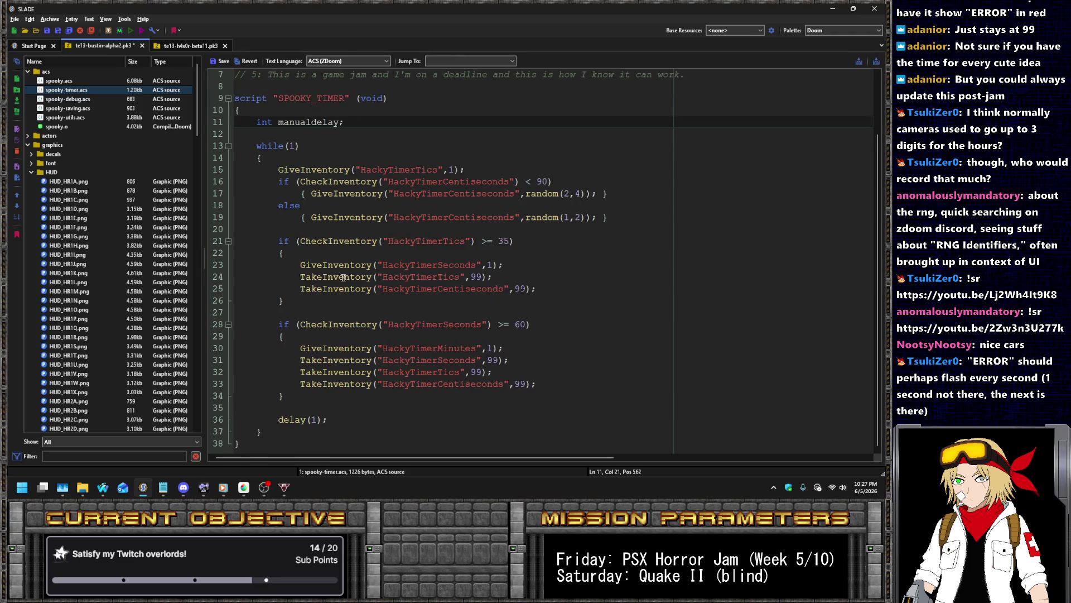
{"action": "left_click", "coordinate": [370, 398]}
{"action": "key", "text": "Return"}
{"action": "key", "text": "Return"}
{"action": "type", "text": "if (manualdelay == 0)"}
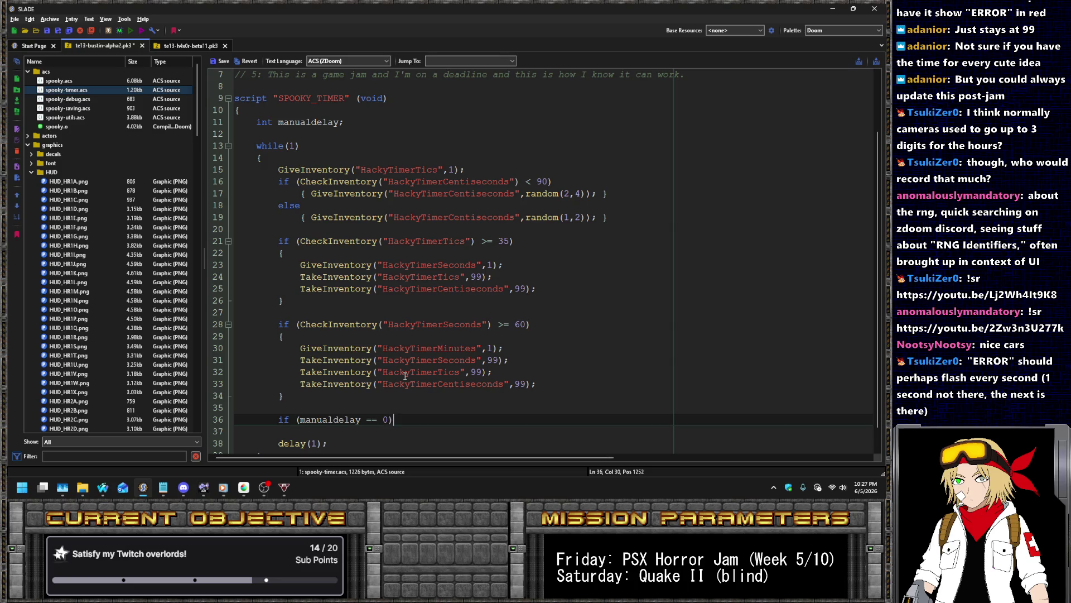
{"action": "key", "text": "Return"}
{"action": "key", "text": "Return"}
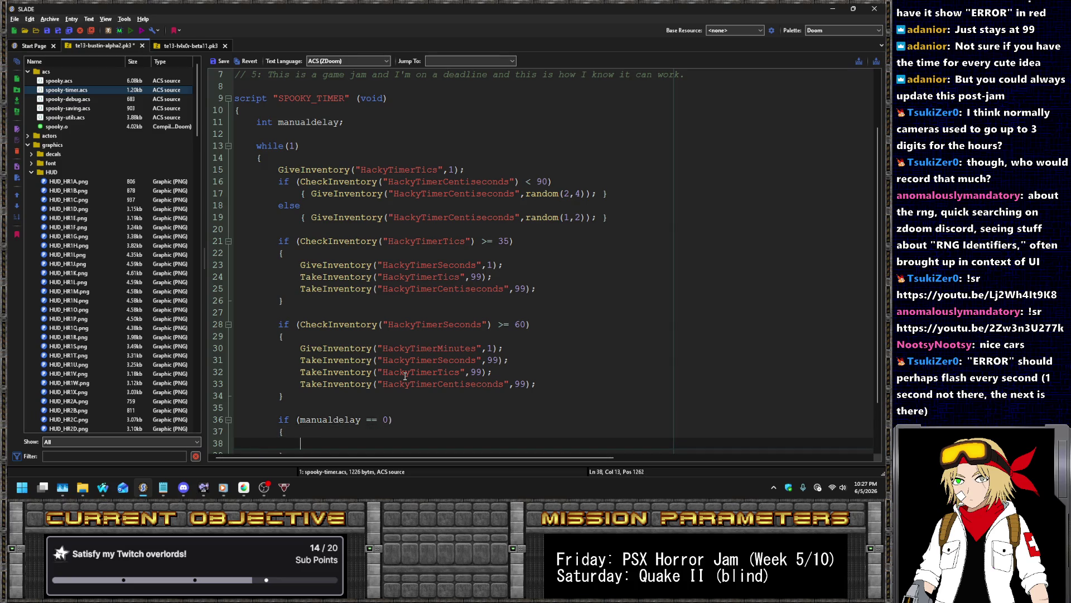
{"action": "type", "text": "(\""}
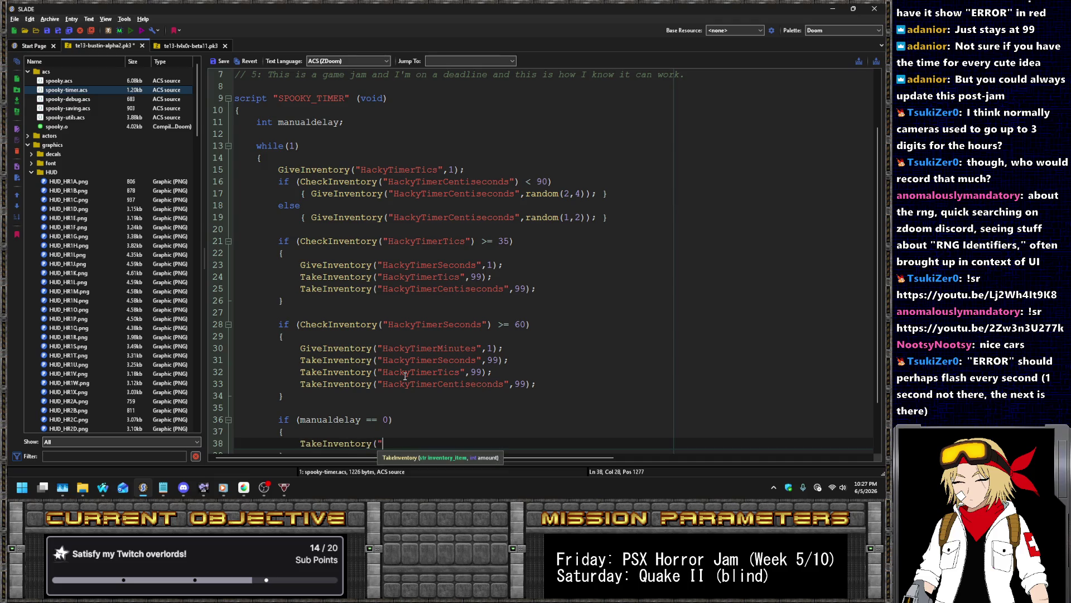
{"action": "type", "text": "HackyTimerSlot1\",9)"}
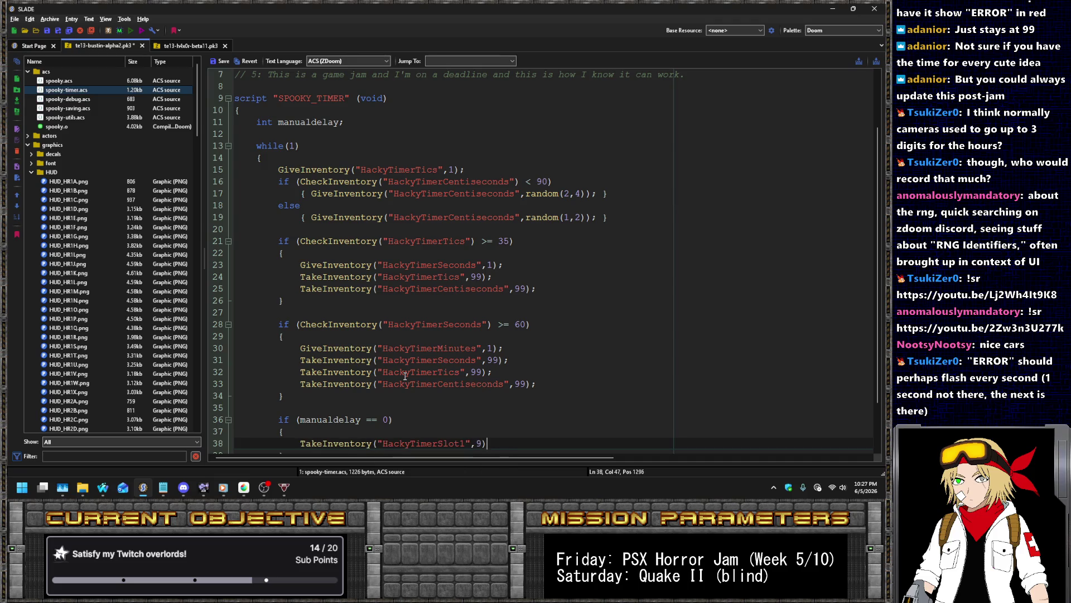
{"action": "key", "text": "ctrl+d"}
{"action": "key", "text": "ctrl+d"}
{"action": "key", "text": "ctrl+d"}
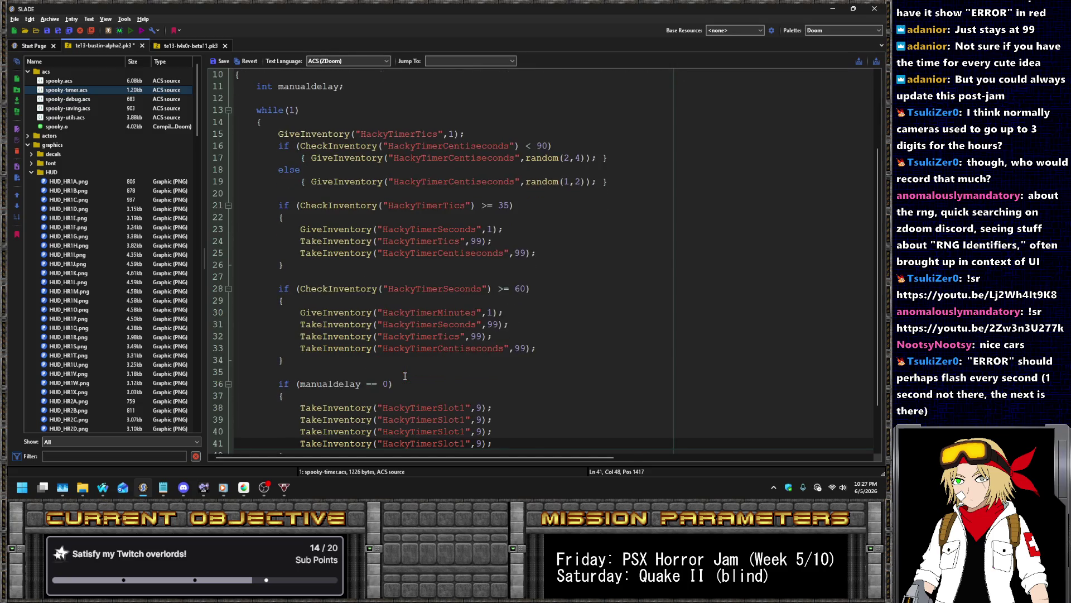
Renumber the duplicated TakeInventory lines so they cover HackyTimerSlot1 through HackyTimerSlot6
{"action": "left_click", "coordinate": [468, 395]}
{"action": "key", "text": "Down"}
{"action": "key", "text": "BackSpace"}
{"action": "type", "text": "3"}
{"action": "key", "text": "Down"}
{"action": "key", "text": "BackSpace"}
{"action": "type", "text": "4"}
{"action": "key", "text": "Down"}
{"action": "key", "text": "BackSpace"}
{"action": "type", "text": "5\",9);"}
{"action": "key", "text": "Down"}
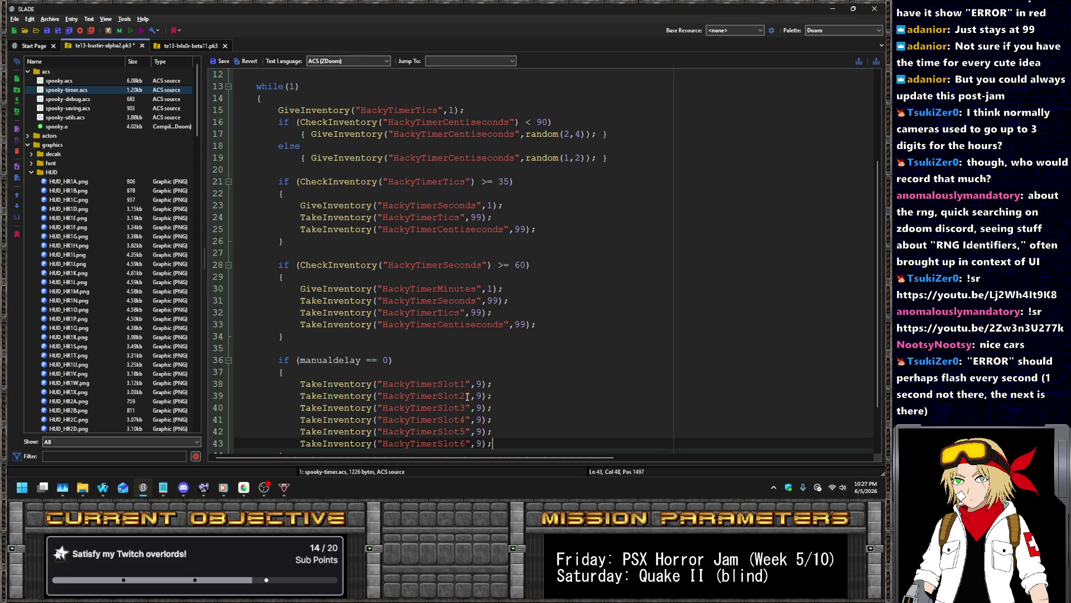
Copy the six slot TakeInventory lines and paste a duplicate set below them
{"action": "key", "text": "shift+Up"}
{"action": "key", "text": "shift+Up"}
{"action": "key", "text": "shift+Up"}
{"action": "key", "text": "ctrl+c"}
{"action": "key", "text": "Right"}
{"action": "key", "text": "ctrl+v"}
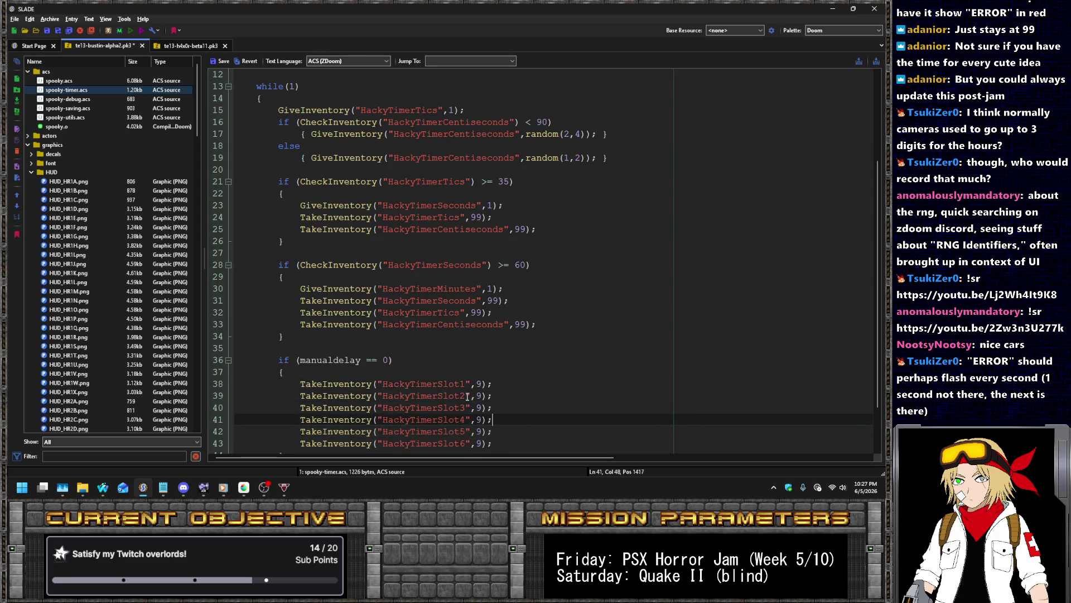
Change each copied line from TakeInventory to GiveInventory for Slot1–6
{"action": "left_click", "coordinate": [330, 385]}
{"action": "key", "text": "ctrl+shift+Left"}
{"action": "type", "text": "Give"}
{"action": "key", "text": "Down"}
{"action": "key", "text": "ctrl+shift+Left"}
{"action": "key", "text": "ctrl+v"}
{"action": "key", "text": "Down"}
{"action": "key", "text": "ctrl+shift+Left"}
{"action": "key", "text": "ctrl+v"}
{"action": "key", "text": "Down"}
{"action": "key", "text": "ctrl+shift+Left"}
{"action": "key", "text": "ctrl+v"}
{"action": "key", "text": "Down"}
{"action": "key", "text": "ctrl+shift+Left"}
{"action": "key", "text": "ctrl+v"}
{"action": "key", "text": "Down"}
{"action": "key", "text": "ctrl+shift+Left"}
{"action": "key", "text": "ctrl+v"}
Replace the first GiveInventory amount of 9 with random(0,9)
{"action": "key", "text": "Up"}
{"action": "key", "text": "Up"}
{"action": "key", "text": "Up"}
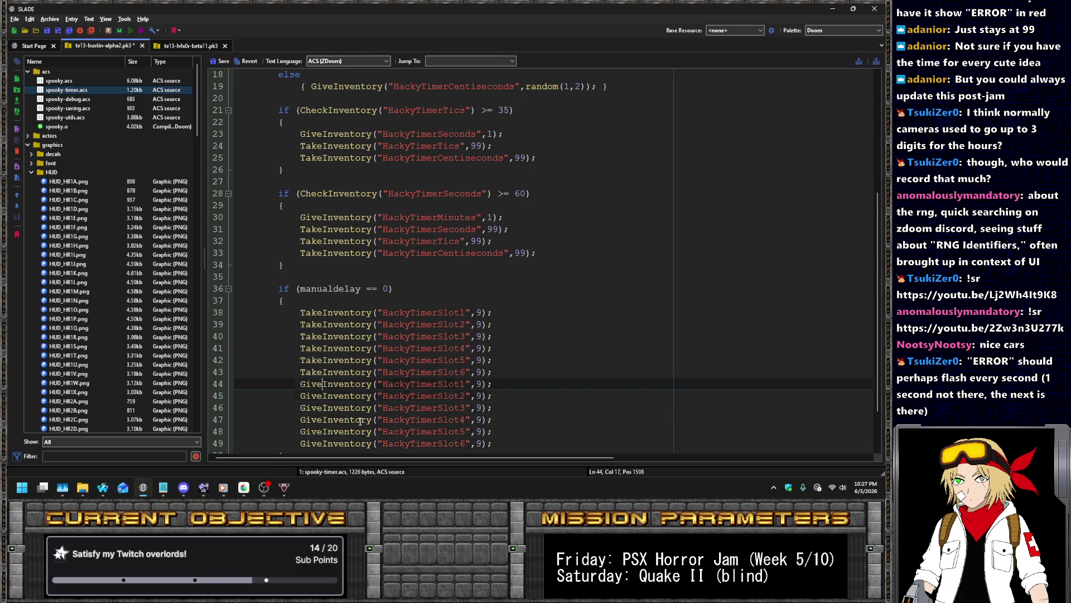
{"action": "type", "text": "random(0,"}
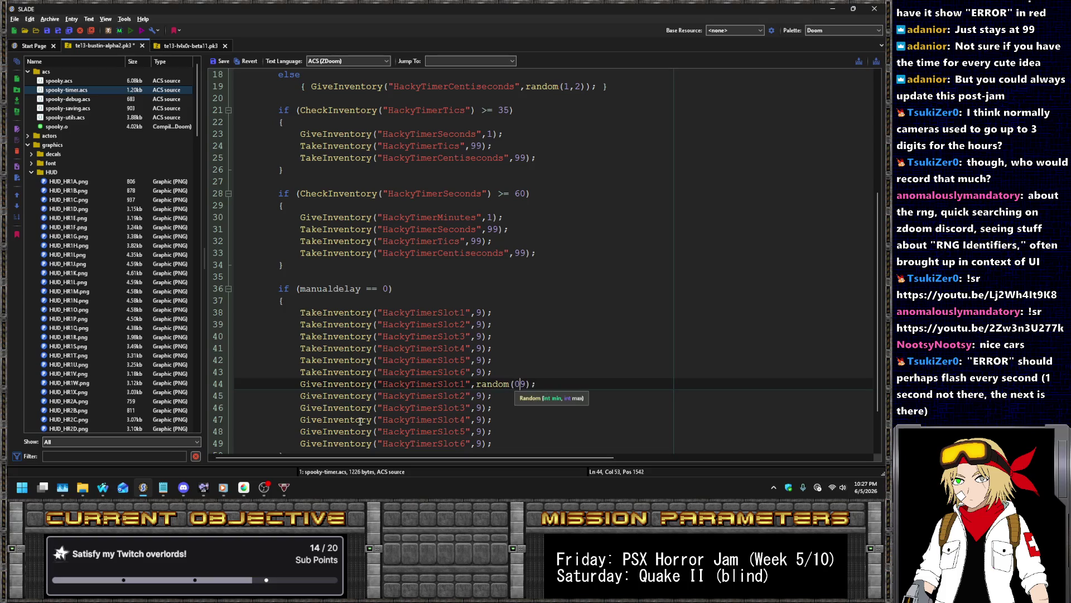
{"action": "key", "text": "Right"}
{"action": "type", "text": ")"}
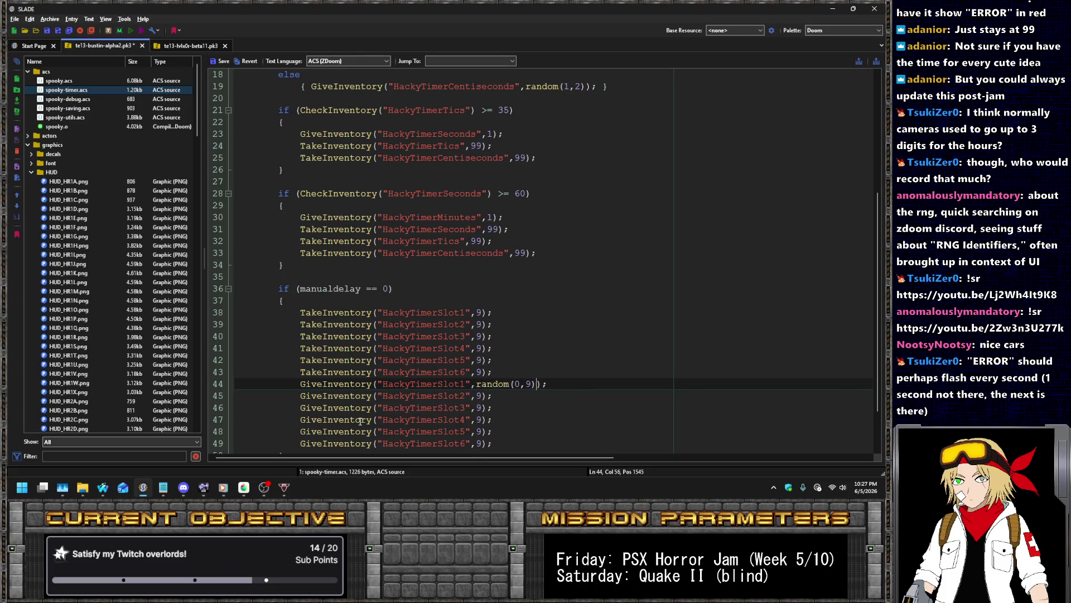
Paste random(0,9) in place of the fixed 9 on the remaining GiveInventory lines
{"action": "key", "text": "ctrl+Left"}
{"action": "key", "text": "ctrl+Left"}
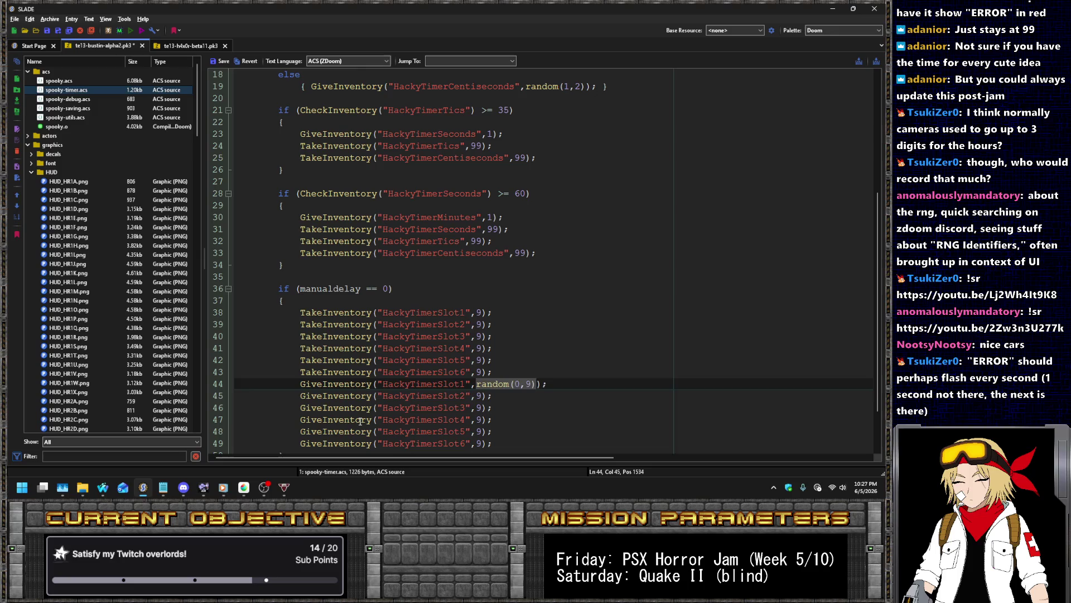
{"action": "key", "text": "ctrl+c"}
{"action": "key", "text": "Down"}
{"action": "key", "text": "Delete"}
{"action": "key", "text": "ctrl+v"}
{"action": "key", "text": "Down"}
{"action": "key", "text": "Left"}
{"action": "key", "text": "Left"}
{"action": "key", "text": "Left"}
{"action": "key", "text": "Delete"}
{"action": "key", "text": "ctrl+v"}
{"action": "key", "text": "Down"}
{"action": "key", "text": "Left"}
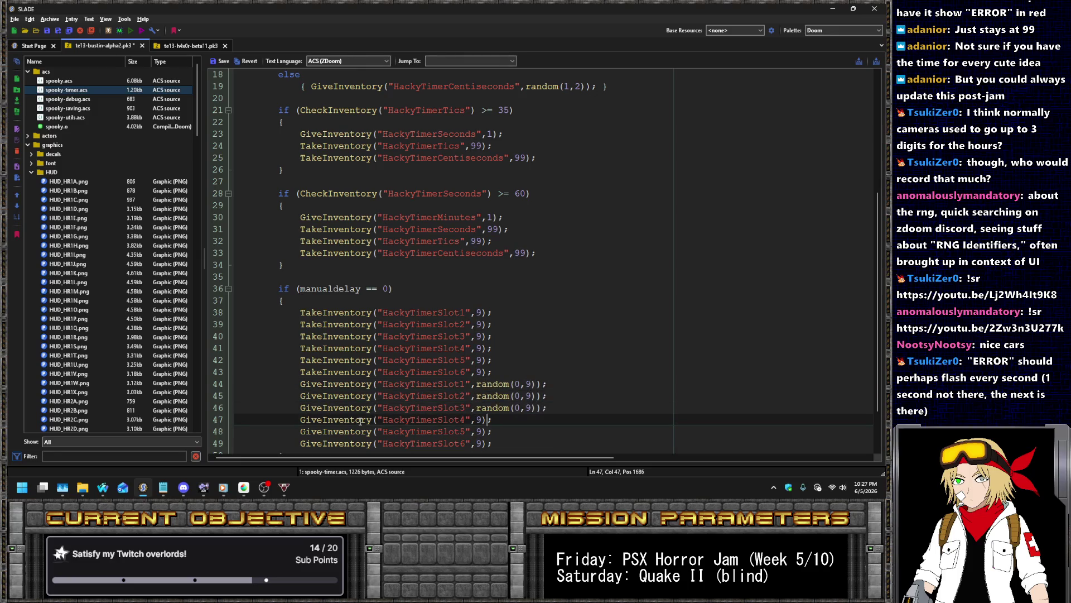
{"action": "key", "text": "BackSpace"}
{"action": "key", "text": "ctrl+v"}
{"action": "key", "text": "Down"}
{"action": "key", "text": "Left"}
{"action": "key", "text": "Left"}
{"action": "key", "text": "Left"}
{"action": "key", "text": "Delete"}
{"action": "key", "text": "ctrl+v"}
{"action": "key", "text": "Down"}
{"action": "key", "text": "Left"}
{"action": "key", "text": "Delete"}
{"action": "key", "text": "ctrl+v"}
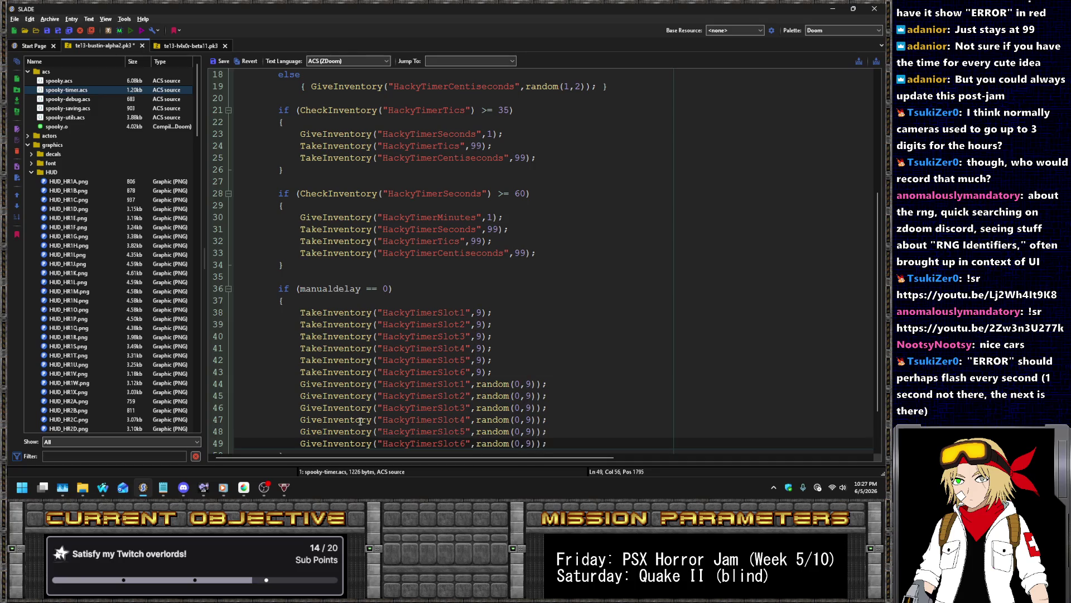
Change every GiveInventory call from random(0,9) to random(1,9)
{"action": "key", "text": "Up"}
{"action": "key", "text": "Up"}
{"action": "key", "text": "Up"}
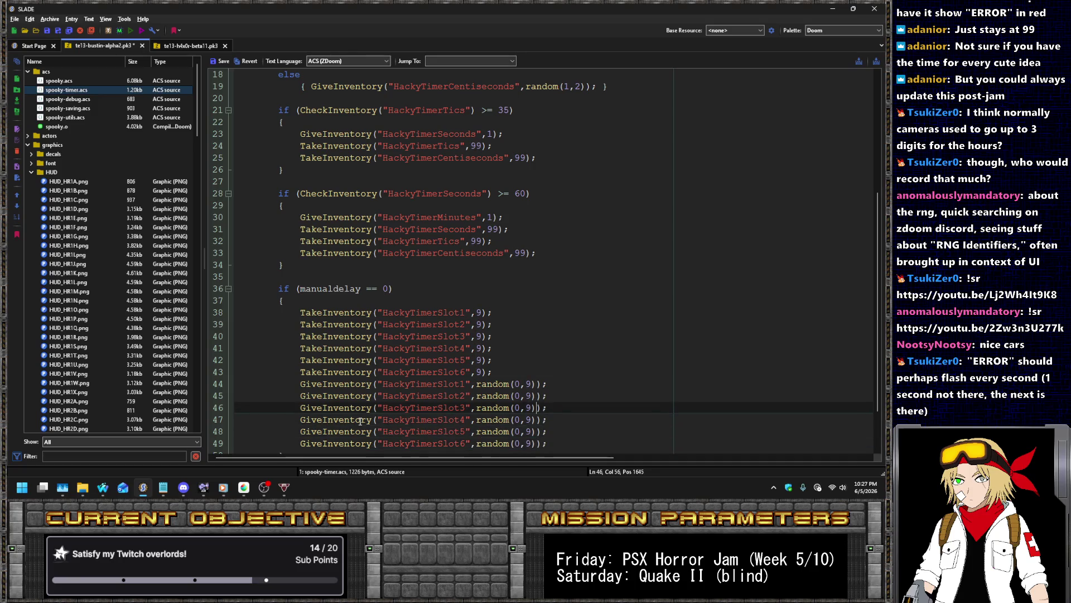
{"action": "key", "text": "Down"}
{"action": "key", "text": "BackSpace"}
{"action": "type", "text": "1"}
{"action": "key", "text": "Down"}
{"action": "key", "text": "BackSpace"}
{"action": "type", "text": "1"}
{"action": "key", "text": "Down"}
{"action": "key", "text": "BackSpace"}
{"action": "type", "text": "1"}
{"action": "key", "text": "Down"}
{"action": "key", "text": "Left"}
{"action": "key", "text": "Down"}
{"action": "key", "text": "Delete"}
{"action": "type", "text": "1"}
{"action": "key", "text": "Up"}
{"action": "key", "text": "BackSpace"}
{"action": "type", "text": "1"}
{"action": "key", "text": "Up"}
{"action": "key", "text": "Up"}
{"action": "key", "text": "Up"}
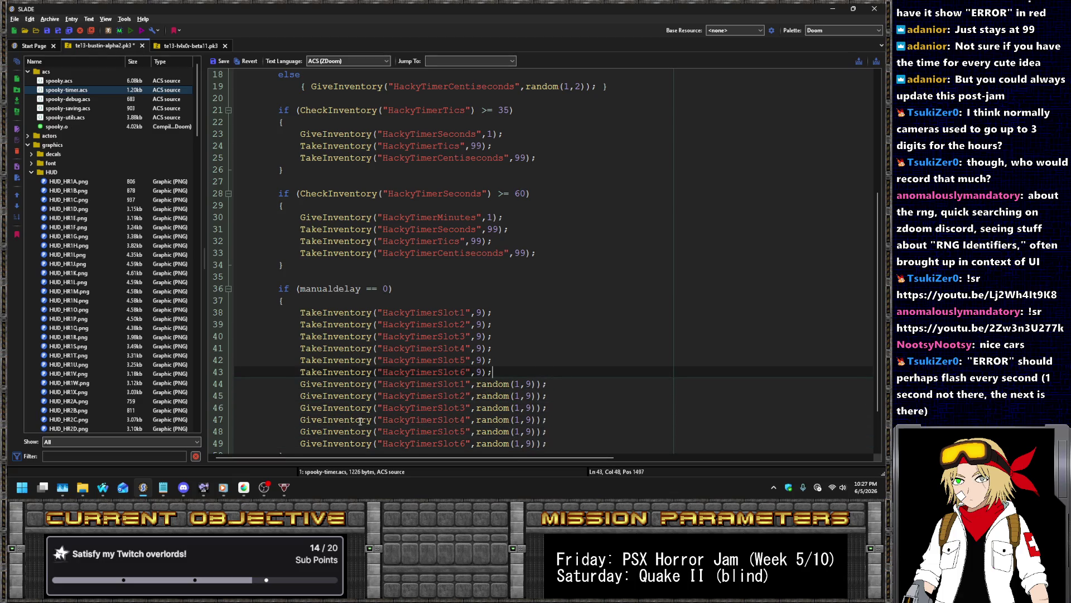
Add an if (random(0,9) != 0) check above the Slot1 GiveInventory line
{"action": "key", "text": "Return"}
{"action": "key", "text": "BackSpace"}
{"action": "type", "text": "(random(0,9("}
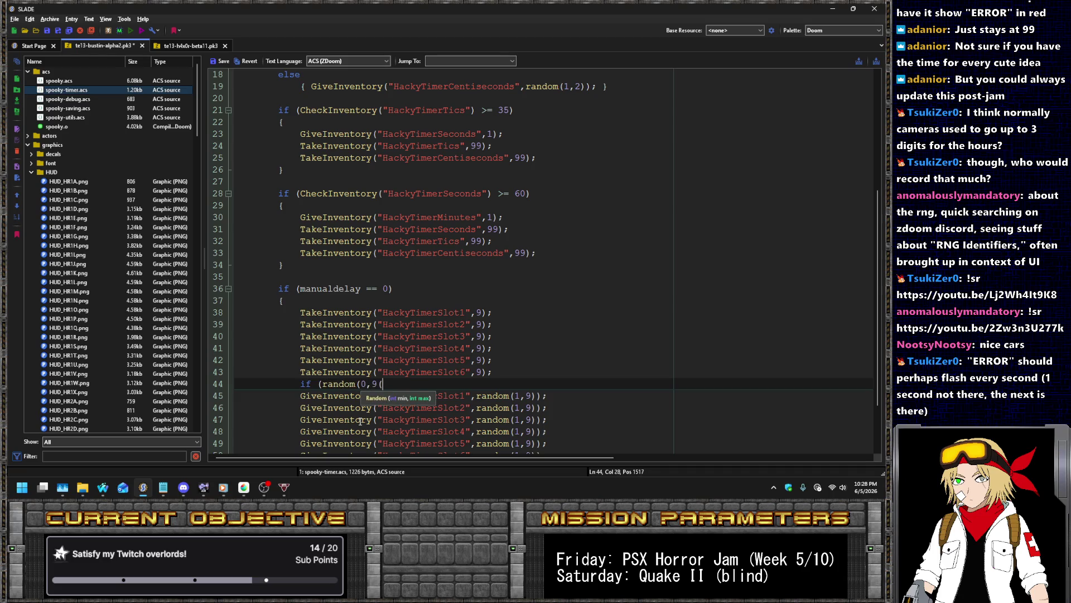
{"action": "key", "text": "BackSpace"}
{"action": "type", "text": ") !"}
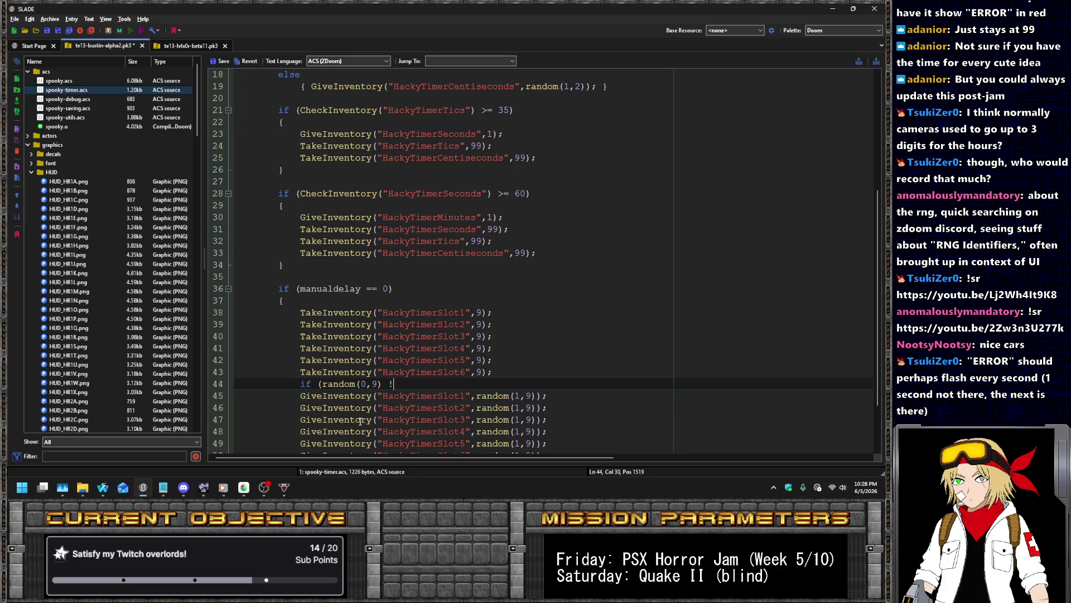
Indent the Slot1 GiveInventory line and wrap it in { } braces
{"action": "key", "text": "Down"}
{"action": "key", "text": "Home"}
{"action": "key", "text": "Tab"}
{"action": "type", "text": "{"}
{"action": "key", "text": "End"}
{"action": "type", "text": "}"}
{"action": "key", "text": "Up"}
{"action": "key", "text": "End"}
Copy the if (random(0,9) != 0) check and paste it above the Slot2–Slot6 GiveInventory lines
{"action": "key", "text": "Home"}
{"action": "key", "text": "Home"}
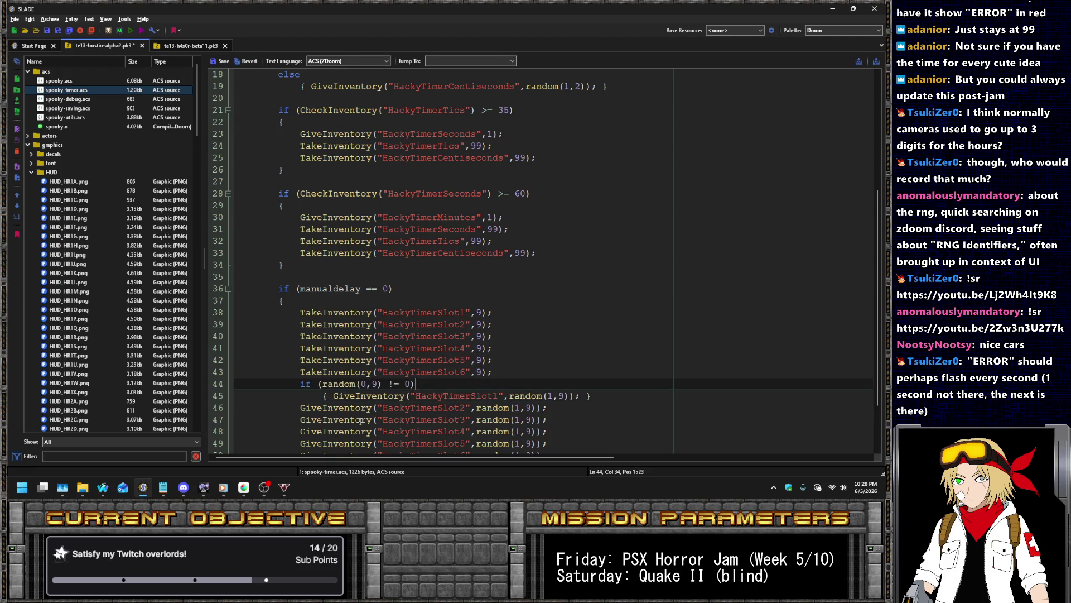
{"action": "key", "text": "Return"}
{"action": "key", "text": "shift+End"}
{"action": "key", "text": "shift+Up"}
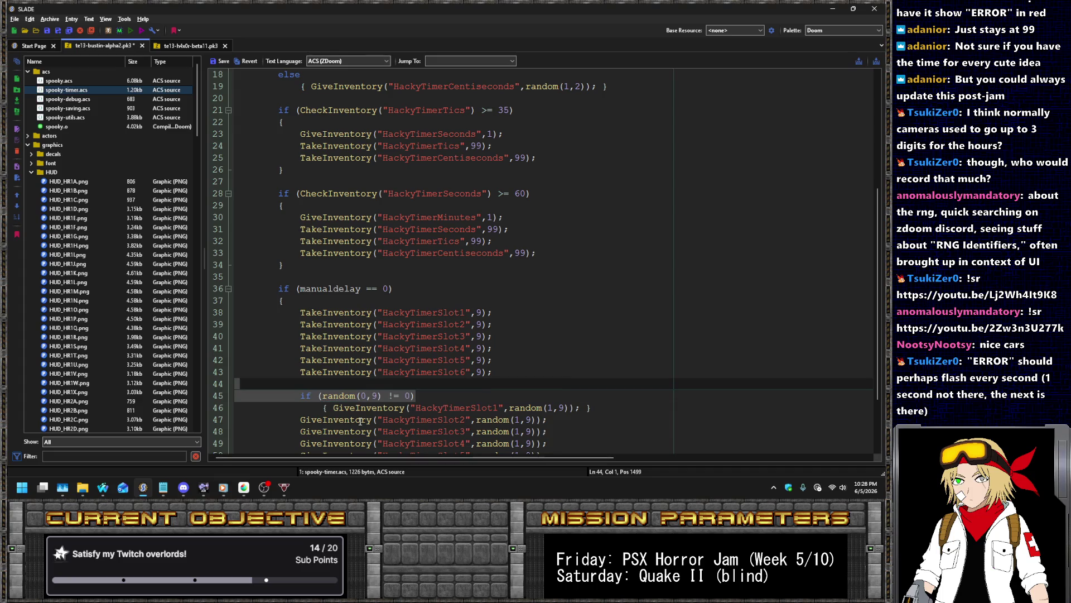
{"action": "scroll", "coordinate": [473, 338], "scroll_direction": "down", "scroll_amount": 3}
{"action": "key", "text": "ctrl+c"}
{"action": "key", "text": "Down"}
{"action": "key", "text": "Down"}
{"action": "key", "text": "End"}
{"action": "key", "text": "Return"}
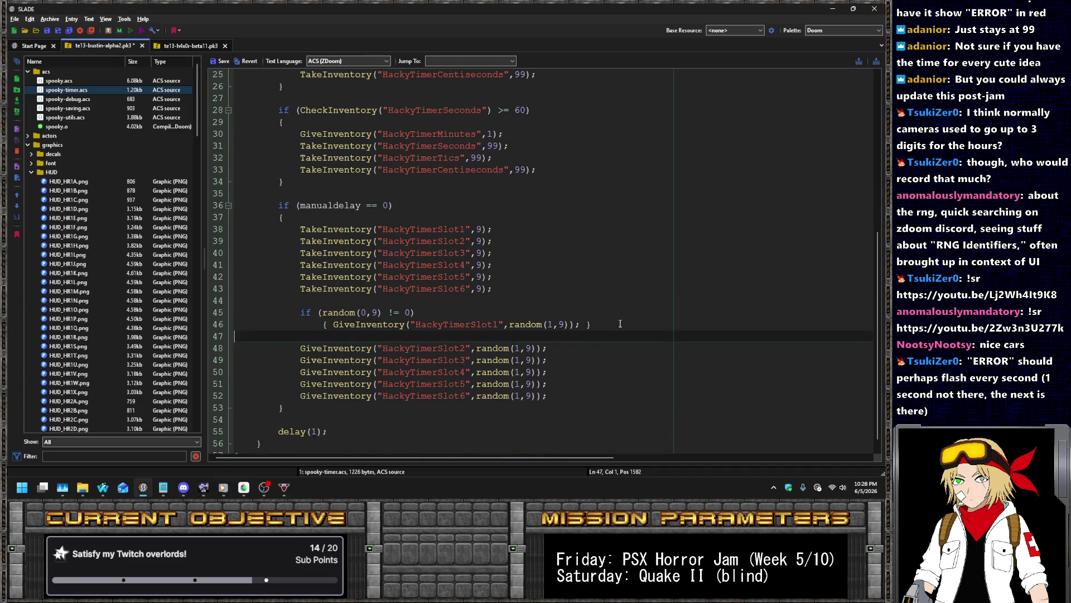
{"action": "key", "text": "ctrl+v"}
{"action": "key", "text": "Down"}
{"action": "key", "text": "ctrl+v"}
{"action": "key", "text": "Down"}
{"action": "key", "text": "Up"}
{"action": "key", "text": "Up"}
{"action": "key", "text": "Up"}
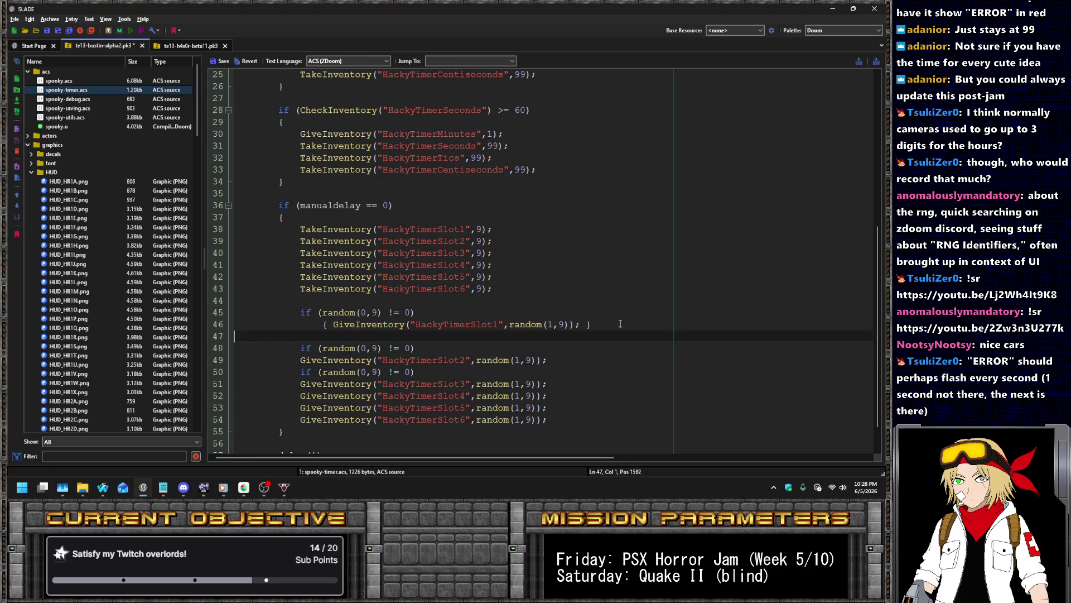
{"action": "key", "text": "BackSpace"}
{"action": "key", "text": "Down"}
{"action": "key", "text": "Down"}
{"action": "key", "text": "End"}
{"action": "key", "text": "Down"}
{"action": "key", "text": "Down"}
{"action": "key", "text": "ctrl+v"}
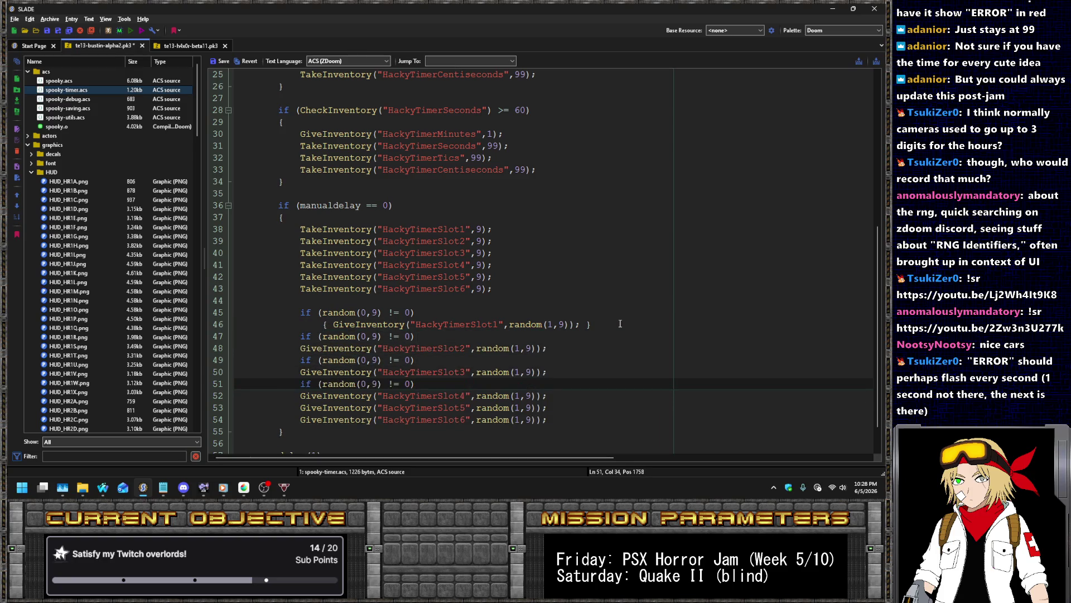
{"action": "key", "text": "Down"}
{"action": "key", "text": "ctrl+v"}
{"action": "key", "text": "Down"}
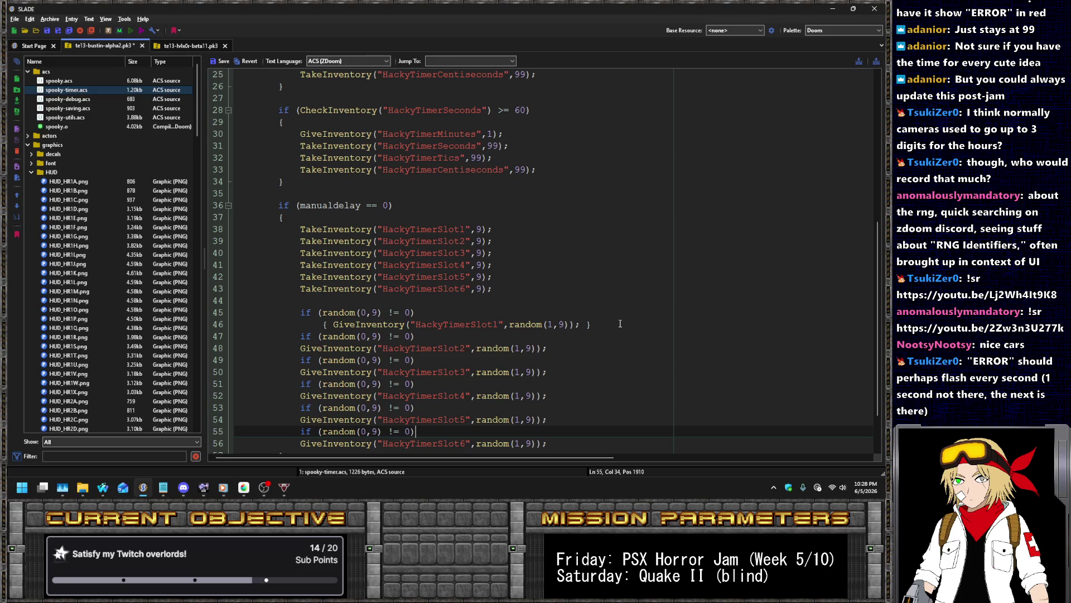
Wrap the Slot2–Slot6 GiveInventory lines in { } braces
{"action": "left_click", "coordinate": [300, 348]}
{"action": "type", "text": "{"}
{"action": "key", "text": "Down"}
{"action": "key", "text": "Down"}
{"action": "key", "text": "Home"}
{"action": "type", "text": "{"}
{"action": "key", "text": "Down"}
{"action": "key", "text": "Down"}
{"action": "key", "text": "Home"}
{"action": "type", "text": "{"}
{"action": "key", "text": "Down"}
{"action": "key", "text": "Down"}
{"action": "key", "text": "Home"}
{"action": "type", "text": "{"}
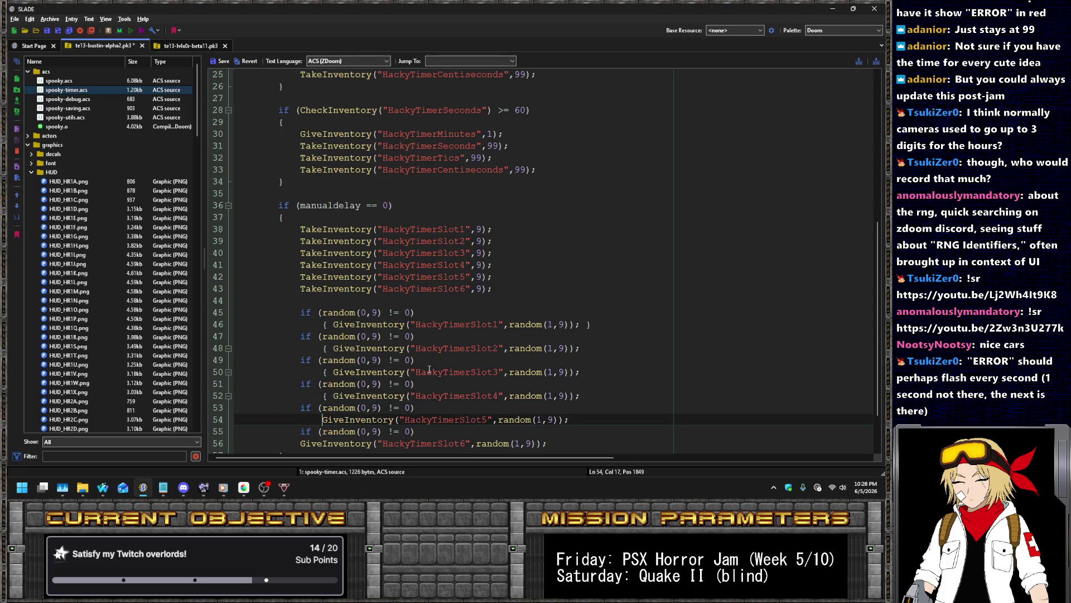
{"action": "key", "text": "Down"}
{"action": "key", "text": "Down"}
{"action": "key", "text": "Home"}
{"action": "type", "text": "{"}
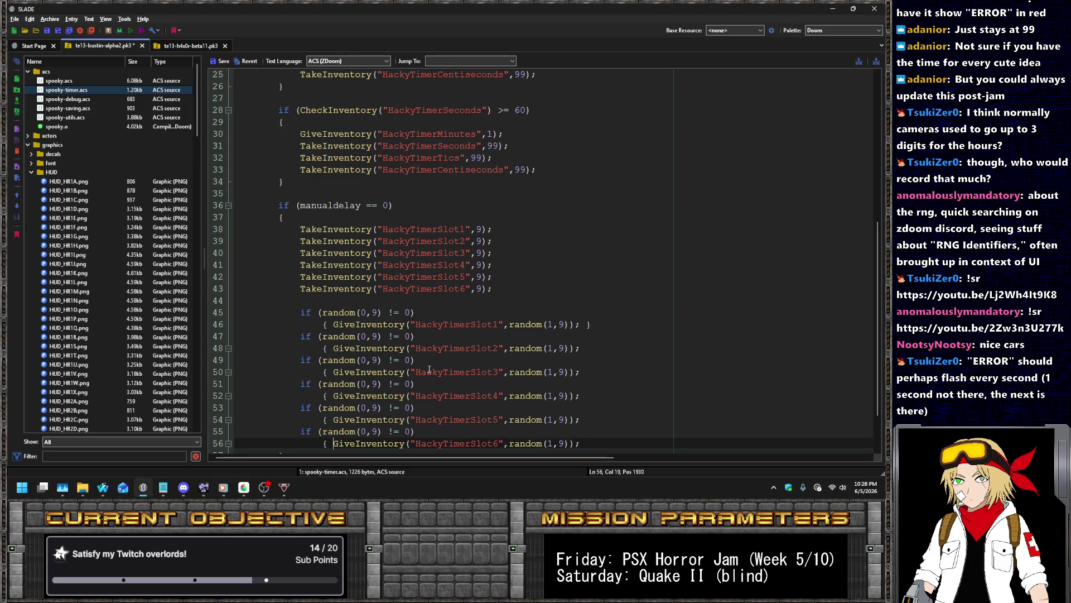
{"action": "key", "text": "Up"}
{"action": "key", "text": "Up"}
{"action": "key", "text": "Up"}
{"action": "key", "text": "Up"}
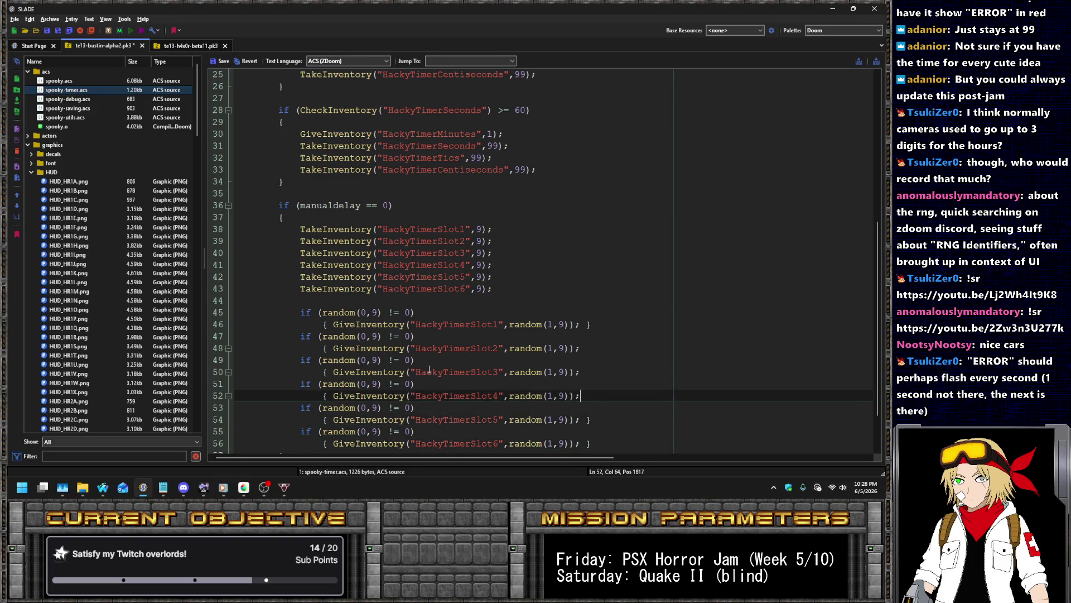
{"action": "key", "text": "Up"}
{"action": "key", "text": "Up"}
{"action": "type", "text": "}"}
{"action": "key", "text": "Up"}
{"action": "key", "text": "Up"}
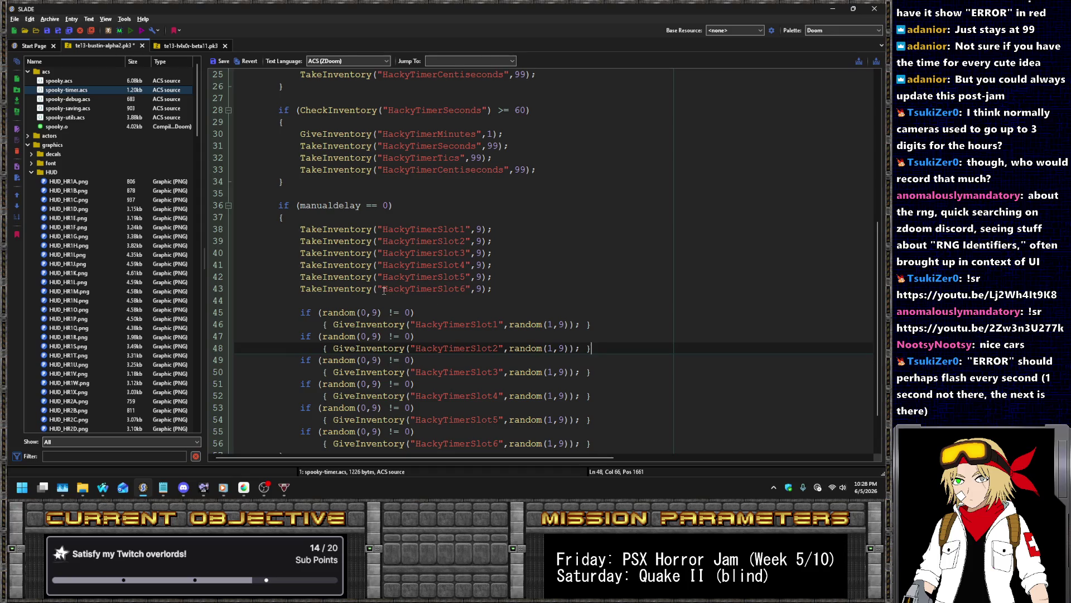
{"action": "scroll", "coordinate": [424, 240], "scroll_direction": "down", "scroll_amount": 2}
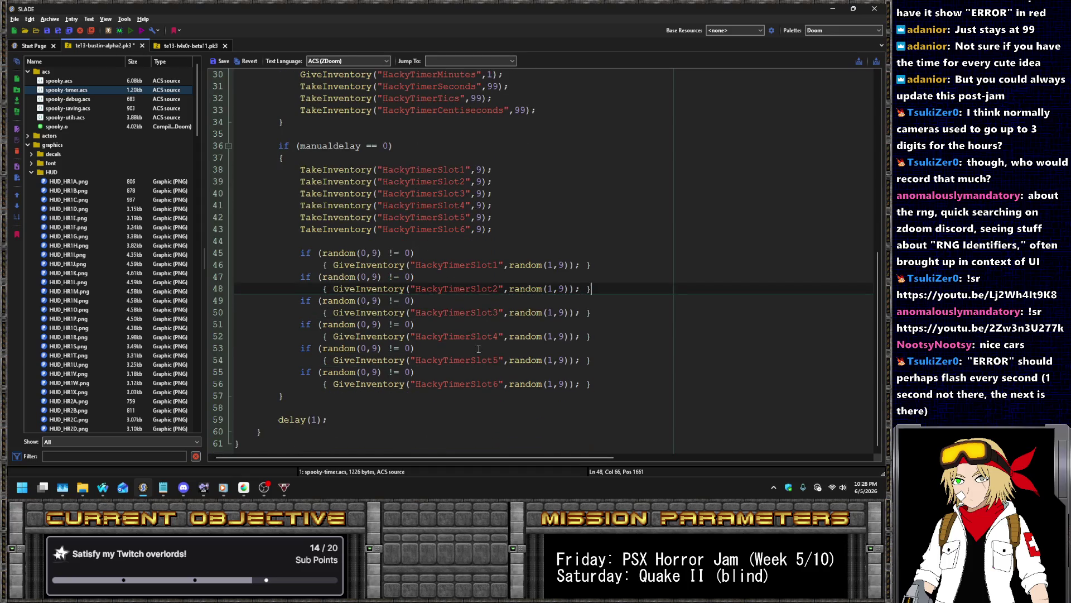
Add 'manualdelay = 1;' at the end of the slot-randomizing if block
{"action": "left_click", "coordinate": [332, 396]}
{"action": "key", "text": "Return"}
{"action": "key", "text": "Up"}
{"action": "key", "text": "Up"}
{"action": "key", "text": "End"}
{"action": "key", "text": "Return"}
{"action": "type", "text": "manu"}
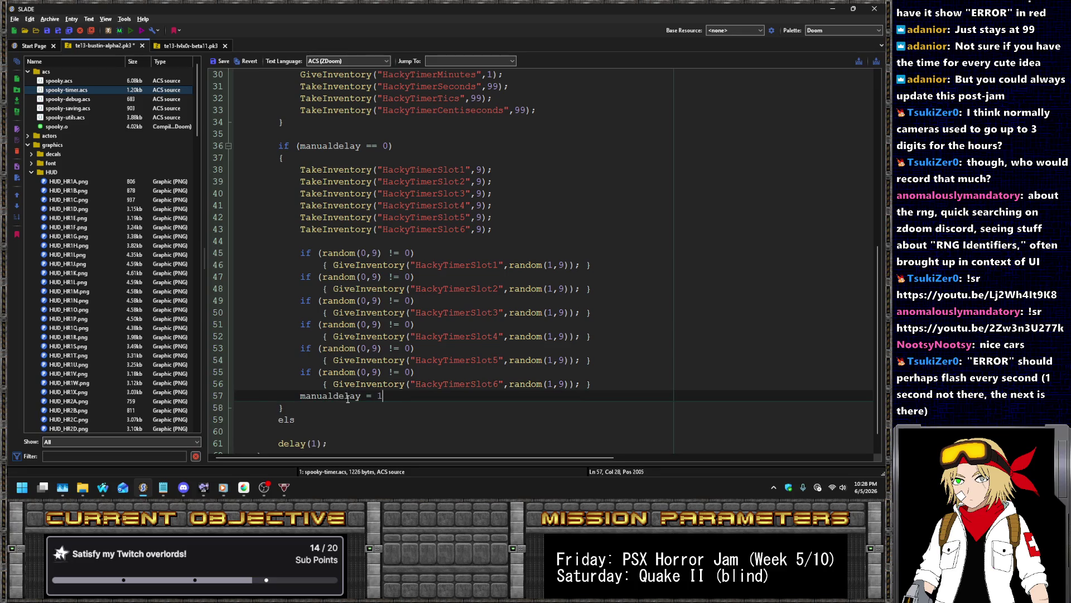
{"action": "key", "text": "Home"}
{"action": "key", "text": "Return"}
{"action": "key", "text": "Up"}
{"action": "key", "text": "Down"}
{"action": "key", "text": "Down"}
{"action": "key", "text": "Down"}
Add an else { manualdelay = 0; } branch after the if block
{"action": "key", "text": "Return"}
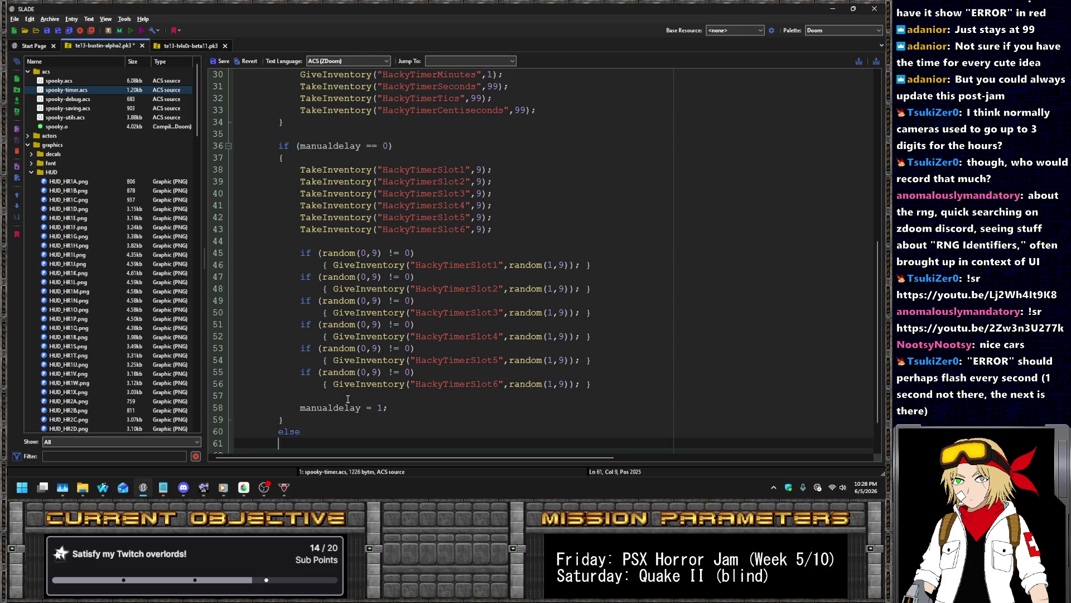
{"action": "type", "text": "{"}
{"action": "key", "text": "Return"}
{"action": "type", "text": "}"}
{"action": "key", "text": "Up"}
{"action": "key", "text": "Return"}
{"action": "key", "text": "Tab"}
{"action": "type", "text": "ma"}
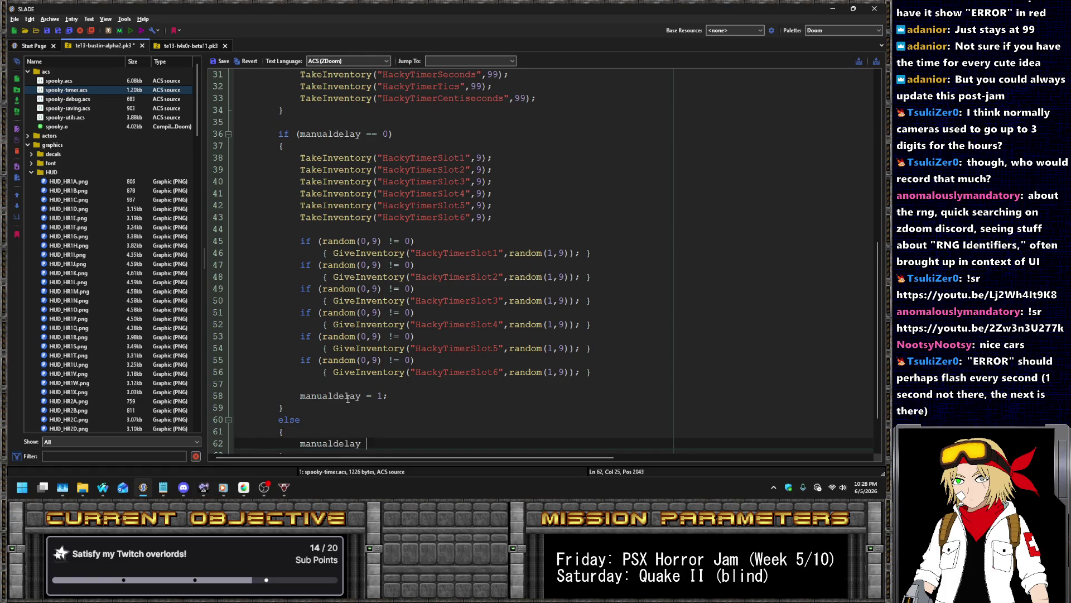
{"action": "type", "text": ";"}
Save the edited spooky-timer.acs script
{"action": "scroll", "coordinate": [392, 351], "scroll_direction": "down", "scroll_amount": 2}
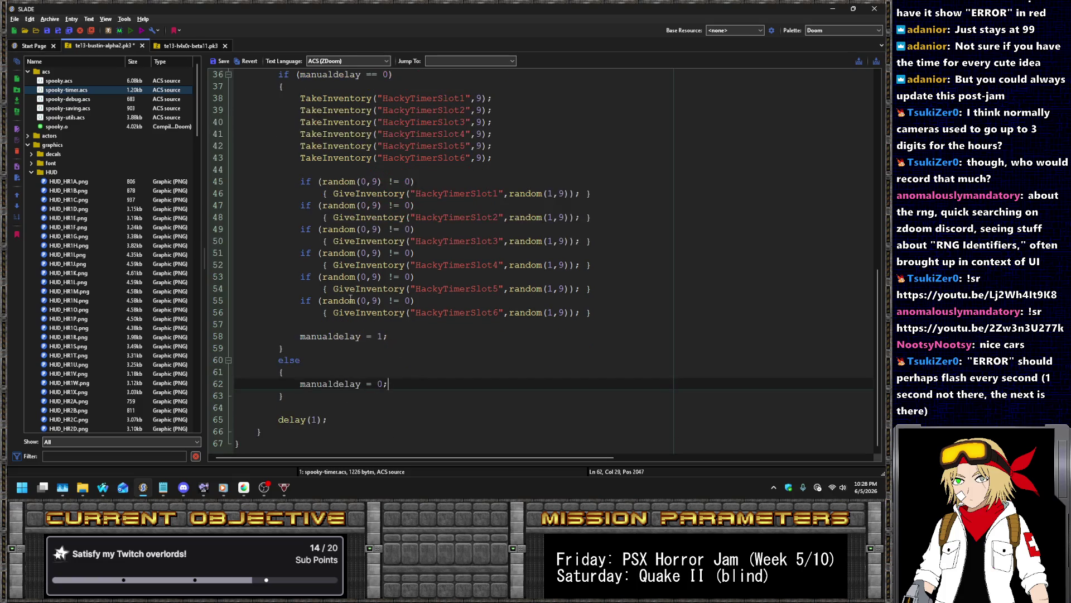
{"action": "left_click", "coordinate": [212, 61]}
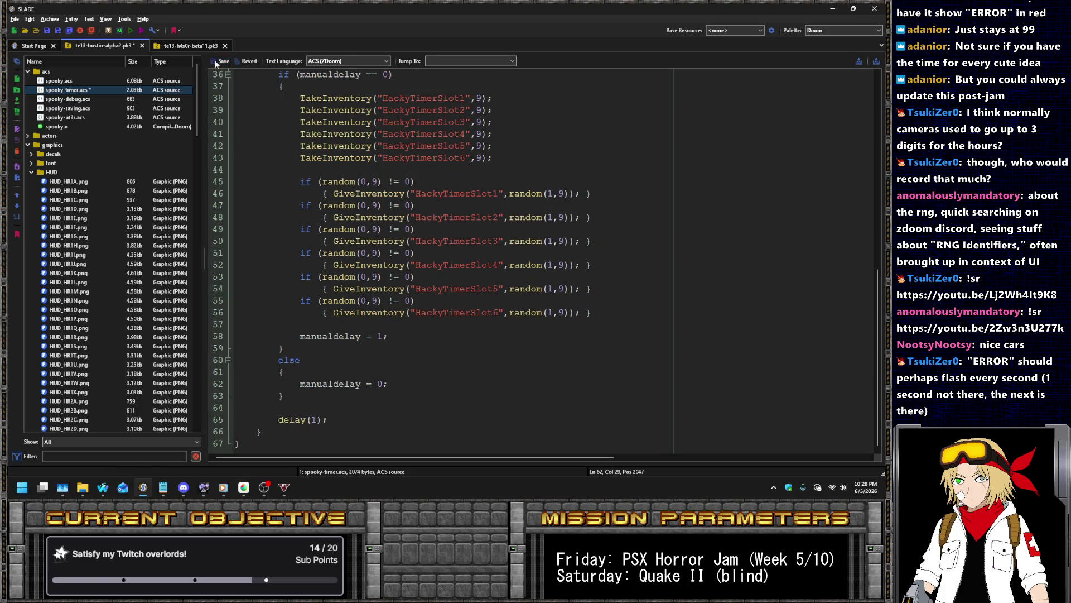
{"action": "right_click", "coordinate": [155, 84]}
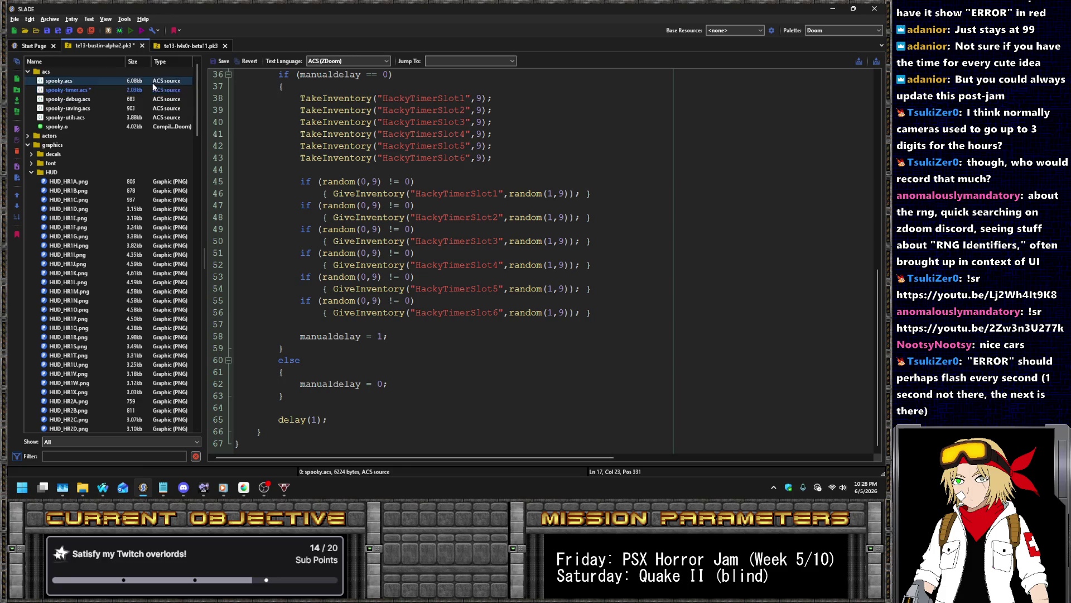
Compile spooky.acs with Compile ACS and save the archive, growing spooky.o to 4.31 kb
{"action": "mouse_move", "coordinate": [224, 239]}
{"action": "left_click", "coordinate": [258, 237]}
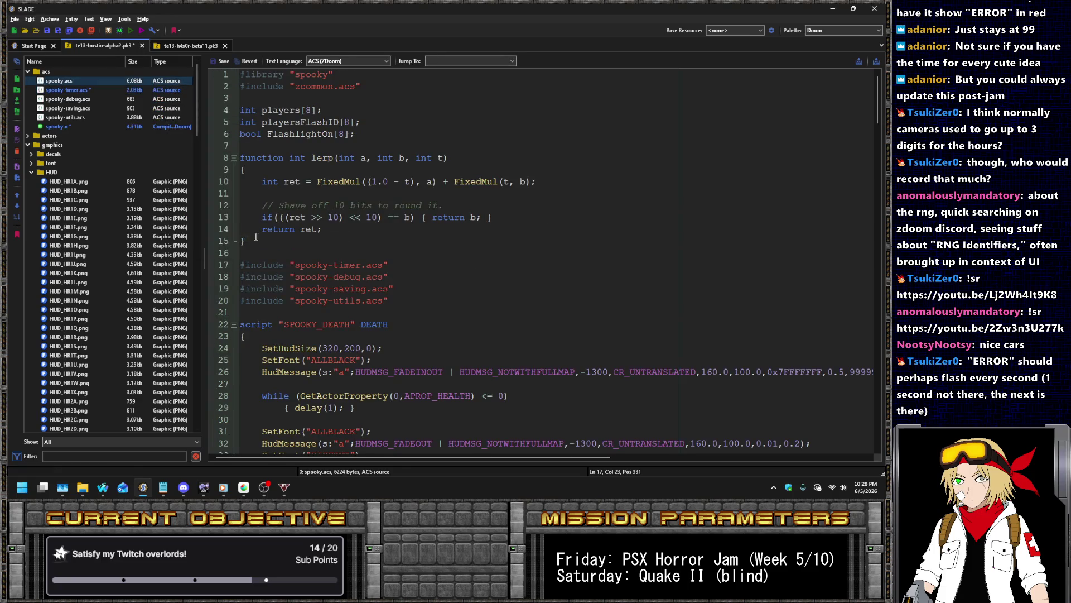
{"action": "key", "text": "ctrl+s"}
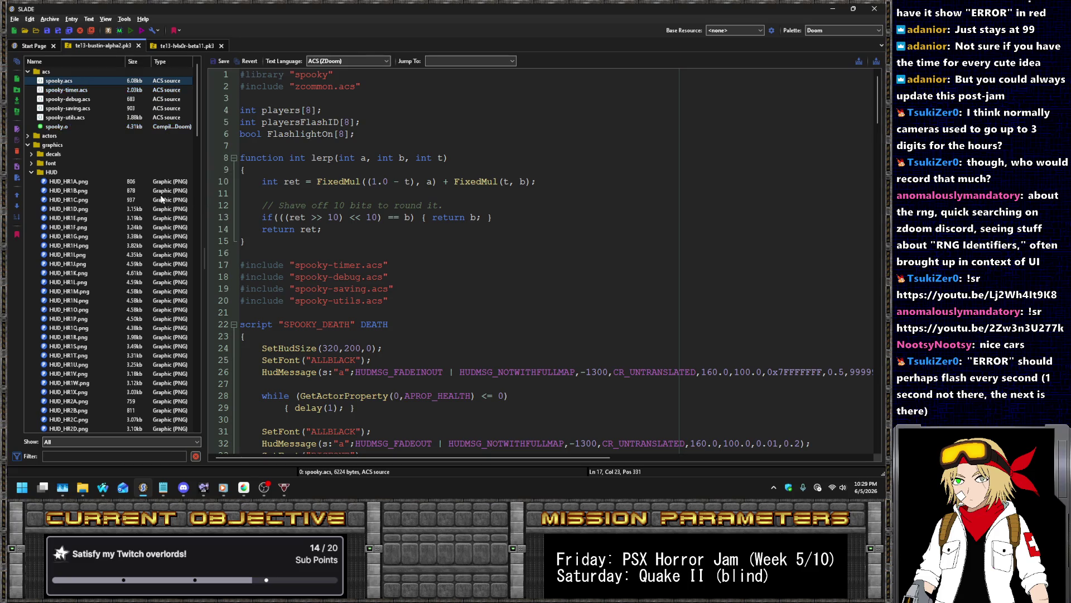
{"action": "scroll", "coordinate": [158, 196], "scroll_direction": "down", "scroll_amount": 20}
{"action": "scroll", "coordinate": [158, 196], "scroll_direction": "down", "scroll_amount": 10}
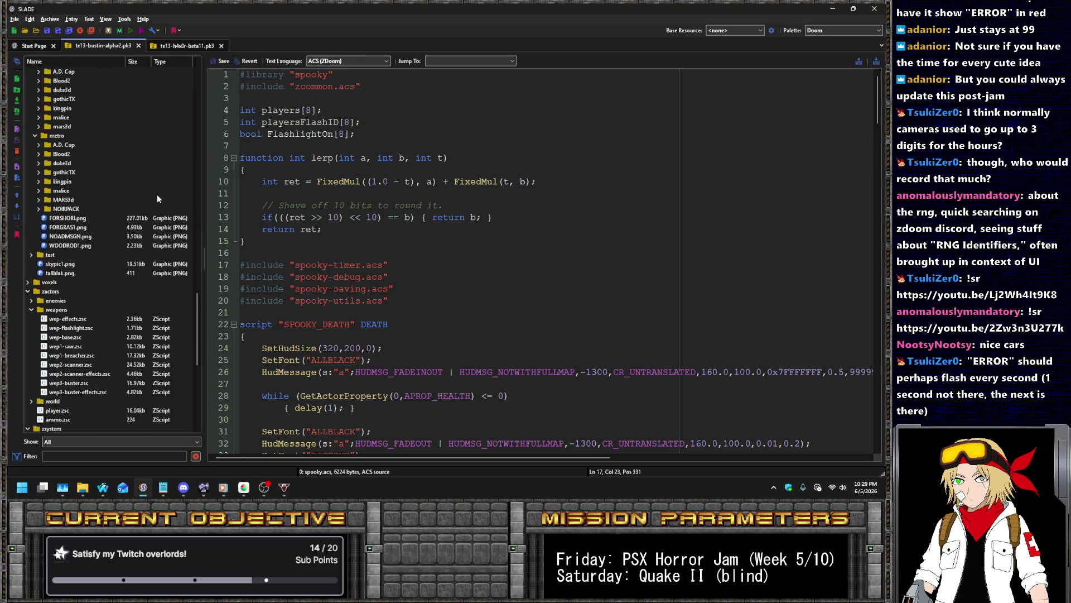
{"action": "scroll", "coordinate": [70, 294], "scroll_direction": "down", "scroll_amount": 8}
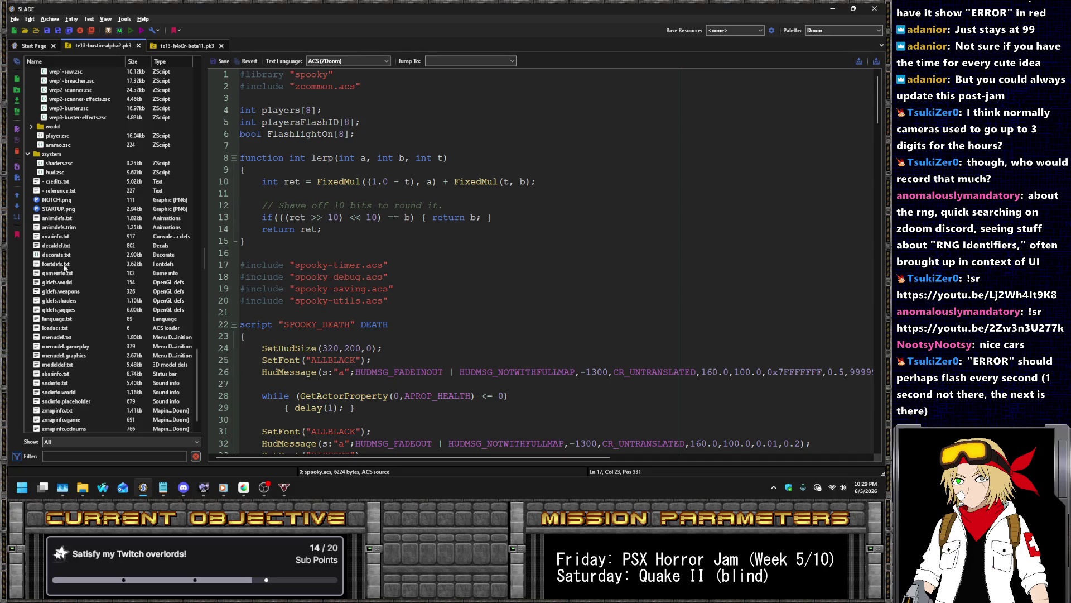
{"action": "scroll", "coordinate": [75, 326], "scroll_direction": "down", "scroll_amount": 1}
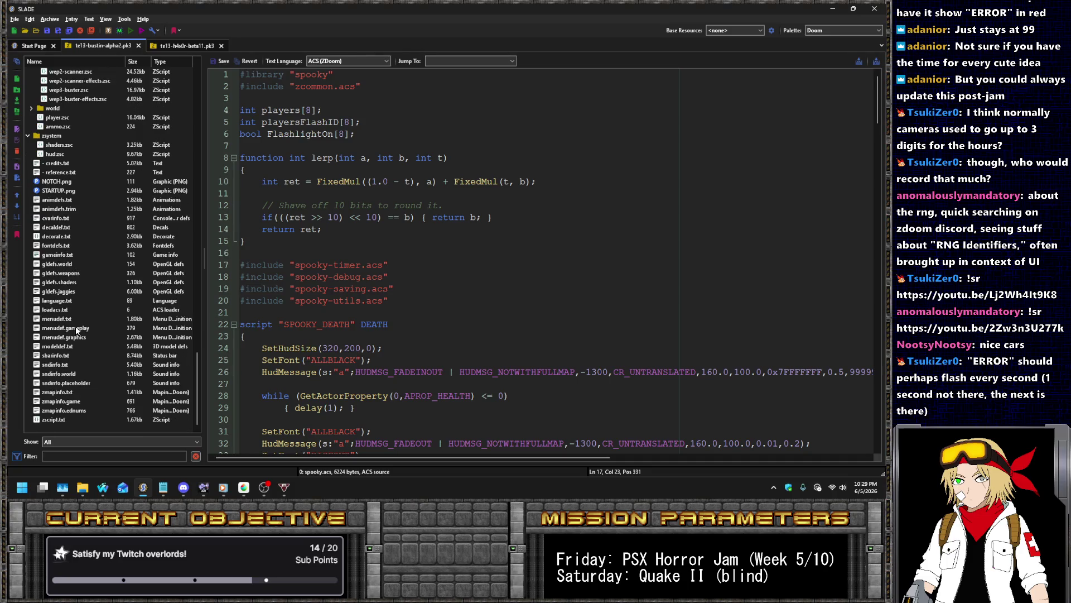
In hud.zsc, add a condition checking that HackyTimerGlitch CountInv equals 0 before the timer drawing
{"action": "left_click", "coordinate": [54, 154]}
{"action": "scroll", "coordinate": [558, 282], "scroll_direction": "down", "scroll_amount": 5}
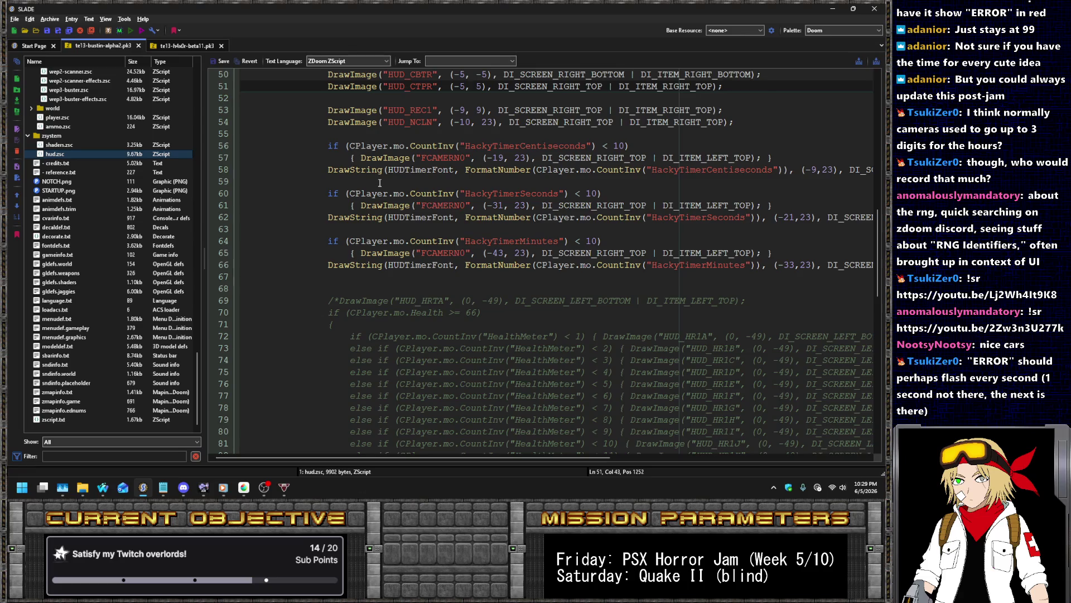
{"action": "scroll", "coordinate": [554, 257], "scroll_direction": "up", "scroll_amount": 3}
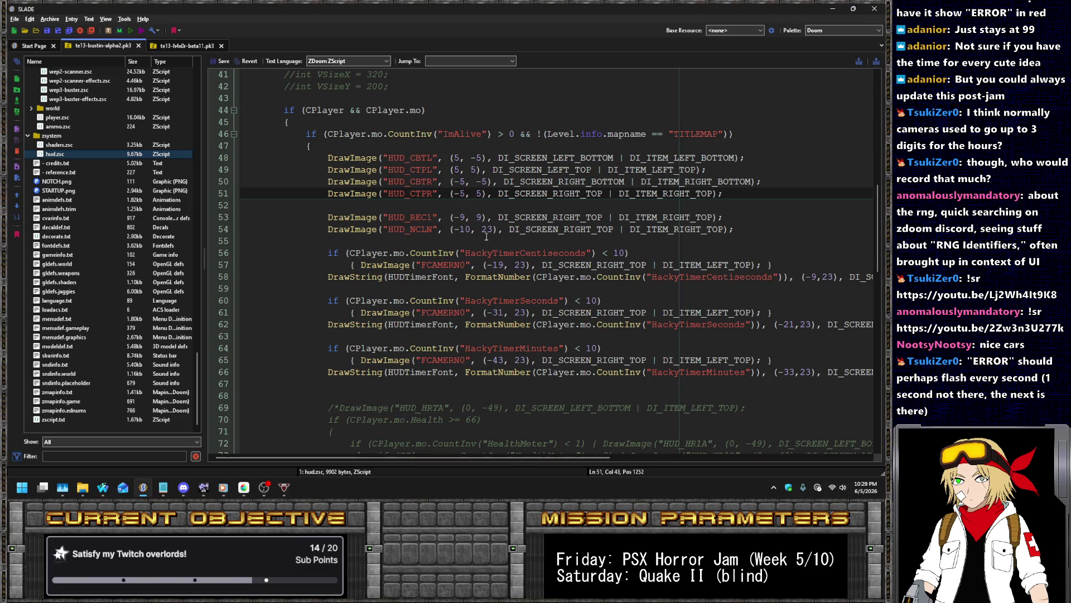
{"action": "left_click", "coordinate": [491, 244]}
{"action": "key", "text": "Return"}
{"action": "type", "text": "if ("}
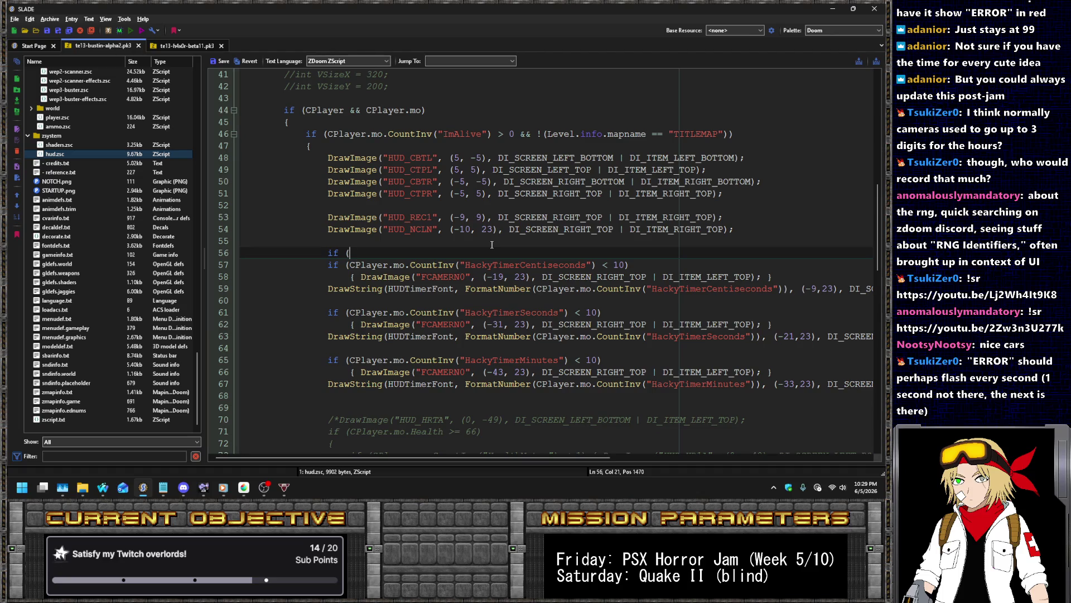
{"action": "key", "text": "Down"}
{"action": "key", "text": "ctrl+Right"}
{"action": "key", "text": "ctrl+Right"}
{"action": "key", "text": "ctrl+Right"}
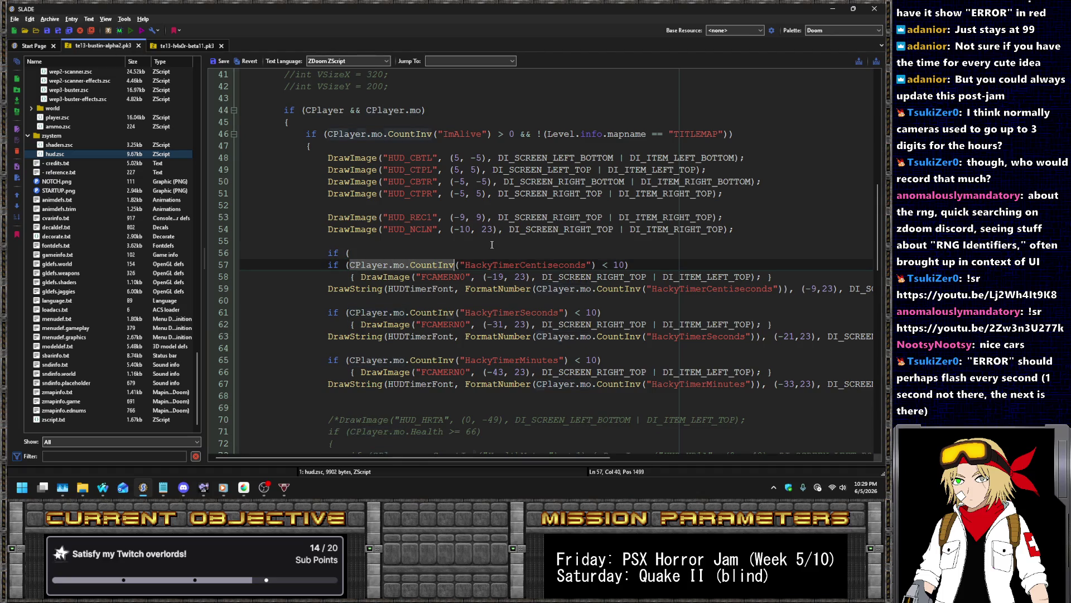
{"action": "key", "text": "ctrl+c"}
{"action": "key", "text": "Up"}
{"action": "key", "text": "ctrl+v"}
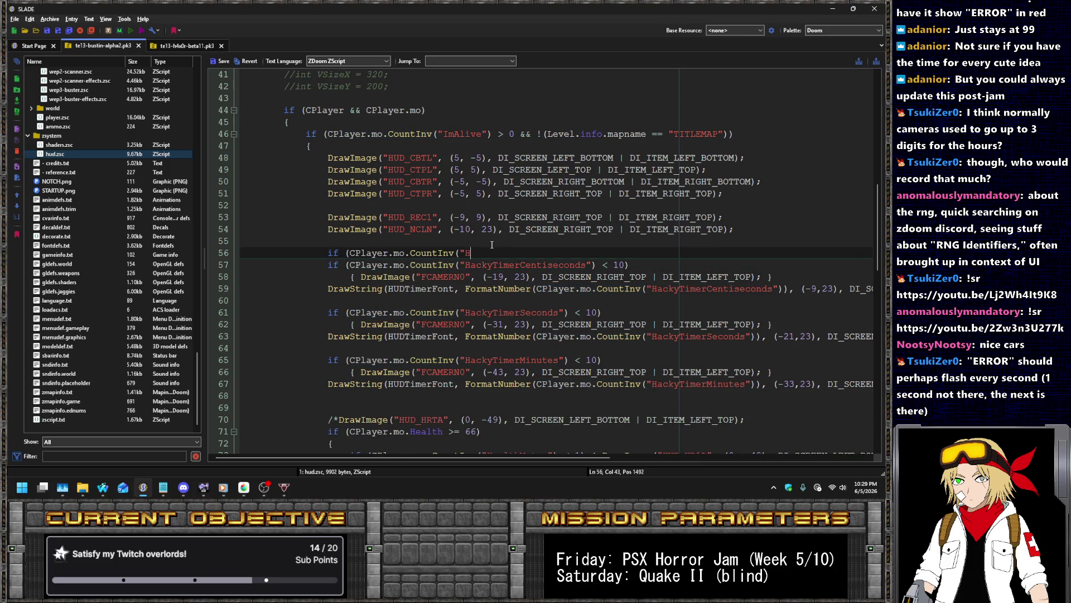
{"action": "type", "text": "\") == 0)"}
{"action": "key", "text": "Return"}
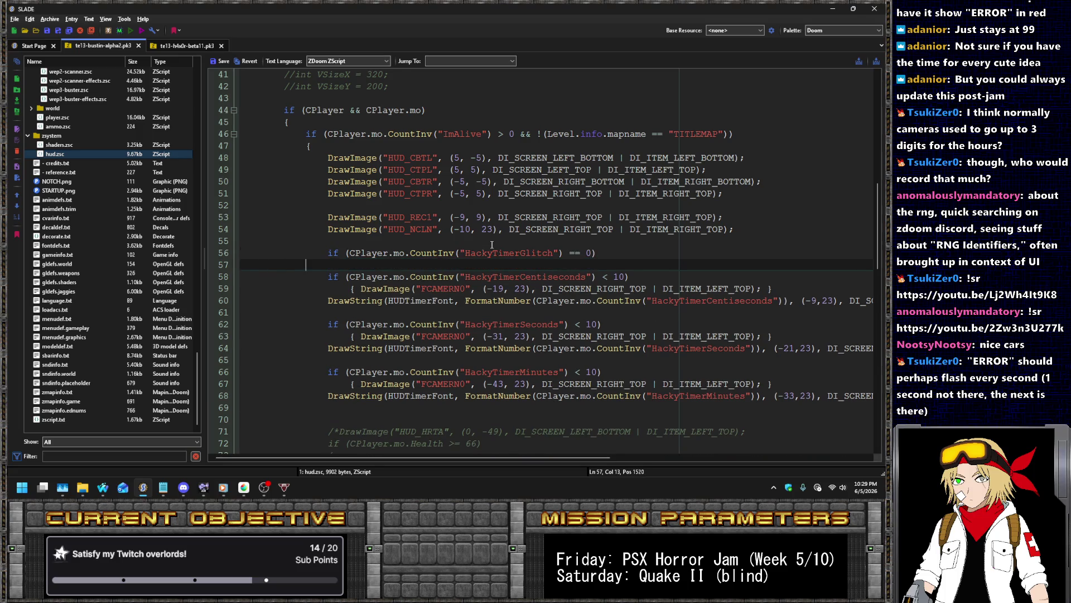
{"action": "type", "text": "{"}
Indent the timer drawing code under the glitch check and paste a second copy below it
{"action": "key", "text": "shift+Down"}
{"action": "key", "text": "shift+Down"}
{"action": "key", "text": "shift+Down"}
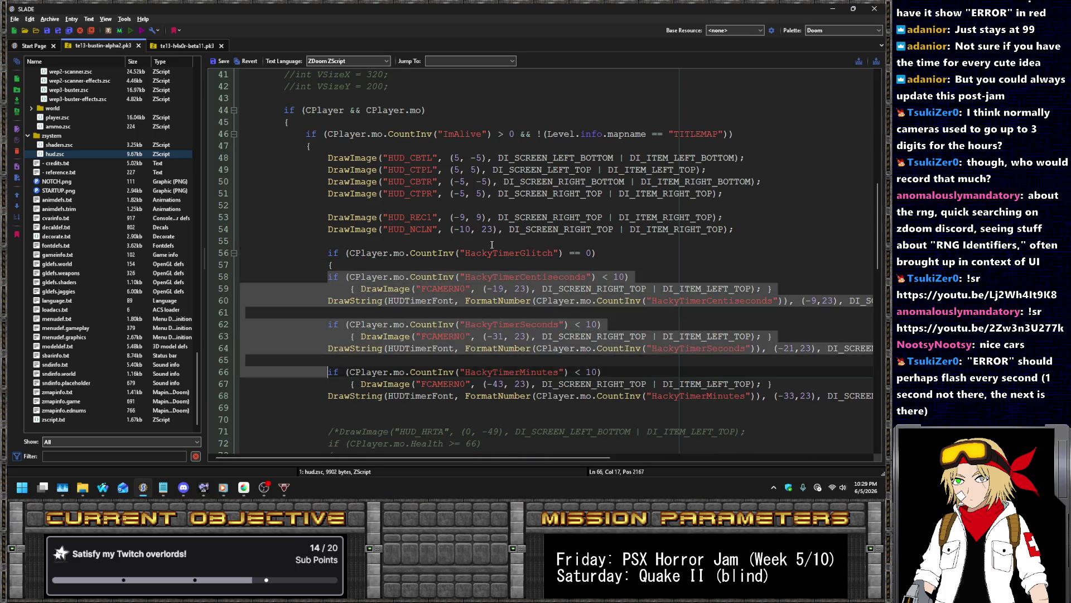
{"action": "key", "text": "shift+End"}
{"action": "key", "text": "Tab"}
{"action": "key", "text": "Return"}
{"action": "key", "text": "Up"}
{"action": "key", "text": "End"}
{"action": "key", "text": "shift+Up"}
{"action": "key", "text": "shift+Up"}
{"action": "key", "text": "shift+Up"}
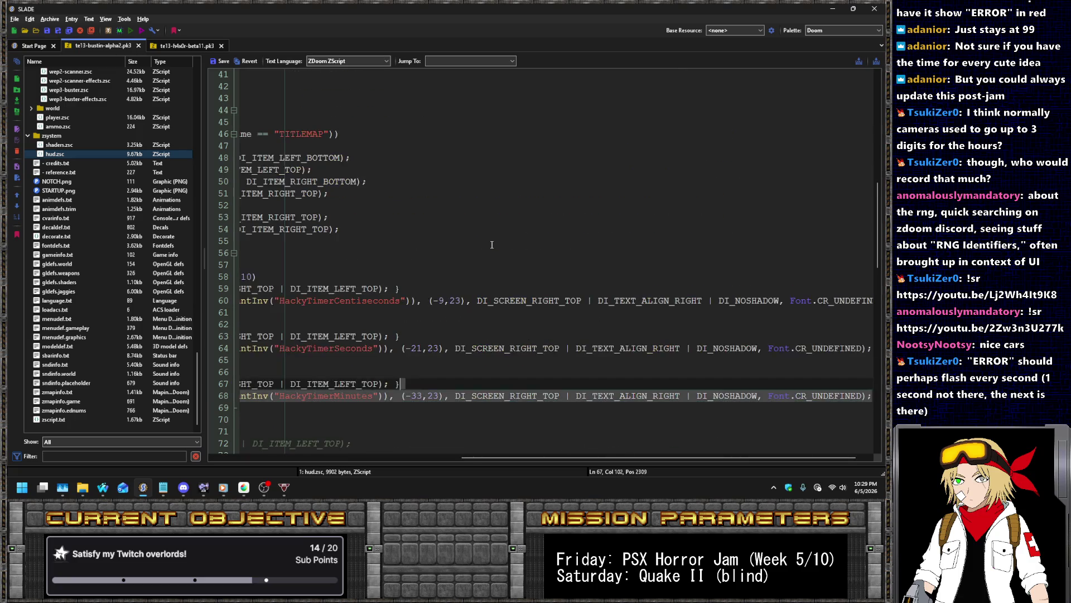
{"action": "key", "text": "Home"}
{"action": "key", "text": "Down"}
{"action": "key", "text": "Down"}
{"action": "key", "text": "End"}
{"action": "key", "text": "Down"}
{"action": "key", "text": "Down"}
{"action": "key", "text": "Down"}
{"action": "key", "text": "ctrl+v"}
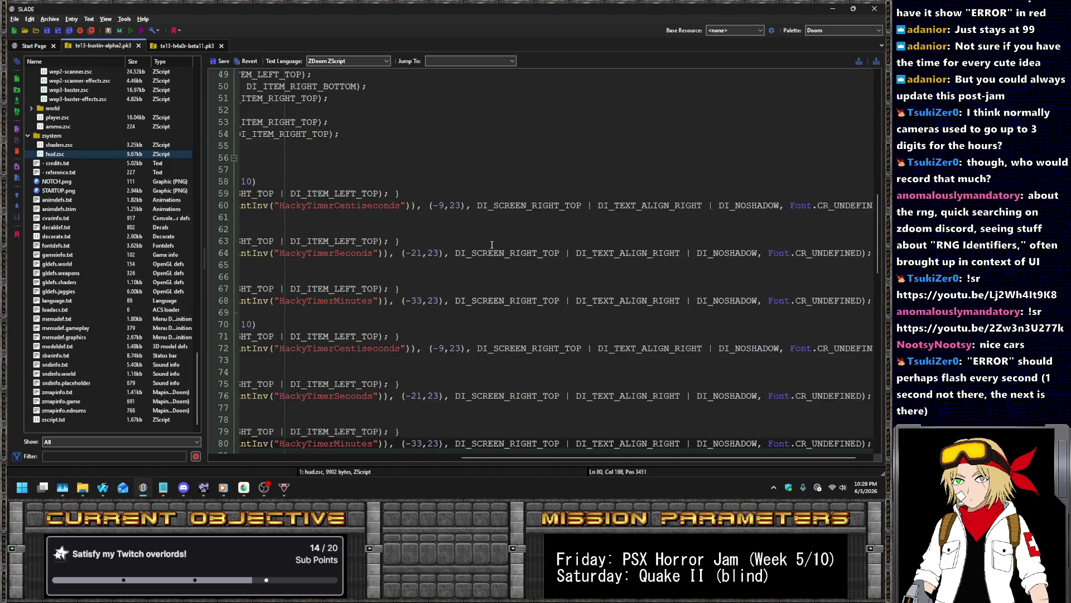
{"action": "key", "text": "Up"}
{"action": "key", "text": "Up"}
{"action": "key", "text": "Up"}
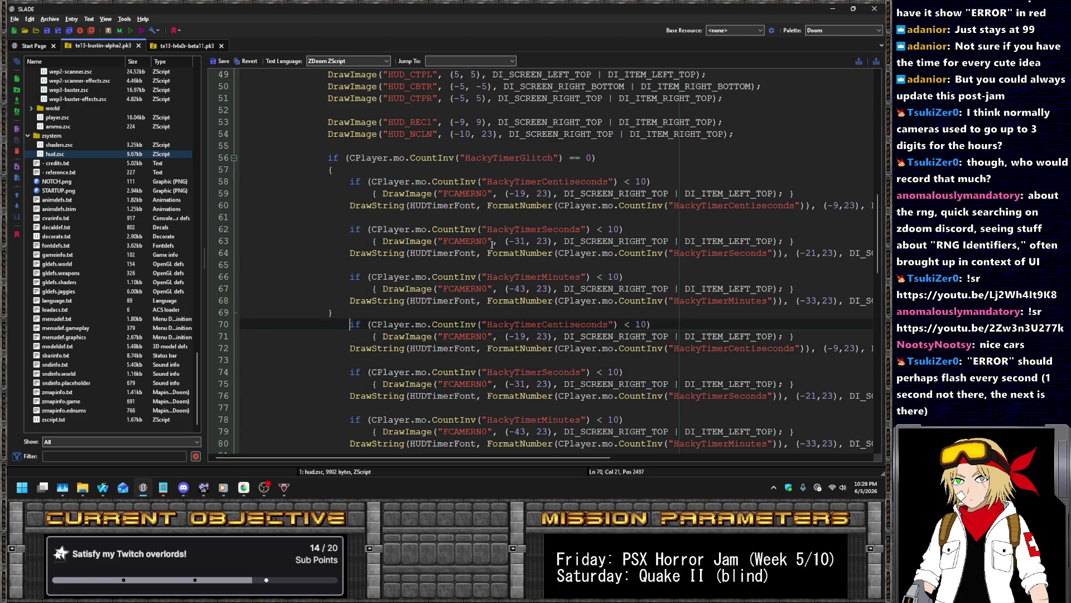
{"action": "key", "text": "Return"}
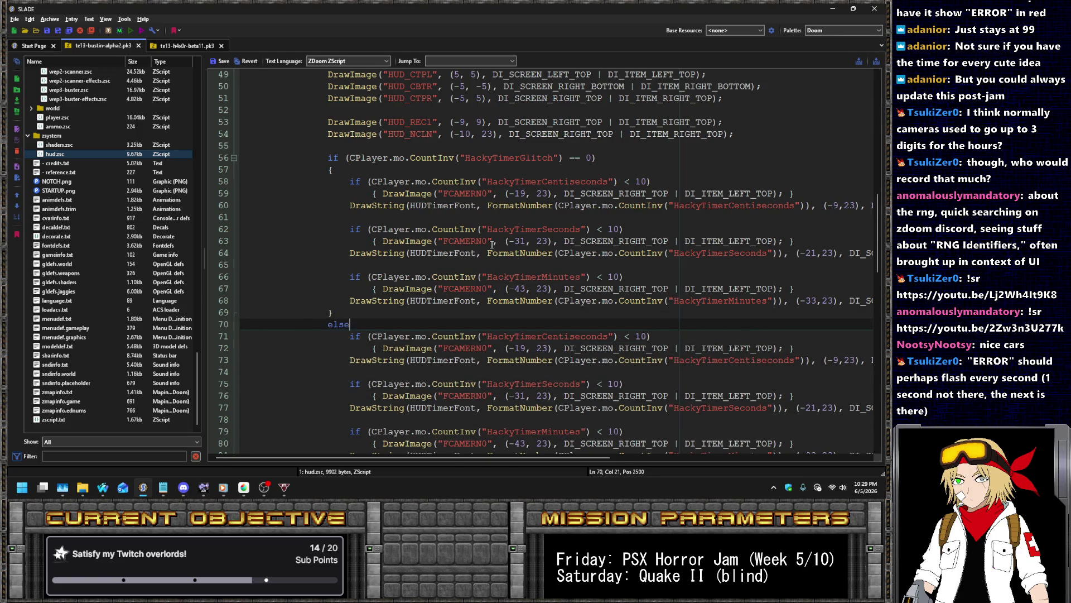
Open an else block, delete the leftover timer lines, and rename the counter to HackyTimerSlot6
{"action": "key", "text": "Return"}
{"action": "type", "text": "{"}
{"action": "key", "text": "shift+Down"}
{"action": "key", "text": "shift+Down"}
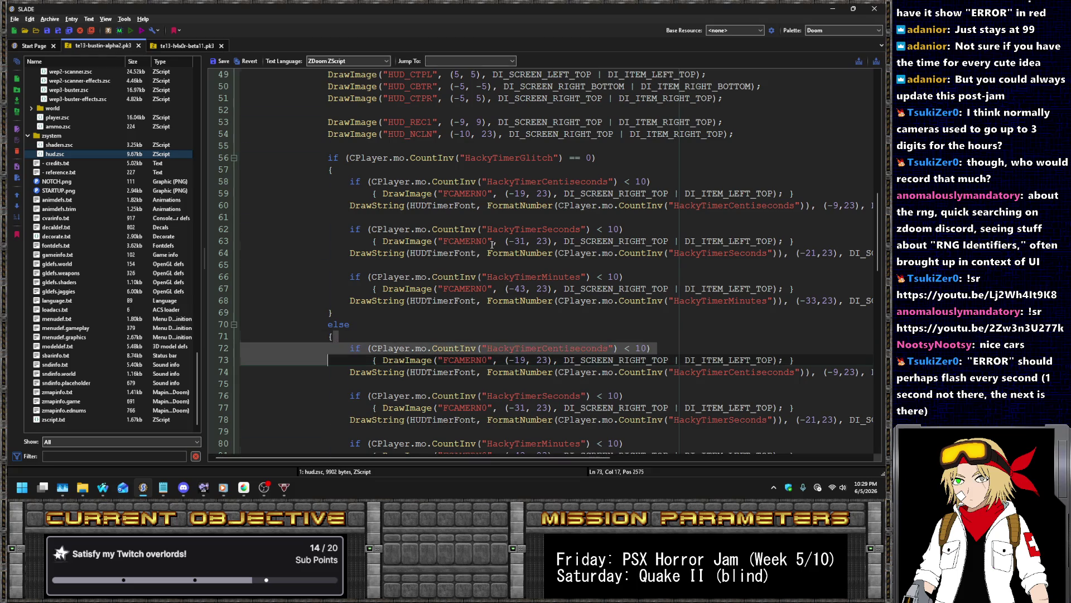
{"action": "key", "text": "shift+End"}
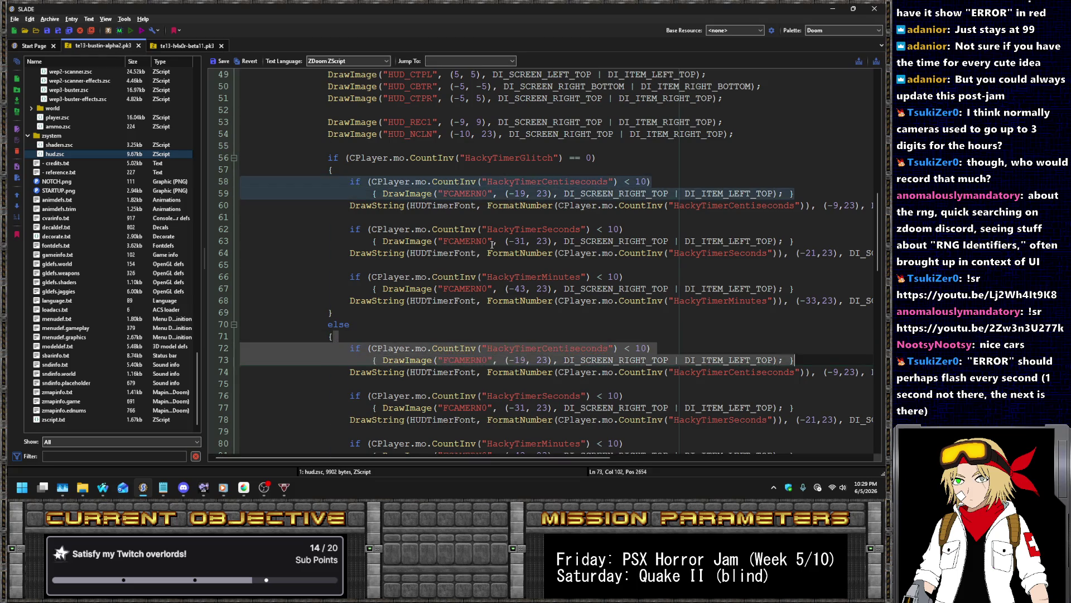
{"action": "key", "text": "Delete"}
{"action": "key", "text": "Down"}
{"action": "key", "text": "End"}
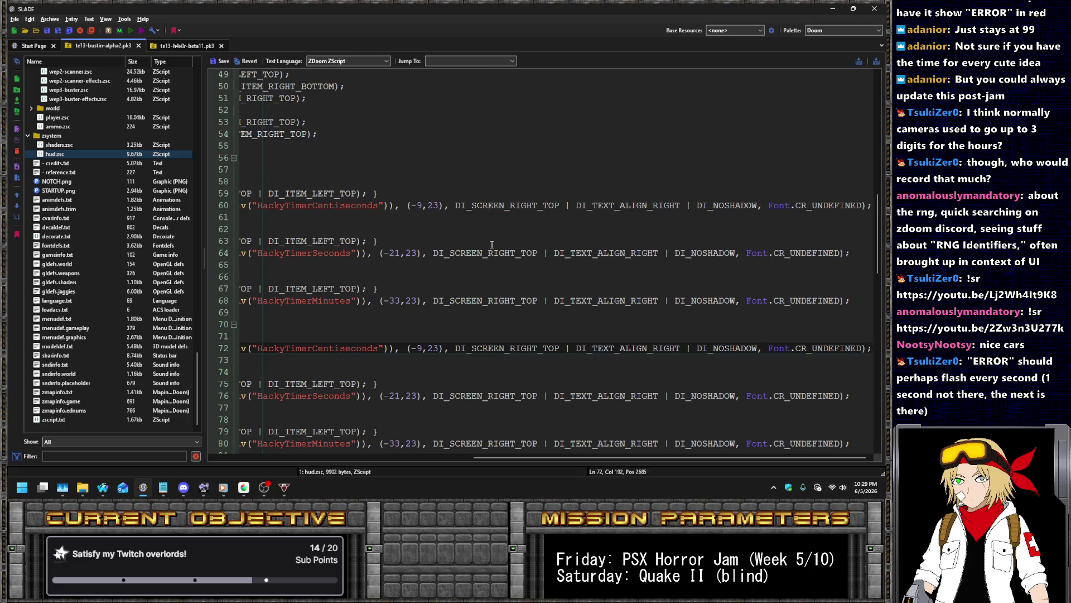
{"action": "key", "text": "Home"}
{"action": "key", "text": "Right"}
{"action": "key", "text": "Right"}
{"action": "key", "text": "Right"}
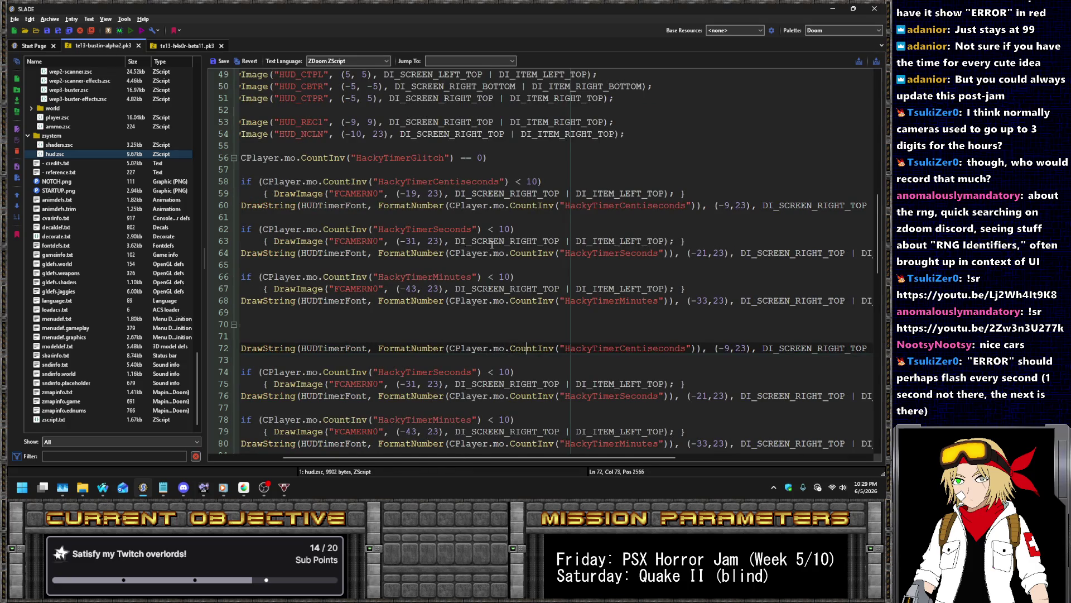
{"action": "key", "text": "ctrl+shift+Right"}
{"action": "type", "text": "erSlot6"}
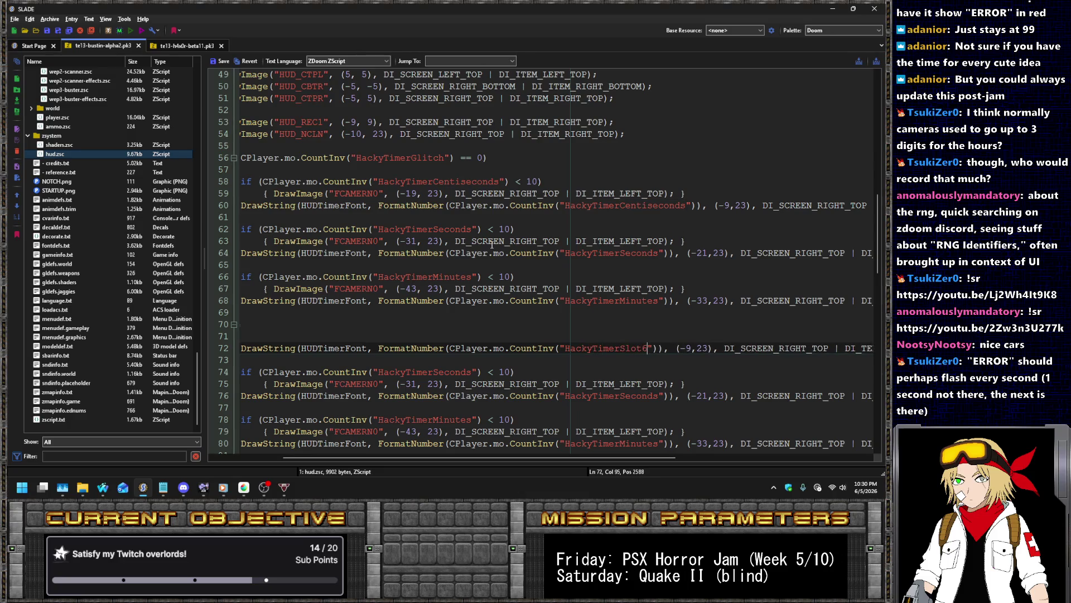
{"action": "key", "text": "End"}
{"action": "key", "text": "Home"}
{"action": "key", "text": "End"}
{"action": "key", "text": "Down"}
{"action": "key", "text": "shift+Down"}
{"action": "key", "text": "shift+Down"}
{"action": "key", "text": "shift+Down"}
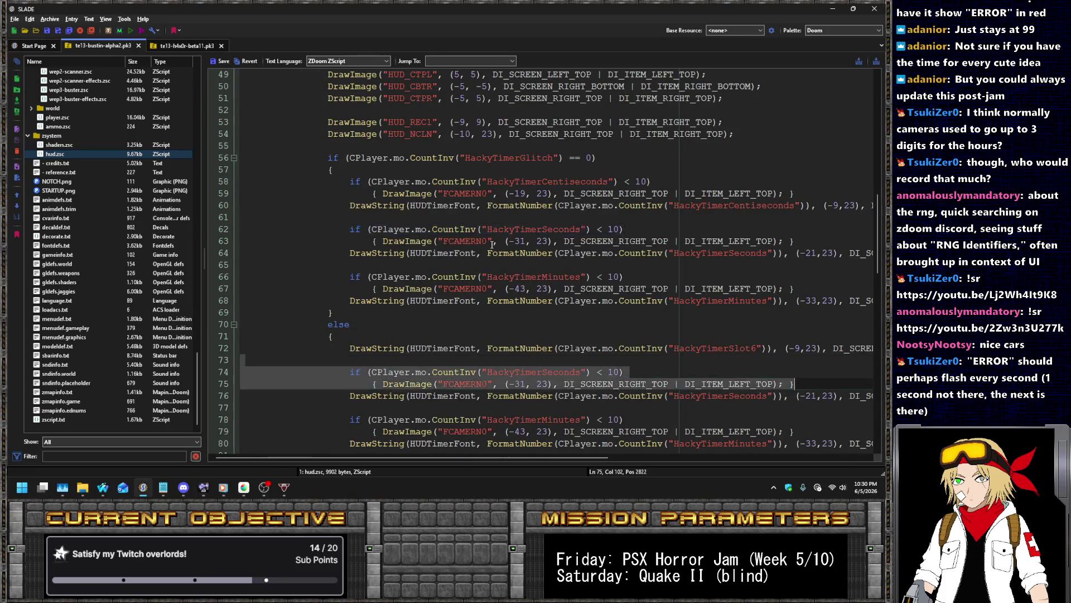
{"action": "key", "text": "Delete"}
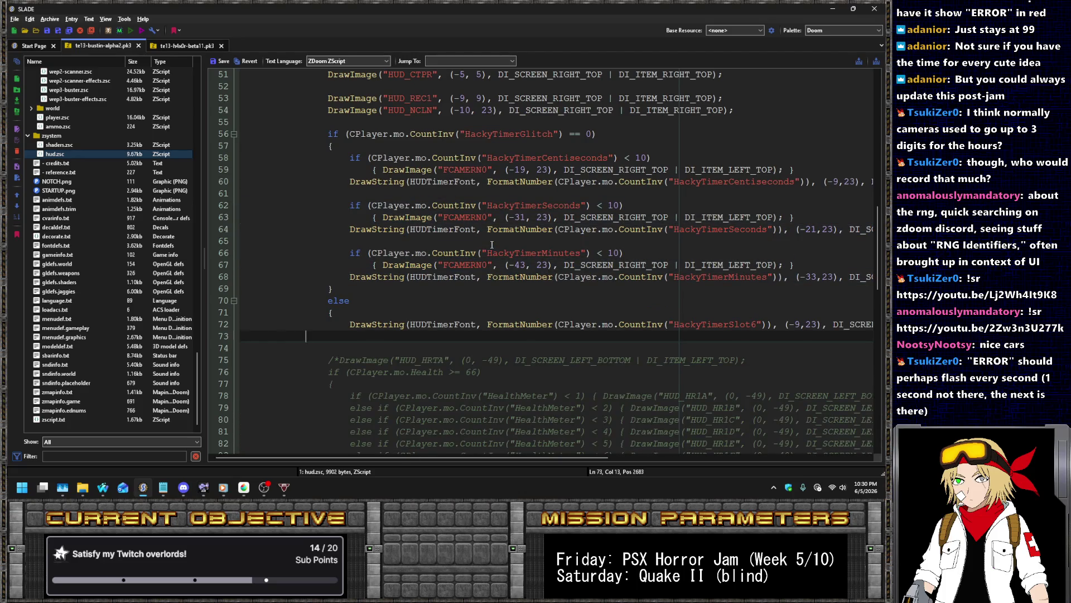
{"action": "type", "text": "}"}
Duplicate the HackyTimerSlot6 DrawString line five times
{"action": "key", "text": "Up"}
{"action": "key", "text": "End"}
{"action": "key", "text": "Return"}
{"action": "key", "text": "ctrl+v"}
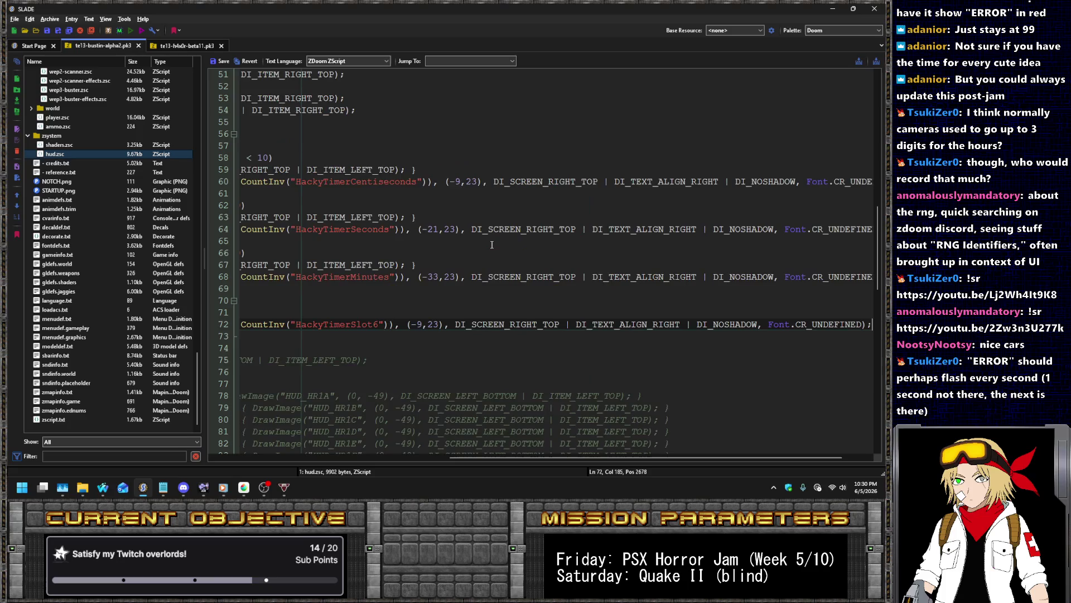
{"action": "key", "text": "ctrl+d"}
{"action": "key", "text": "ctrl+d"}
{"action": "key", "text": "ctrl+d"}
Renumber the copied lines to HackyTimerSlot5, 4, 3, 2 and 1
{"action": "left_click", "coordinate": [380, 337]}
{"action": "key", "text": "Delete"}
{"action": "type", "text": "5"}
{"action": "key", "text": "Down"}
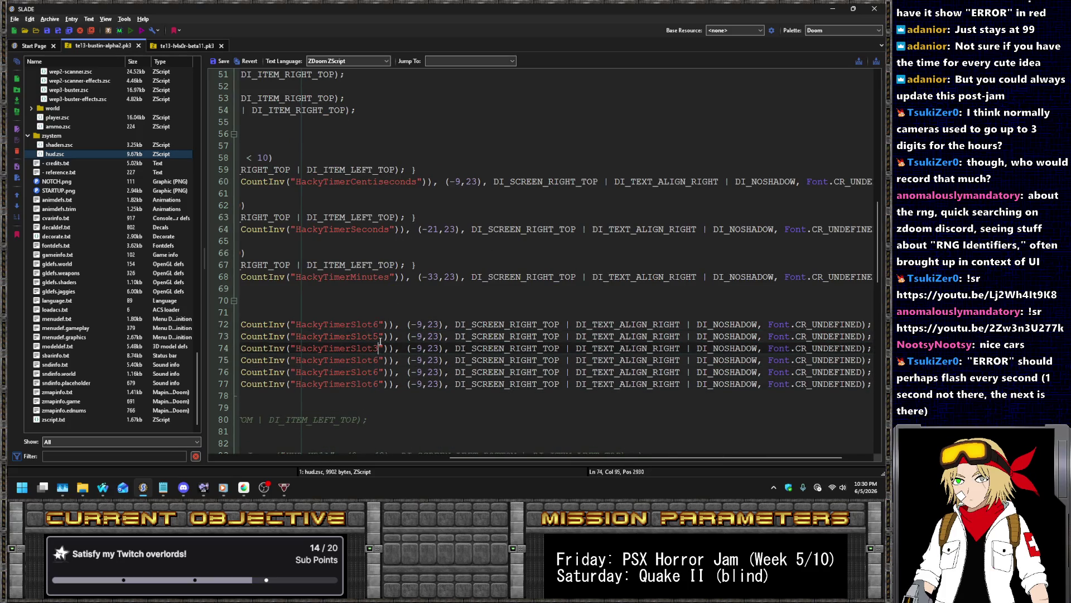
{"action": "key", "text": "BackSpace"}
{"action": "type", "text": "3"}
{"action": "key", "text": "BackSpace"}
{"action": "type", "text": "4"}
{"action": "key", "text": "Down"}
{"action": "key", "text": "BackSpace"}
{"action": "type", "text": "3"}
{"action": "key", "text": "Down"}
{"action": "key", "text": "BackSpace"}
{"action": "type", "text": "2"}
{"action": "key", "text": "Down"}
{"action": "key", "text": "BackSpace"}
{"action": "type", "text": "1"}
Change the copies' x offsets to -14, -19, -24, -29 and -34
{"action": "key", "text": "Up"}
{"action": "key", "text": "Up"}
{"action": "key", "text": "Right"}
{"action": "key", "text": "Right"}
{"action": "key", "text": "Right"}
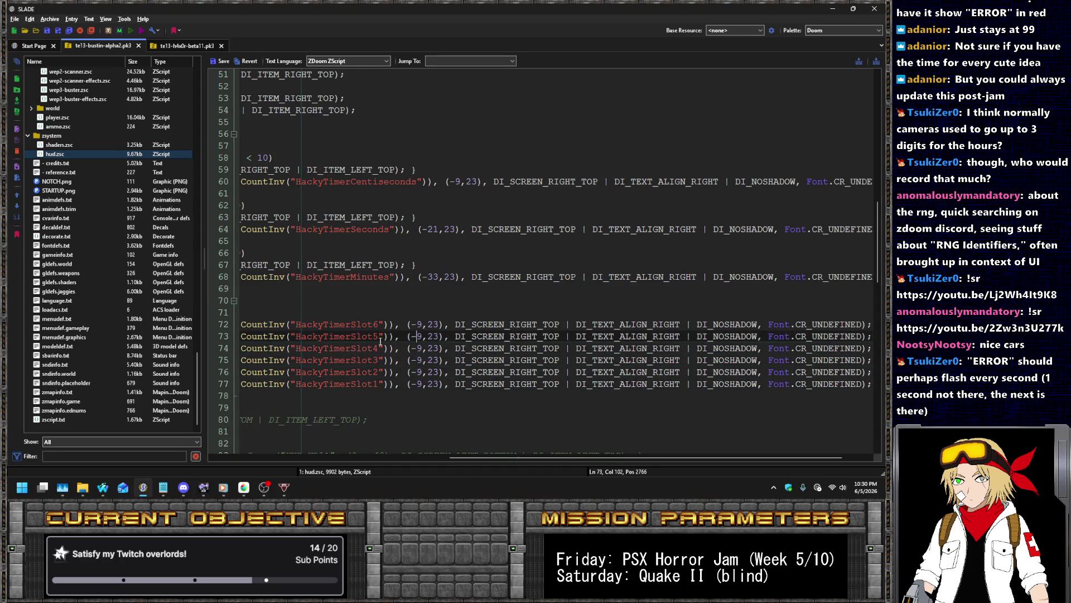
{"action": "key", "text": "Delete"}
{"action": "type", "text": "14"}
{"action": "key", "text": "Down"}
{"action": "key", "text": "Left"}
{"action": "key", "text": "Left"}
{"action": "type", "text": "1"}
{"action": "key", "text": "Down"}
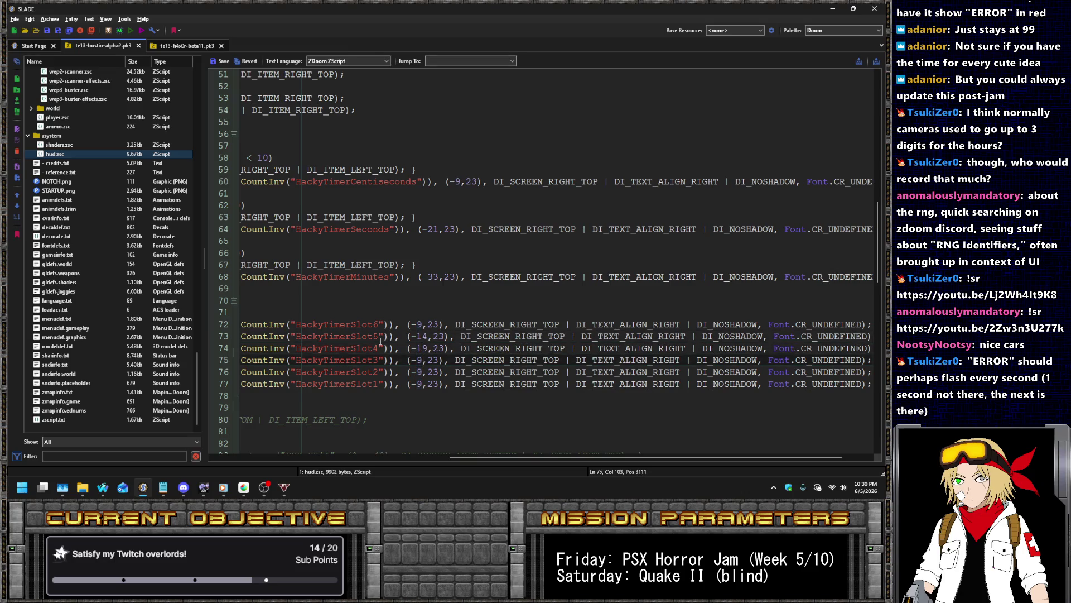
{"action": "key", "text": "Left"}
{"action": "key", "text": "Delete"}
{"action": "type", "text": "24"}
{"action": "key", "text": "Down"}
{"action": "key", "text": "Left"}
{"action": "key", "text": "Left"}
{"action": "type", "text": "2"}
{"action": "key", "text": "Down"}
{"action": "key", "text": "BackSpace"}
{"action": "type", "text": "34"}
{"action": "key", "text": "Home"}
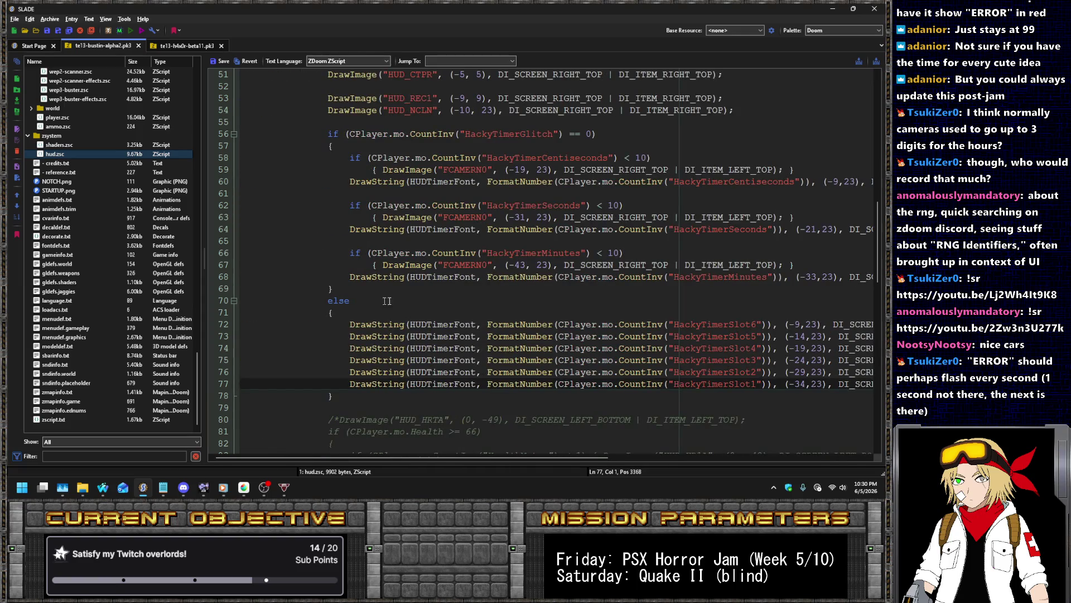
Save the hud.zsc entry and the whole archive to disk
{"action": "triple_click", "coordinate": [515, 137]}
{"action": "key", "text": "ctrl+c"}
{"action": "left_click", "coordinate": [213, 61]}
{"action": "key", "text": "ctrl+s"}
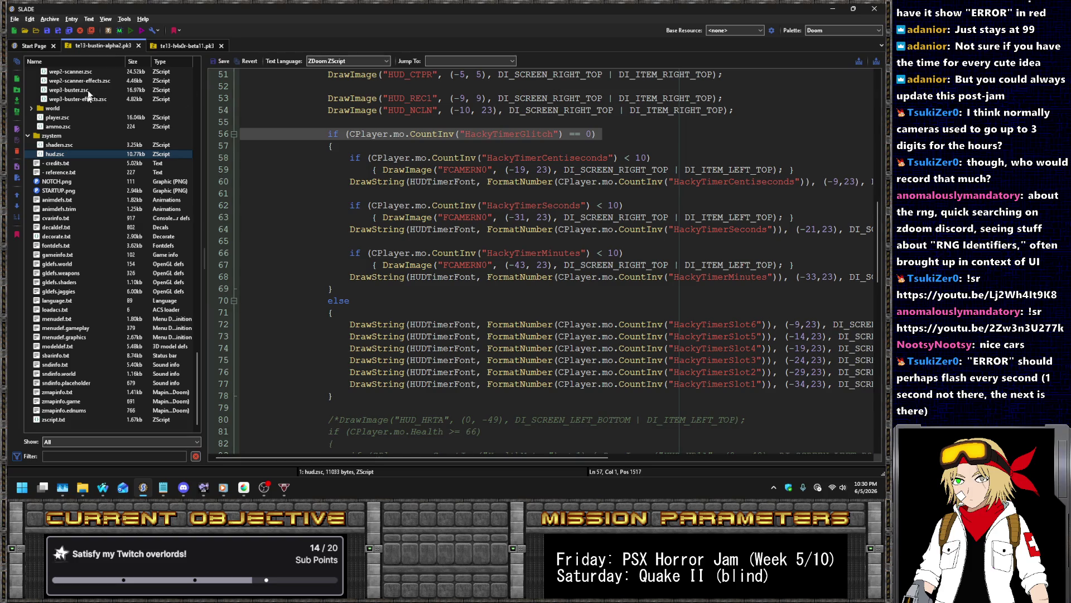
{"action": "left_click", "coordinate": [130, 30]}
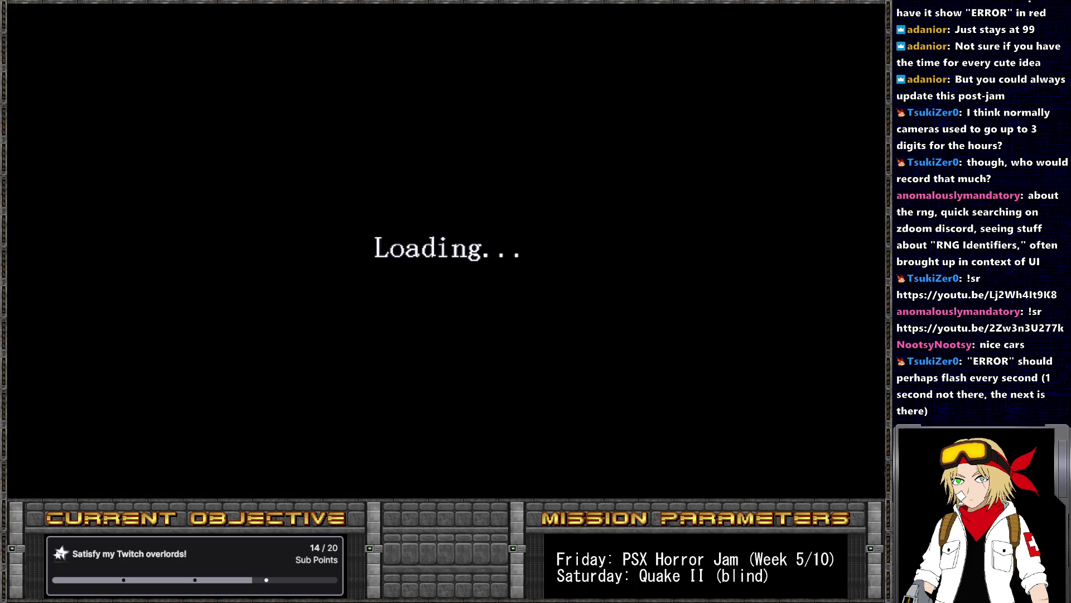
Start a new game and run the script with 'pukename spooky_timer' in the console
{"action": "key", "text": "Return"}
{"action": "key", "text": "Return"}
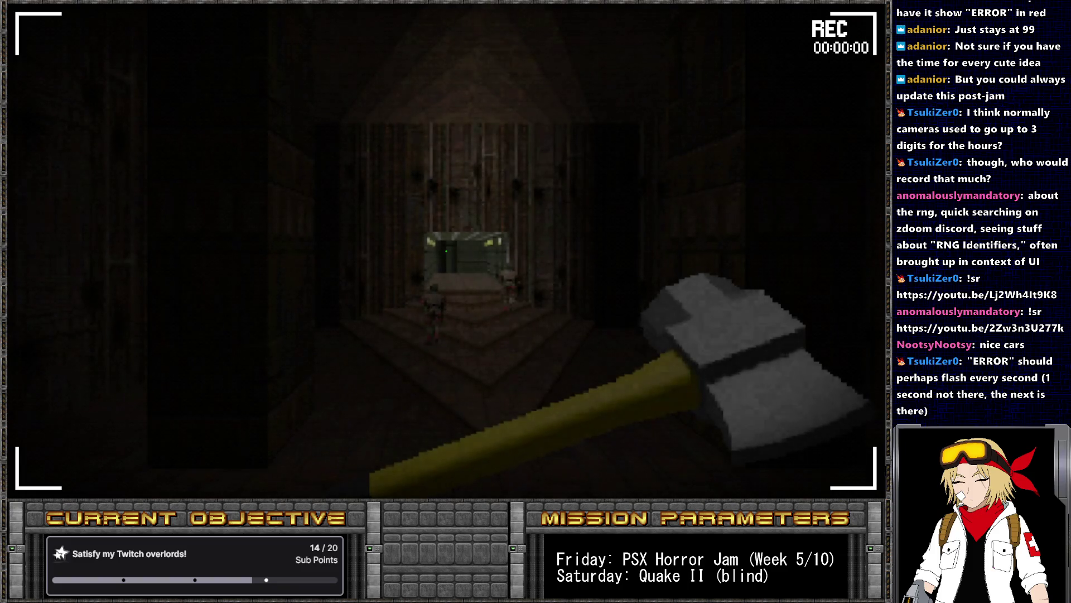
{"action": "key", "text": "grave"}
{"action": "type", "text": "puketim"}
{"action": "type", "text": "e"}
{"action": "key", "text": "BackSpace"}
{"action": "key", "text": "BackSpace"}
{"action": "key", "text": "BackSpace"}
{"action": "type", "text": "n"}
{"action": "key", "text": "BackSpace"}
{"action": "key", "text": "BackSpace"}
{"action": "type", "text": "name spooky_timer"}
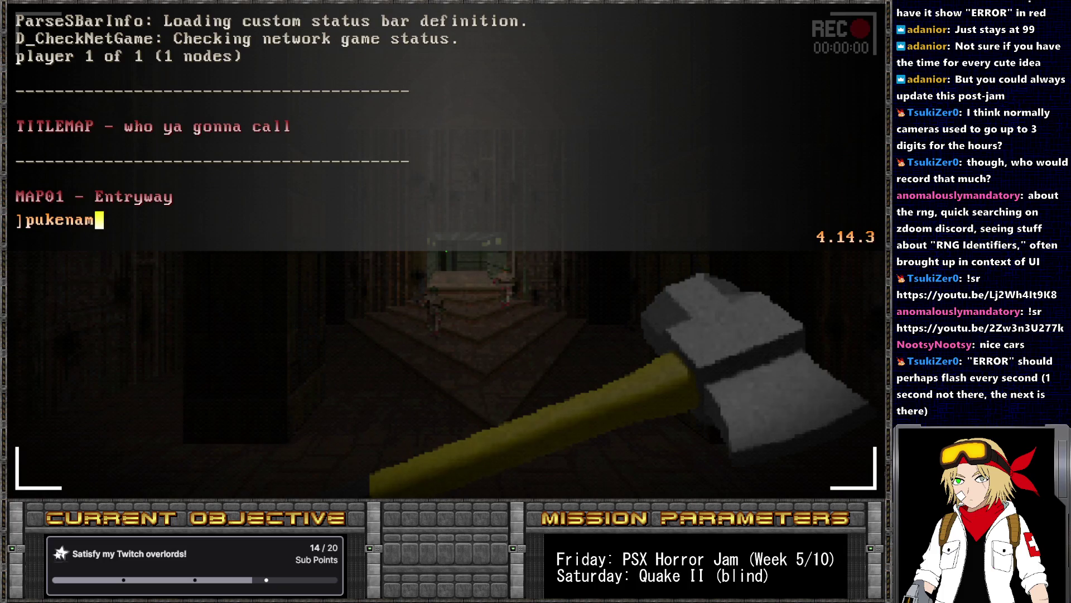
{"action": "key", "text": "Return"}
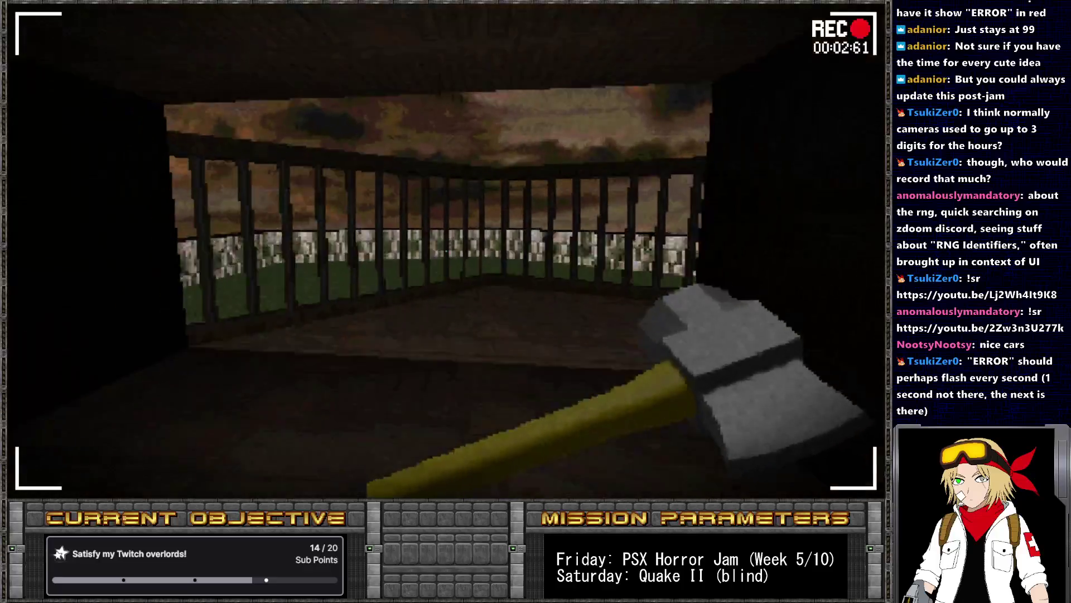
Run 'give hackytimerglitch' in the console and return to play
{"action": "key", "text": "grave"}
{"action": "type", "text": "give"}
{"action": "key", "text": "ctrl+v"}
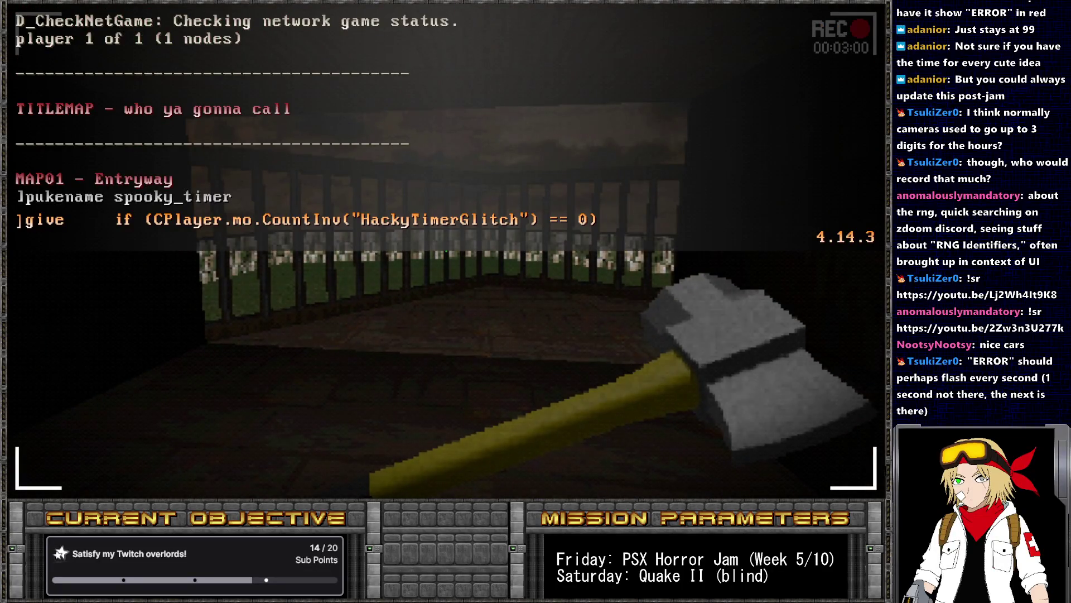
{"action": "key", "text": "BackSpace"}
{"action": "key", "text": "BackSpace"}
{"action": "key", "text": "BackSpace"}
{"action": "key", "text": "BackSpace"}
{"action": "key", "text": "BackSpace"}
{"action": "key", "text": "BackSpace"}
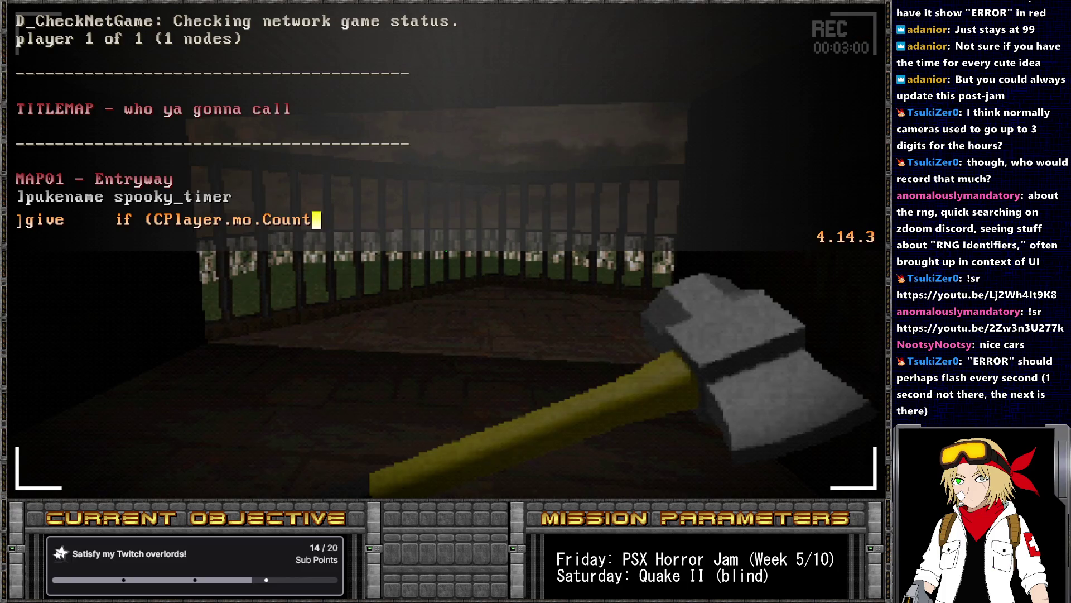
{"action": "type", "text": "hackytimerglitch"}
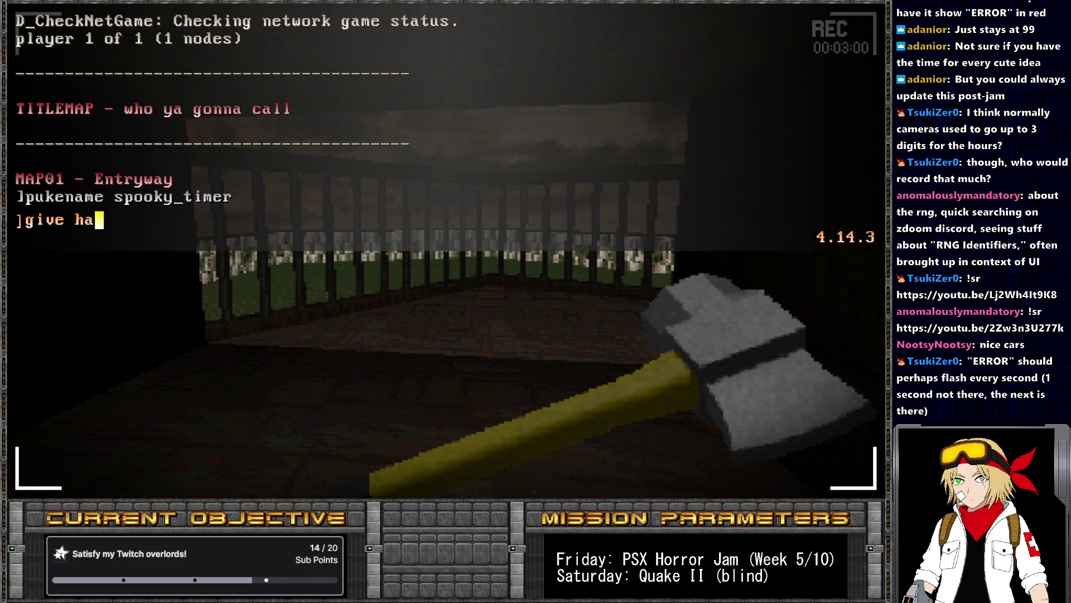
{"action": "key", "text": "Return"}
{"action": "key", "text": "grave"}
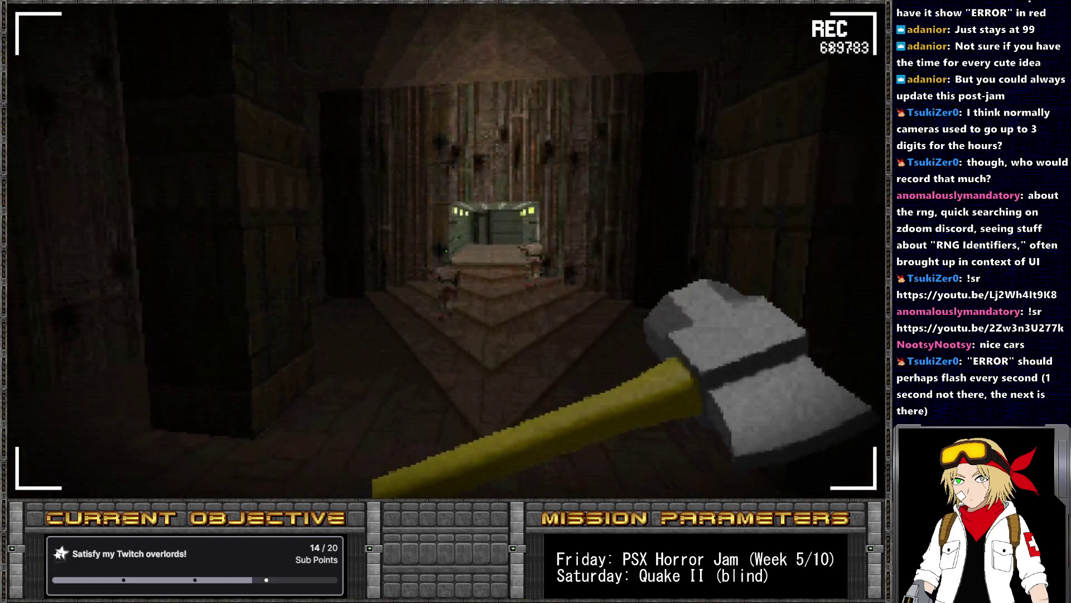
{"action": "key", "text": "alt+Tab"}
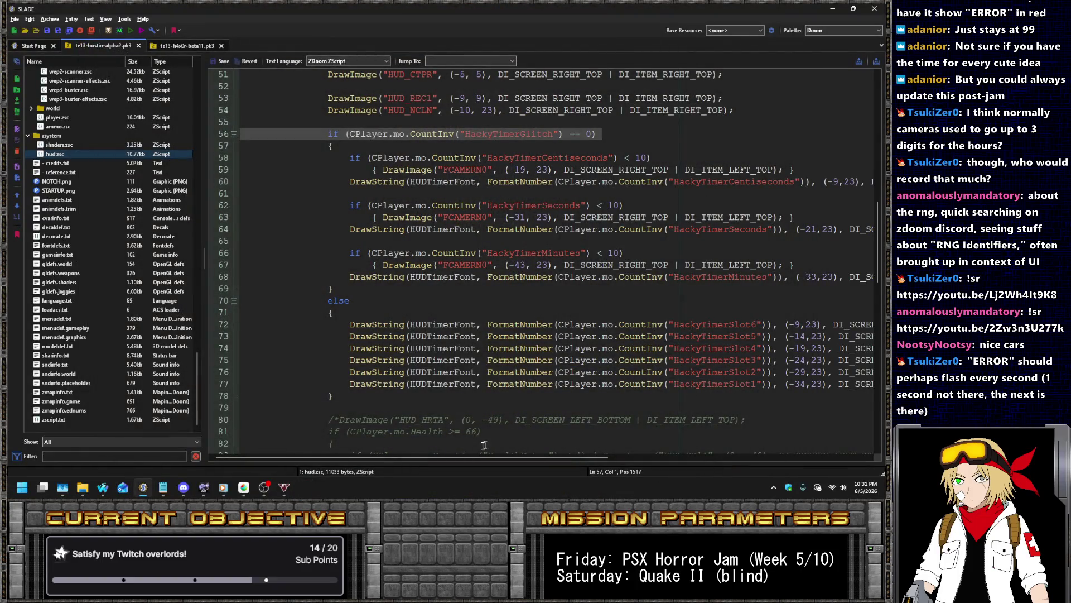
Change the Slot4 and Slot3 glitch digit offsets on lines 74–75 to -23 and -28
{"action": "mouse_move", "coordinate": [440, 457]}
{"action": "left_mouse_down"}
{"action": "mouse_move", "coordinate": [547, 449]}
{"action": "mouse_move", "coordinate": [582, 434]}
{"action": "left_mouse_up"}
{"action": "left_click_drag", "start_coordinate": [630, 338], "coordinate": [576, 340]}
{"action": "left_click", "coordinate": [572, 350]}
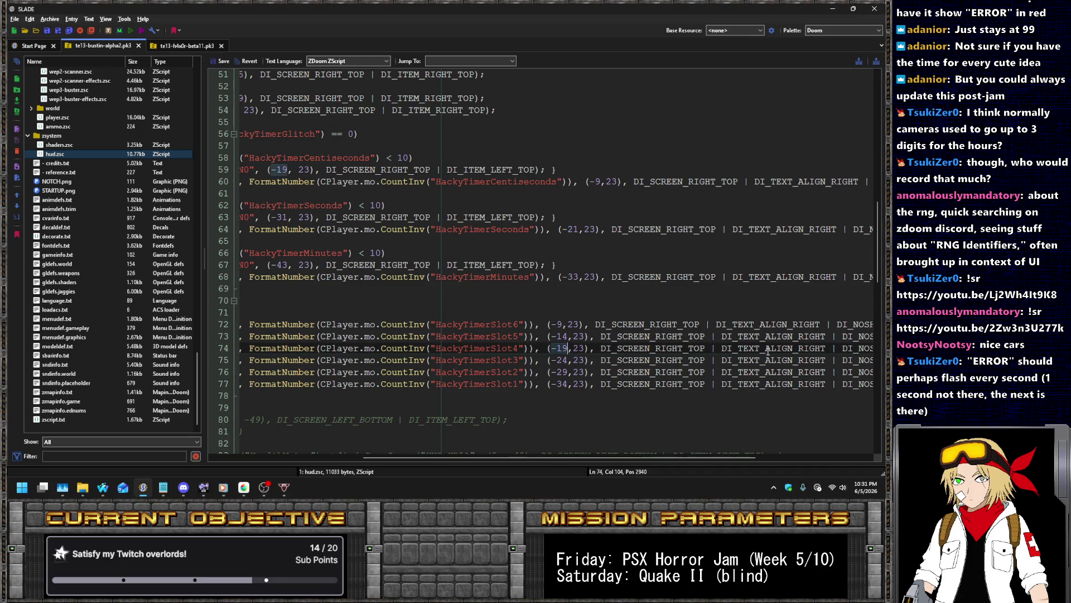
{"action": "key", "text": "Left"}
{"action": "key", "text": "Left"}
{"action": "type", "text": "23"}
{"action": "key", "text": "Down"}
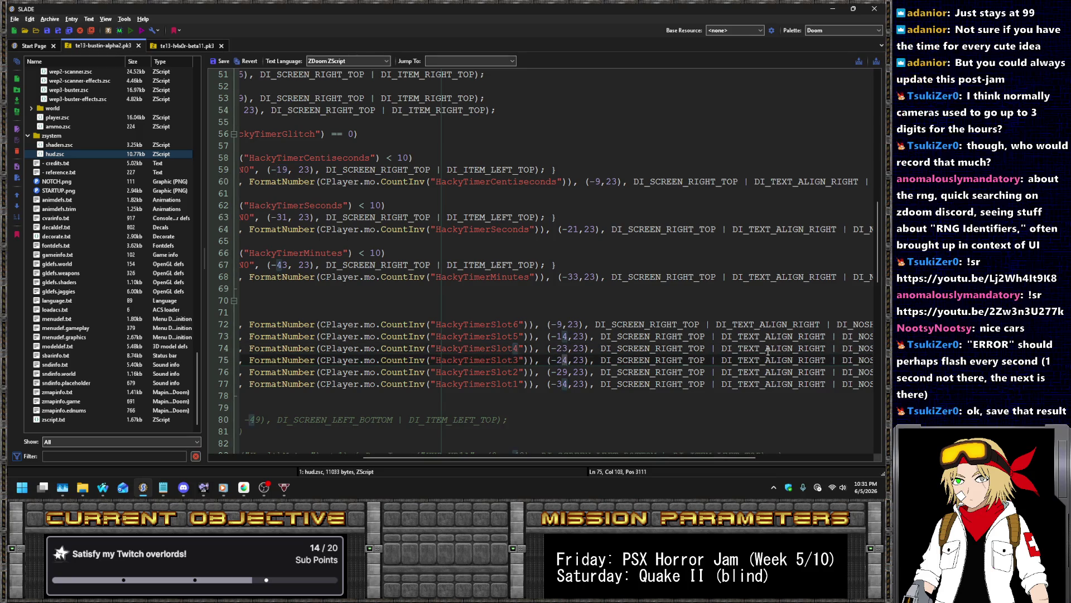
{"action": "type", "text": "8"}
Change the Slot2 and Slot1 glitch digit offsets on lines 76–77 to -37 and -42
{"action": "key", "text": "Down"}
{"action": "key", "text": "shift+Left"}
{"action": "key", "text": "shift+Left"}
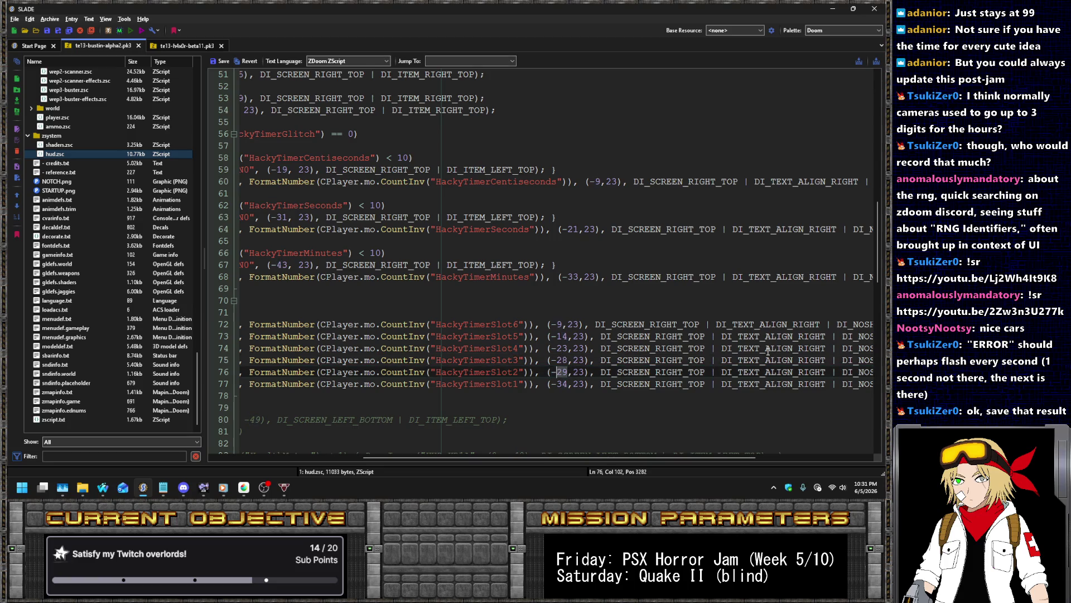
{"action": "type", "text": "32"}
{"action": "key", "text": "BackSpace"}
{"action": "type", "text": "7"}
{"action": "key", "text": "Down"}
{"action": "key", "text": "shift+Left"}
{"action": "key", "text": "shift+Left"}
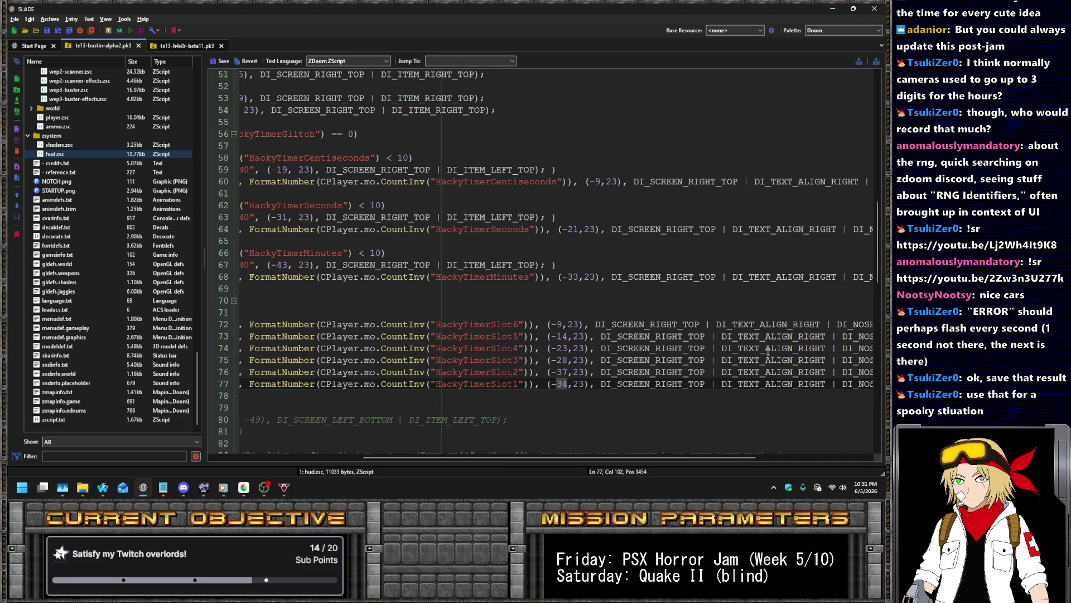
{"action": "type", "text": "42"}
Save hud.zsc and the archive, then launch the archive in the game
{"action": "left_click", "coordinate": [223, 61]}
{"action": "key", "text": "ctrl+s"}
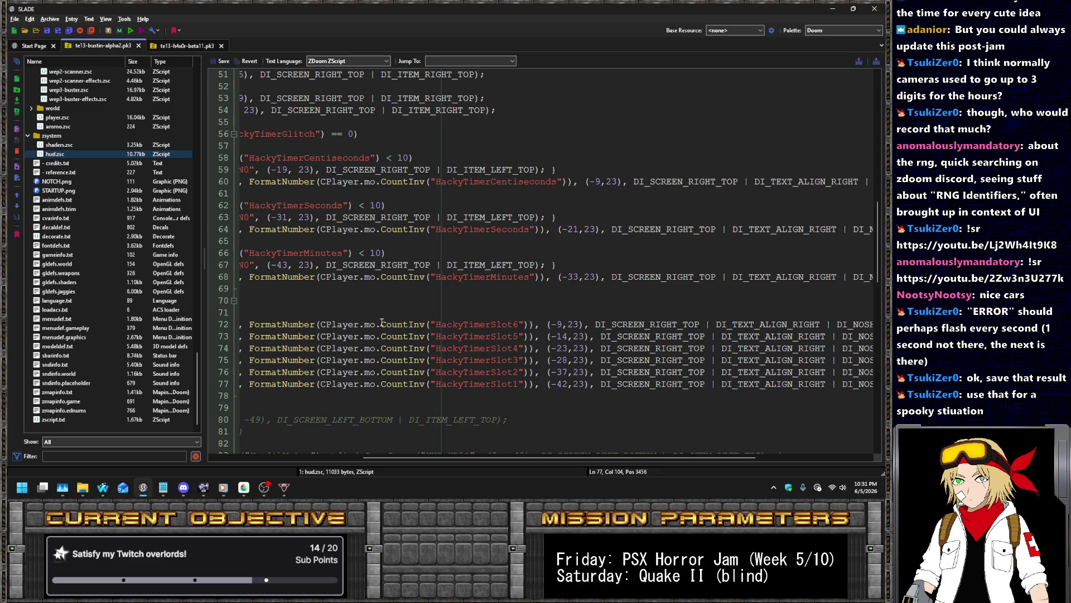
{"action": "double_click", "coordinate": [289, 134]}
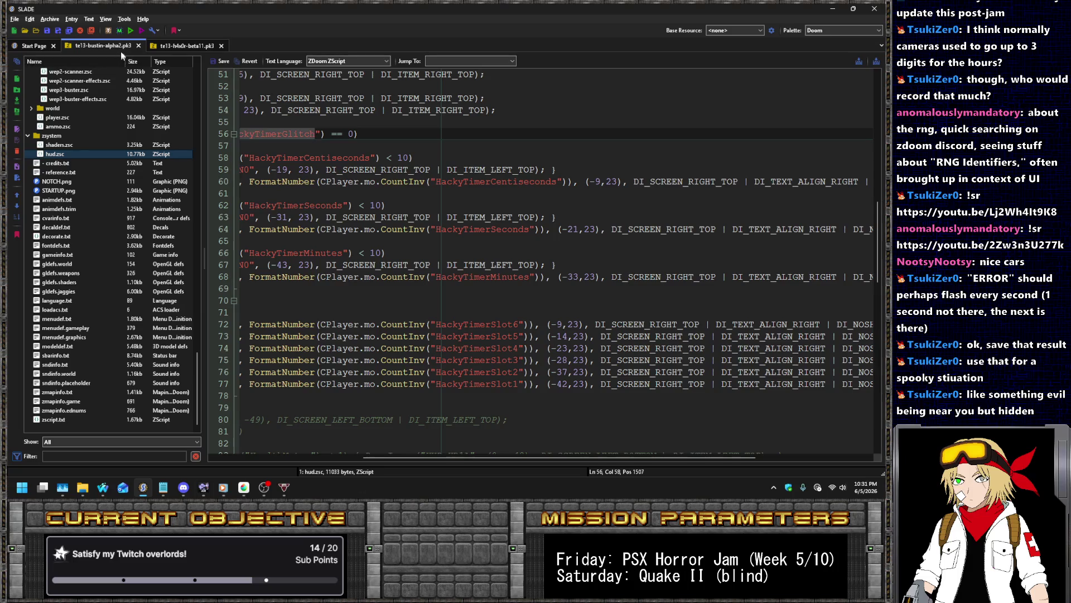
{"action": "left_click", "coordinate": [130, 31]}
Start a new GZDoom game, give HackyTimerGlitch from the console, then return to SLADE
{"action": "key", "text": "Return"}
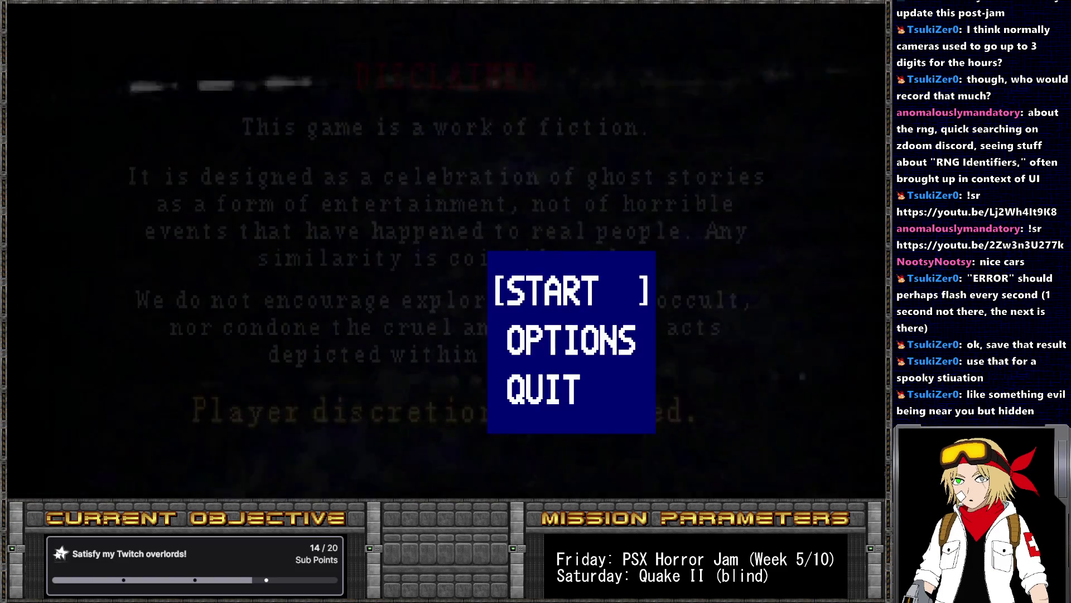
{"action": "key", "text": "Return"}
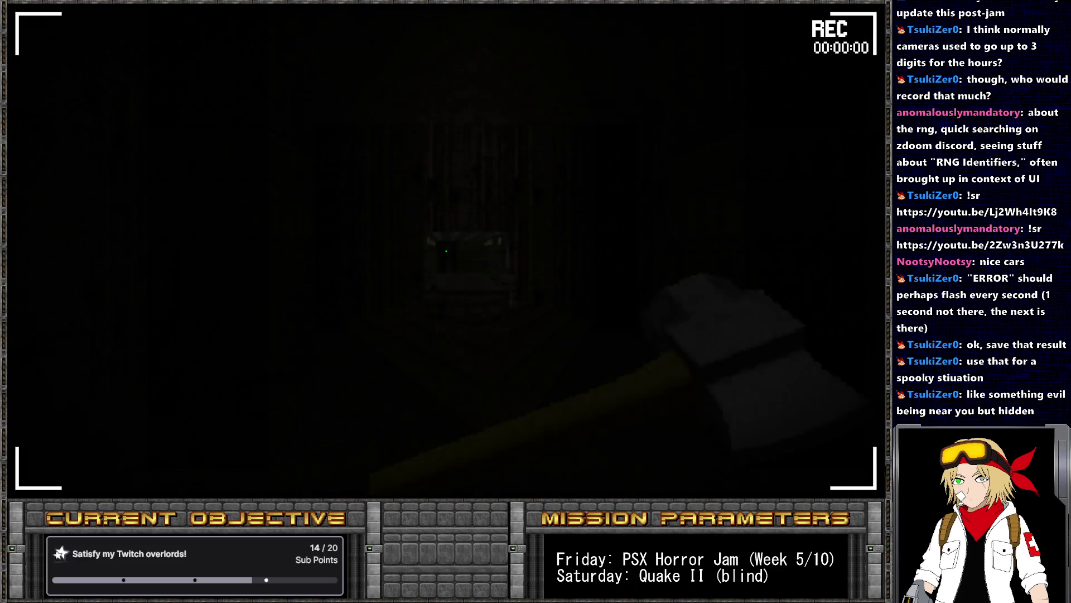
{"action": "key", "text": "grave"}
{"action": "type", "text": "pive HackyTimerGlitch"}
{"action": "key", "text": "Return"}
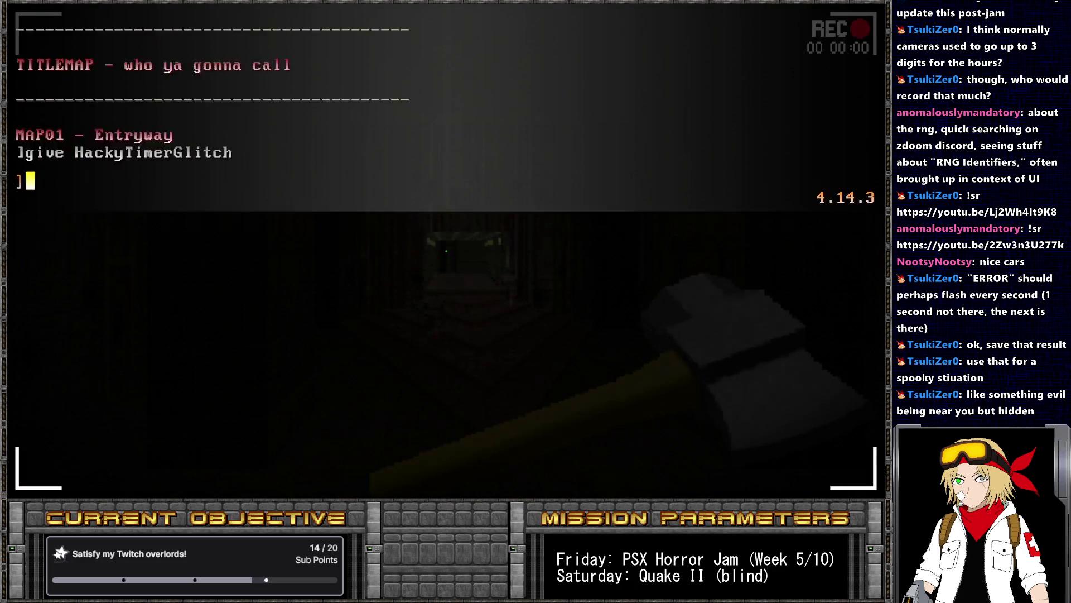
{"action": "key", "text": "grave"}
{"action": "mouse_move", "coordinate": [535, 251]}
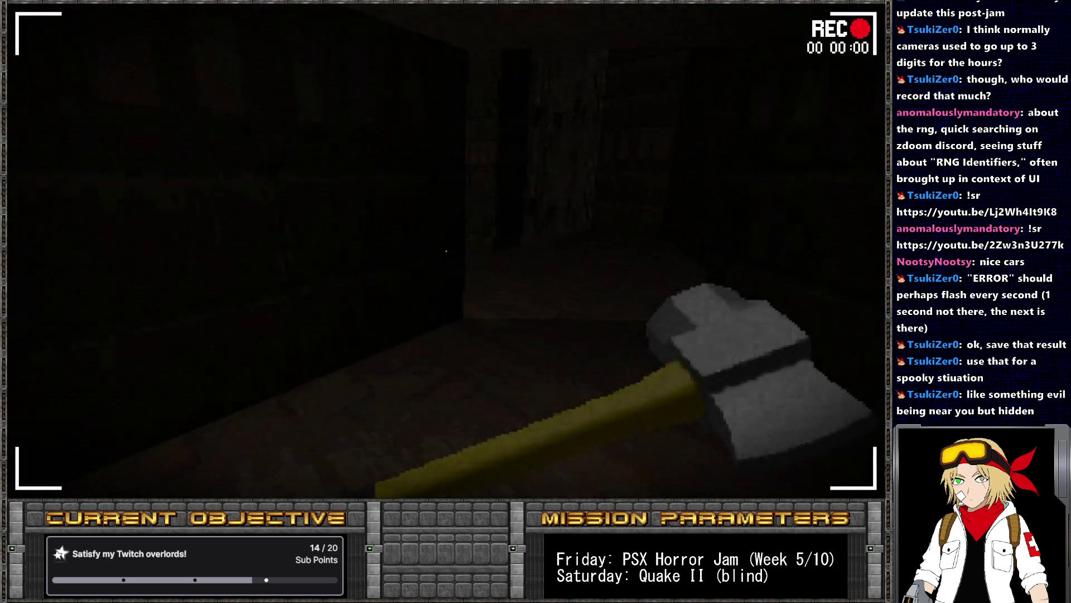
{"action": "key", "text": "alt+Tab"}
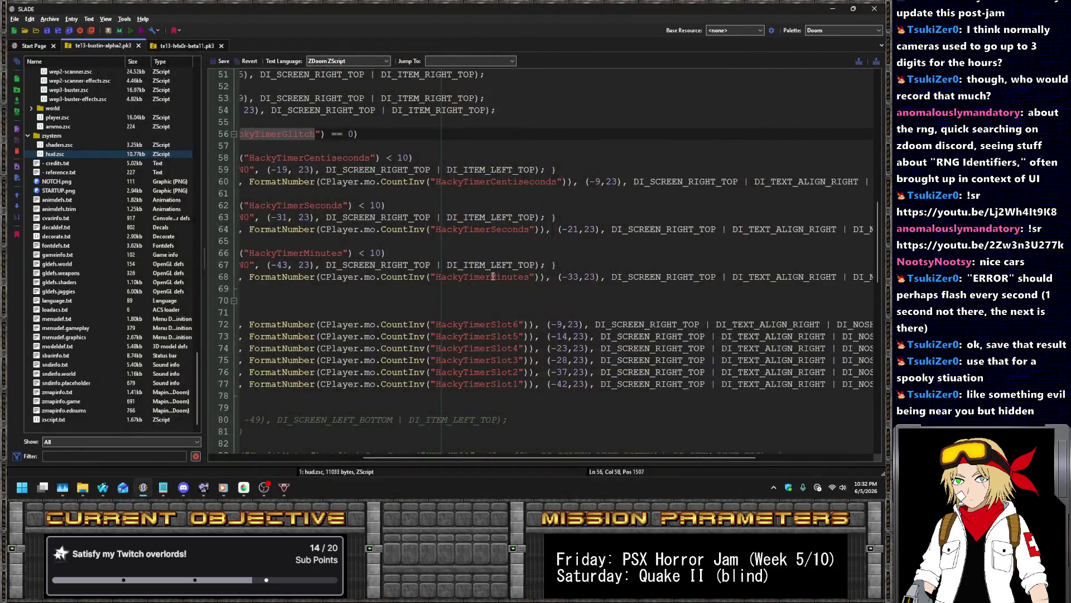
Shift the glitch digit offsets to -22, -27, -36 and -41 in hud.zsc
{"action": "left_click", "coordinate": [562, 336]}
{"action": "key", "text": "Down"}
{"action": "key", "text": "Delete"}
{"action": "type", "text": "2"}
{"action": "key", "text": "Down"}
{"action": "key", "text": "Down"}
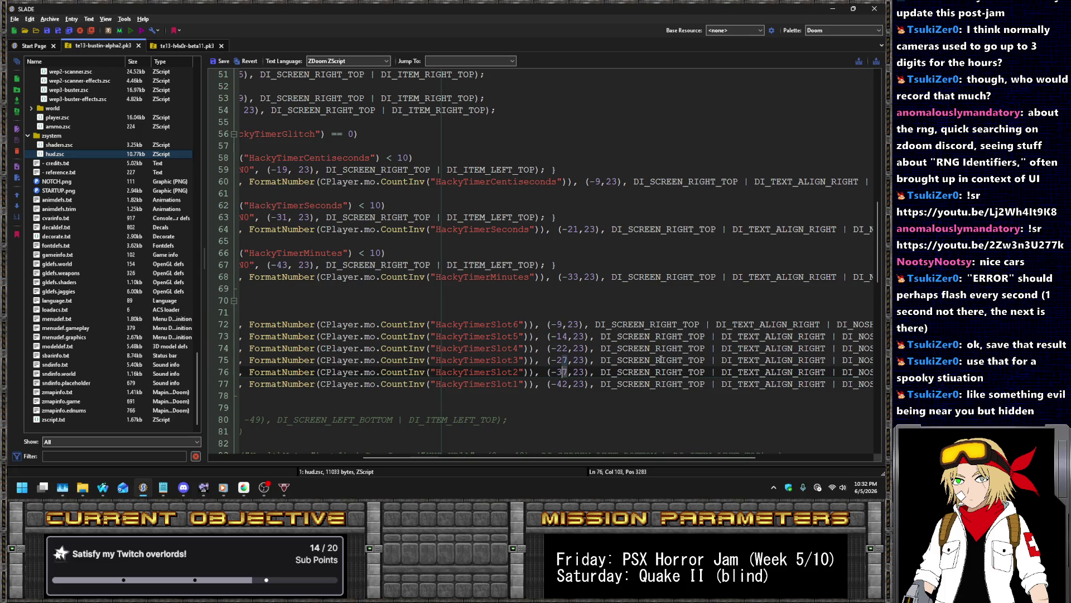
{"action": "key", "text": "Down"}
{"action": "key", "text": "BackSpace"}
{"action": "type", "text": "1"}
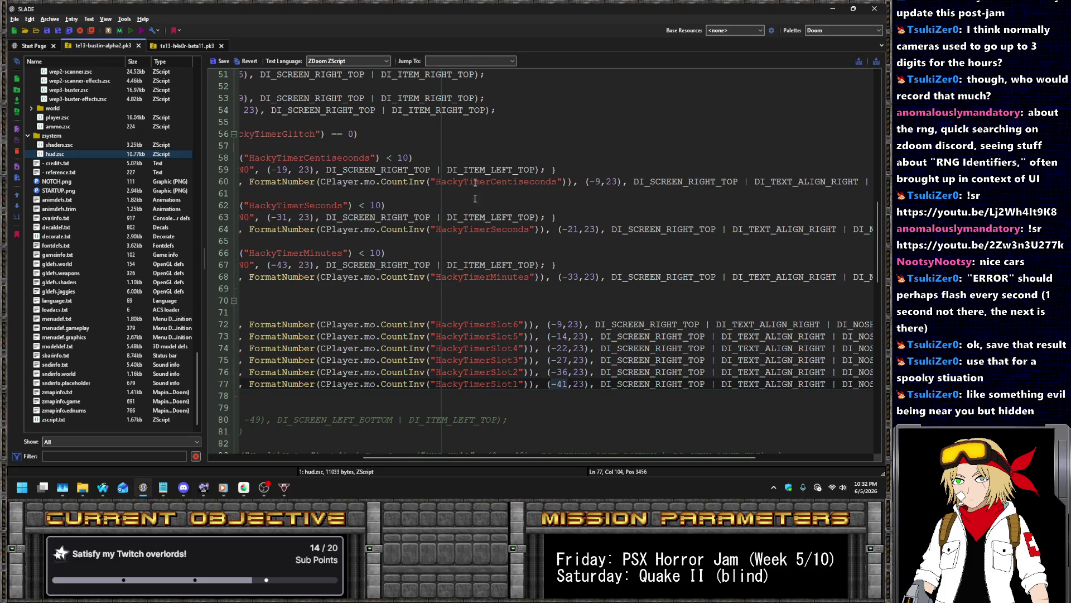
Save hud.zsc and run the archive in the game
{"action": "left_click", "coordinate": [215, 61]}
{"action": "left_click", "coordinate": [130, 31]}
{"action": "key", "text": "Return"}
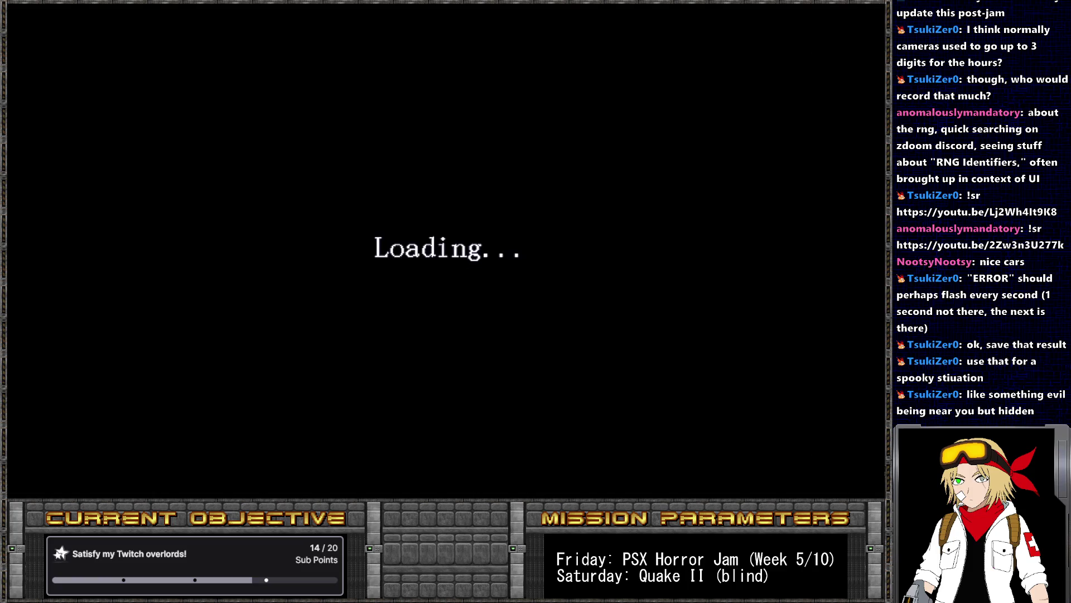
Enter the game, give hackytimerglitch via the console, and return to the Slot4 offset in SLADE
{"action": "key", "text": "Return"}
{"action": "key", "text": "Return"}
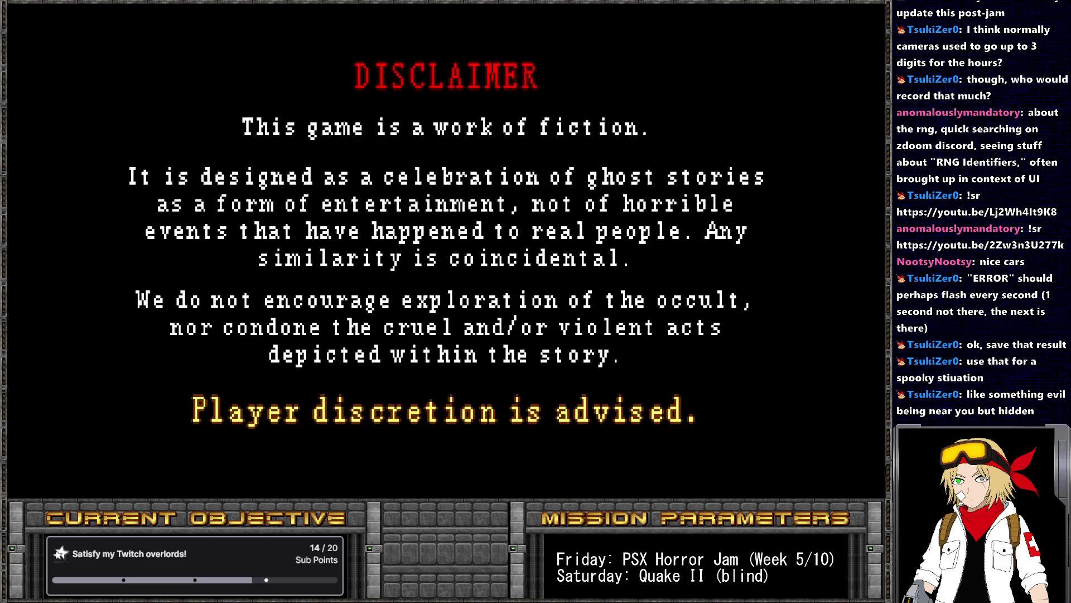
{"action": "key", "text": "grave"}
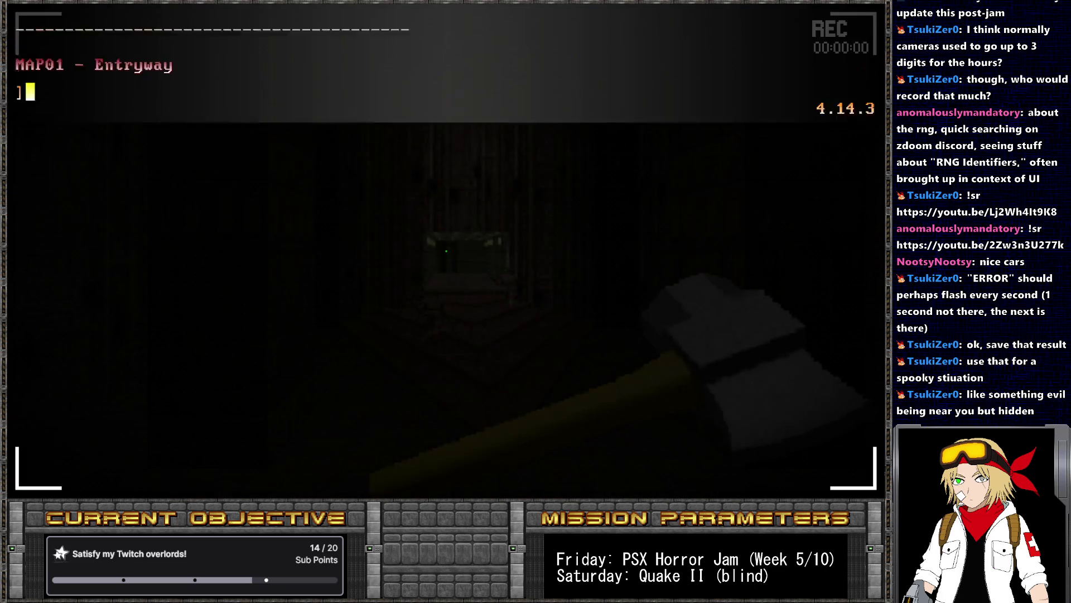
{"action": "type", "text": "give hacvk"}
{"action": "key", "text": "BackSpace"}
{"action": "key", "text": "BackSpace"}
{"action": "key", "text": "BackSpace"}
{"action": "type", "text": "kytimerglitch"}
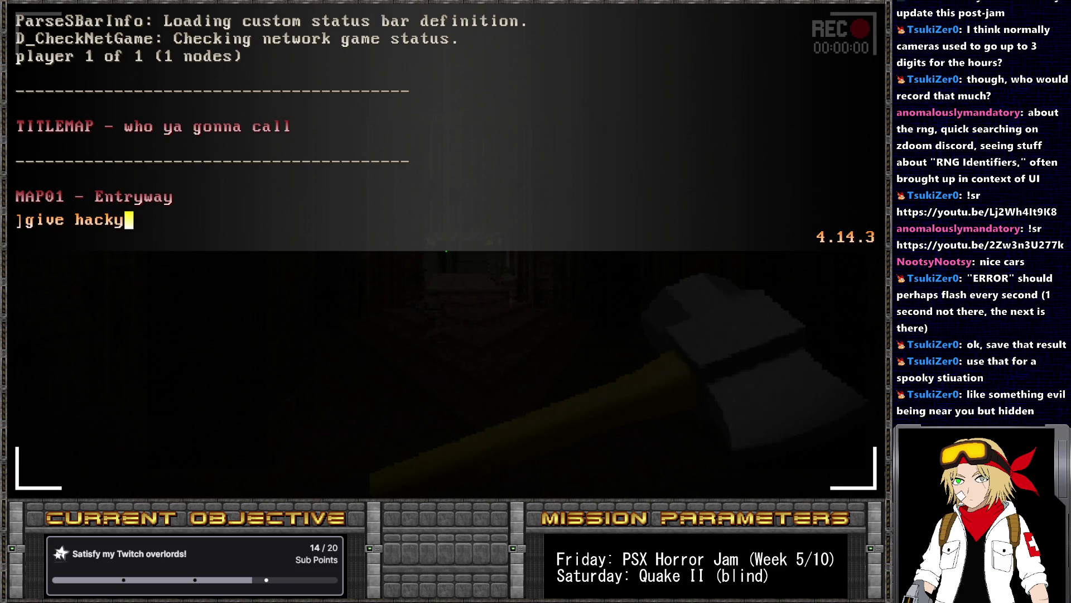
{"action": "key", "text": "Return"}
{"action": "key", "text": "grave"}
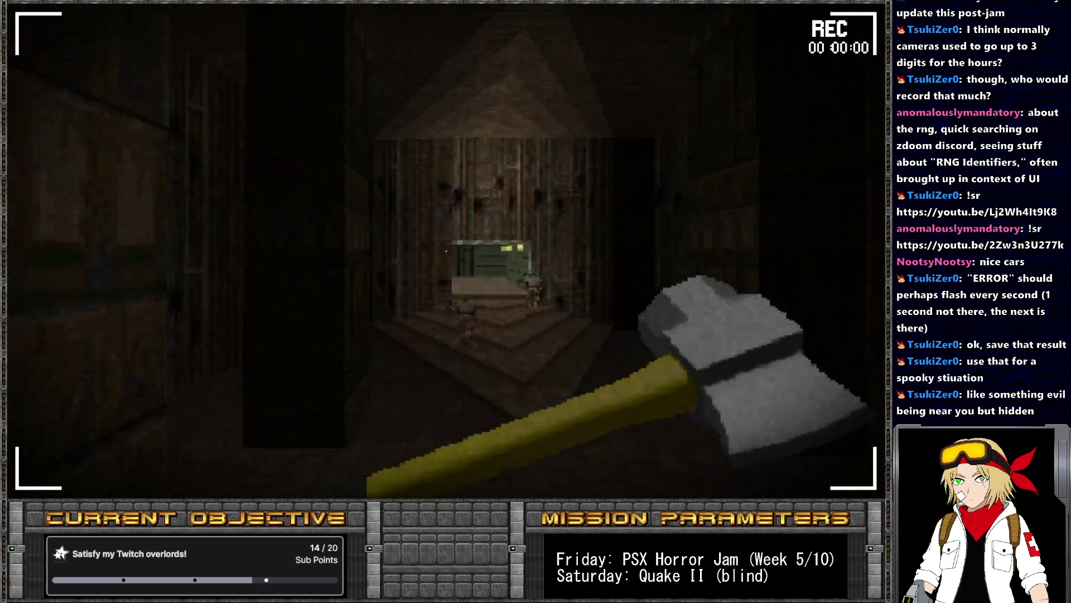
{"action": "key", "text": "alt+Tab"}
{"action": "left_click", "coordinate": [563, 347]}
Edit lines 74–77 to offsets -21, -26, -35 and -40, then save hud.zsc
{"action": "key", "text": "Delete"}
{"action": "type", "text": "1"}
{"action": "key", "text": "Down"}
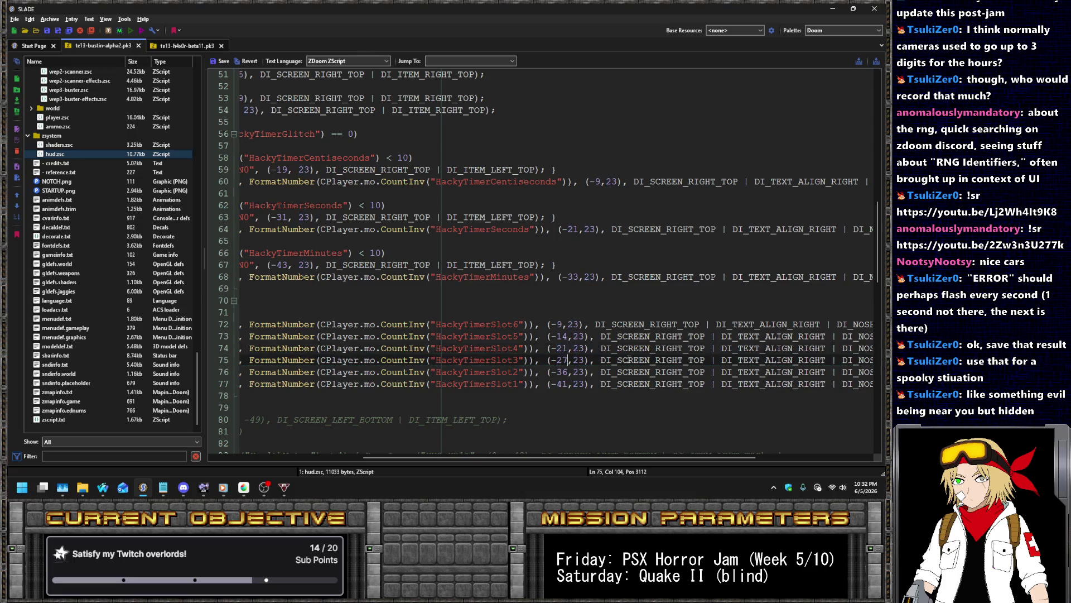
{"action": "key", "text": "Down"}
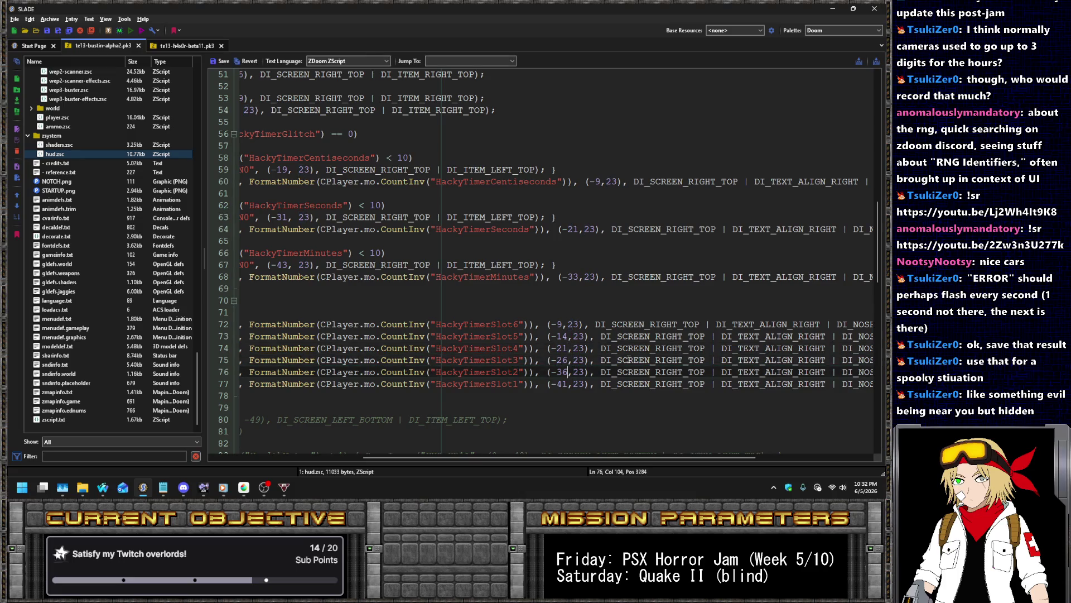
{"action": "key", "text": "Down"}
{"action": "key", "text": "BackSpace"}
{"action": "type", "text": "0"}
{"action": "key", "text": "Up"}
{"action": "key", "text": "BackSpace"}
{"action": "type", "text": "5"}
{"action": "left_click", "coordinate": [221, 62]}
Save the archive and run it in GZDoom
{"action": "key", "text": "ctrl+s"}
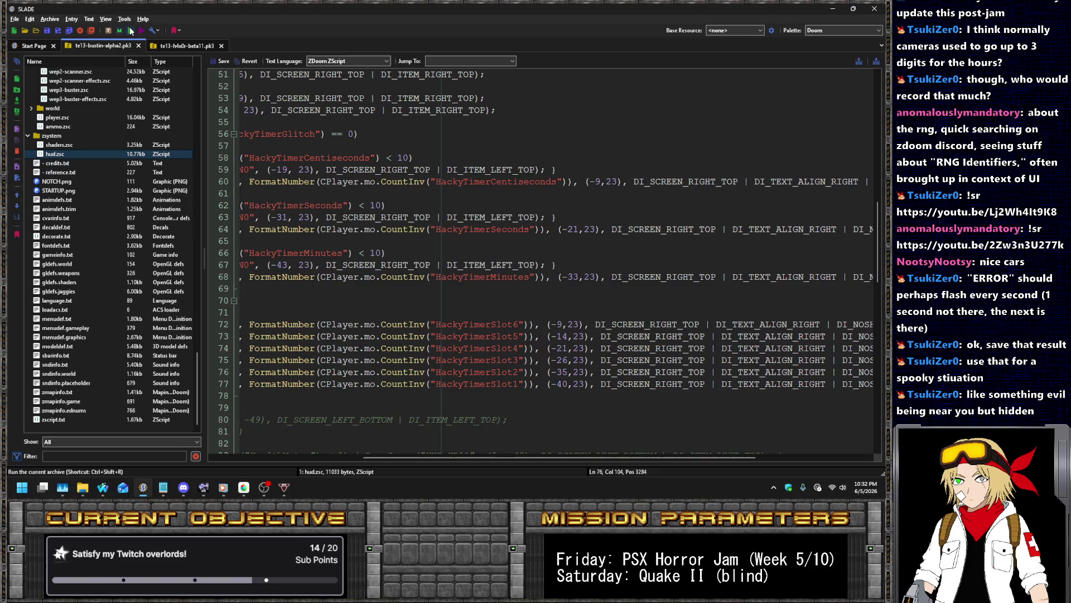
{"action": "key", "text": "ctrl+shift+r"}
{"action": "key", "text": "Return"}
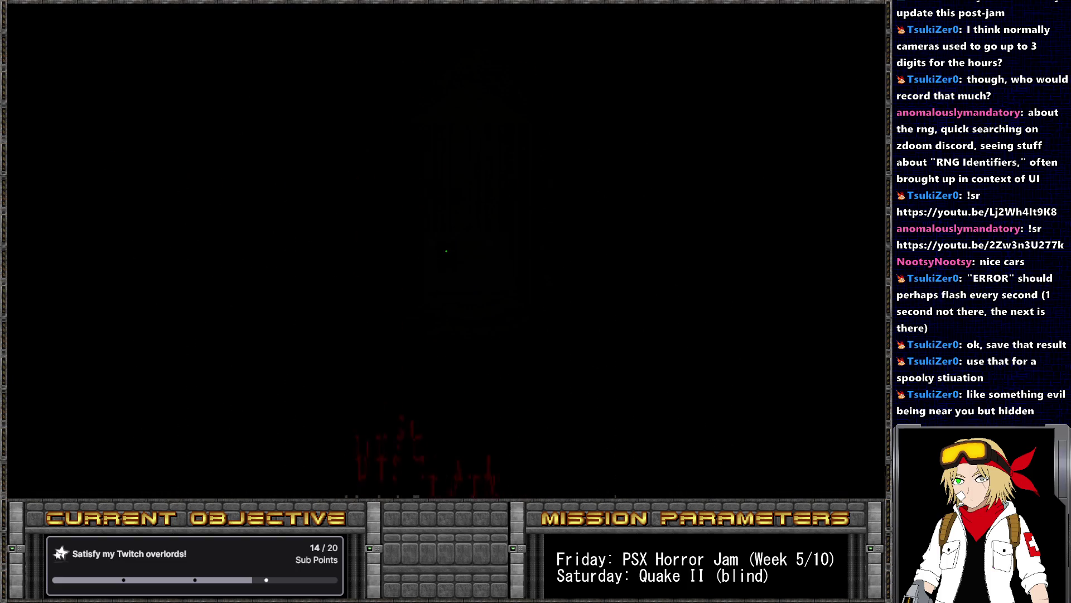
Start the spooky_timer script with pukename from the console
{"action": "key", "text": "grave"}
{"action": "type", "text": "pukename spooky_ti"}
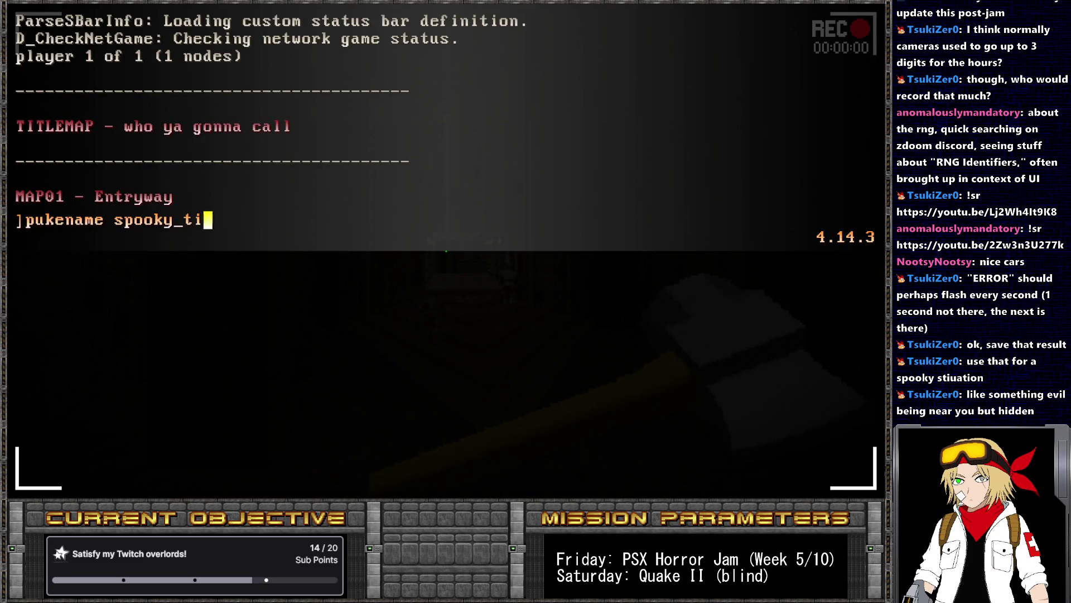
{"action": "type", "text": "mer"}
{"action": "key", "text": "Return"}
{"action": "key", "text": "grave"}
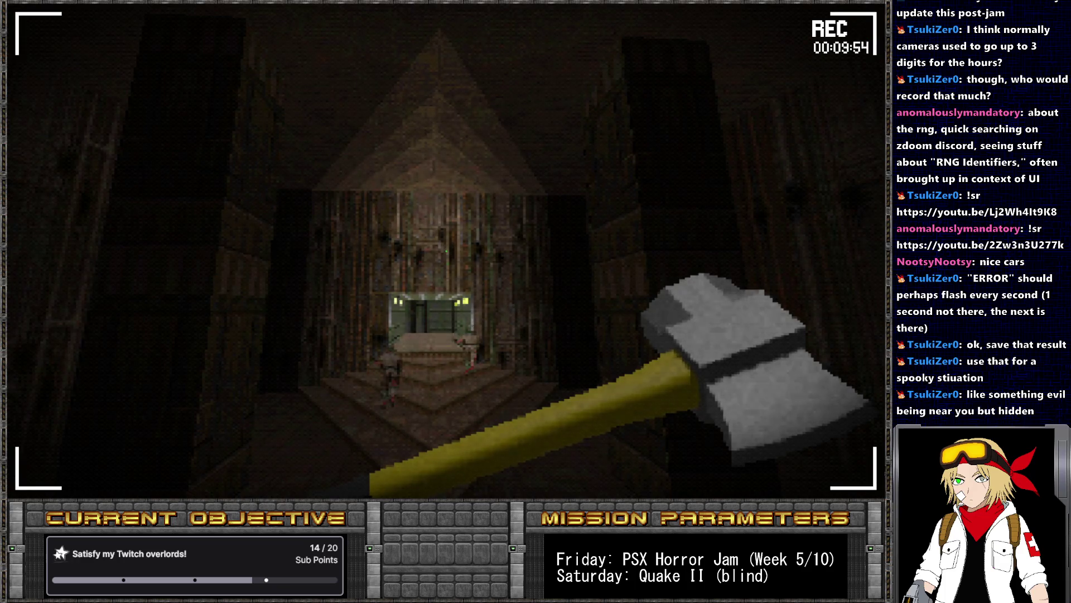
Give hackytimerglitch twice to scramble the REC timer, then return to SLADE
{"action": "key", "text": "grave"}
{"action": "type", "text": "give hackytime"}
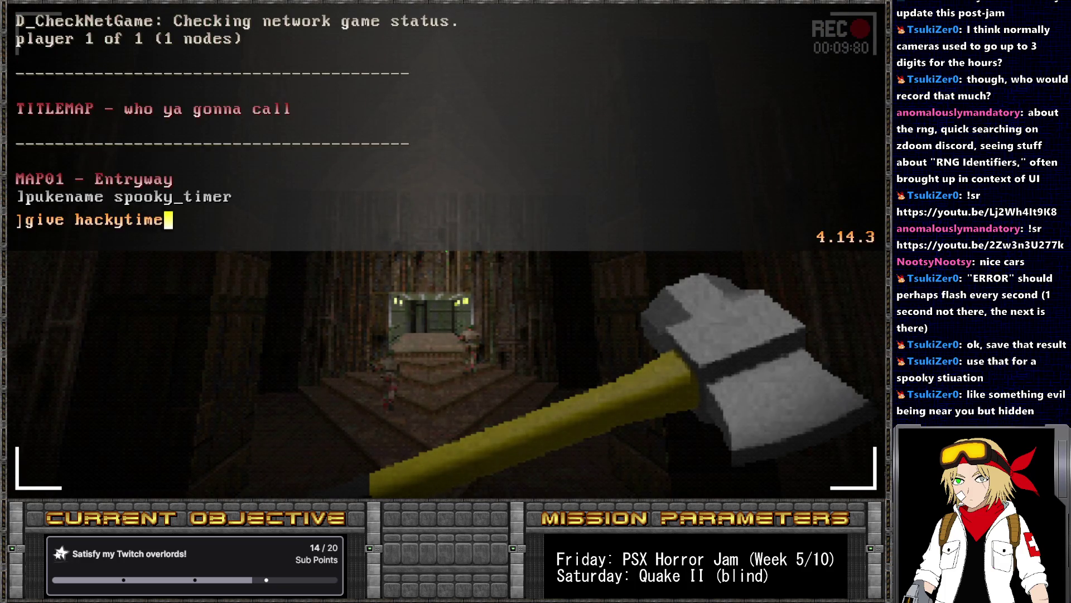
{"action": "type", "text": "ch"}
{"action": "key", "text": "Return"}
{"action": "key", "text": "grave"}
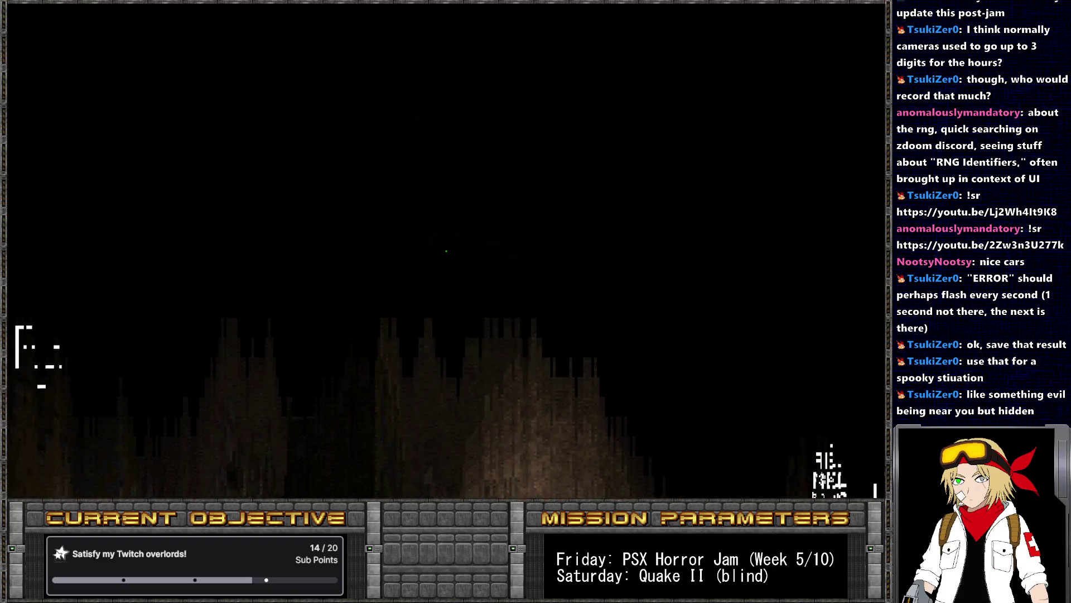
{"action": "key", "text": "grave"}
{"action": "key", "text": "Up"}
{"action": "key", "text": "Return"}
{"action": "key", "text": "grave"}
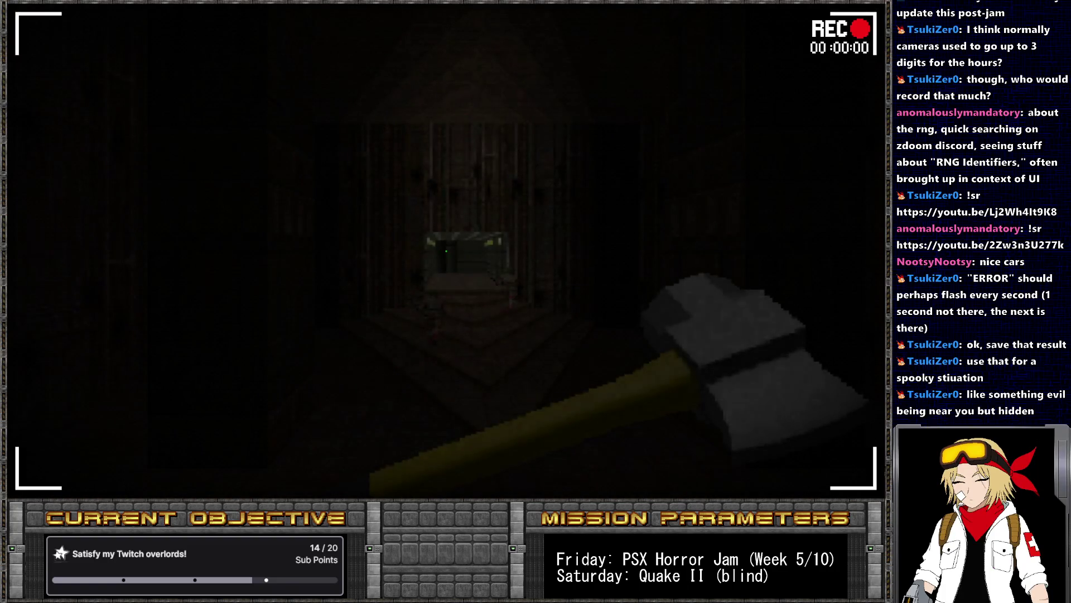
{"action": "key", "text": "alt+Tab"}
Change the Slot2 and Slot1 digit offsets to -34 and -39
{"action": "left_click", "coordinate": [562, 371]}
{"action": "key", "text": "BackSpace"}
{"action": "type", "text": "4"}
{"action": "key", "text": "Down"}
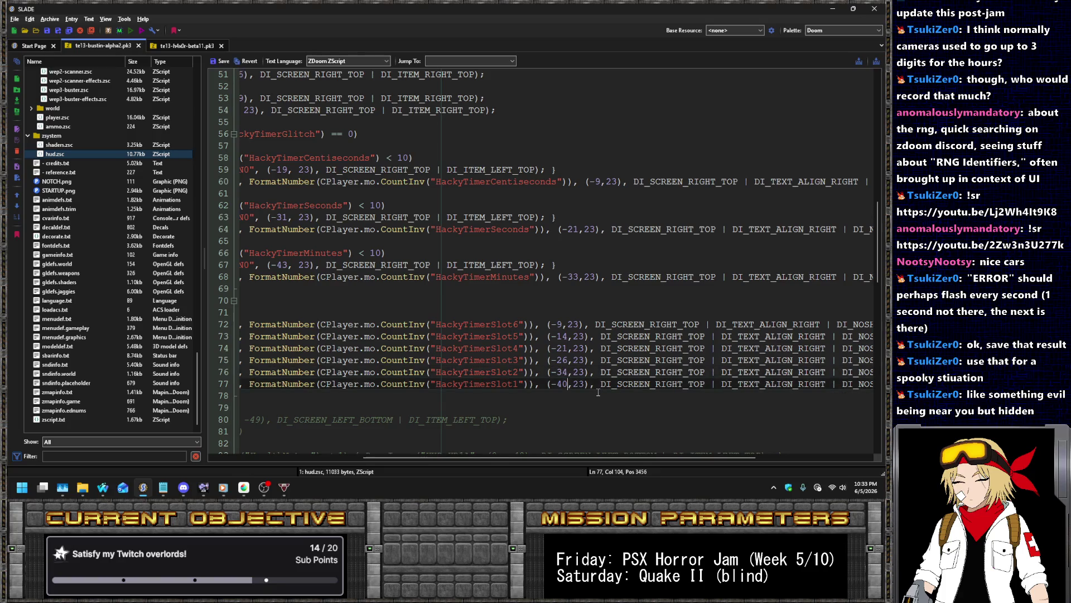
{"action": "key", "text": "BackSpace"}
{"action": "key", "text": "BackSpace"}
{"action": "type", "text": "39"}
Save hud.zsc and relaunch the archive in the game
{"action": "left_click", "coordinate": [212, 61]}
{"action": "left_click", "coordinate": [132, 32]}
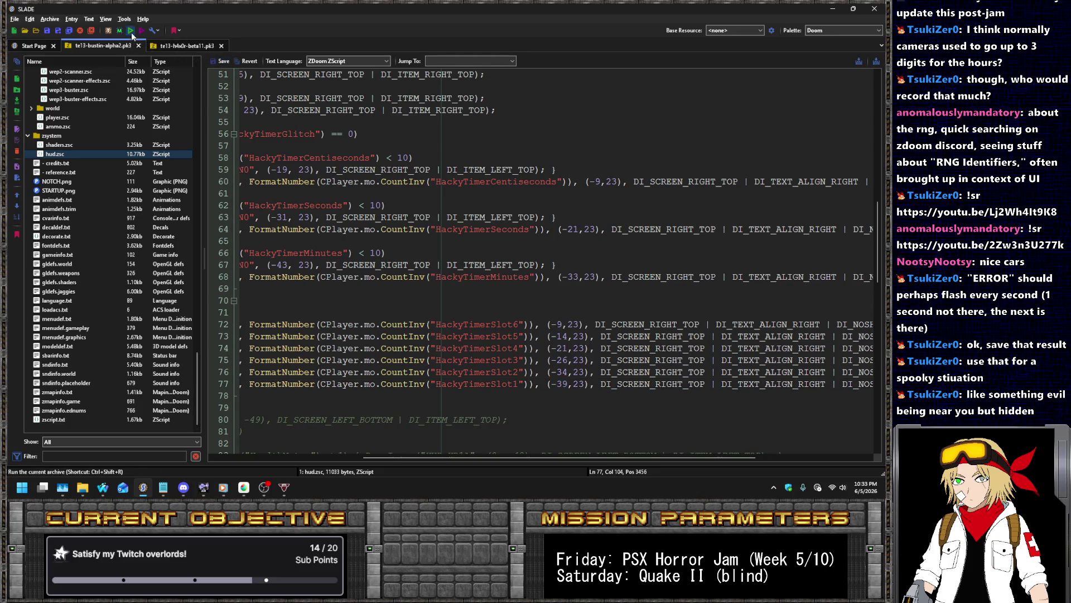
{"action": "key", "text": "Return"}
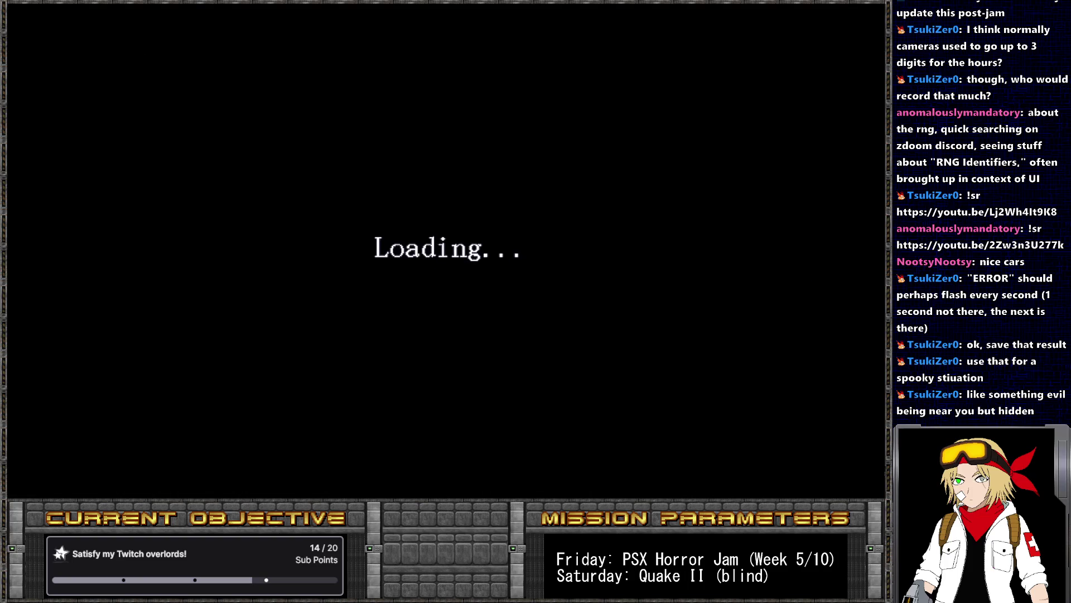
Start a new game and run pukename spooky_timer from the console
{"action": "key", "text": "Return"}
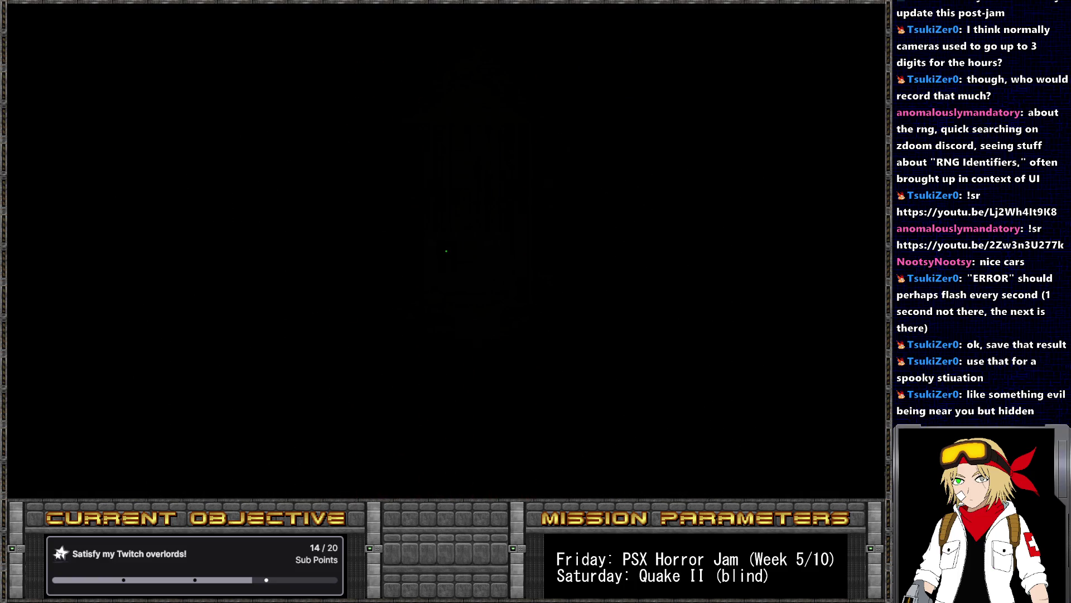
{"action": "key", "text": "grave"}
{"action": "type", "text": "pukename spooky_timer"}
{"action": "key", "text": "Return"}
{"action": "key", "text": "grave"}
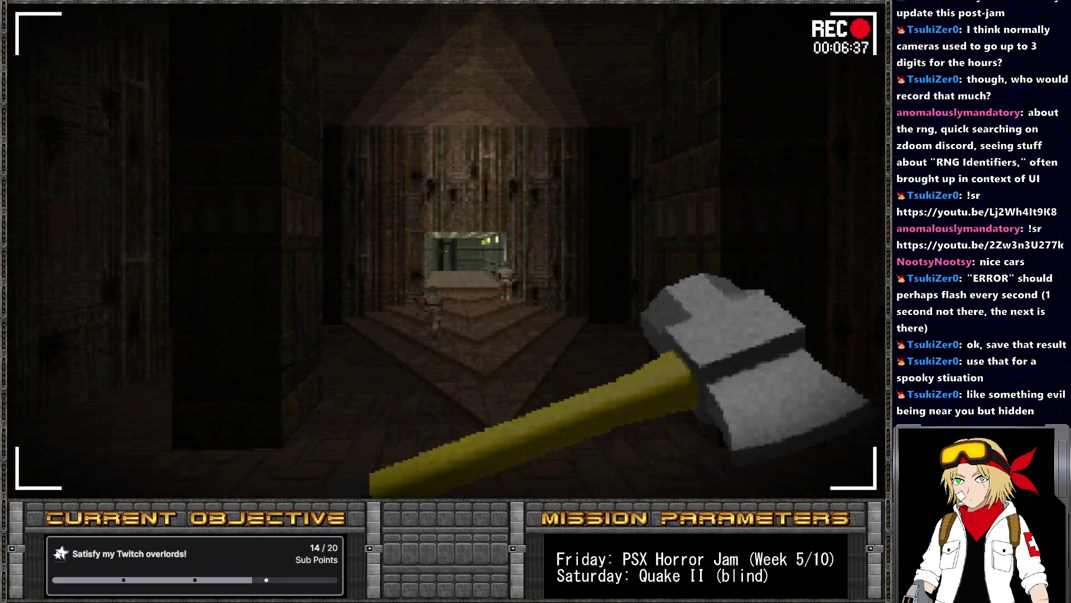
Give hackytimerglitch twice to recheck the digit spacing, then return to SLADE
{"action": "key", "text": "grave"}
{"action": "type", "text": "give hackytglitch"}
{"action": "key", "text": "Return"}
{"action": "key", "text": "grave"}
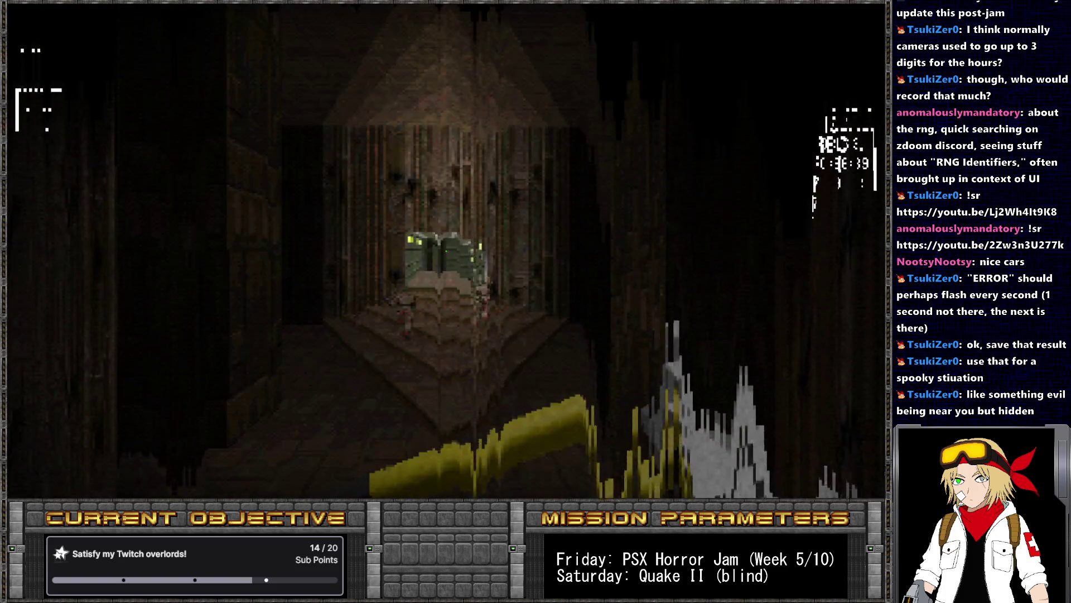
{"action": "key", "text": "grave"}
{"action": "key", "text": "Up"}
{"action": "key", "text": "Return"}
{"action": "key", "text": "grave"}
{"action": "key", "text": "alt+Tab"}
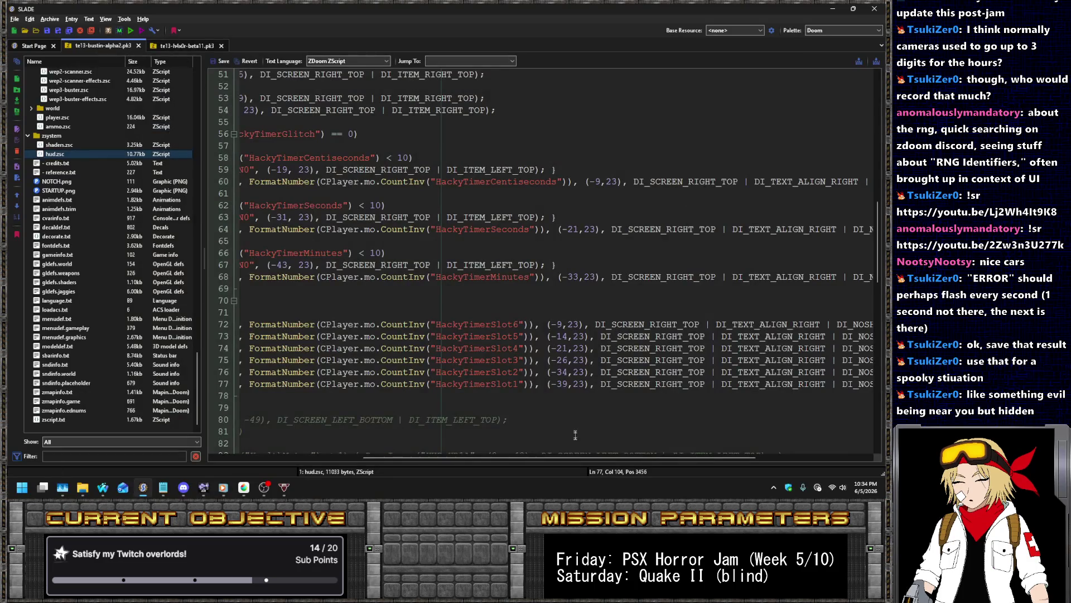
Save hud.zsc with Slot2 at -33 and Slot1 at -38, then run the archive in GZDoom
{"action": "key", "text": "Up"}
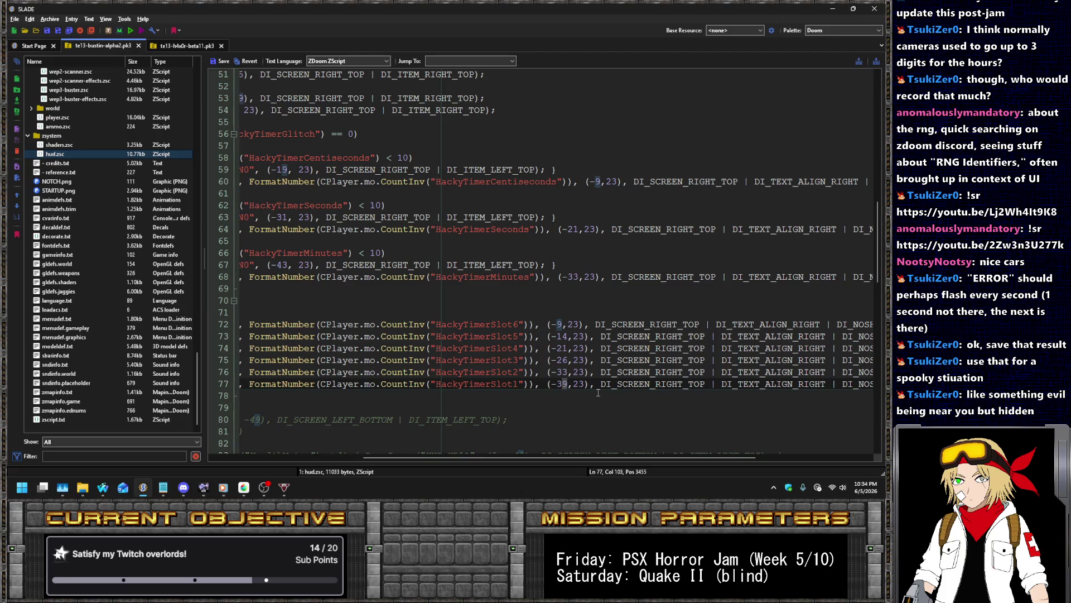
{"action": "key", "text": "Home"}
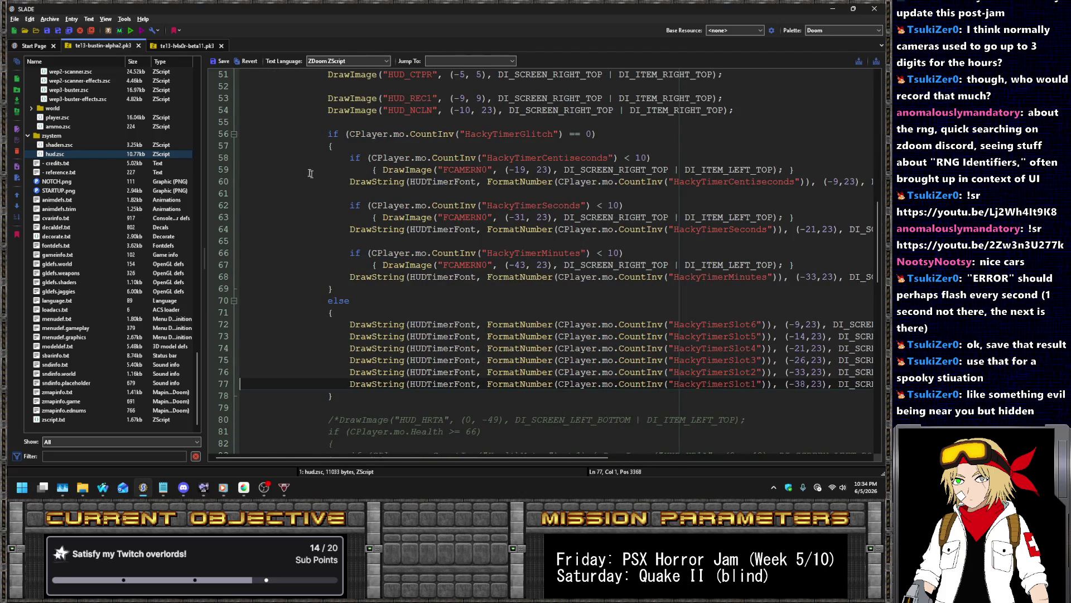
{"action": "left_click", "coordinate": [220, 63]}
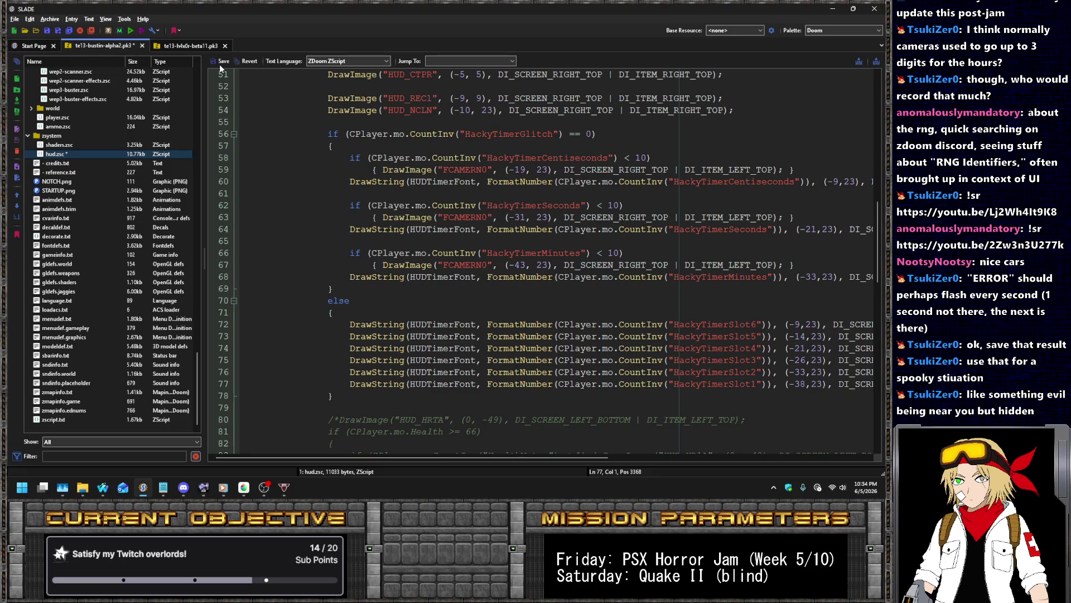
{"action": "left_click", "coordinate": [129, 31]}
{"action": "key", "text": "Return"}
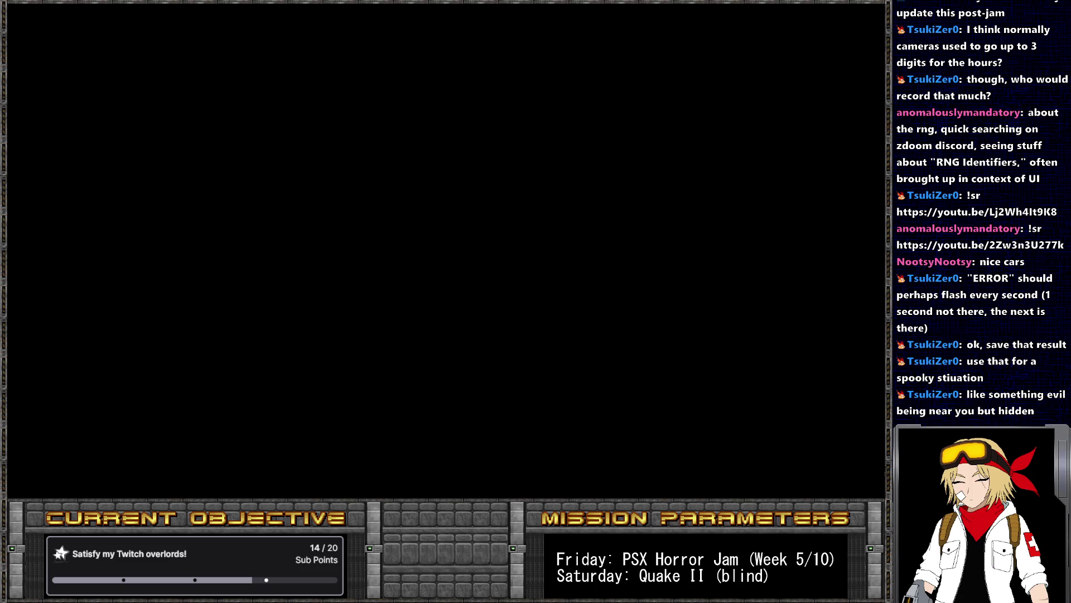
Start a new game, give hackytimerglitch and run the spooky_timer script from the console
{"action": "key", "text": "Return"}
{"action": "key", "text": "grave"}
{"action": "type", "text": "give hjacky"}
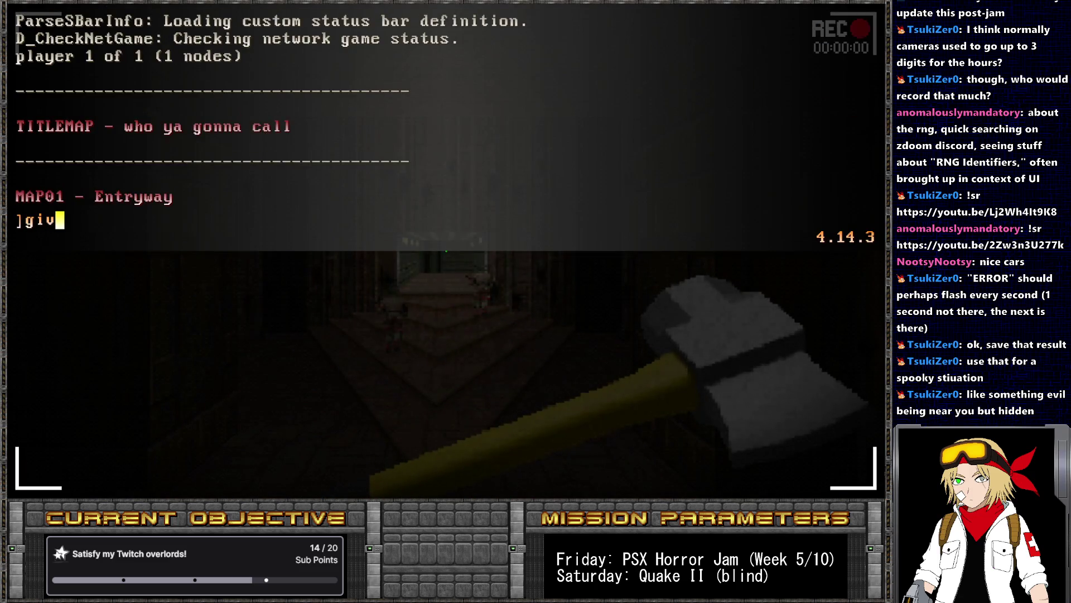
{"action": "key", "text": "BackSpace"}
{"action": "key", "text": "BackSpace"}
{"action": "key", "text": "BackSpace"}
{"action": "type", "text": "ackytimerglitch"}
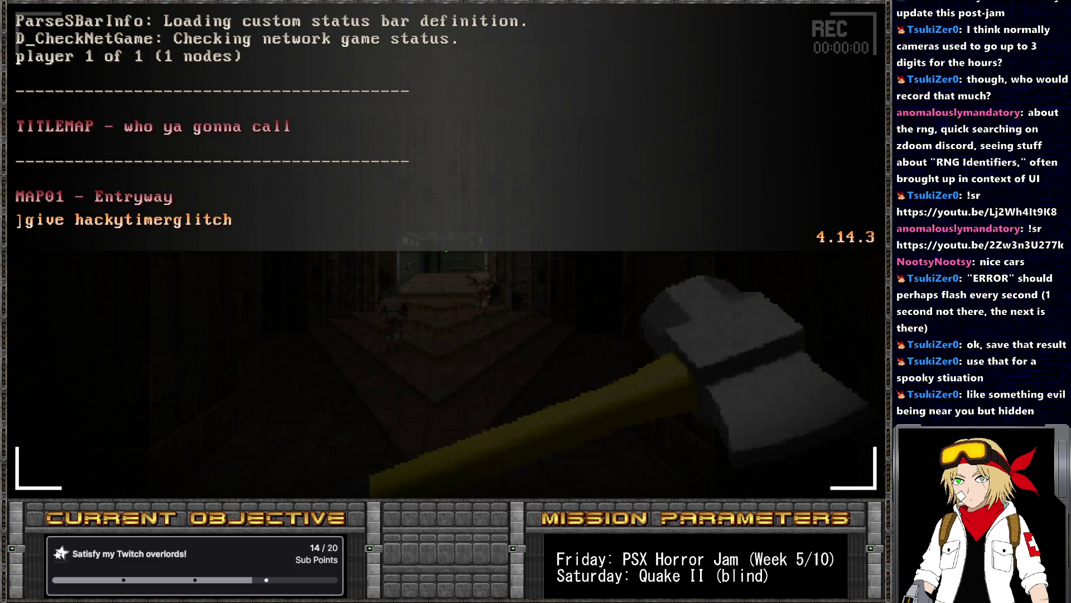
{"action": "key", "text": "Return"}
{"action": "key", "text": "grave"}
{"action": "key", "text": "grave"}
{"action": "type", "text": "pukename"}
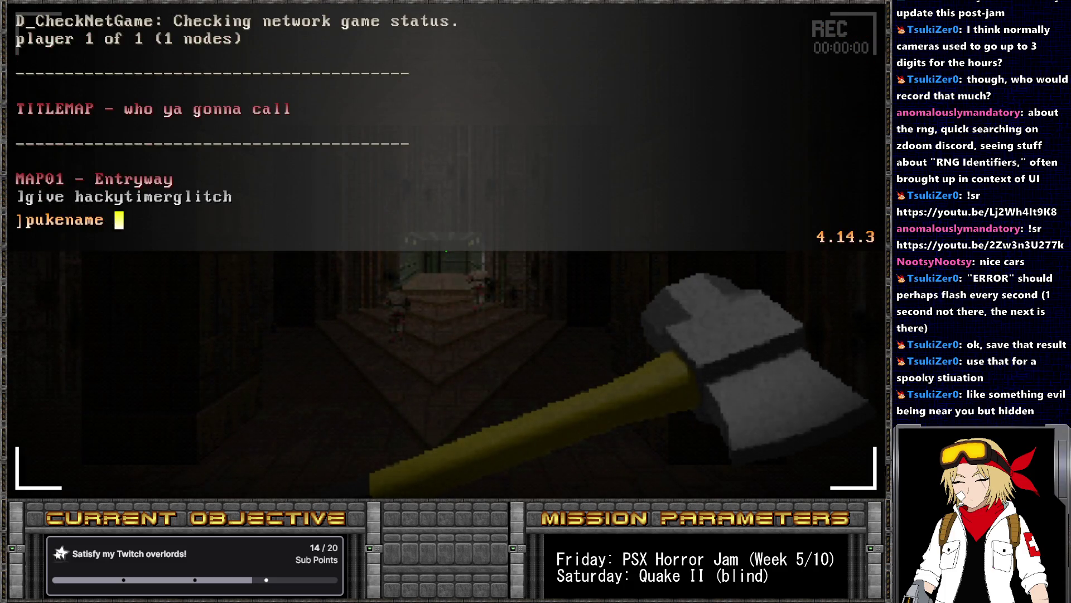
{"action": "type", "text": "spooky_time"}
{"action": "key", "text": "Return"}
{"action": "key", "text": "grave"}
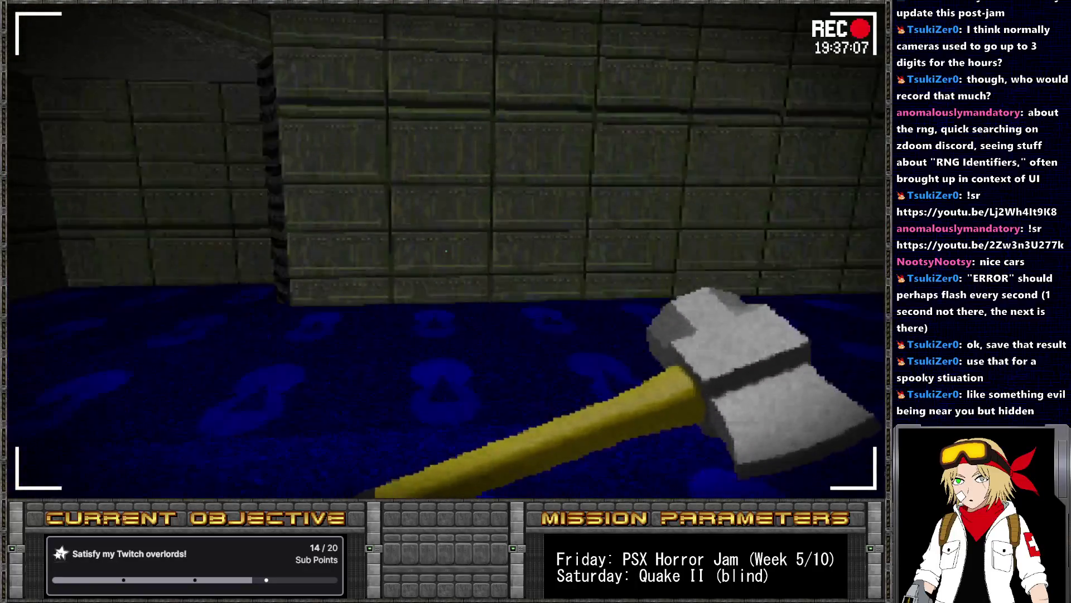
Take hackytimerglitch away via the console so the REC timer counts normally
{"action": "key", "text": "grave"}
{"action": "key", "text": "Up"}
{"action": "key", "text": "Up"}
{"action": "key", "text": "Return"}
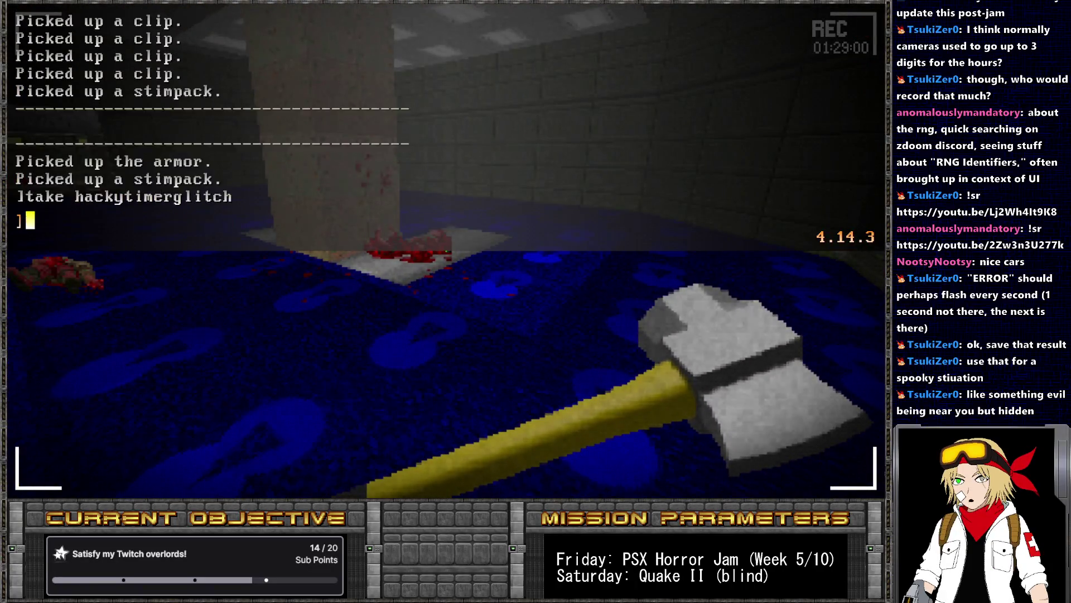
{"action": "key", "text": "grave"}
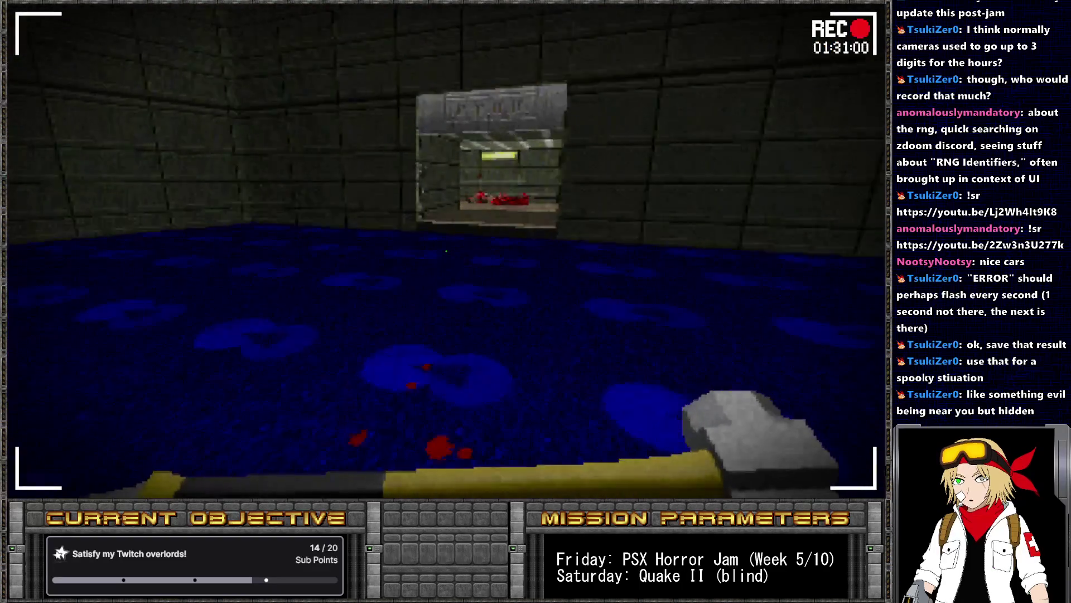
Walk out of the blue-floored room toward the crate wall and swing the axe
{"action": "key", "text": "w"}
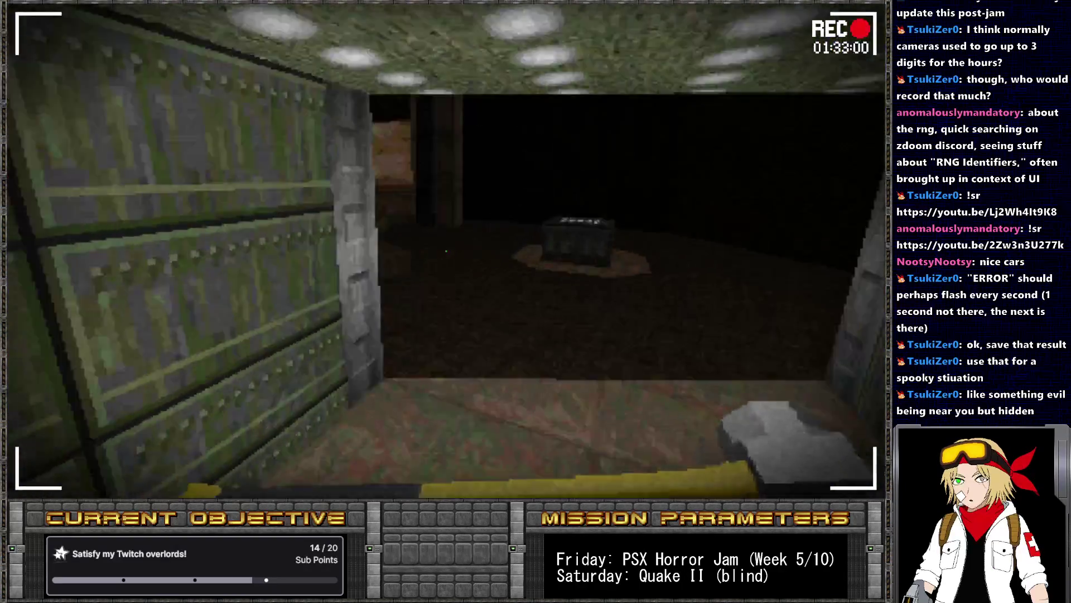
{"action": "key", "text": "w"}
{"action": "left_click", "coordinate": [446, 251]}
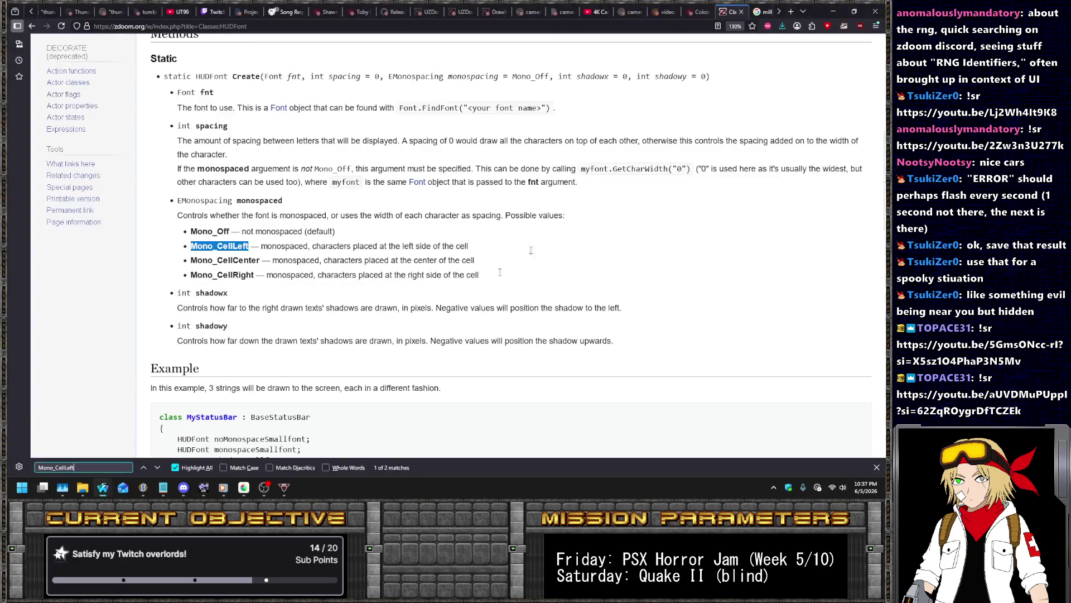
Back in YouTube's camera recording overlay results, preview the 4K Camera Screen Recording Overlay video
{"action": "left_click", "coordinate": [101, 491]}
{"action": "left_click", "coordinate": [596, 9]}
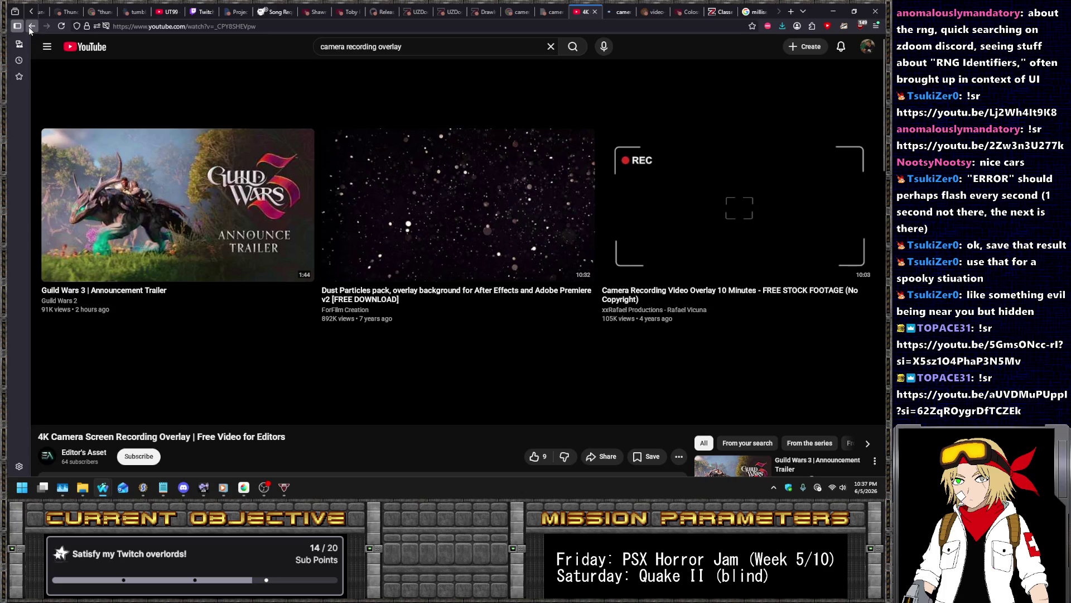
{"action": "left_click", "coordinate": [31, 26]}
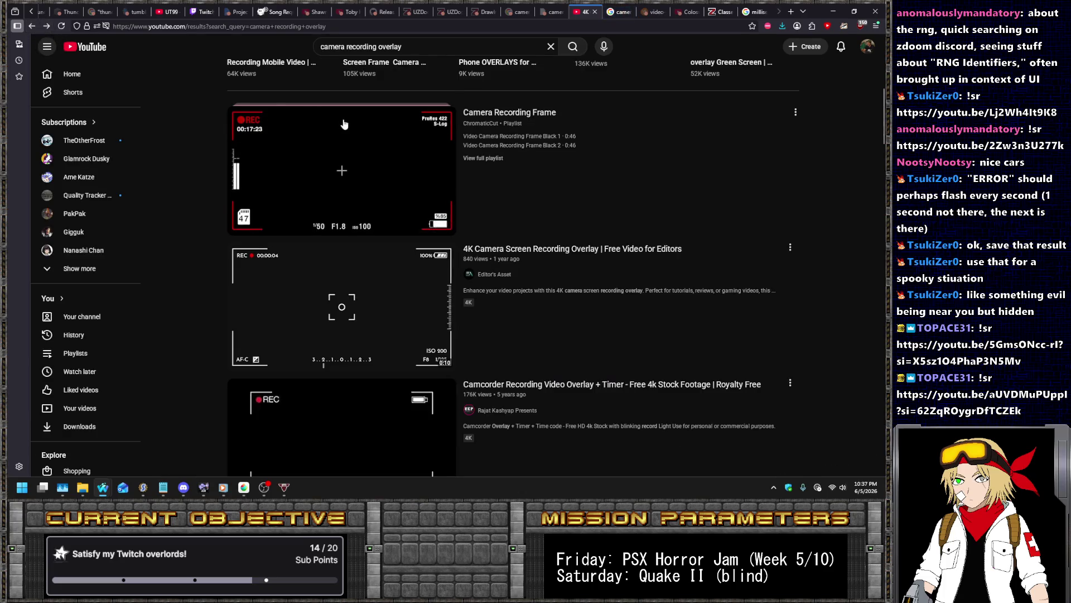
{"action": "left_click", "coordinate": [368, 292]}
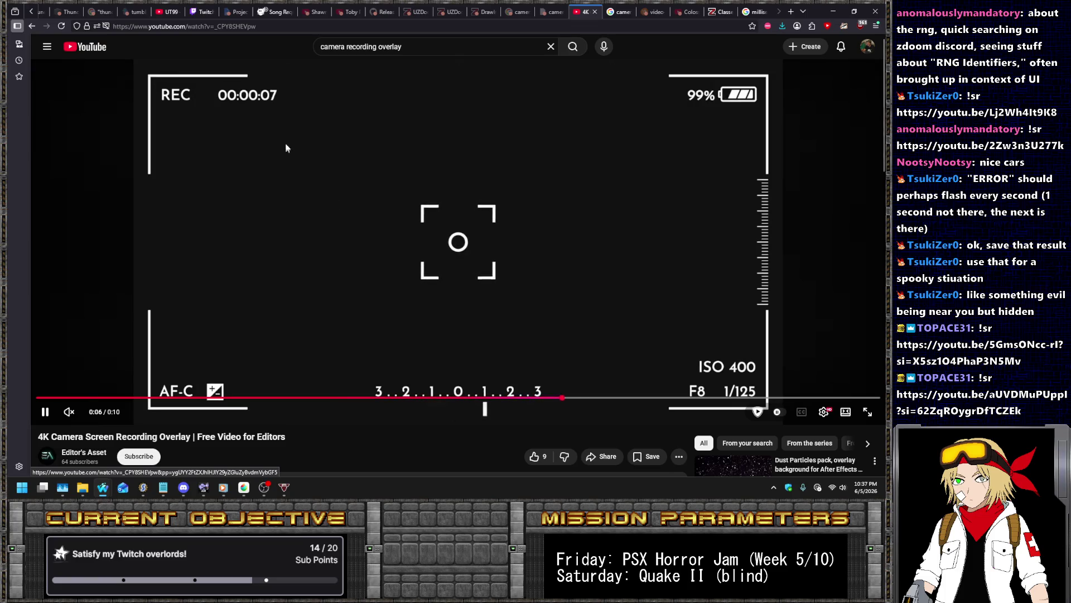
{"action": "left_click", "coordinate": [35, 26]}
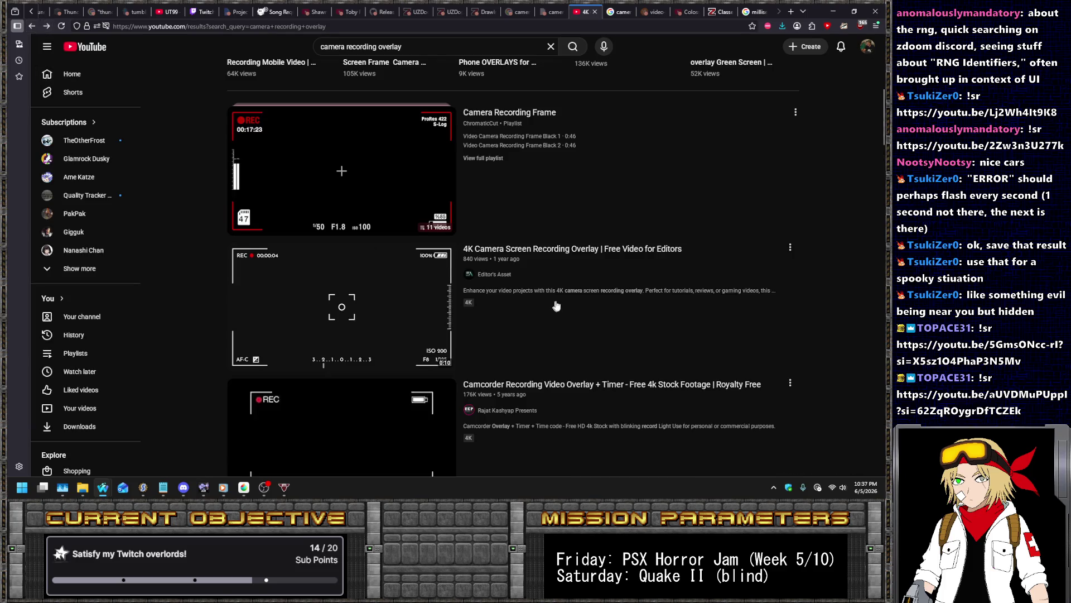
Scroll the results and open 'Camera Recording Screen V.2 VFX + Green Screen Overlay'
{"action": "scroll", "coordinate": [567, 234], "scroll_direction": "down", "scroll_amount": 4}
{"action": "scroll", "coordinate": [567, 238], "scroll_direction": "down", "scroll_amount": 8}
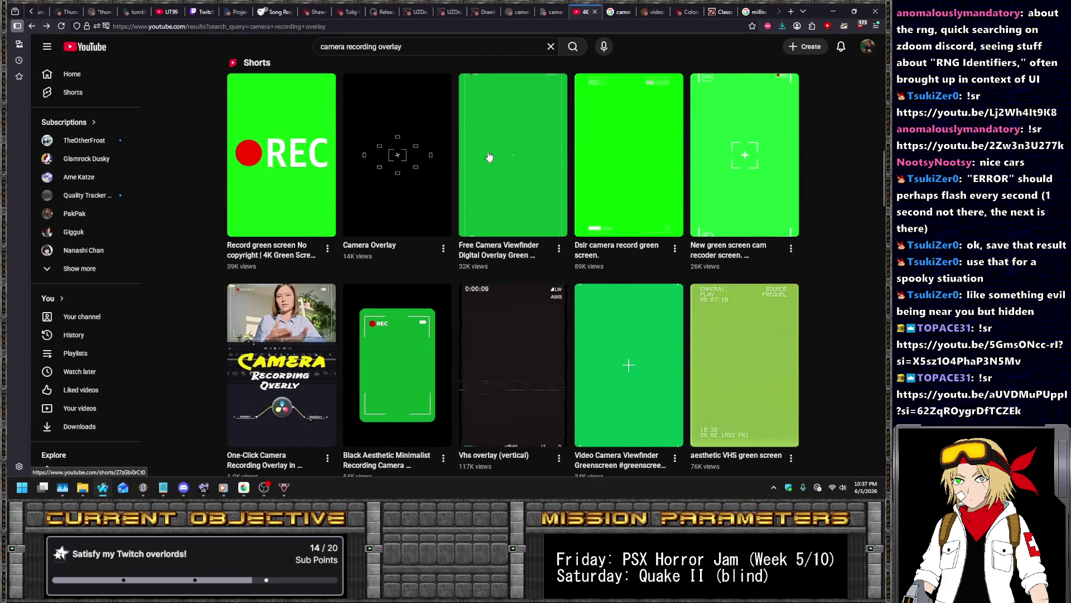
{"action": "scroll", "coordinate": [373, 118], "scroll_direction": "down", "scroll_amount": 2}
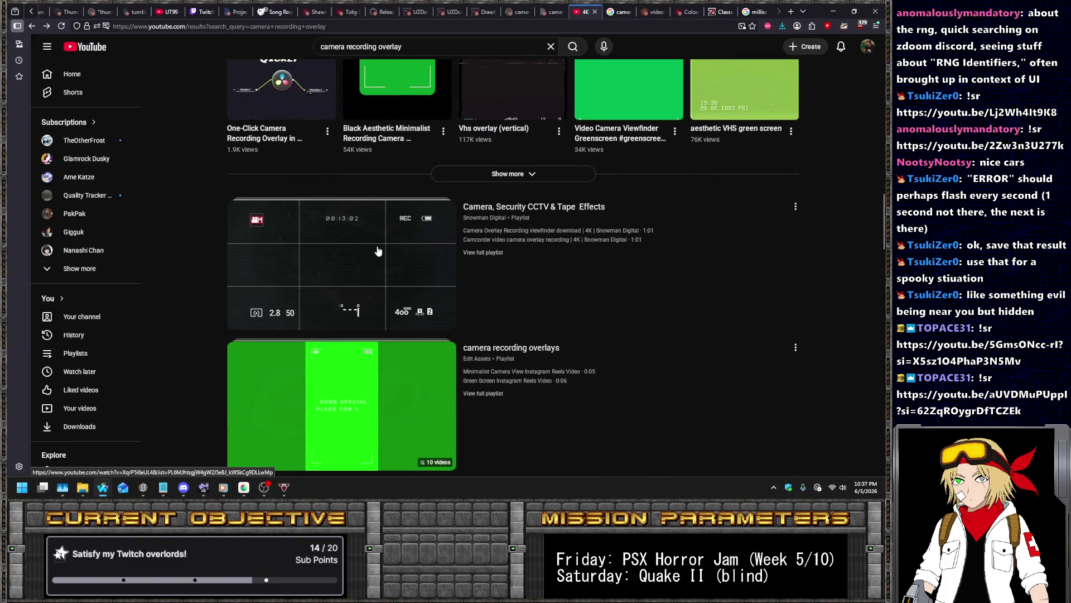
{"action": "scroll", "coordinate": [378, 247], "scroll_direction": "down", "scroll_amount": 7}
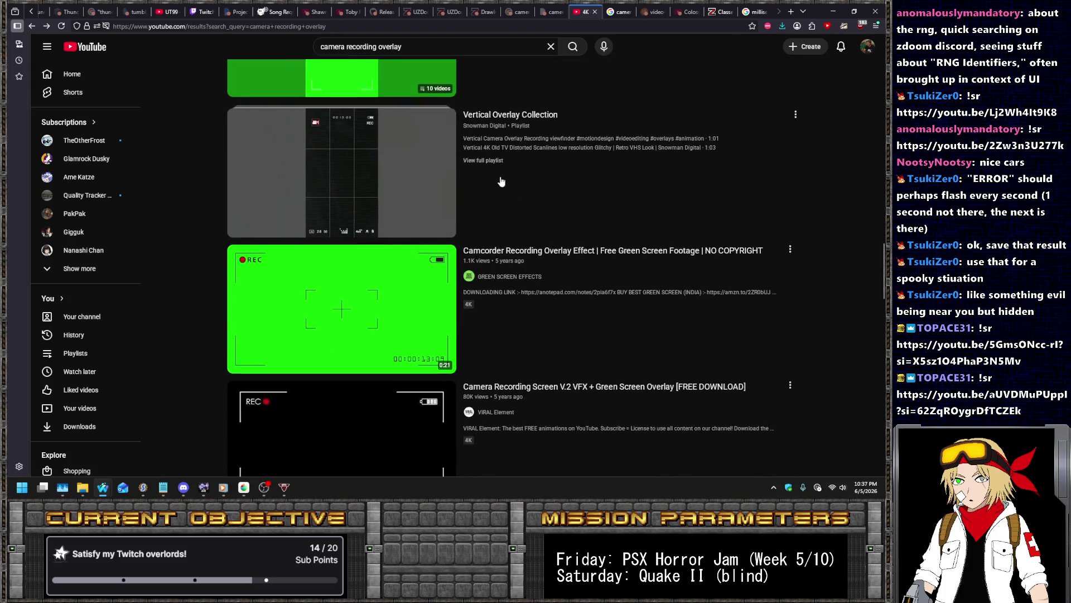
{"action": "scroll", "coordinate": [496, 171], "scroll_direction": "down", "scroll_amount": 4}
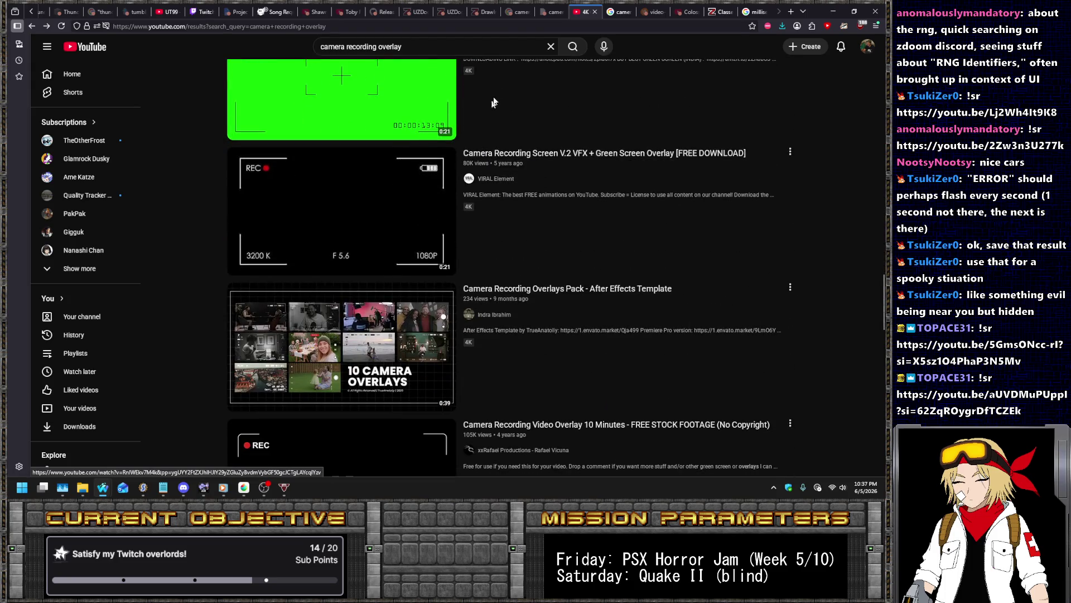
{"action": "left_click", "coordinate": [540, 153]}
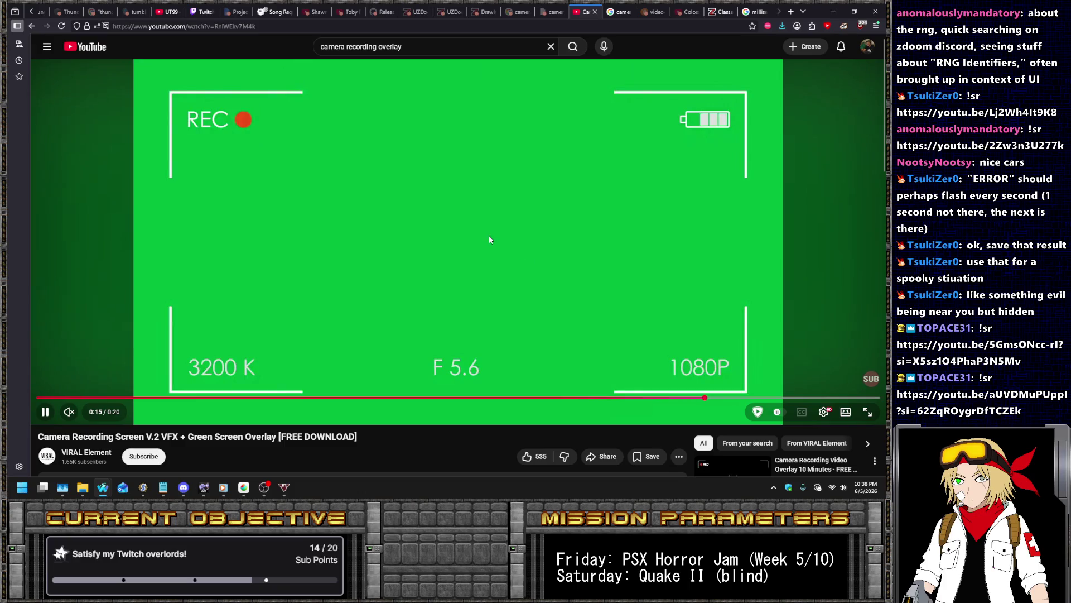
Pause the V.2 overlay video, return to the results and preview more overlay thumbnails
{"action": "left_click", "coordinate": [454, 198]}
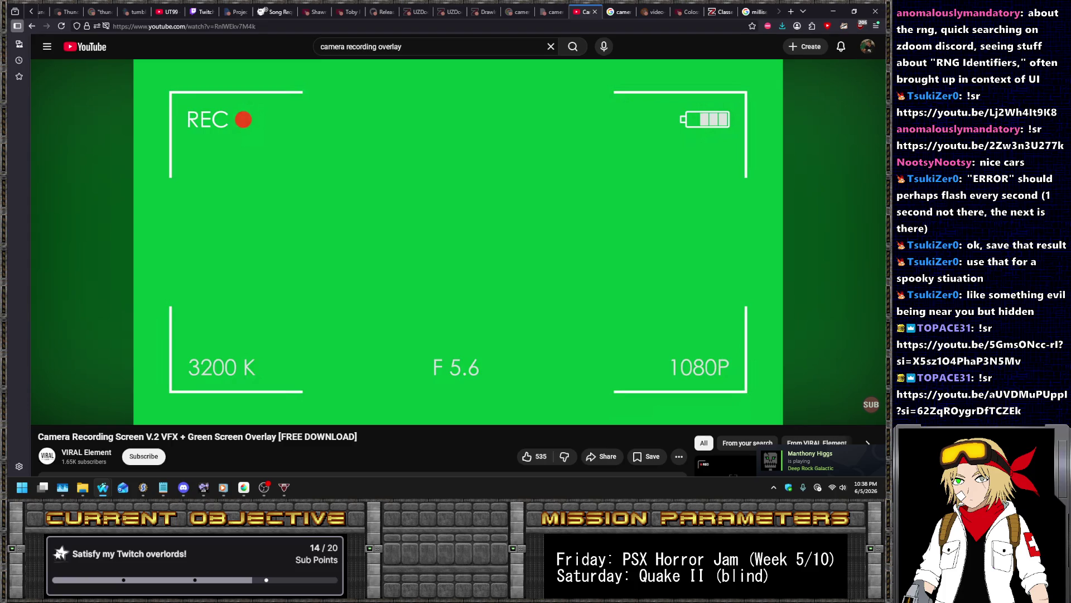
{"action": "key", "text": "alt+Left"}
{"action": "scroll", "coordinate": [649, 221], "scroll_direction": "down", "scroll_amount": 3}
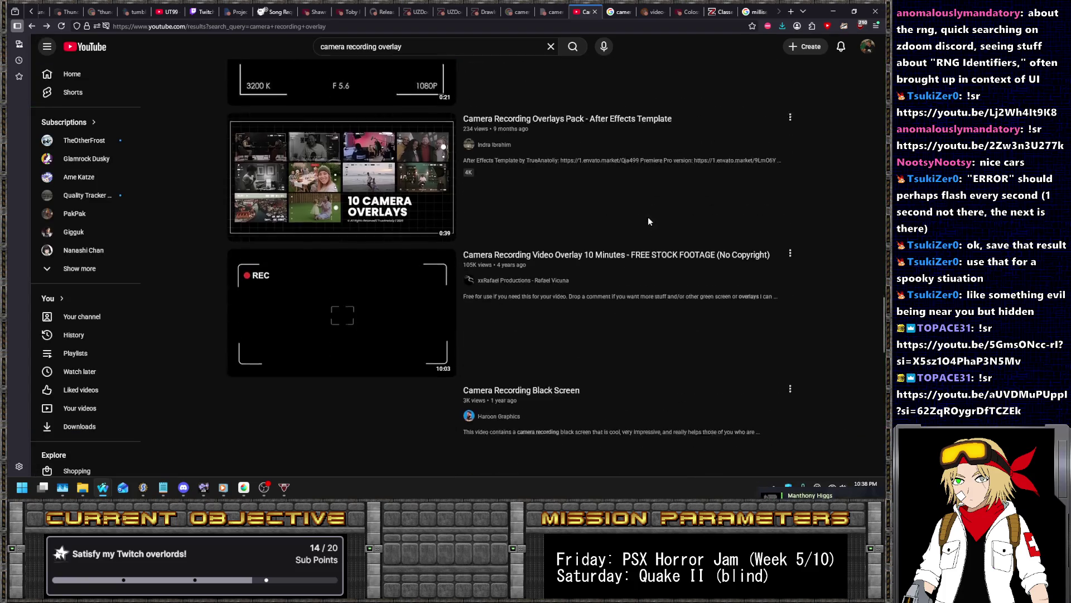
{"action": "scroll", "coordinate": [649, 221], "scroll_direction": "down", "scroll_amount": 1}
{"action": "mouse_move", "coordinate": [629, 216]}
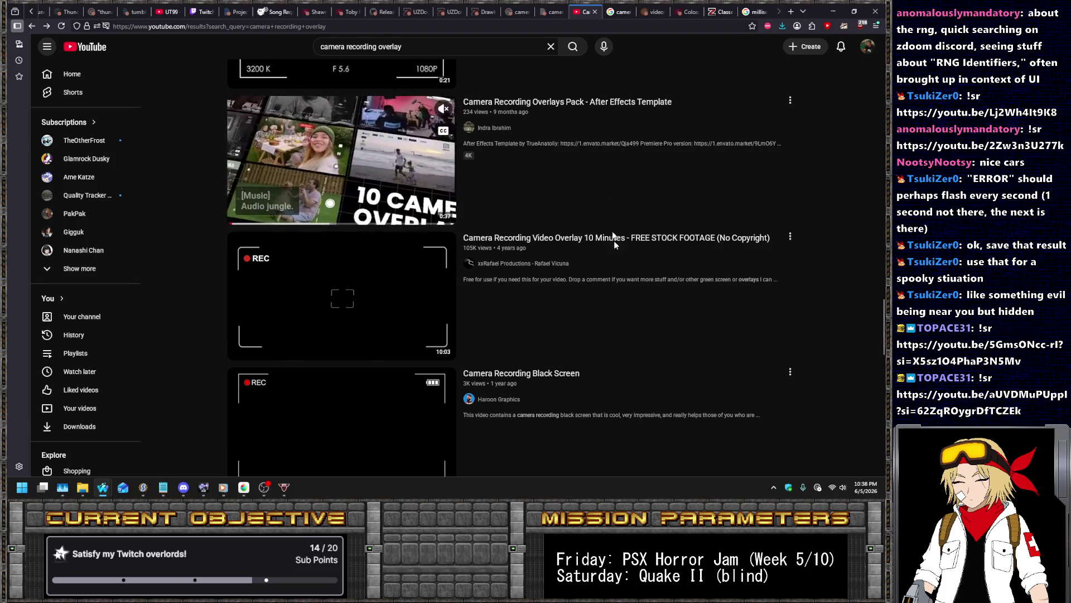
{"action": "mouse_move", "coordinate": [623, 241]}
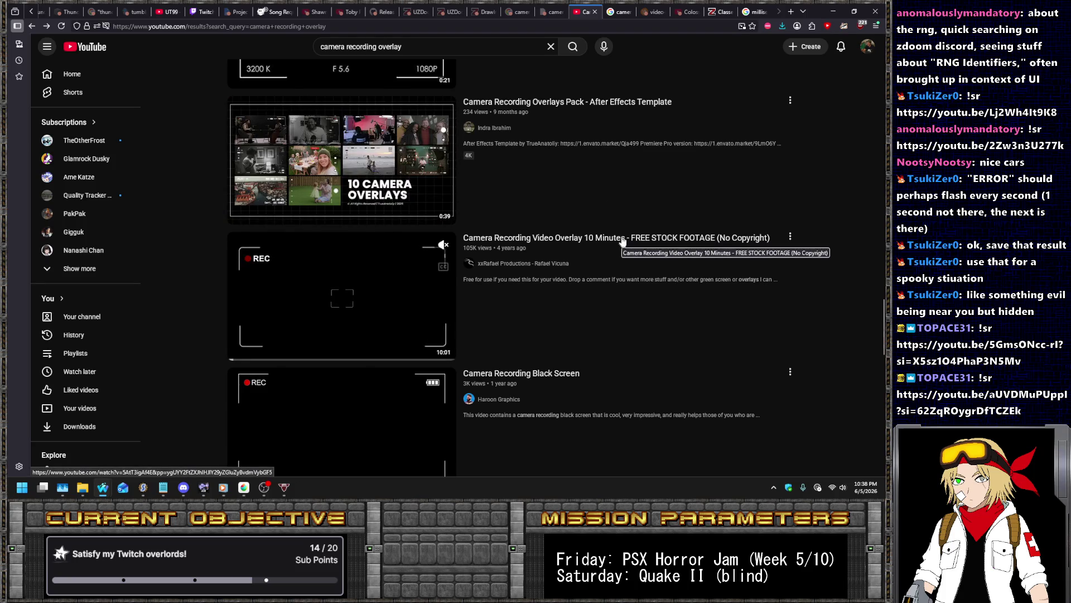
{"action": "scroll", "coordinate": [563, 197], "scroll_direction": "down", "scroll_amount": 3}
{"action": "mouse_move", "coordinate": [563, 198]}
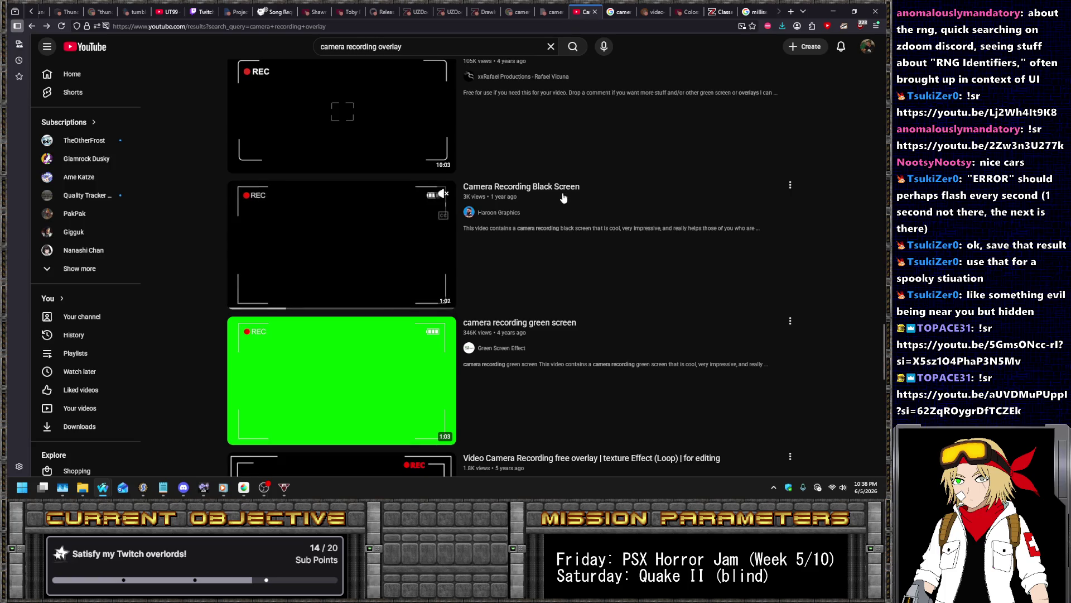
{"action": "scroll", "coordinate": [560, 190], "scroll_direction": "down", "scroll_amount": 4}
{"action": "mouse_move", "coordinate": [555, 179]}
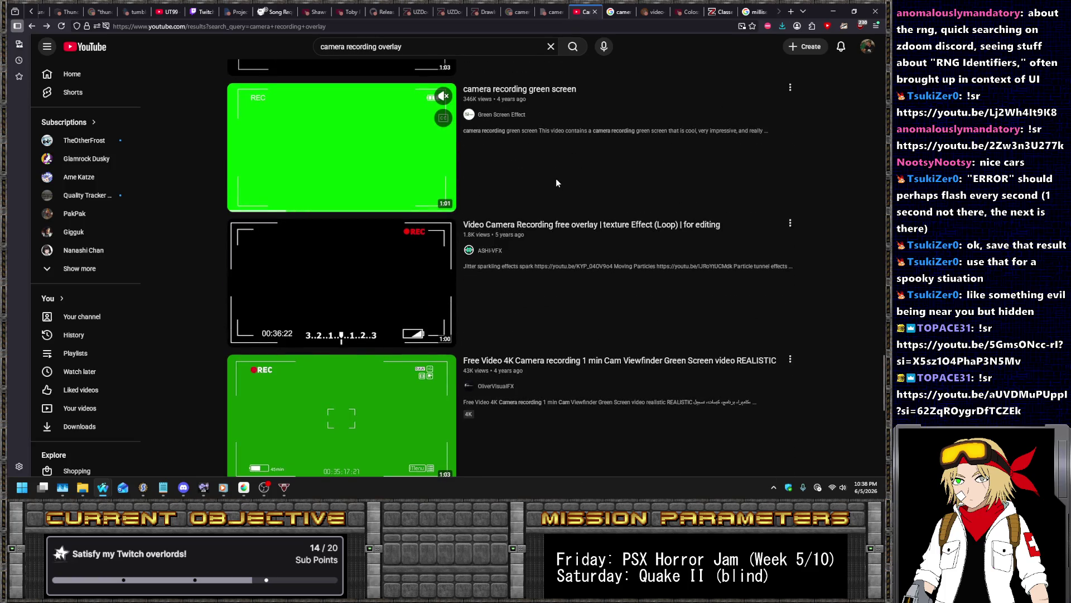
Scroll further and open 'Camcorder video camera overlay recording | 4K | Snowman Digital'
{"action": "scroll", "coordinate": [555, 178], "scroll_direction": "down", "scroll_amount": 2}
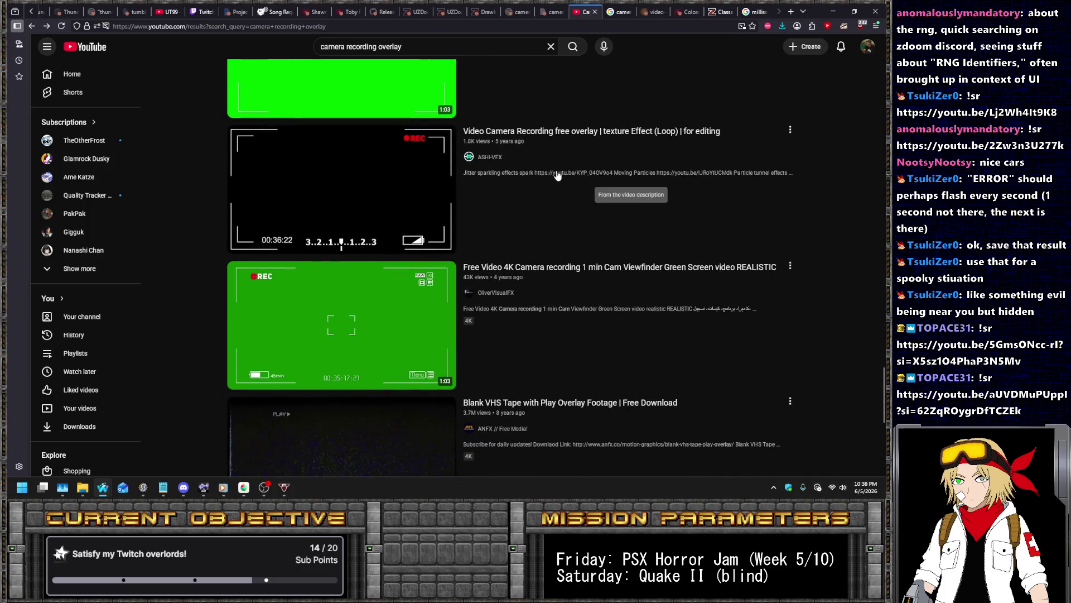
{"action": "scroll", "coordinate": [553, 225], "scroll_direction": "down", "scroll_amount": 1}
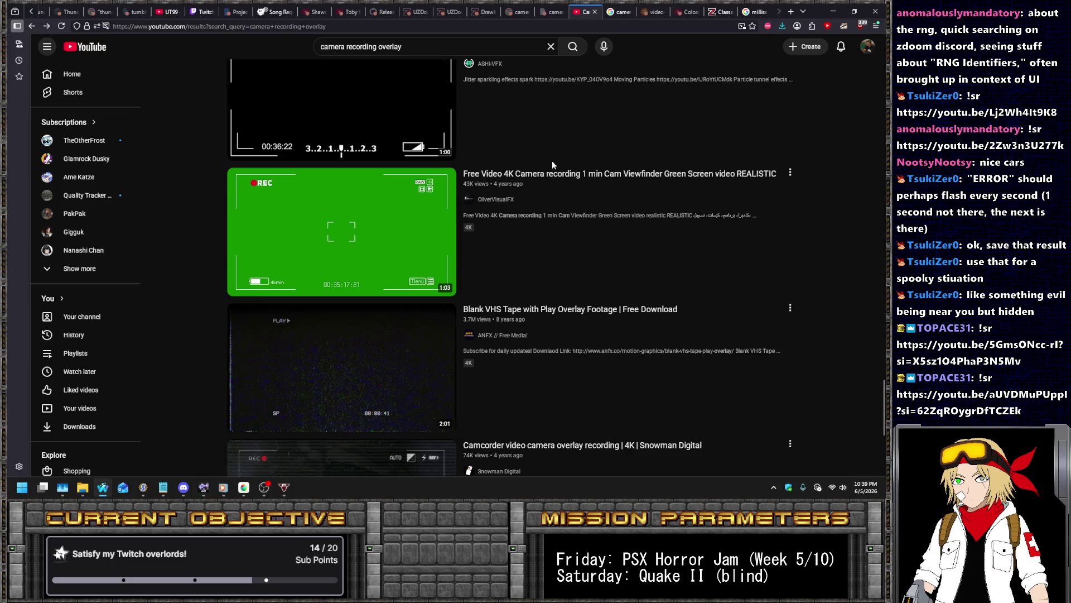
{"action": "mouse_move", "coordinate": [553, 155]}
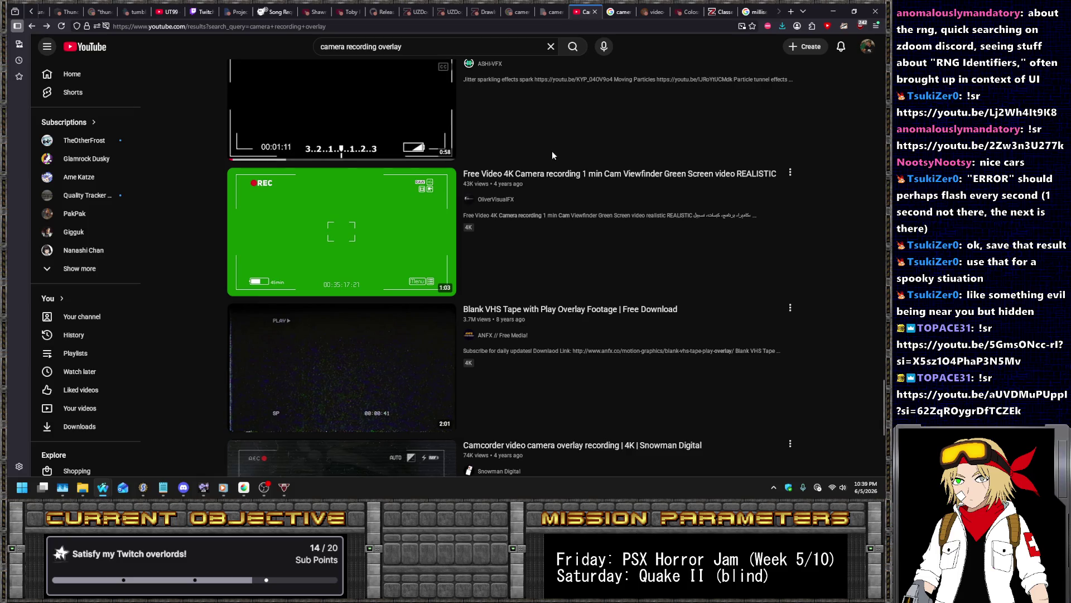
{"action": "scroll", "coordinate": [547, 178], "scroll_direction": "down", "scroll_amount": 2}
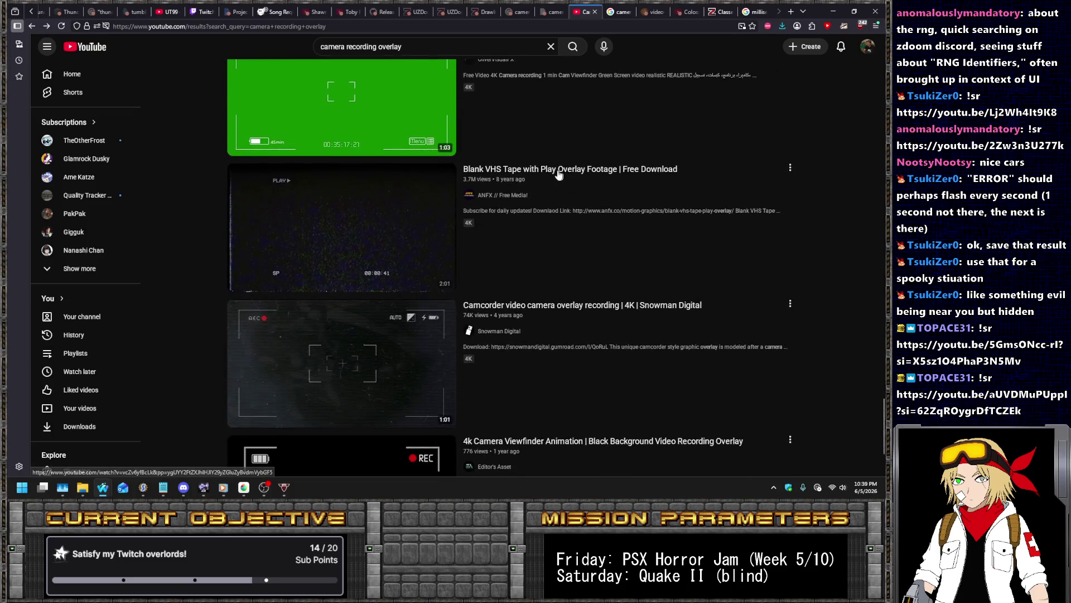
{"action": "mouse_move", "coordinate": [557, 236]}
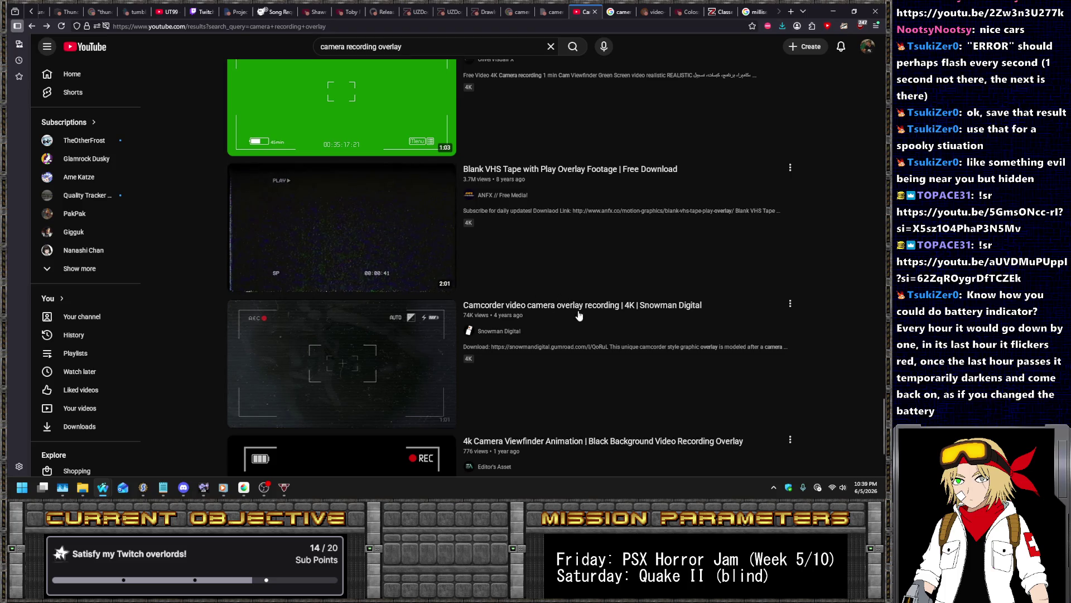
{"action": "mouse_move", "coordinate": [578, 312]}
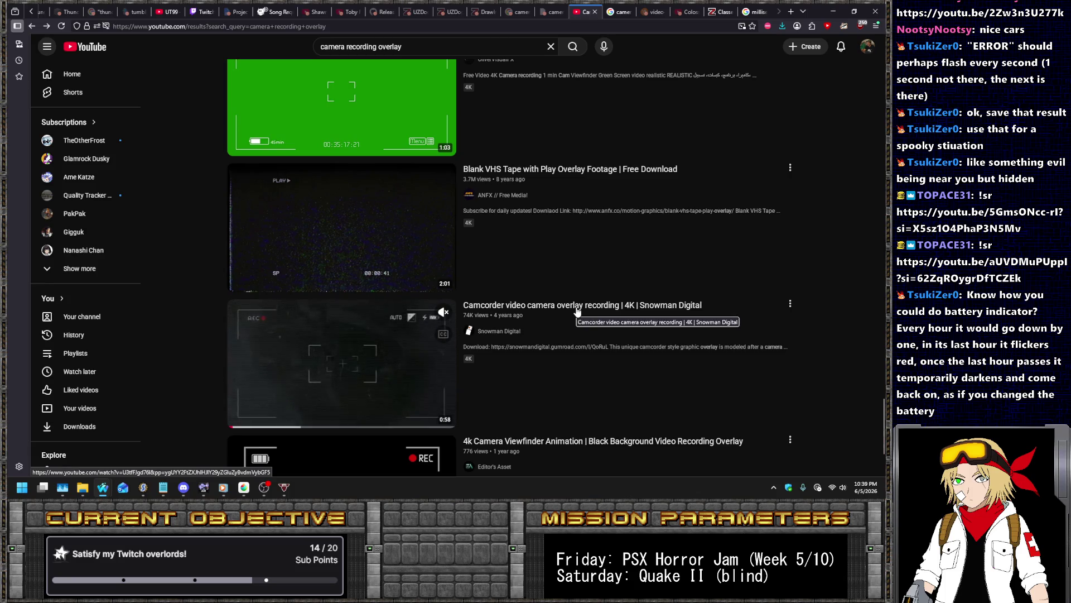
{"action": "left_click", "coordinate": [577, 312]}
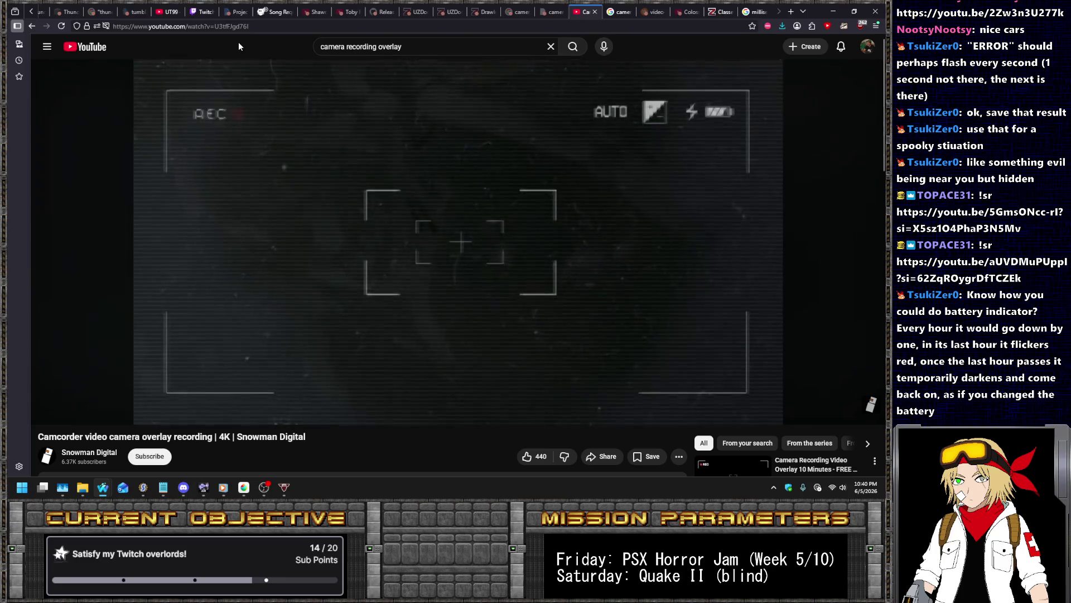
Google 'how long does the battery on a camcorder last' and read a Reddit thread
{"action": "key", "text": "ctrl+t"}
{"action": "type", "text": "how long does t"}
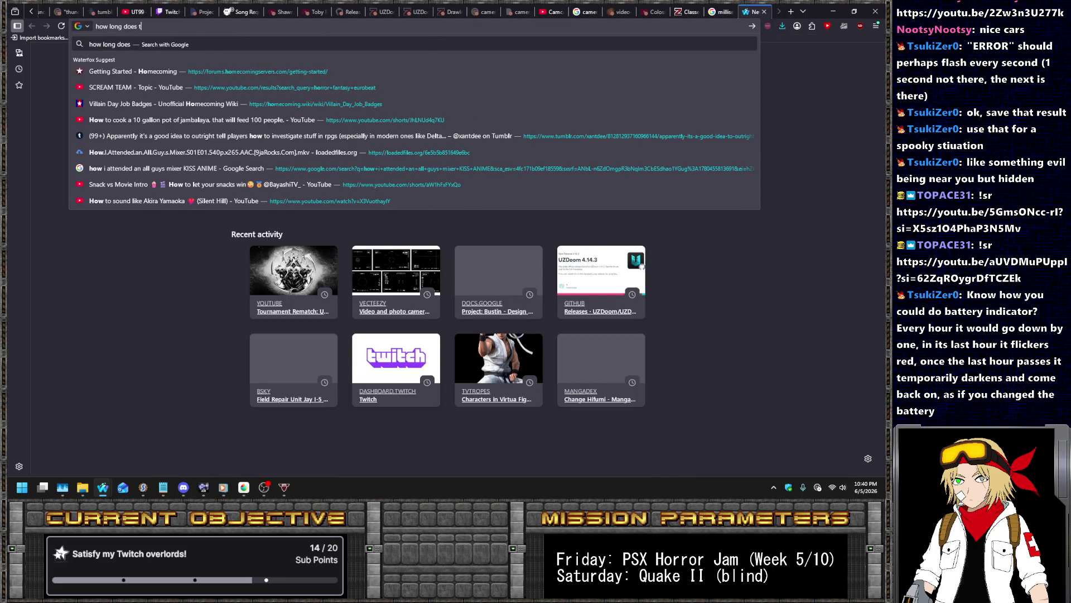
{"action": "type", "text": "he battery on "}
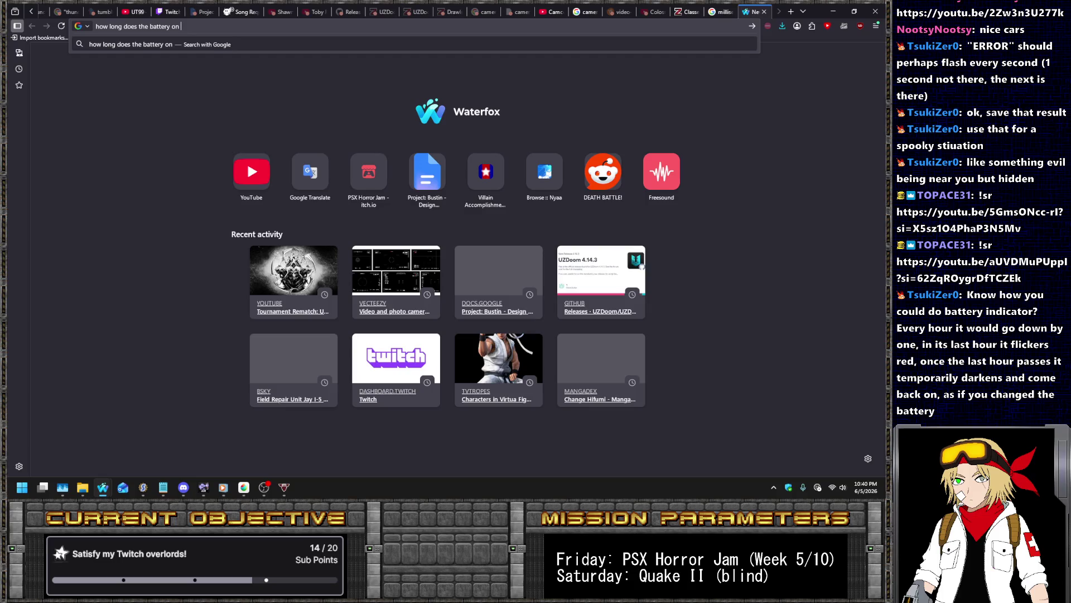
{"action": "type", "text": "a camcorder la"}
{"action": "type", "text": "st"}
{"action": "key", "text": "Return"}
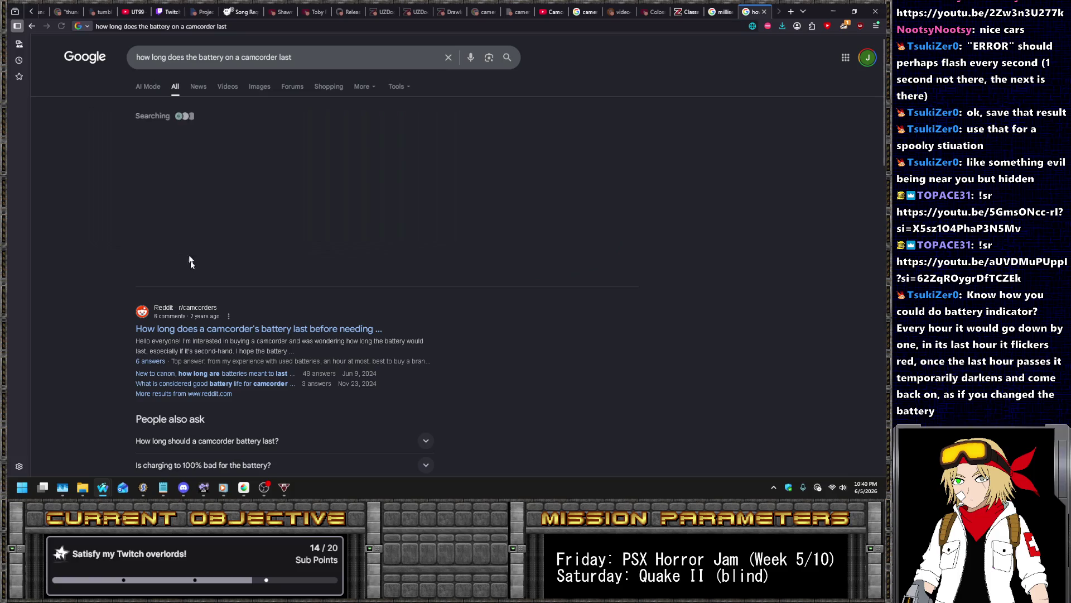
{"action": "left_click", "coordinate": [319, 329]}
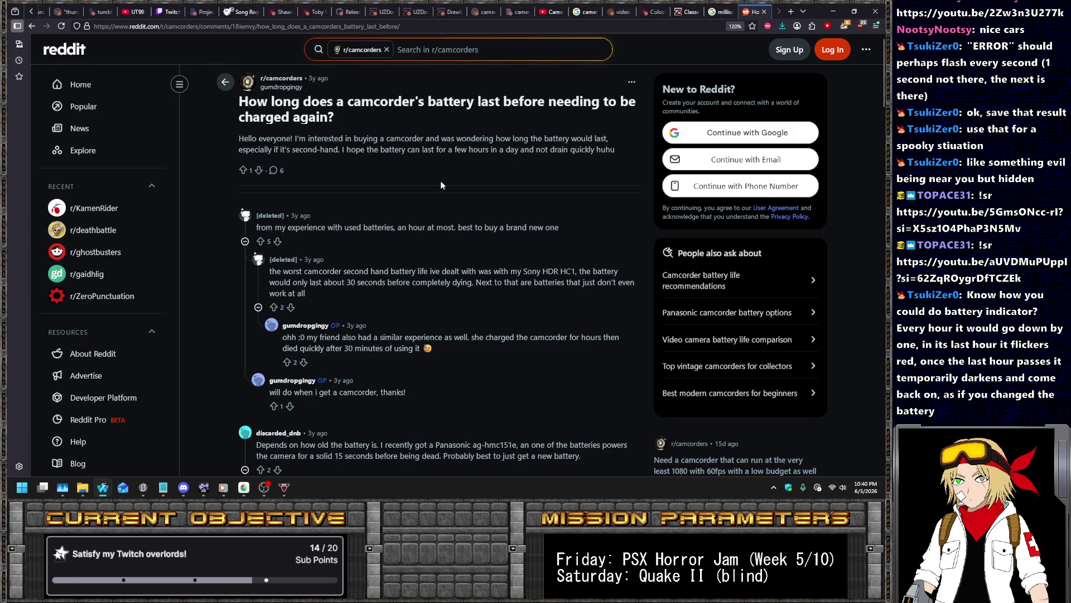
{"action": "scroll", "coordinate": [435, 177], "scroll_direction": "down", "scroll_amount": 5}
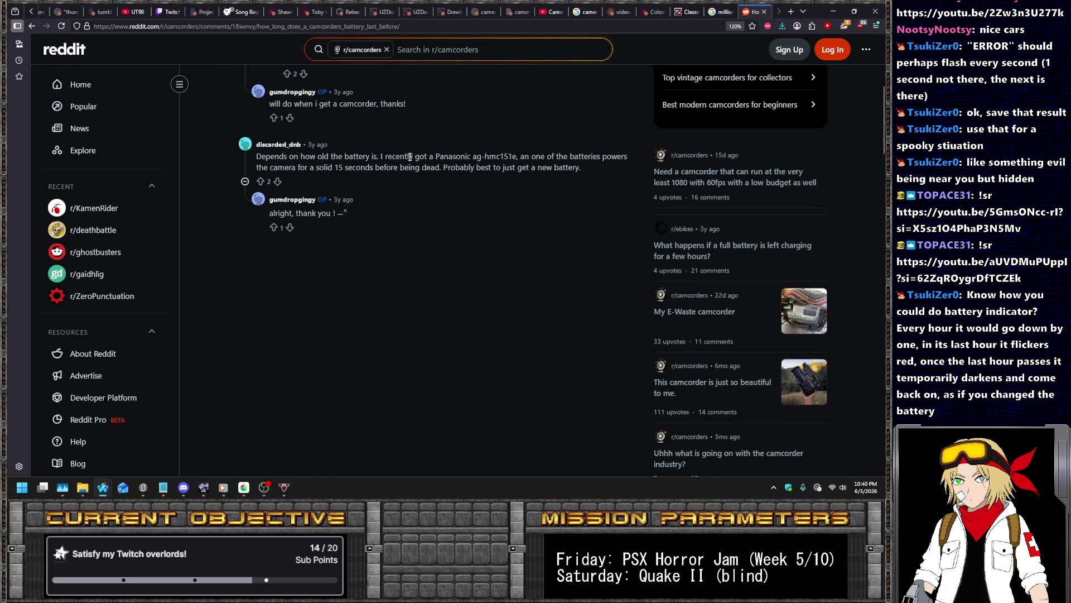
{"action": "scroll", "coordinate": [482, 266], "scroll_direction": "up", "scroll_amount": 3}
{"action": "scroll", "coordinate": [469, 263], "scroll_direction": "up", "scroll_amount": 3}
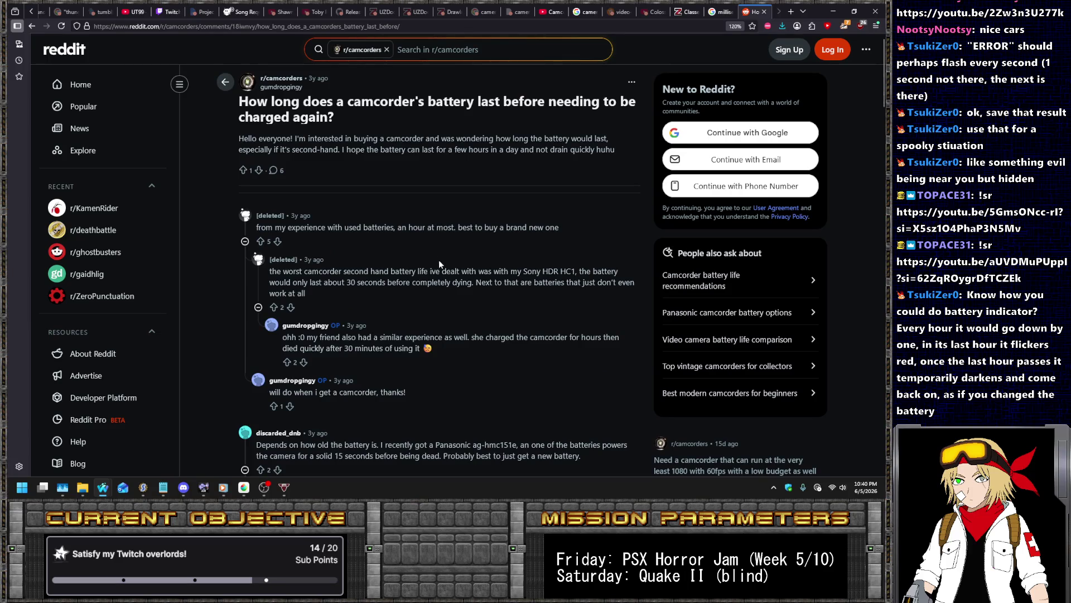
Read the 'good battery life' Reddit thread from the results, then close its tab
{"action": "key", "text": "alt+Left"}
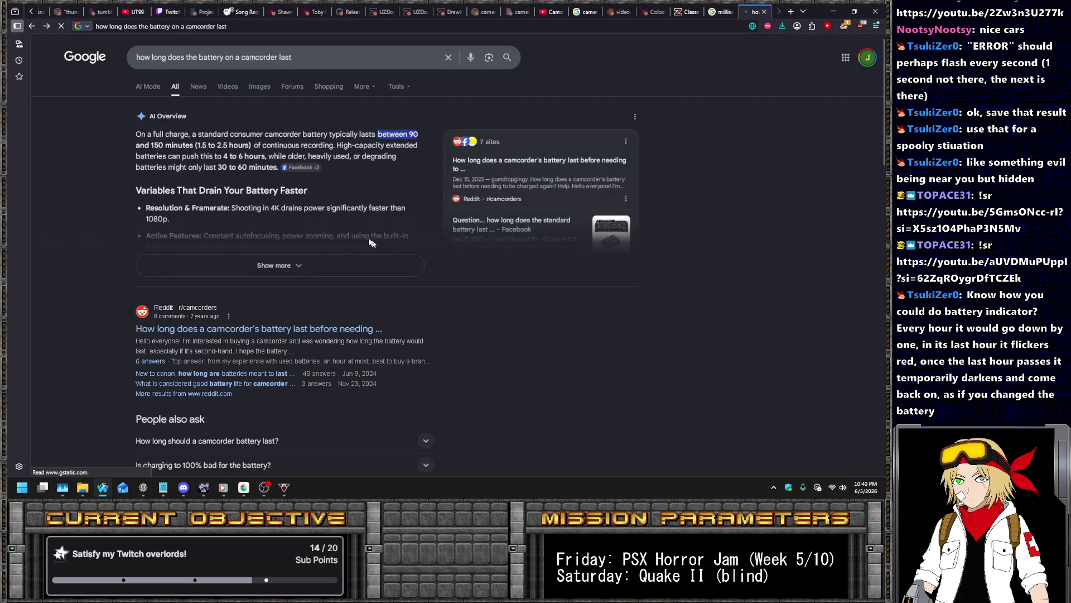
{"action": "scroll", "coordinate": [287, 255], "scroll_direction": "down", "scroll_amount": 4}
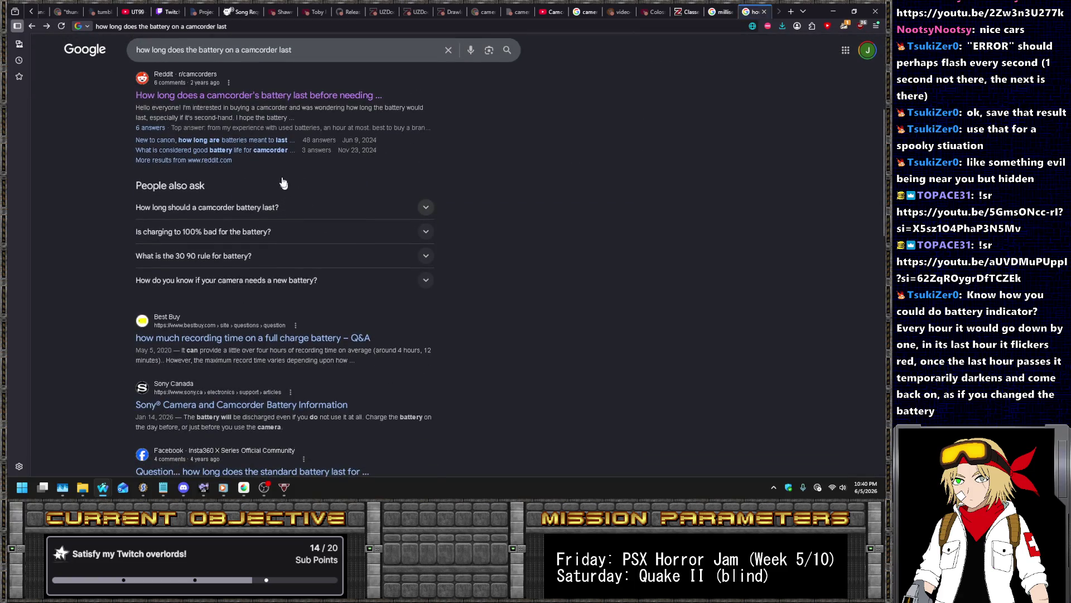
{"action": "left_click", "coordinate": [272, 150]}
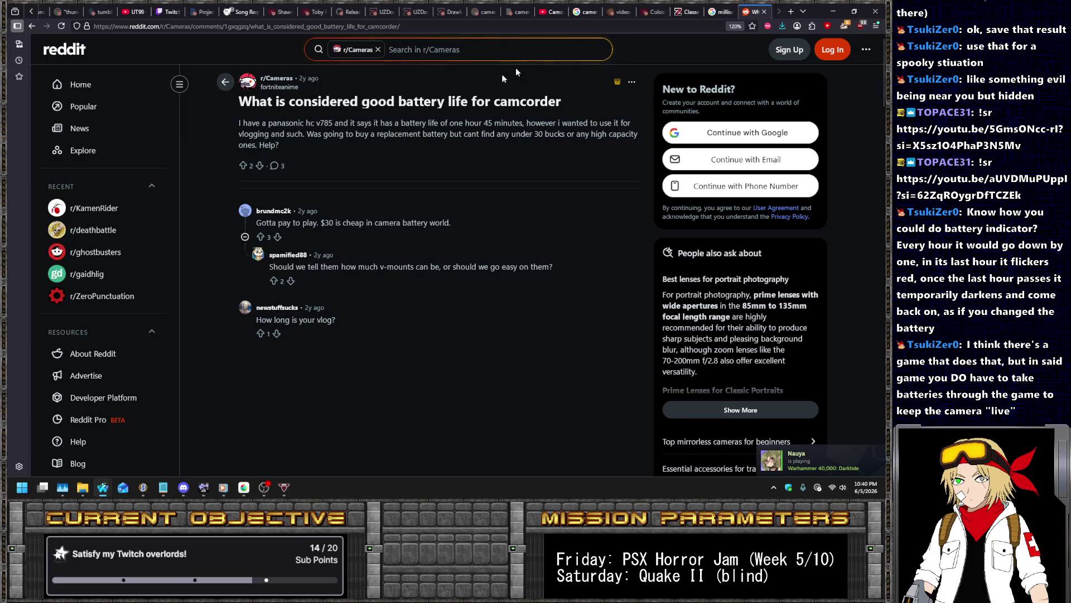
{"action": "middle_click", "coordinate": [757, 8]}
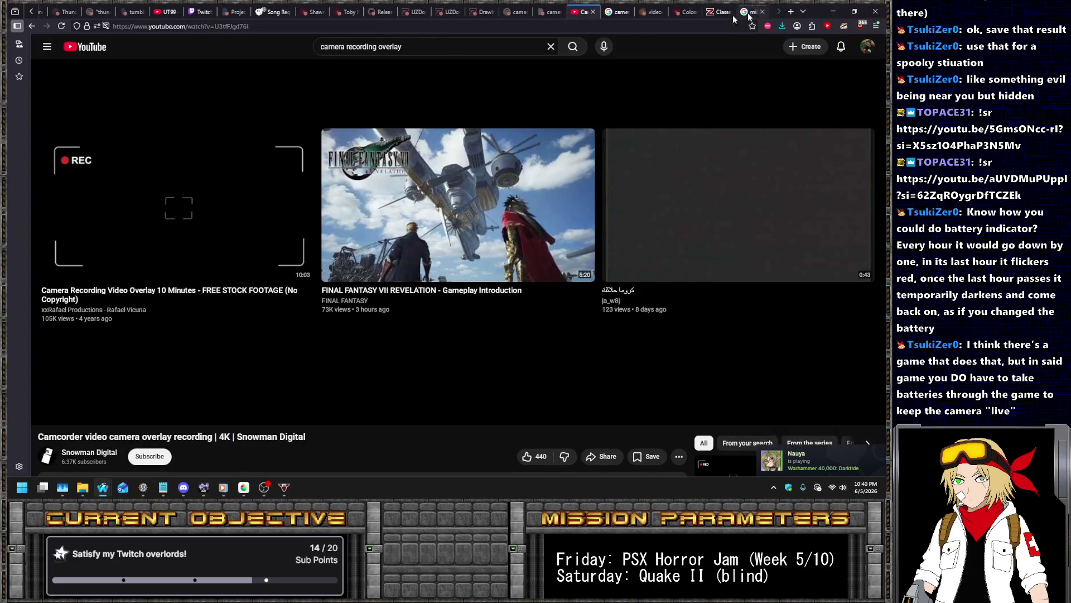
Return to Nightbot Song Requests, open the playing song in a new tab, then MediBang
{"action": "left_click", "coordinate": [269, 7]}
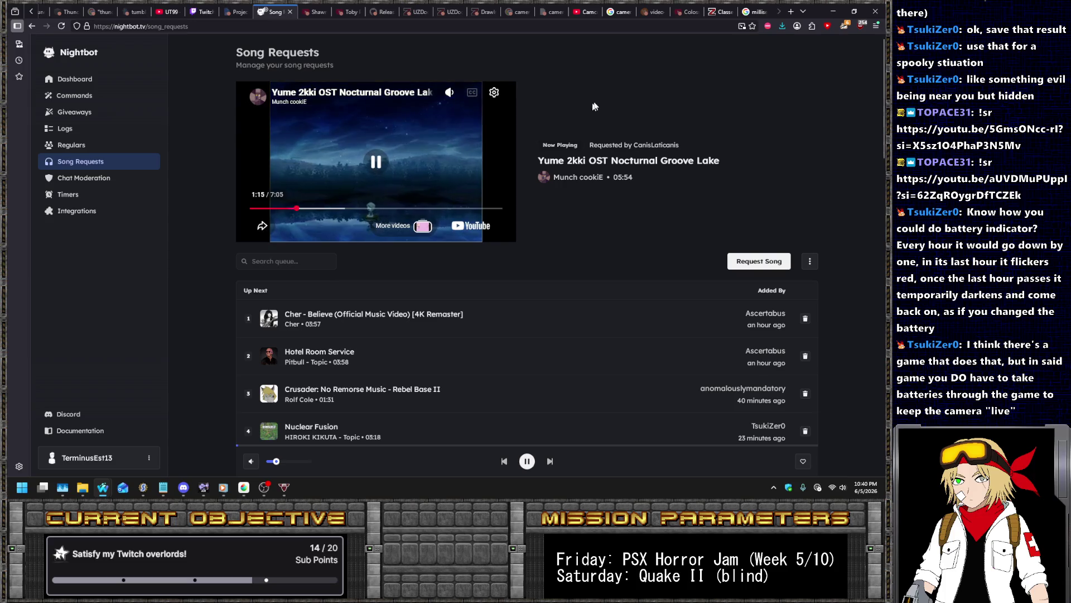
{"action": "middle_click", "coordinate": [654, 165]}
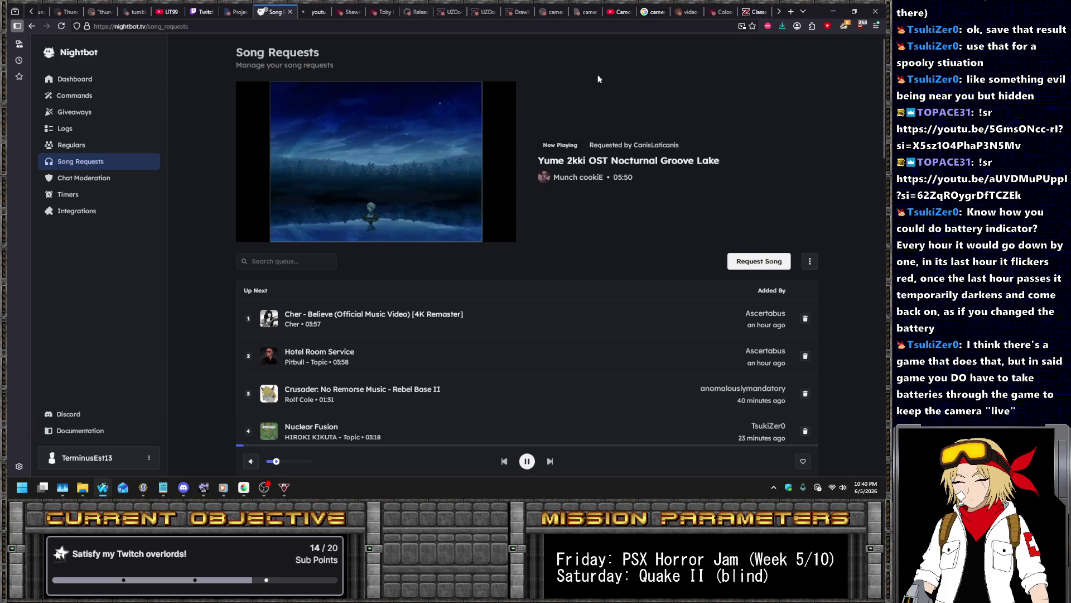
{"action": "left_click", "coordinate": [246, 489]}
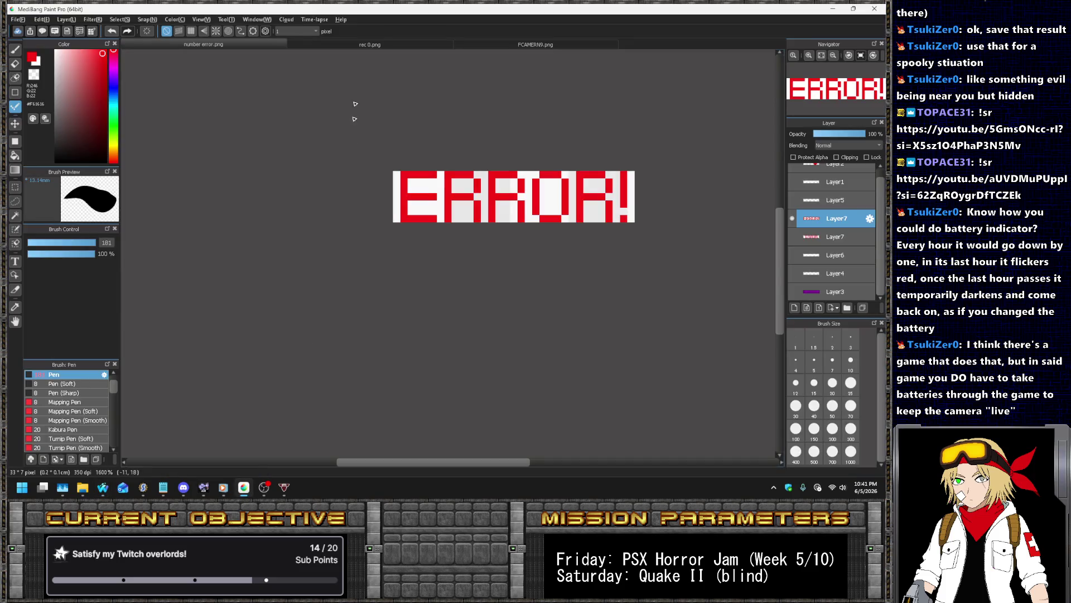
In rec 0.png, show the REC text and purple background layers and bucket-fill the left strip purple
{"action": "left_click", "coordinate": [408, 41]}
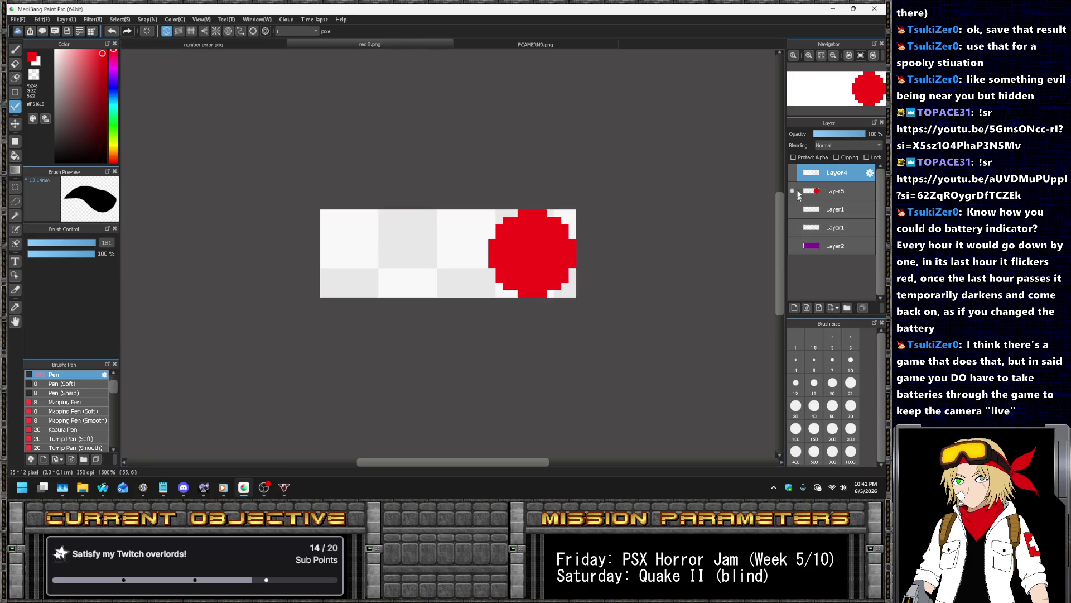
{"action": "left_click", "coordinate": [792, 172]}
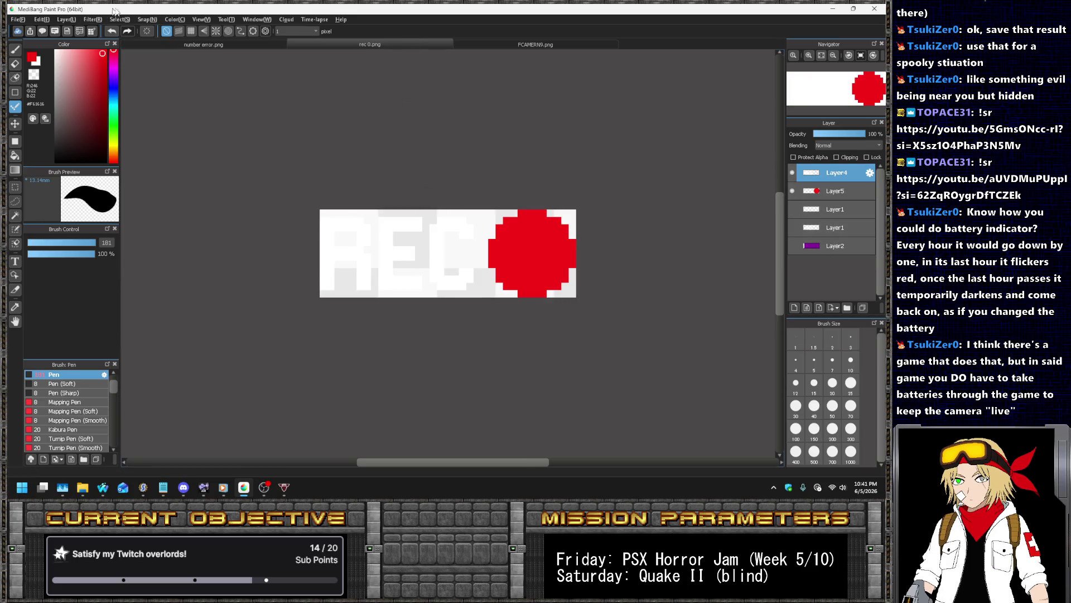
{"action": "left_click", "coordinate": [792, 246]}
{"action": "left_click", "coordinate": [835, 246]}
{"action": "left_click", "coordinate": [370, 215], "text": "alt"}
{"action": "key", "text": "g"}
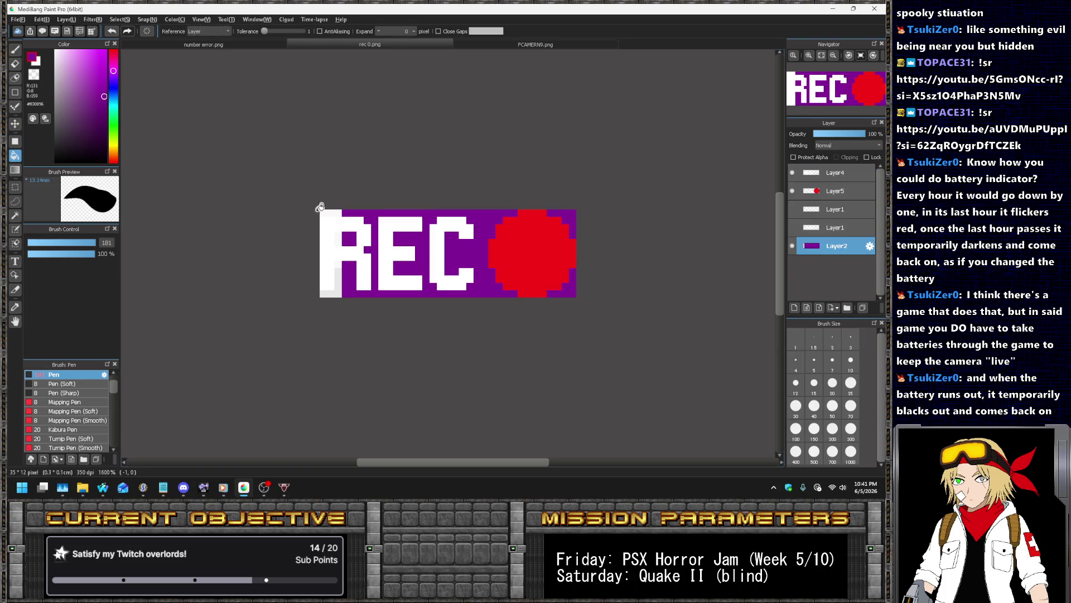
{"action": "left_click", "coordinate": [330, 210]}
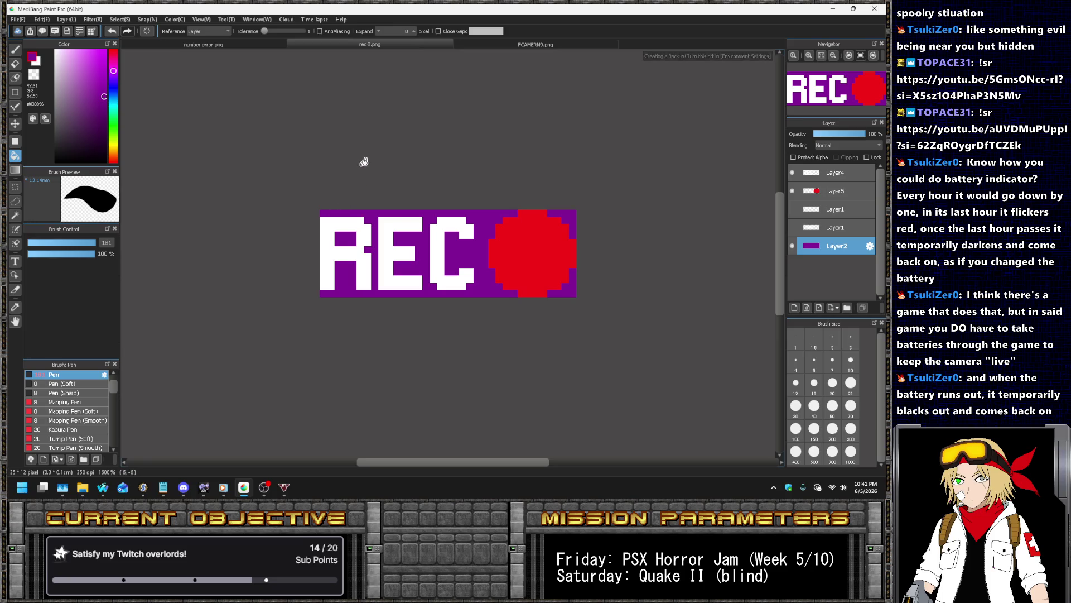
Add a new blank layer and move it to the top of the layer stack
{"action": "left_click", "coordinate": [66, 19]}
{"action": "left_click", "coordinate": [80, 34]}
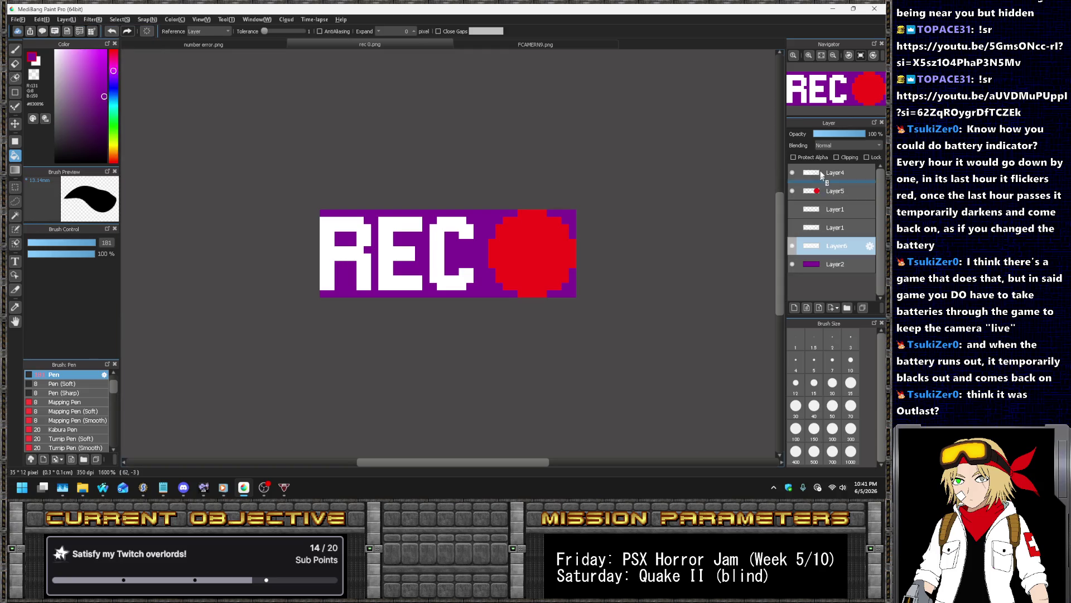
{"action": "left_click_drag", "start_coordinate": [824, 172], "coordinate": [824, 172]}
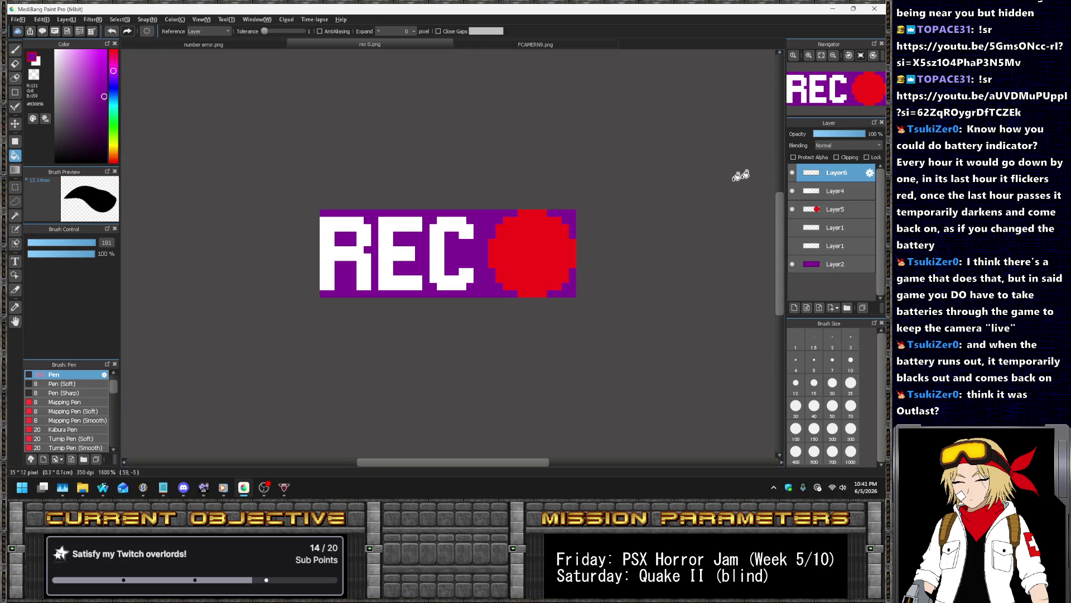
{"action": "left_click", "coordinate": [792, 191]}
{"action": "left_click", "coordinate": [792, 209]}
{"action": "left_click", "coordinate": [792, 190]}
{"action": "left_click", "coordinate": [792, 209]}
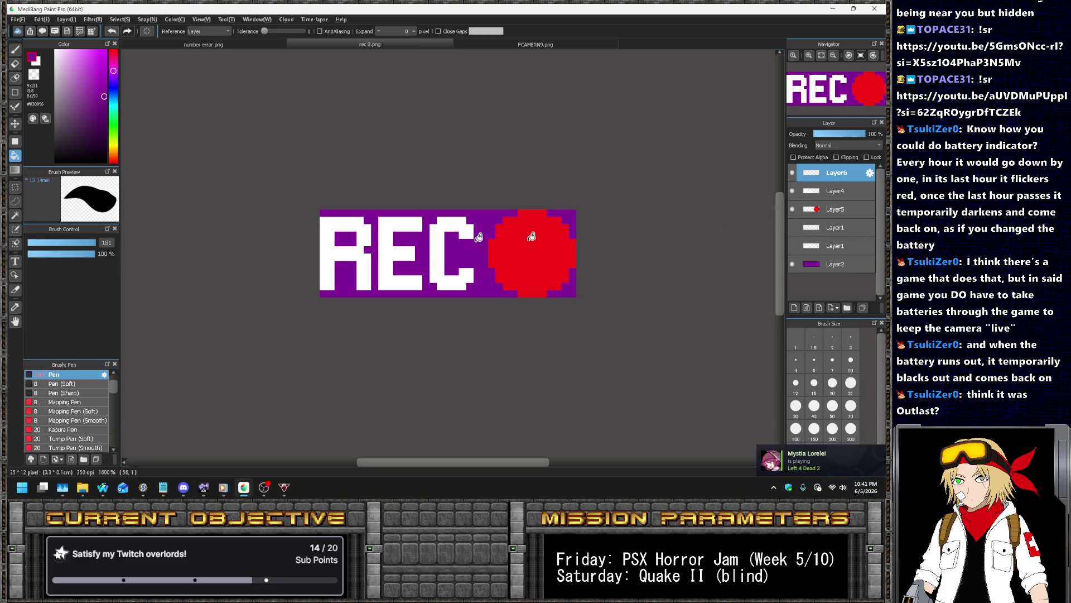
Set the pen to white, fade the REC text to light purple and the red dot to dark magenta
{"action": "key", "text": "b"}
{"action": "key", "text": "x"}
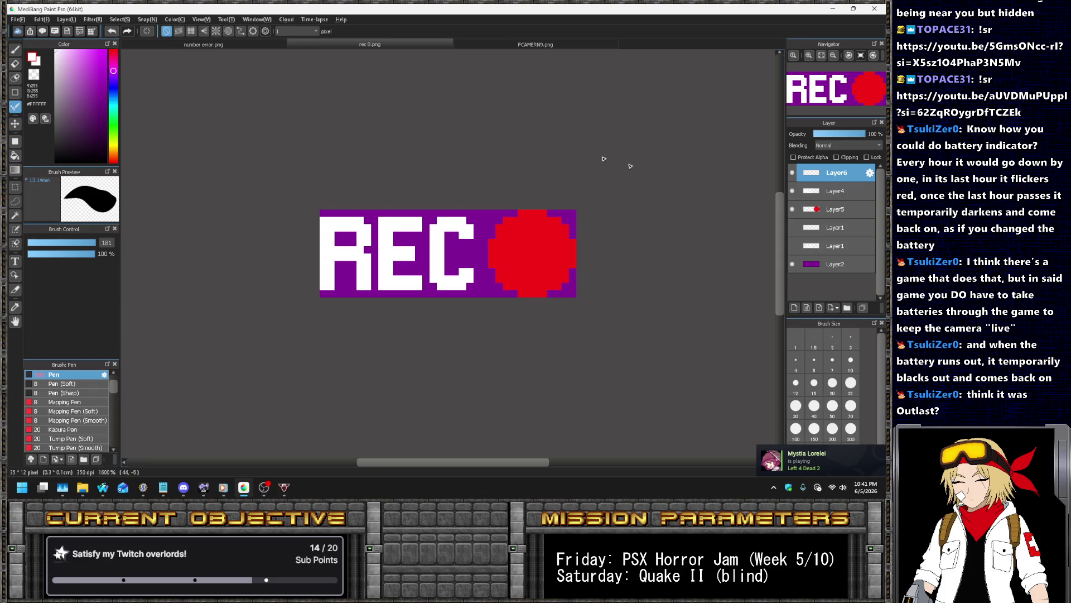
{"action": "left_click", "coordinate": [805, 193]}
{"action": "left_click", "coordinate": [834, 135]}
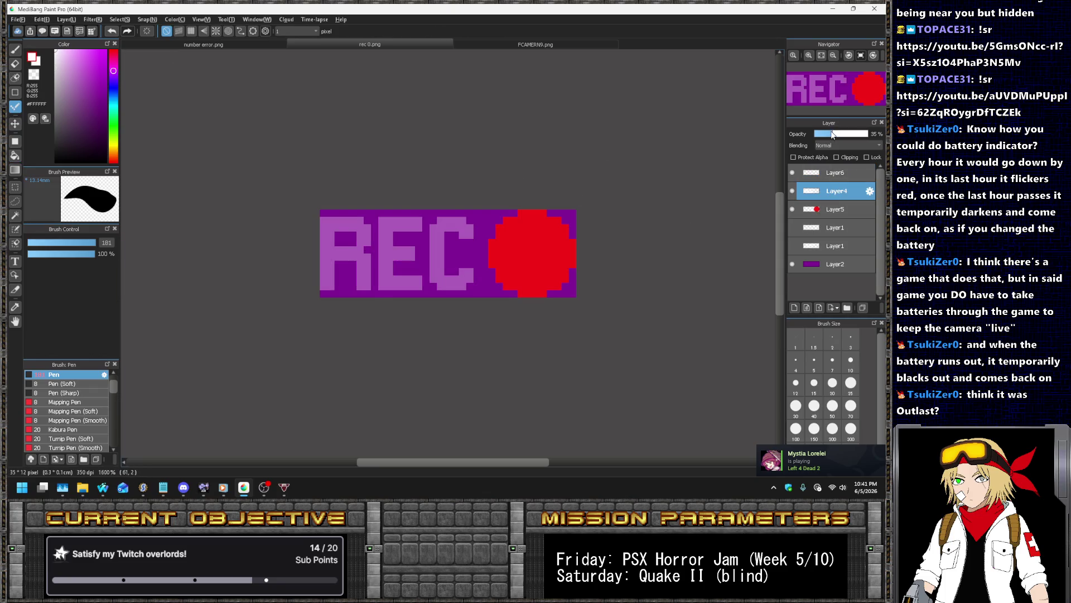
{"action": "left_click", "coordinate": [834, 208]}
{"action": "left_click", "coordinate": [836, 135]}
{"action": "scroll", "coordinate": [498, 266], "scroll_direction": "up", "scroll_amount": 1}
{"action": "left_click", "coordinate": [836, 172]}
Draw the battery's white right edge line and the terminal nub on the left
{"action": "left_click_drag", "start_coordinate": [591, 186], "coordinate": [591, 332]}
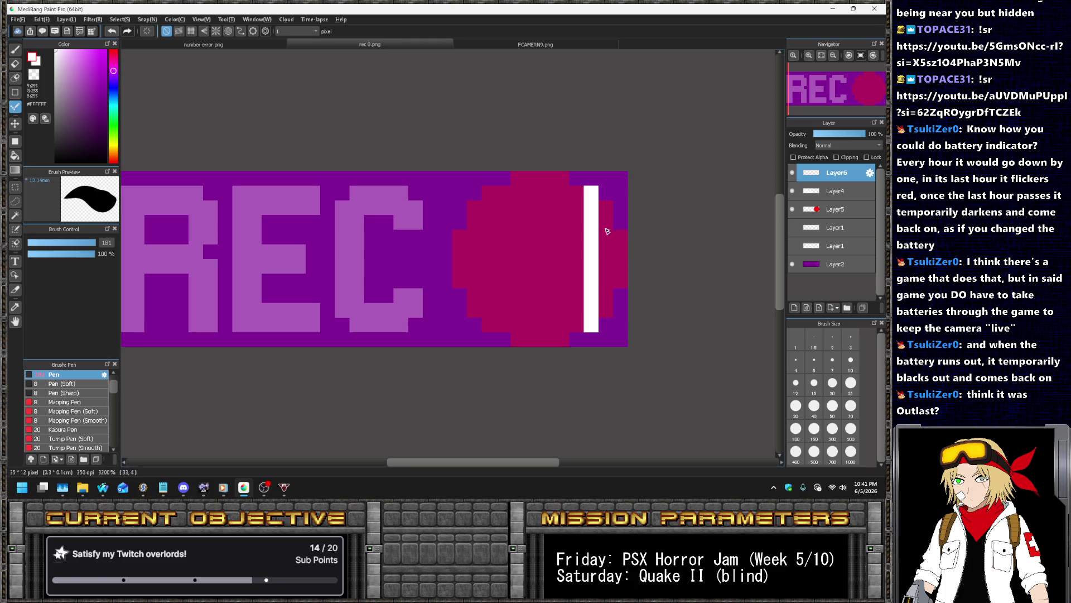
{"action": "key", "text": "ctrl+z"}
{"action": "left_click_drag", "start_coordinate": [607, 193], "coordinate": [607, 332]}
{"action": "scroll", "coordinate": [608, 301], "scroll_direction": "down", "scroll_amount": 1}
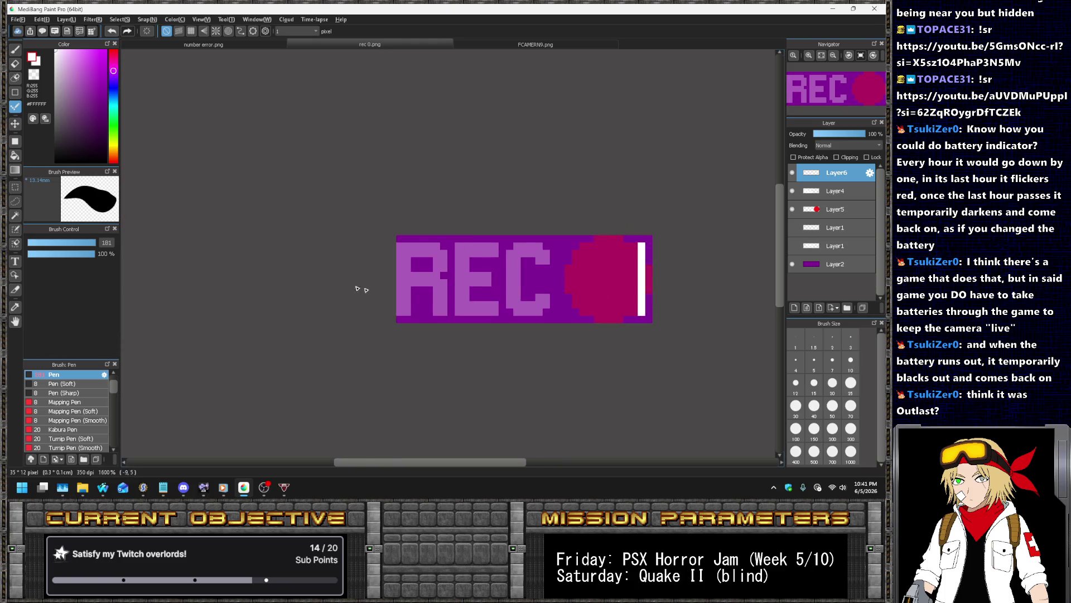
{"action": "scroll", "coordinate": [348, 287], "scroll_direction": "up", "scroll_amount": 1}
{"action": "left_click", "coordinate": [389, 254]}
{"action": "mouse_move", "coordinate": [403, 297]}
{"action": "left_mouse_down"}
{"action": "mouse_move", "coordinate": [401, 245]}
{"action": "mouse_move", "coordinate": [417, 234]}
{"action": "mouse_move", "coordinate": [417, 204]}
{"action": "left_mouse_up"}
{"action": "scroll", "coordinate": [413, 206], "scroll_direction": "down", "scroll_amount": 3}
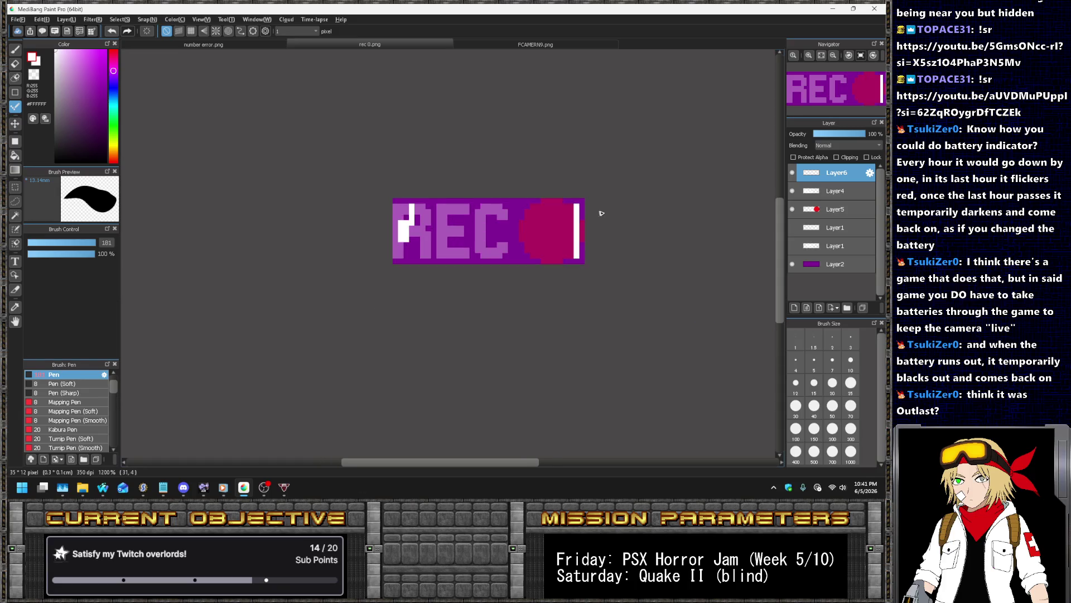
{"action": "scroll", "coordinate": [597, 214], "scroll_direction": "up", "scroll_amount": 2}
Draw the white top, bottom, left and inner right borders of the battery outline
{"action": "left_click", "coordinate": [580, 203], "text": "shift"}
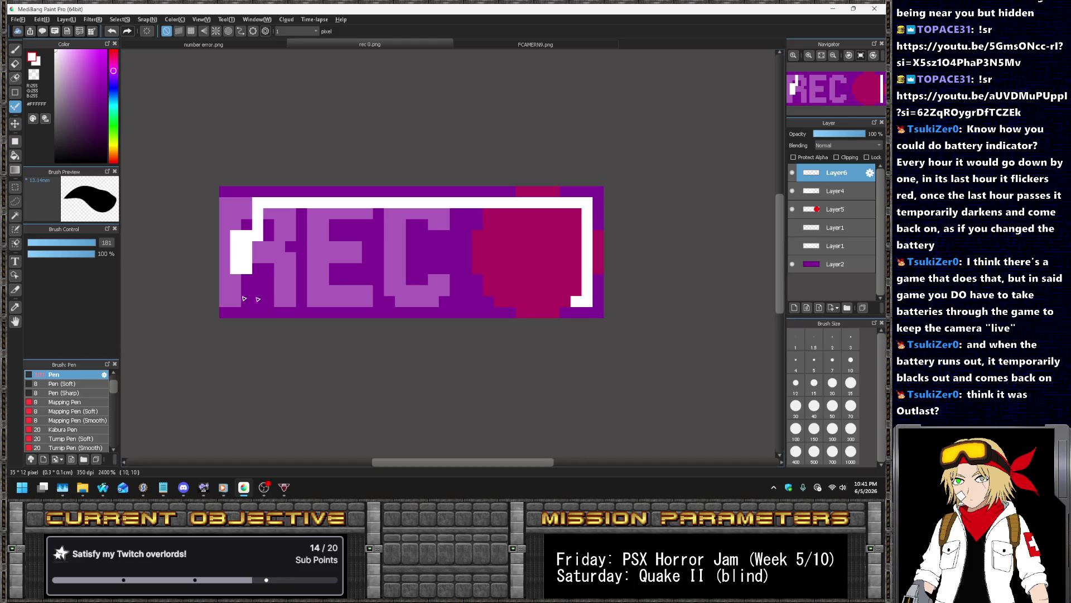
{"action": "left_click", "coordinate": [258, 302], "text": "shift"}
{"action": "left_click_drag", "start_coordinate": [257, 301], "coordinate": [259, 240]}
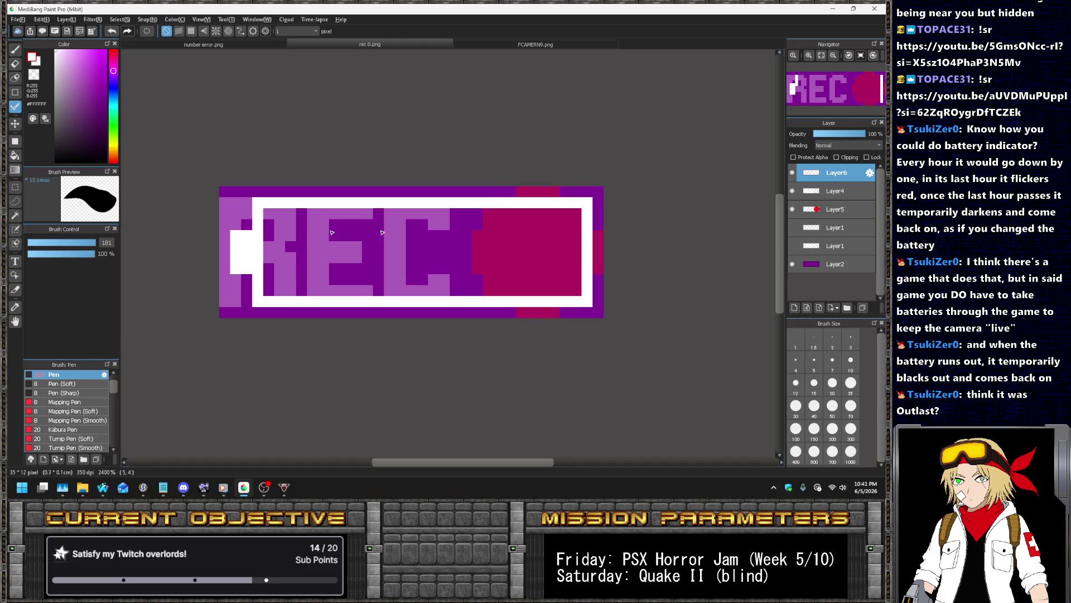
{"action": "left_click_drag", "start_coordinate": [583, 208], "coordinate": [580, 293]}
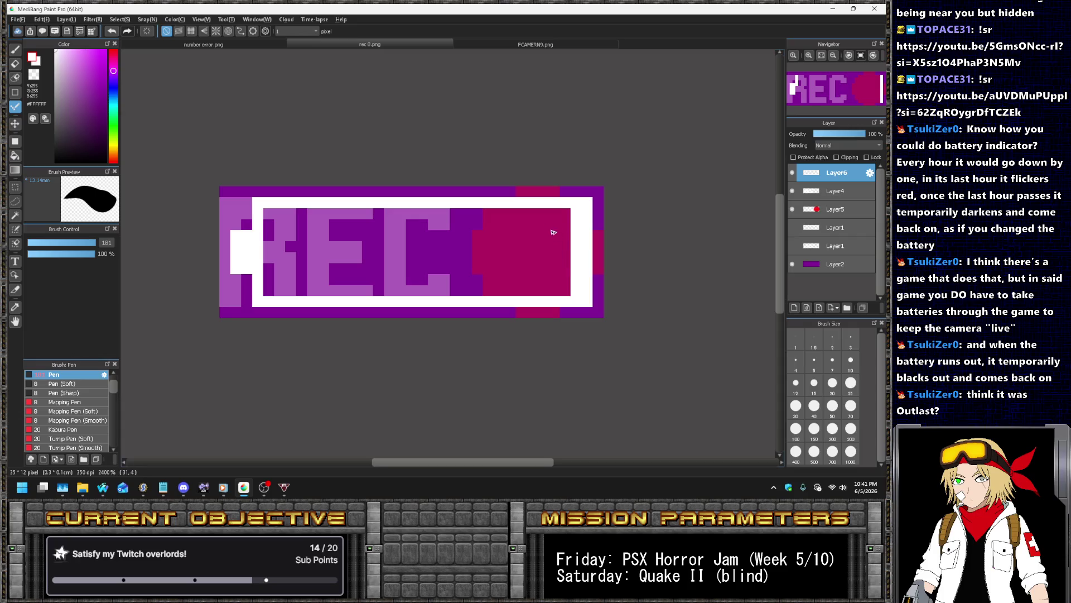
{"action": "scroll", "coordinate": [474, 231], "scroll_direction": "down", "scroll_amount": 1}
{"action": "scroll", "coordinate": [540, 234], "scroll_direction": "up", "scroll_amount": 2}
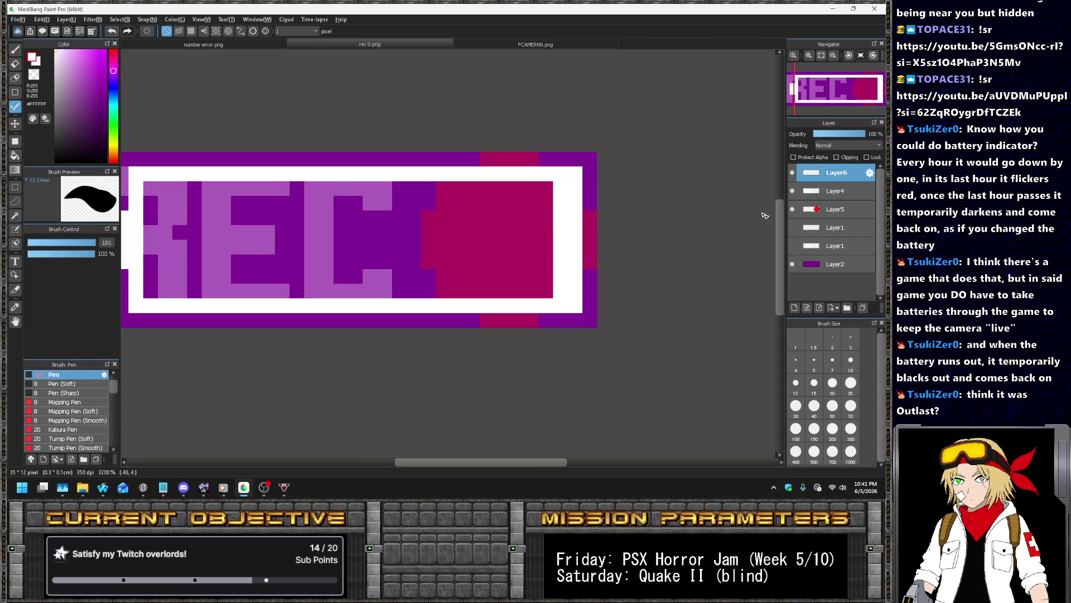
Pick the red dot's colour as the drawing colour, leaving the dot layer faded, and return to the outline layer
{"action": "left_click", "coordinate": [827, 215]}
{"action": "left_click_drag", "start_coordinate": [841, 136], "coordinate": [868, 134]}
{"action": "left_click", "coordinate": [438, 239], "text": "alt"}
{"action": "key", "text": "ctrl+z"}
{"action": "left_click", "coordinate": [832, 174]}
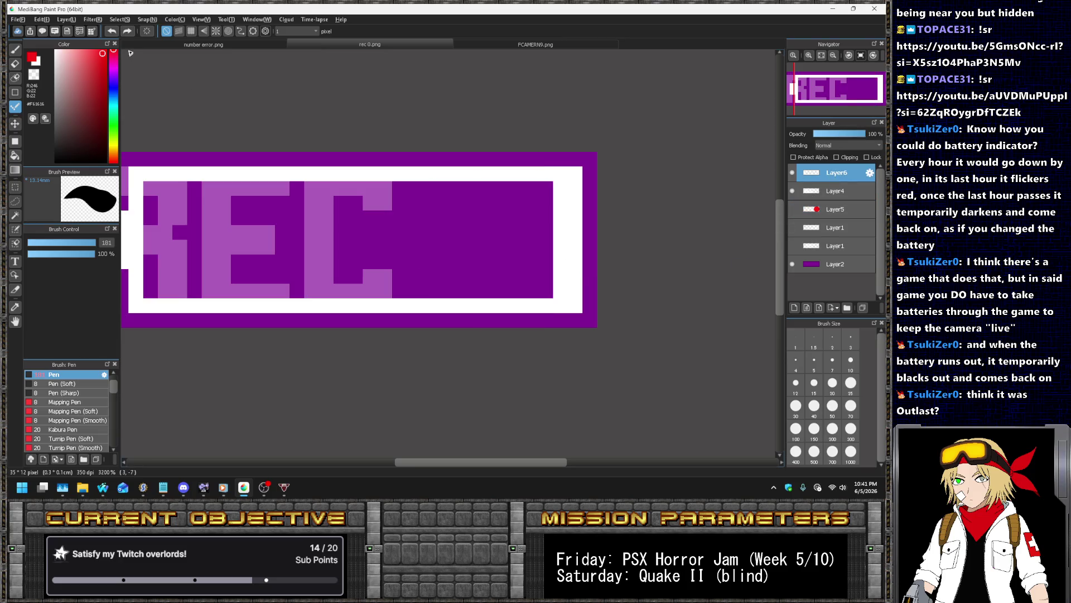
{"action": "left_click", "coordinate": [73, 21]}
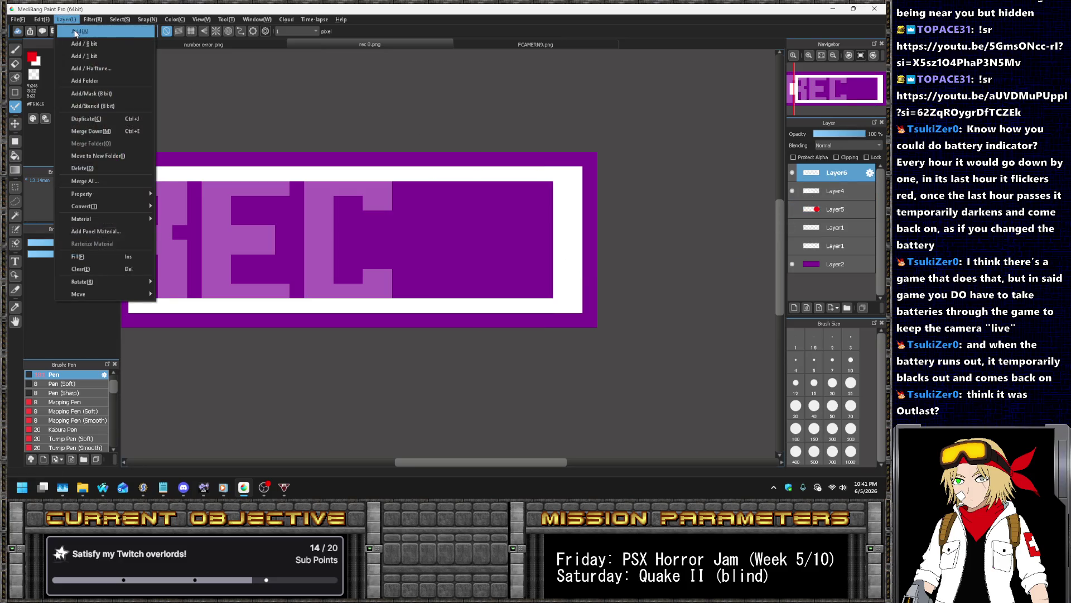
On a new top layer, draw a red bar at the battery's right end and white gaps between bars
{"action": "left_click", "coordinate": [84, 29]}
{"action": "mouse_move", "coordinate": [545, 184]}
{"action": "left_mouse_down"}
{"action": "mouse_move", "coordinate": [541, 285]}
{"action": "mouse_move", "coordinate": [531, 257]}
{"action": "mouse_move", "coordinate": [537, 187]}
{"action": "left_mouse_up"}
{"action": "left_click", "coordinate": [578, 198], "text": "alt"}
{"action": "scroll", "coordinate": [577, 198], "scroll_direction": "down", "scroll_amount": 1}
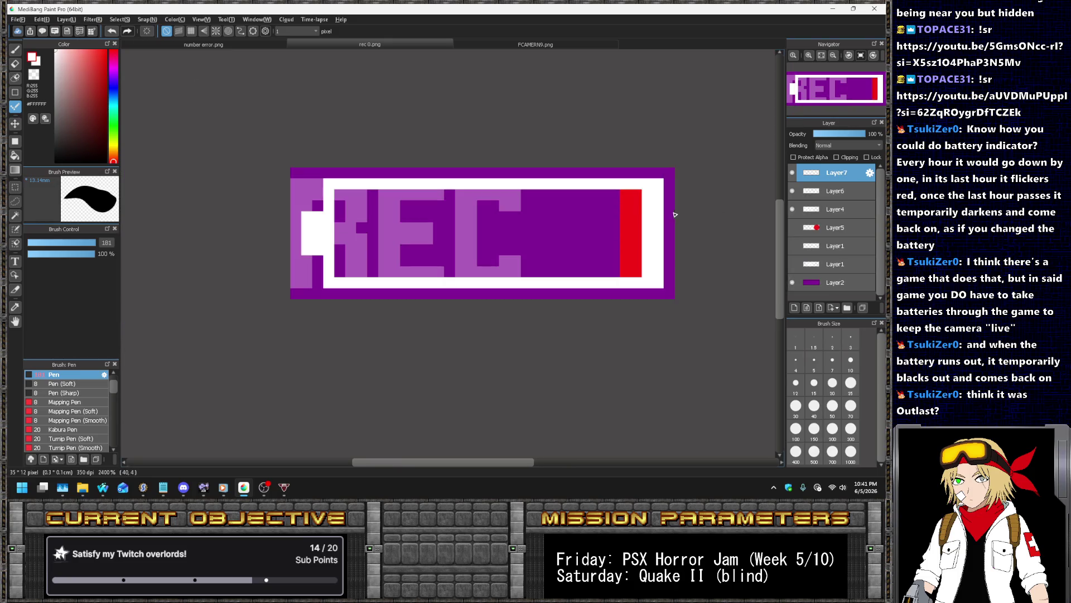
{"action": "scroll", "coordinate": [598, 190], "scroll_direction": "up", "scroll_amount": 1}
{"action": "mouse_move", "coordinate": [599, 192]}
{"action": "left_mouse_down"}
{"action": "mouse_move", "coordinate": [599, 292]}
{"action": "mouse_move", "coordinate": [585, 270]}
{"action": "mouse_move", "coordinate": [590, 193]}
{"action": "mouse_move", "coordinate": [555, 240]}
{"action": "mouse_move", "coordinate": [554, 293]}
{"action": "mouse_move", "coordinate": [539, 188]}
{"action": "mouse_move", "coordinate": [511, 214]}
{"action": "mouse_move", "coordinate": [511, 285]}
{"action": "mouse_move", "coordinate": [497, 279]}
{"action": "mouse_move", "coordinate": [501, 187]}
{"action": "mouse_move", "coordinate": [466, 282]}
{"action": "mouse_move", "coordinate": [446, 187]}
{"action": "mouse_move", "coordinate": [410, 293]}
{"action": "mouse_move", "coordinate": [412, 209]}
{"action": "mouse_move", "coordinate": [378, 292]}
{"action": "mouse_move", "coordinate": [345, 193]}
{"action": "mouse_move", "coordinate": [338, 293]}
{"action": "left_mouse_up"}
{"action": "key", "text": "ctrl+z"}
{"action": "mouse_move", "coordinate": [335, 187]}
{"action": "left_mouse_down"}
{"action": "mouse_move", "coordinate": [329, 288]}
{"action": "mouse_move", "coordinate": [320, 187]}
{"action": "mouse_move", "coordinate": [291, 226]}
{"action": "mouse_move", "coordinate": [288, 294]}
{"action": "mouse_move", "coordinate": [260, 191]}
{"action": "left_mouse_up"}
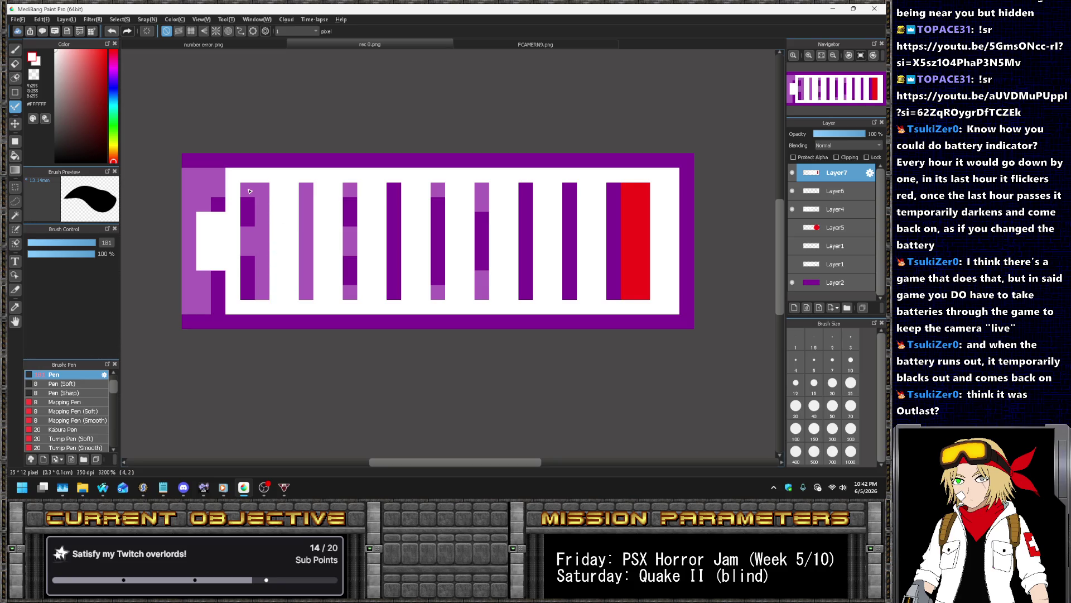
{"action": "scroll", "coordinate": [416, 250], "scroll_direction": "down", "scroll_amount": 5}
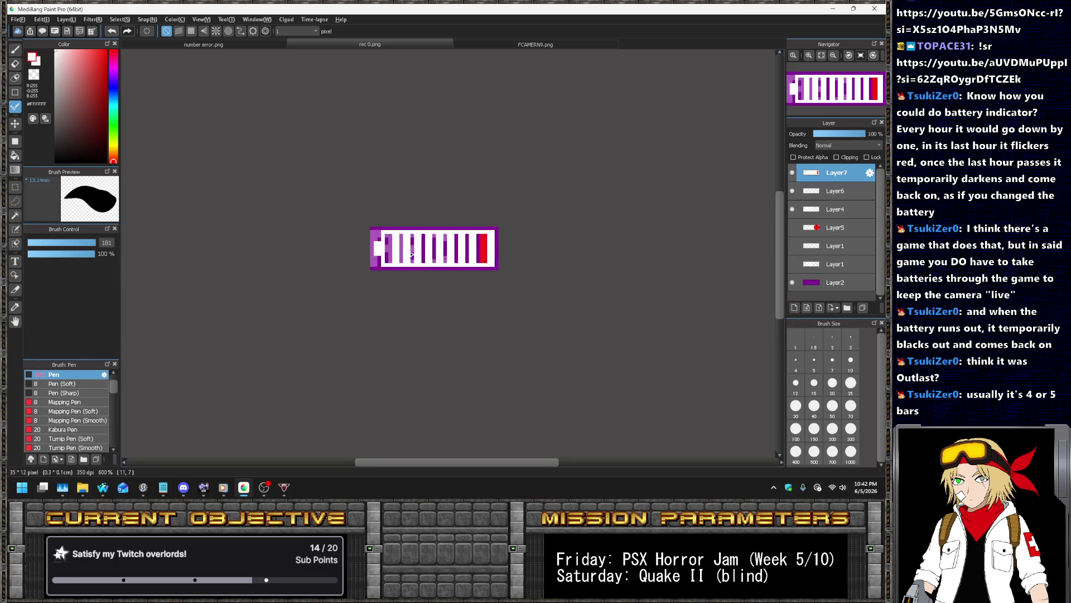
{"action": "scroll", "coordinate": [412, 254], "scroll_direction": "up", "scroll_amount": 5}
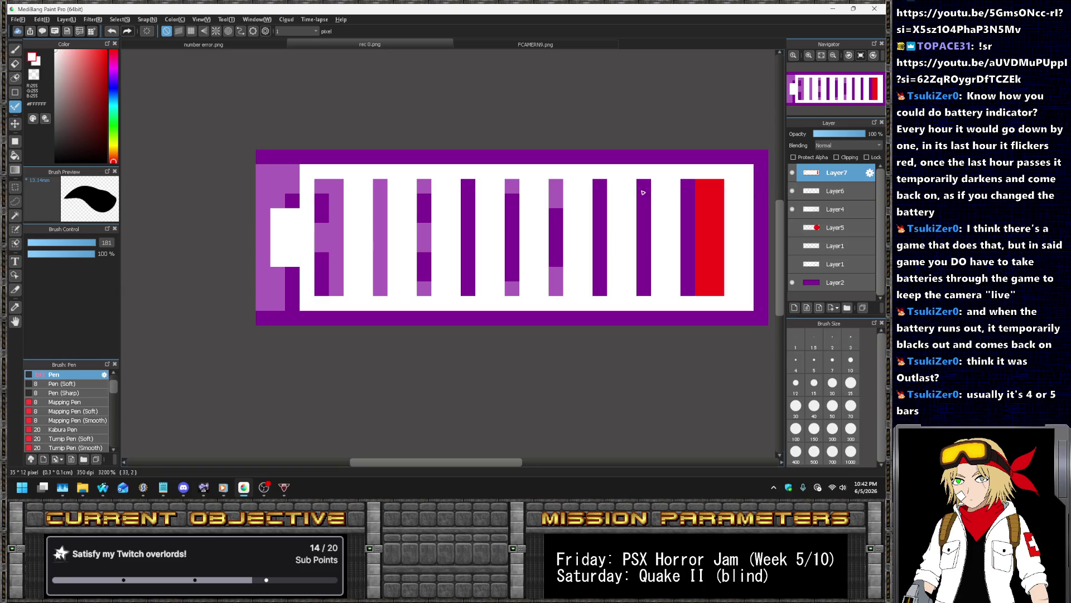
Shift the purple bars one pixel left and clear the rectangle selection
{"action": "left_click", "coordinate": [15, 124]}
{"action": "mouse_move", "coordinate": [397, 206]}
{"action": "left_mouse_down"}
{"action": "mouse_move", "coordinate": [383, 207]}
{"action": "mouse_move", "coordinate": [413, 203]}
{"action": "left_mouse_up"}
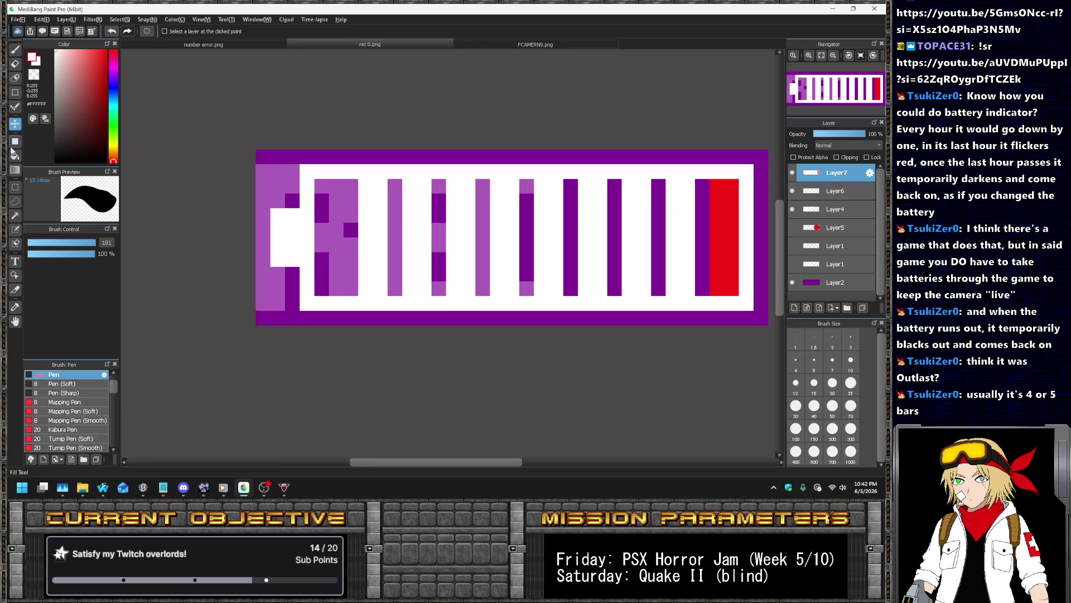
{"action": "left_click", "coordinate": [15, 187]}
{"action": "mouse_move", "coordinate": [729, 177]}
{"action": "left_mouse_down"}
{"action": "mouse_move", "coordinate": [664, 198]}
{"action": "mouse_move", "coordinate": [711, 348]}
{"action": "left_mouse_up"}
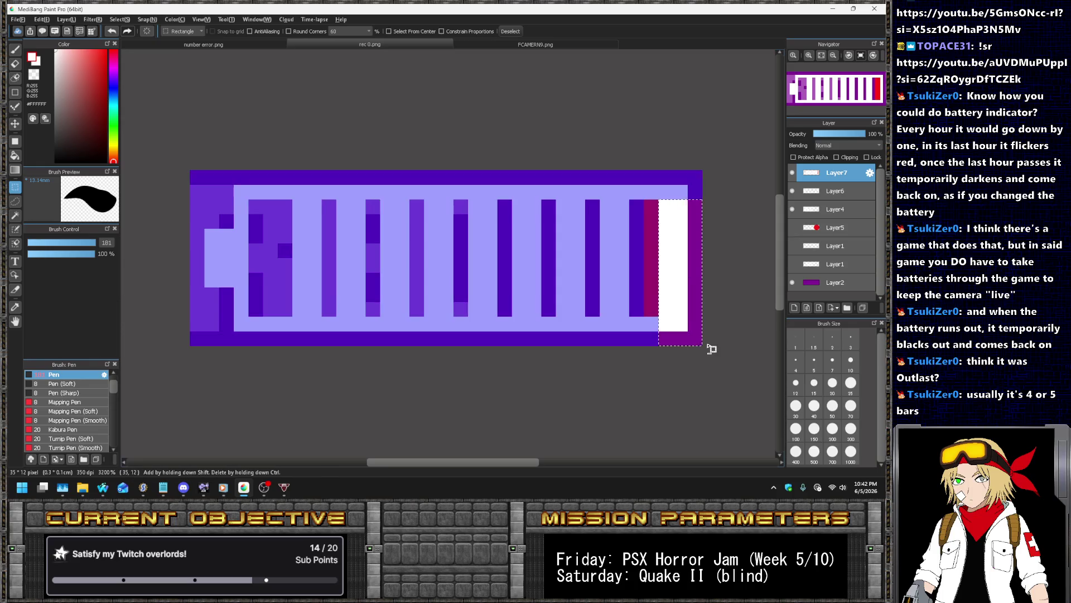
{"action": "left_click", "coordinate": [712, 349]}
{"action": "scroll", "coordinate": [614, 251], "scroll_direction": "down", "scroll_amount": 5}
{"action": "scroll", "coordinate": [537, 228], "scroll_direction": "up", "scroll_amount": 3}
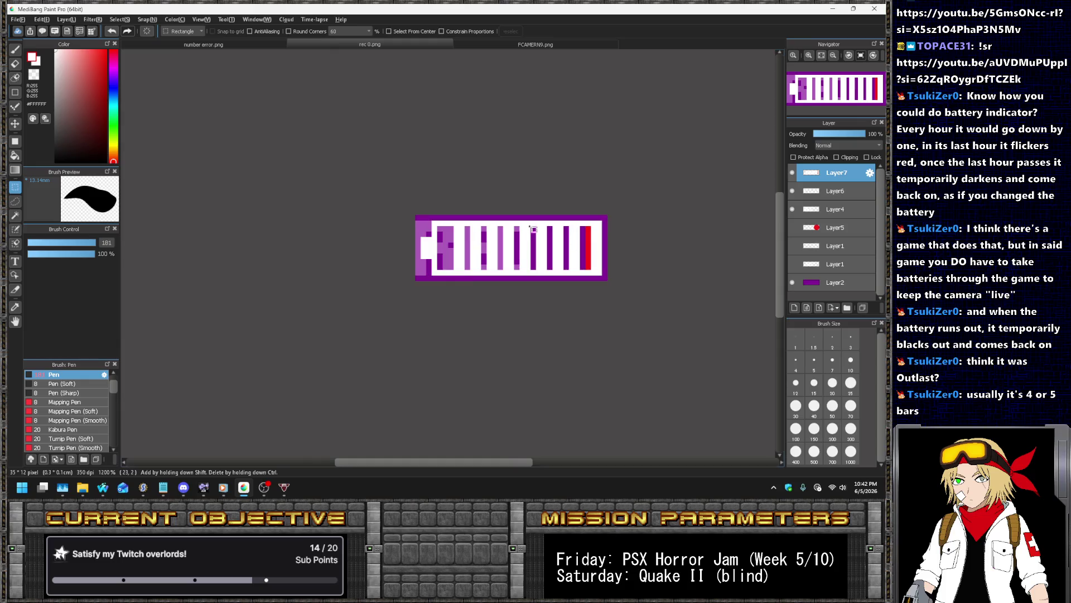
{"action": "scroll", "coordinate": [538, 227], "scroll_direction": "up", "scroll_amount": 3}
With the pixel pen, whiten the left bar's columns, the red and purple end columns and a dark bar
{"action": "key", "text": "d"}
{"action": "mouse_move", "coordinate": [363, 187]}
{"action": "left_mouse_down"}
{"action": "mouse_move", "coordinate": [363, 273]}
{"action": "mouse_move", "coordinate": [341, 346]}
{"action": "mouse_move", "coordinate": [340, 187]}
{"action": "left_mouse_up"}
{"action": "scroll", "coordinate": [344, 221], "scroll_direction": "down", "scroll_amount": 5}
{"action": "scroll", "coordinate": [386, 223], "scroll_direction": "down", "scroll_amount": 1}
{"action": "scroll", "coordinate": [405, 214], "scroll_direction": "up", "scroll_amount": 5}
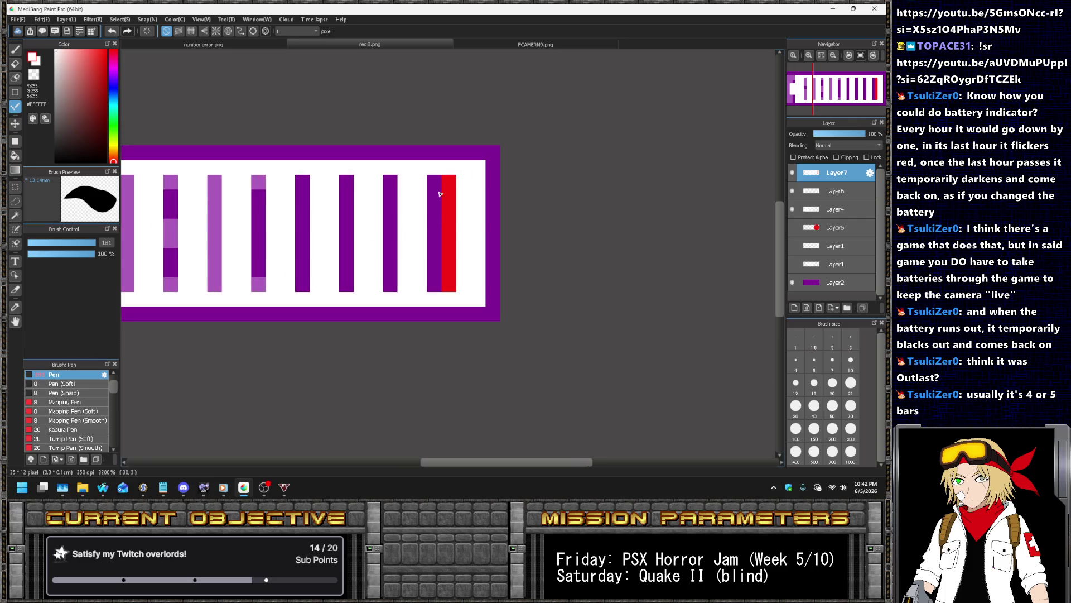
{"action": "mouse_move", "coordinate": [452, 184]}
{"action": "left_mouse_down"}
{"action": "mouse_move", "coordinate": [436, 296]}
{"action": "mouse_move", "coordinate": [434, 183]}
{"action": "left_mouse_up"}
{"action": "left_click_drag", "start_coordinate": [351, 185], "coordinate": [351, 288]}
{"action": "scroll", "coordinate": [445, 246], "scroll_direction": "down", "scroll_amount": 1}
{"action": "scroll", "coordinate": [355, 229], "scroll_direction": "up", "scroll_amount": 1}
Whiten another bar and even out the third, then undo back to the purple bars and red strip
{"action": "left_click_drag", "start_coordinate": [393, 187], "coordinate": [395, 291]}
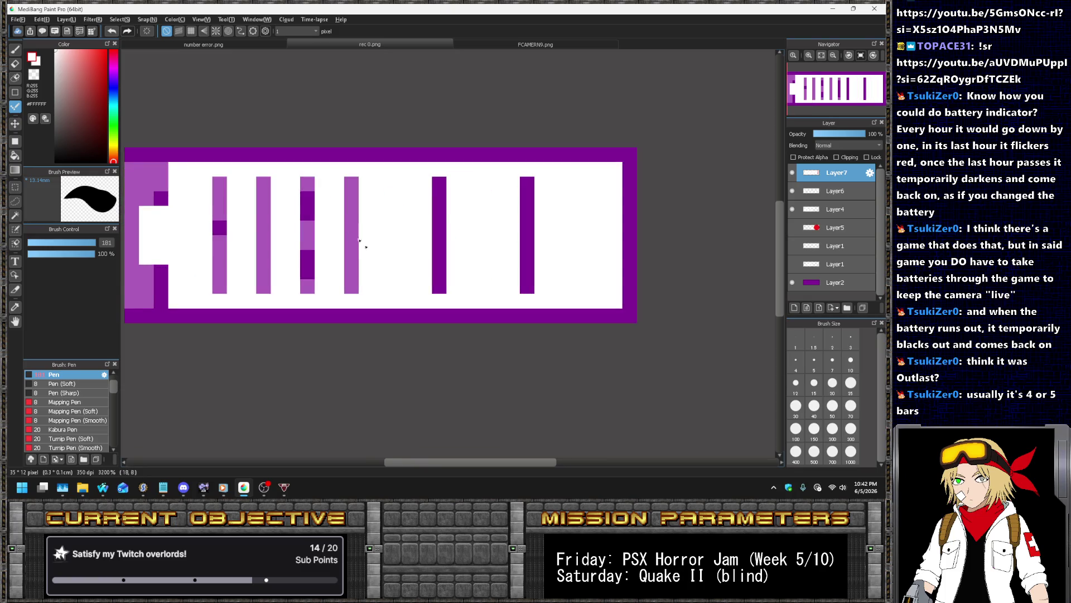
{"action": "left_click_drag", "start_coordinate": [312, 186], "coordinate": [309, 295]}
{"action": "scroll", "coordinate": [384, 231], "scroll_direction": "down", "scroll_amount": 3}
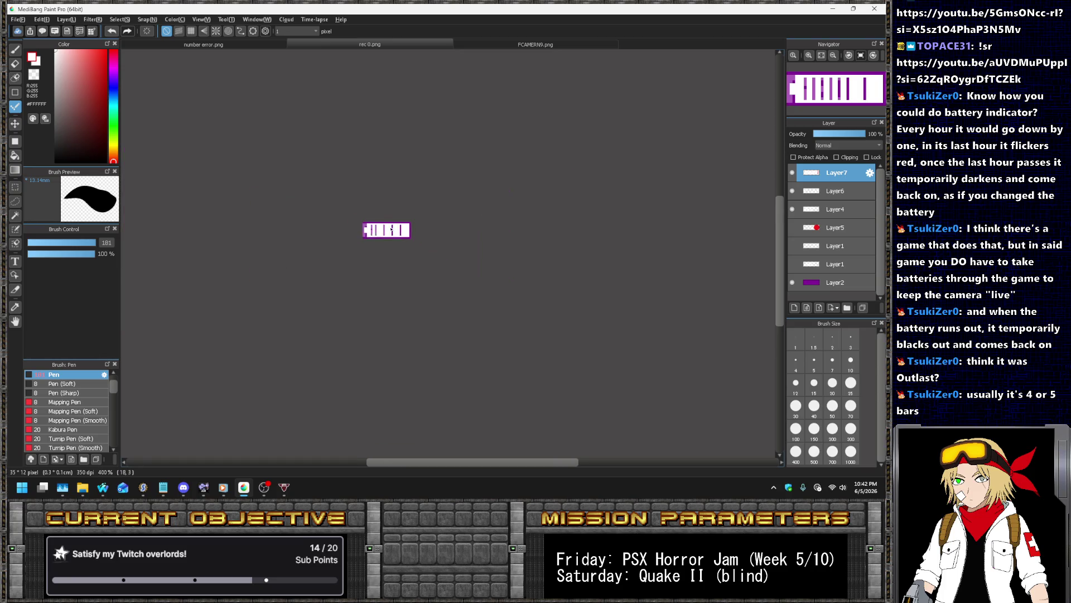
{"action": "scroll", "coordinate": [392, 229], "scroll_direction": "up", "scroll_amount": 3}
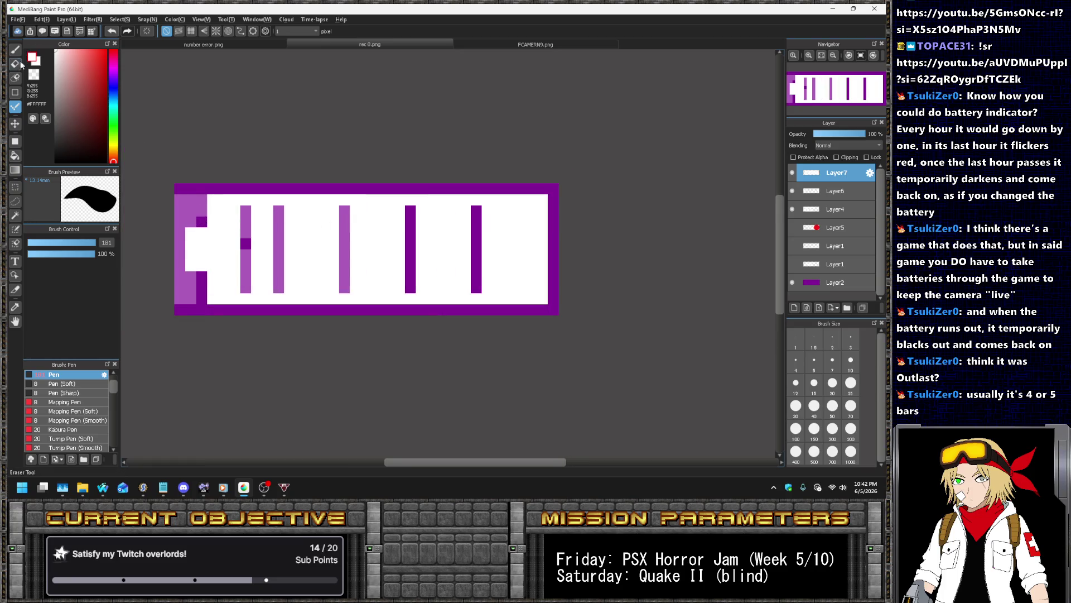
{"action": "left_click", "coordinate": [15, 64]}
{"action": "key", "text": "ctrl+z"}
{"action": "key", "text": "ctrl+z"}
{"action": "key", "text": "ctrl+z"}
{"action": "key", "text": "ctrl+z"}
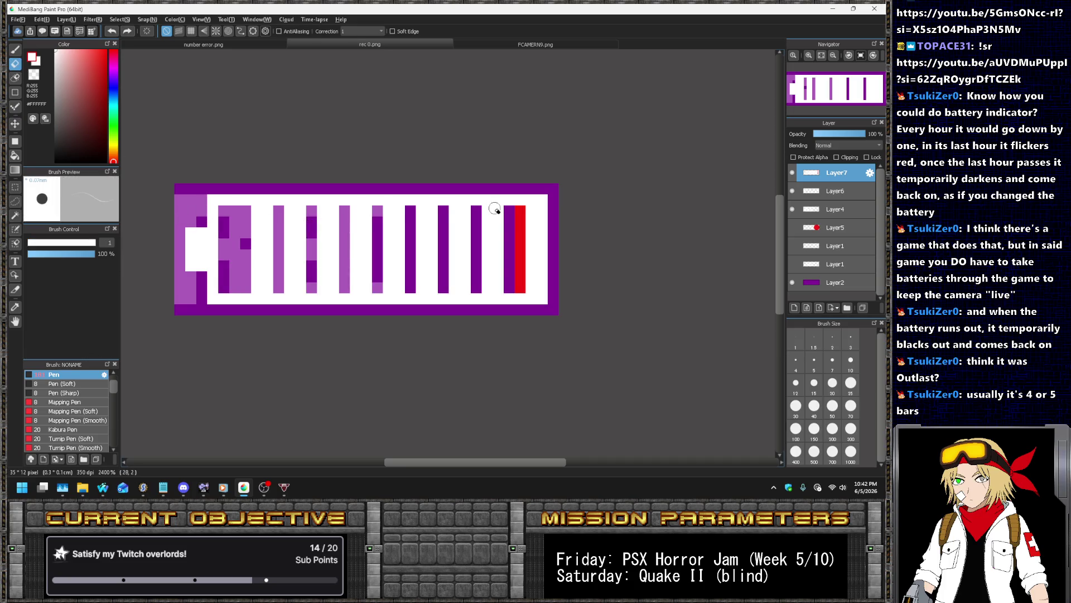
{"action": "key", "text": "ctrl+y"}
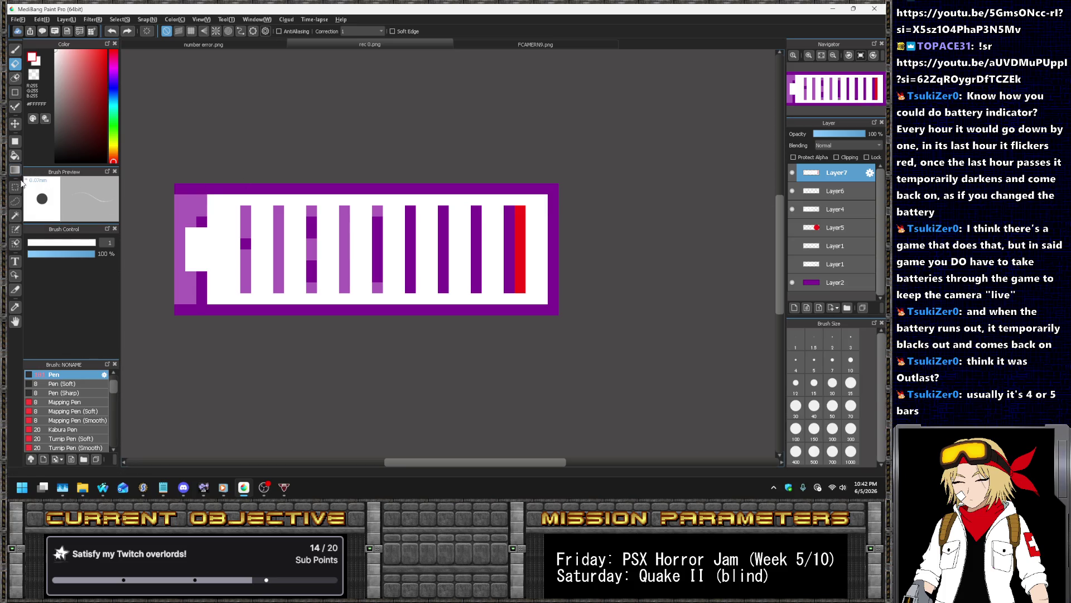
Select the battery's left end, nudge it one pixel left and deselect
{"action": "left_click", "coordinate": [15, 187]}
{"action": "mouse_move", "coordinate": [241, 195]}
{"action": "left_mouse_down"}
{"action": "mouse_move", "coordinate": [451, 305]}
{"action": "mouse_move", "coordinate": [504, 315]}
{"action": "left_mouse_up"}
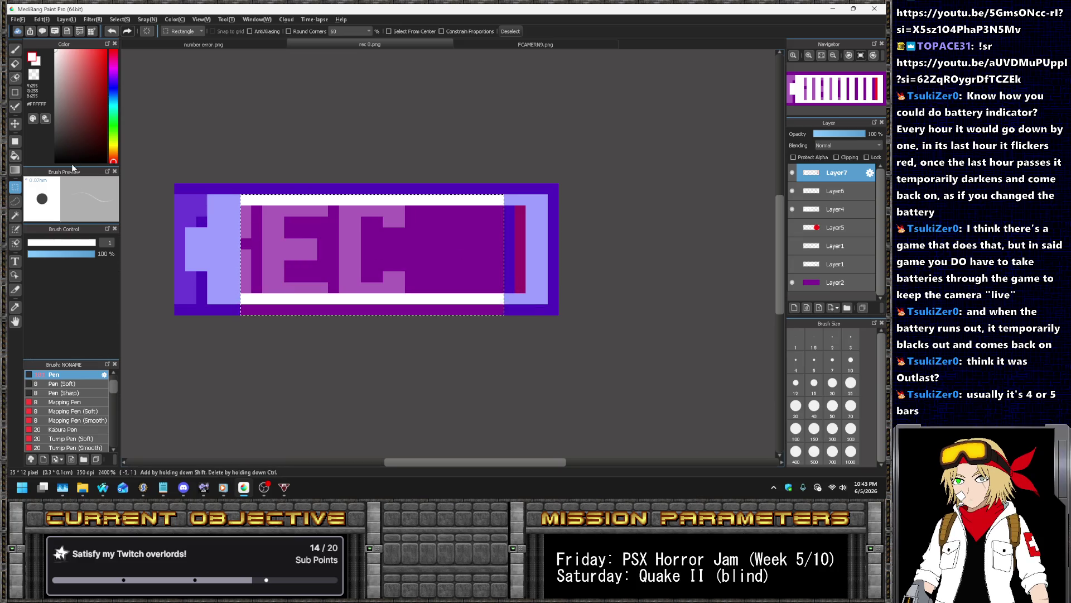
{"action": "mouse_move", "coordinate": [197, 184]}
{"action": "left_mouse_down"}
{"action": "mouse_move", "coordinate": [243, 262]}
{"action": "mouse_move", "coordinate": [296, 315]}
{"action": "left_mouse_up"}
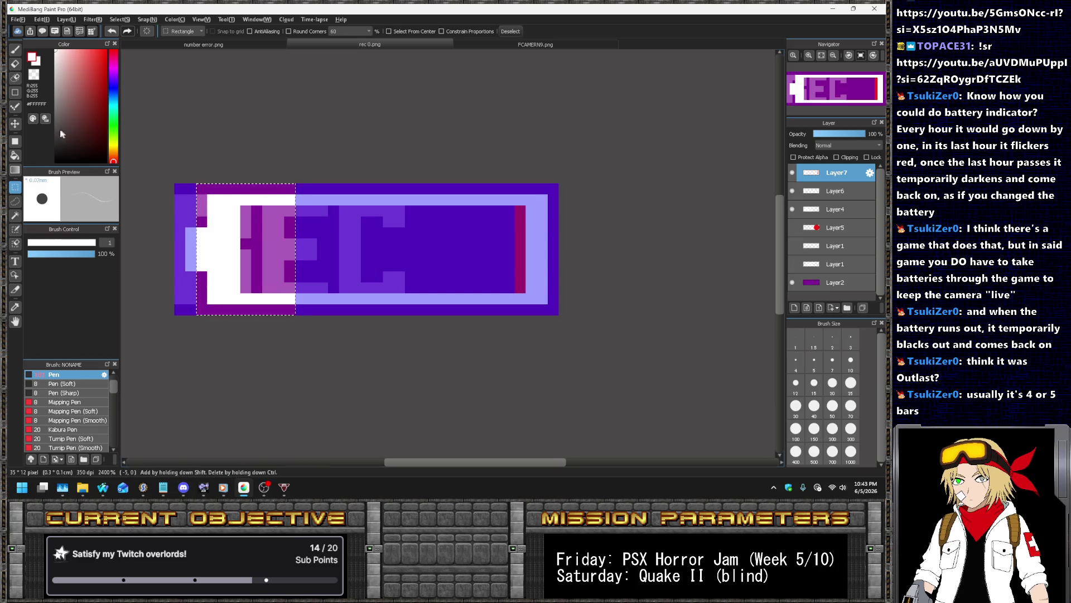
{"action": "left_click", "coordinate": [10, 125]}
{"action": "key", "text": "Left"}
{"action": "key", "text": "Left"}
{"action": "key", "text": "ctrl+d"}
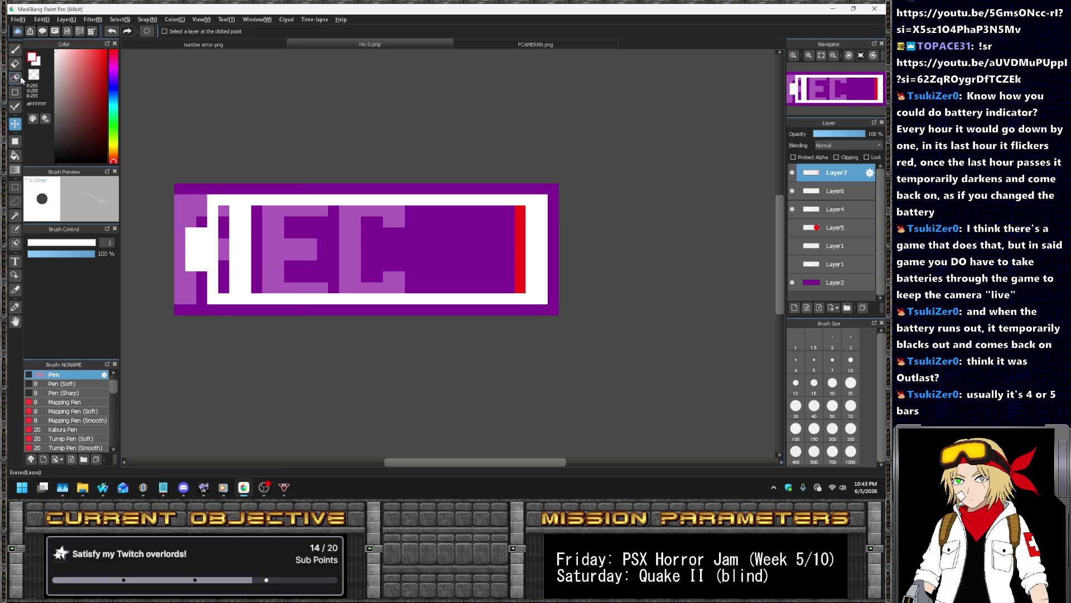
Erase stray pixels along the top row, the white bar's bottom and the red strip's top
{"action": "left_click", "coordinate": [16, 65]}
{"action": "left_click_drag", "start_coordinate": [226, 211], "coordinate": [278, 209]}
{"action": "left_click_drag", "start_coordinate": [268, 287], "coordinate": [198, 290]}
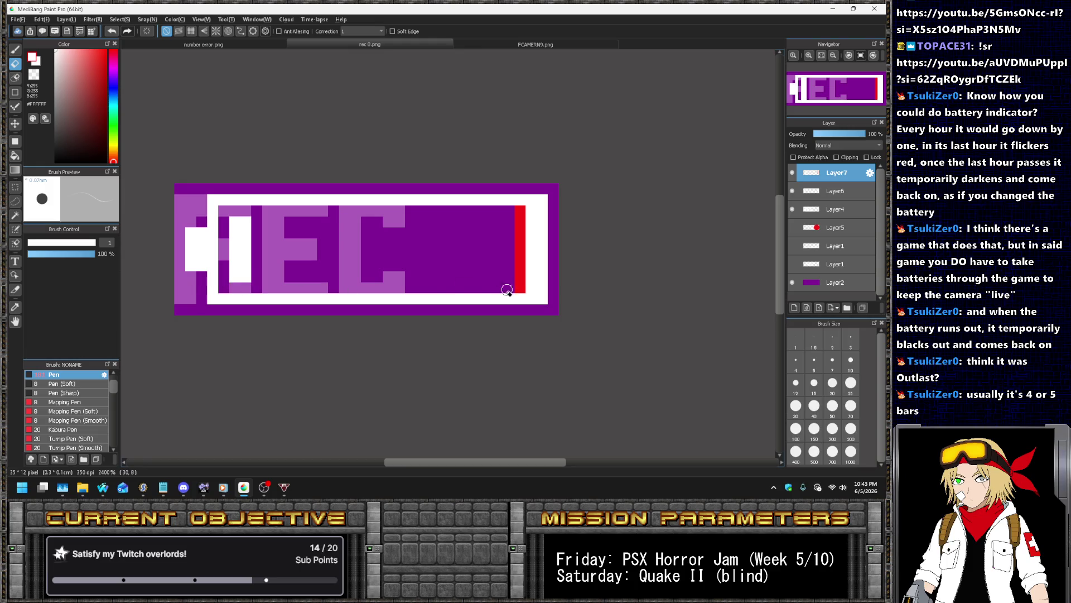
{"action": "left_click", "coordinate": [520, 214]}
Paint seven solid white bars across the battery interior, covering the red strip
{"action": "key", "text": "b"}
{"action": "left_click_drag", "start_coordinate": [258, 225], "coordinate": [257, 279]}
{"action": "scroll", "coordinate": [275, 263], "scroll_direction": "up", "scroll_amount": 1}
{"action": "mouse_move", "coordinate": [279, 214]}
{"action": "left_mouse_down"}
{"action": "mouse_move", "coordinate": [295, 292]}
{"action": "mouse_move", "coordinate": [309, 224]}
{"action": "mouse_move", "coordinate": [294, 276]}
{"action": "left_mouse_up"}
{"action": "mouse_move", "coordinate": [338, 215]}
{"action": "left_mouse_down"}
{"action": "mouse_move", "coordinate": [338, 262]}
{"action": "mouse_move", "coordinate": [360, 289]}
{"action": "mouse_move", "coordinate": [368, 215]}
{"action": "mouse_move", "coordinate": [363, 274]}
{"action": "left_mouse_up"}
{"action": "mouse_move", "coordinate": [395, 219]}
{"action": "left_mouse_down"}
{"action": "mouse_move", "coordinate": [399, 289]}
{"action": "mouse_move", "coordinate": [426, 257]}
{"action": "mouse_move", "coordinate": [411, 234]}
{"action": "mouse_move", "coordinate": [411, 276]}
{"action": "left_mouse_up"}
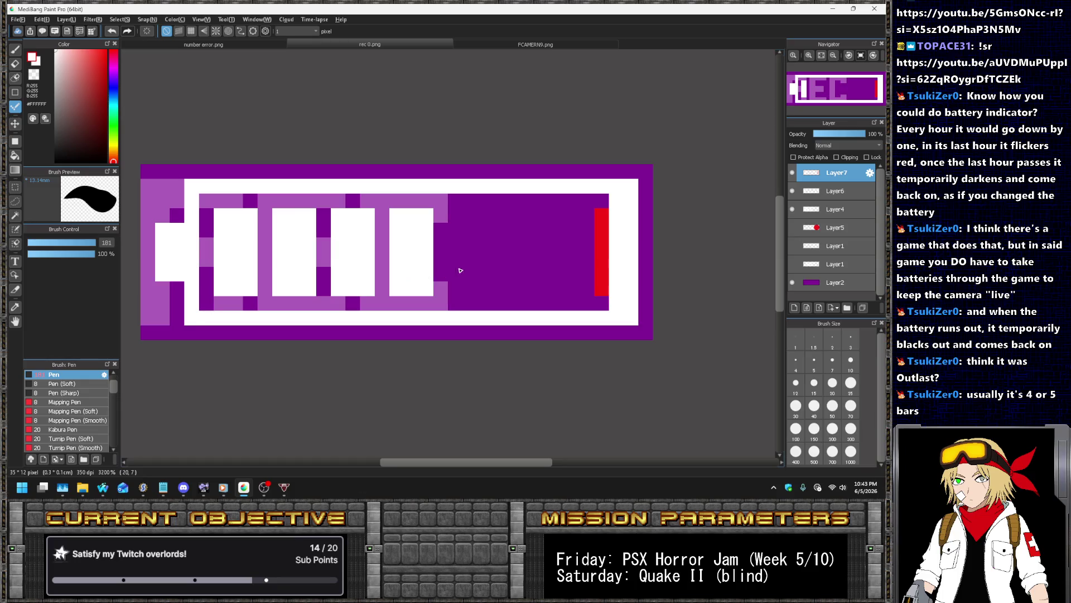
{"action": "mouse_move", "coordinate": [457, 221]}
{"action": "left_mouse_down"}
{"action": "mouse_move", "coordinate": [455, 290]}
{"action": "mouse_move", "coordinate": [484, 245]}
{"action": "mouse_move", "coordinate": [470, 217]}
{"action": "mouse_move", "coordinate": [471, 276]}
{"action": "left_mouse_up"}
{"action": "mouse_move", "coordinate": [513, 215]}
{"action": "left_mouse_down"}
{"action": "mouse_move", "coordinate": [538, 289]}
{"action": "mouse_move", "coordinate": [528, 229]}
{"action": "mouse_move", "coordinate": [529, 282]}
{"action": "left_mouse_up"}
{"action": "left_click", "coordinate": [546, 219]}
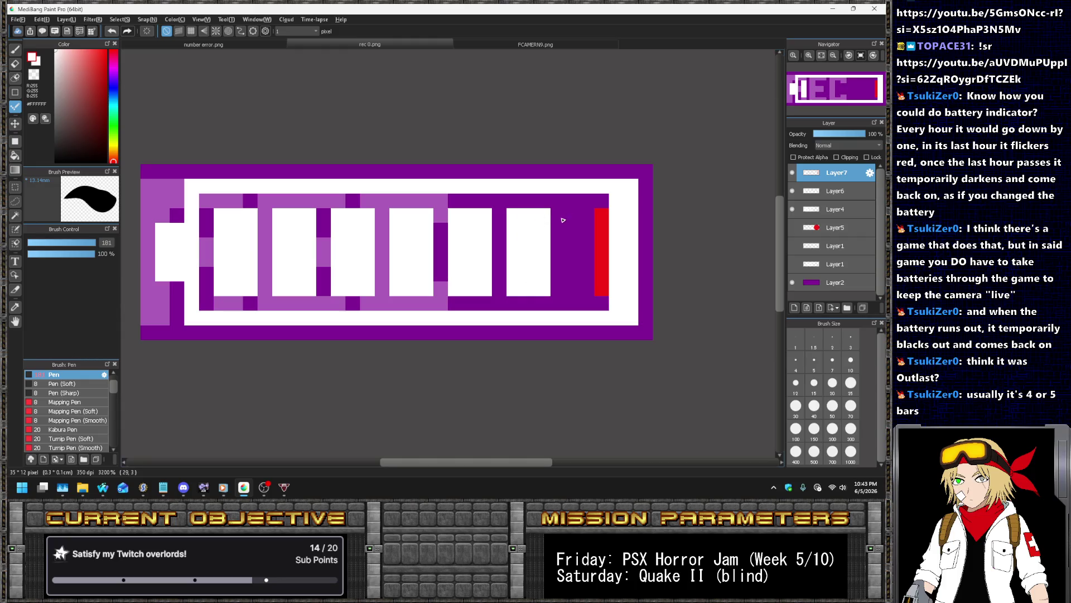
{"action": "mouse_move", "coordinate": [573, 225]}
{"action": "left_mouse_down"}
{"action": "mouse_move", "coordinate": [574, 282]}
{"action": "mouse_move", "coordinate": [588, 293]}
{"action": "mouse_move", "coordinate": [602, 240]}
{"action": "mouse_move", "coordinate": [585, 226]}
{"action": "mouse_move", "coordinate": [579, 287]}
{"action": "left_mouse_up"}
{"action": "scroll", "coordinate": [593, 251], "scroll_direction": "down", "scroll_amount": 3}
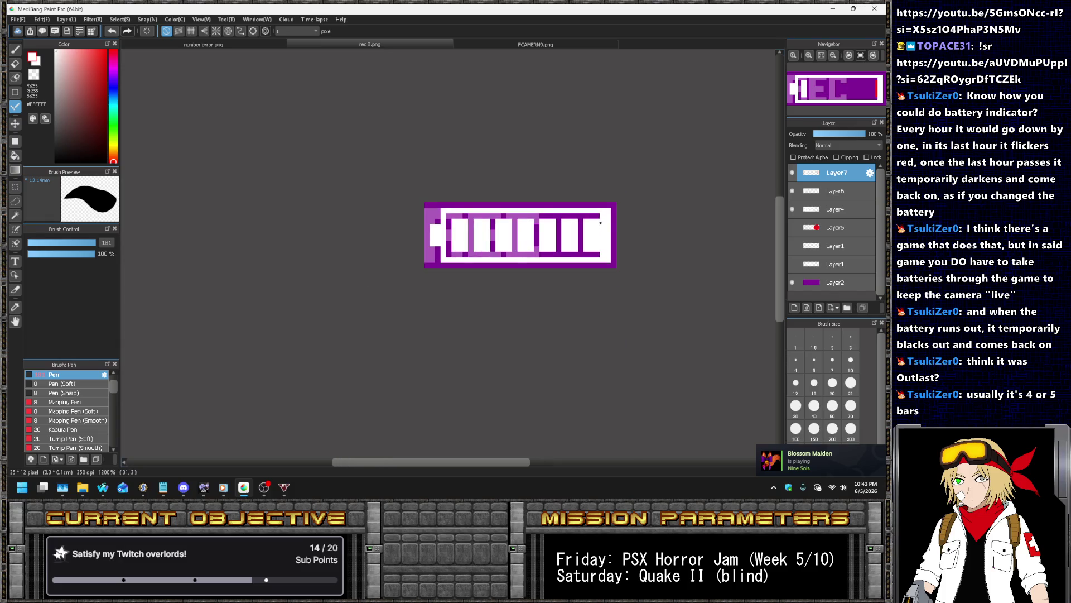
{"action": "scroll", "coordinate": [593, 251], "scroll_direction": "up", "scroll_amount": 2}
Toggle Layer6 to compare the bars, then make Layer6 the active layer
{"action": "left_click", "coordinate": [16, 65]}
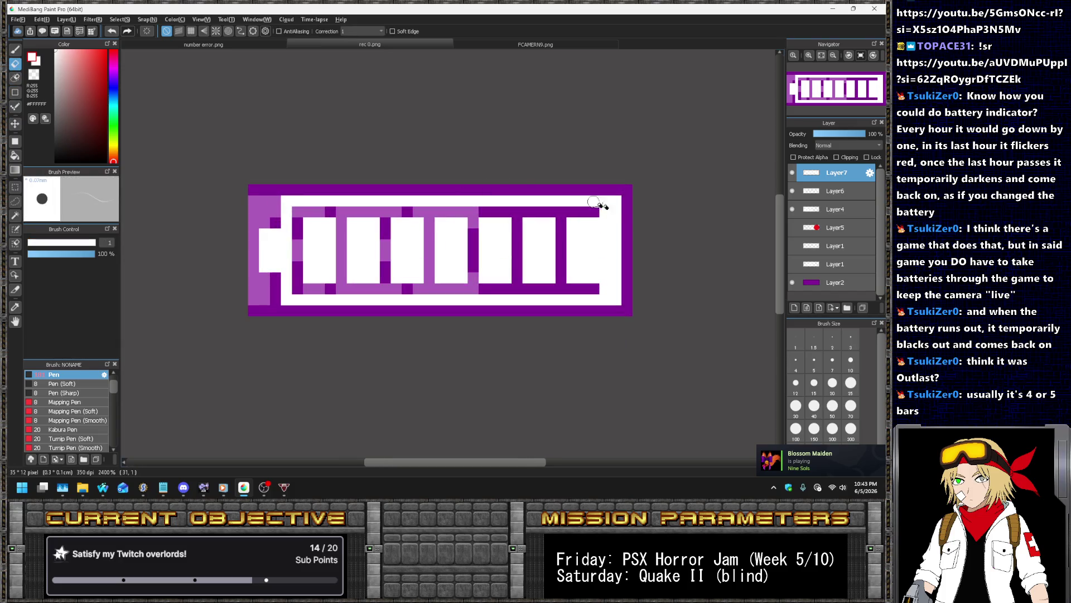
{"action": "left_click", "coordinate": [793, 191]}
{"action": "left_click", "coordinate": [793, 191]}
{"action": "left_click", "coordinate": [795, 191]}
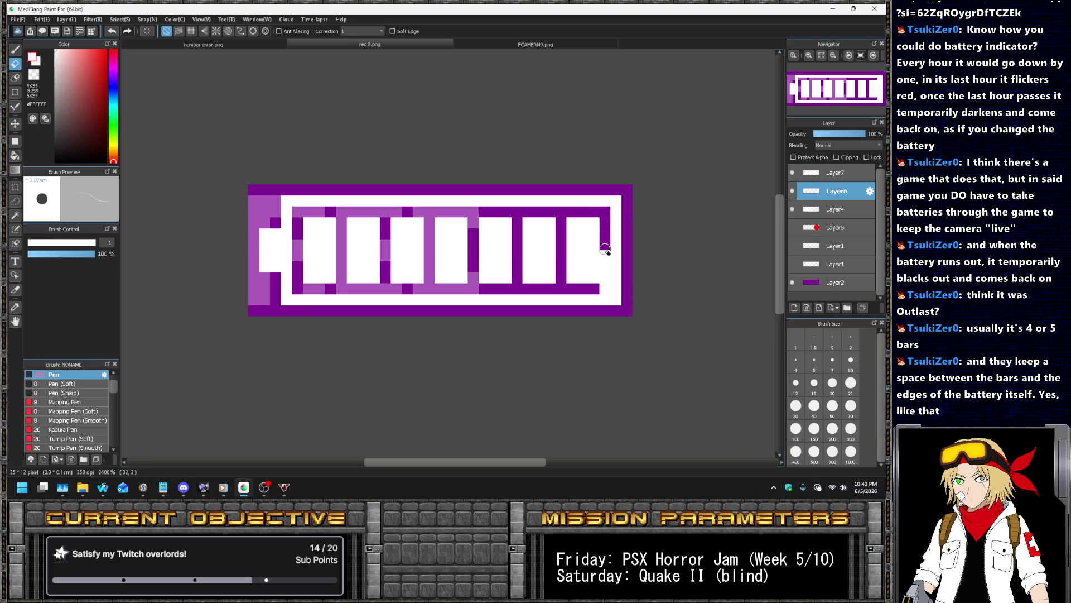
{"action": "scroll", "coordinate": [616, 236], "scroll_direction": "down", "scroll_amount": 3}
{"action": "scroll", "coordinate": [616, 236], "scroll_direction": "down", "scroll_amount": 2}
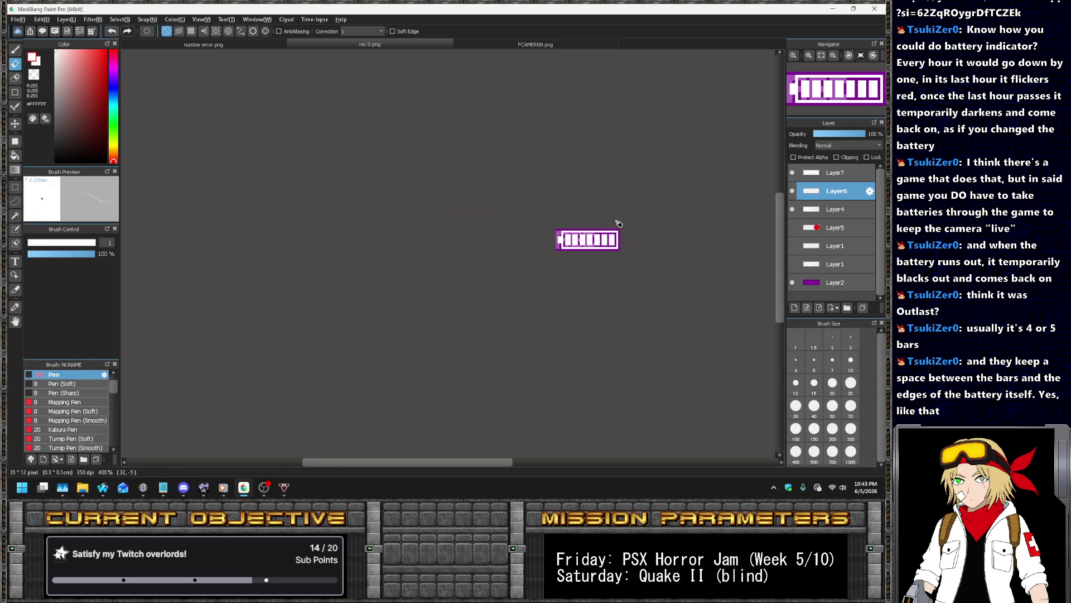
{"action": "scroll", "coordinate": [638, 276], "scroll_direction": "up", "scroll_amount": 4}
{"action": "scroll", "coordinate": [636, 274], "scroll_direction": "down", "scroll_amount": 5}
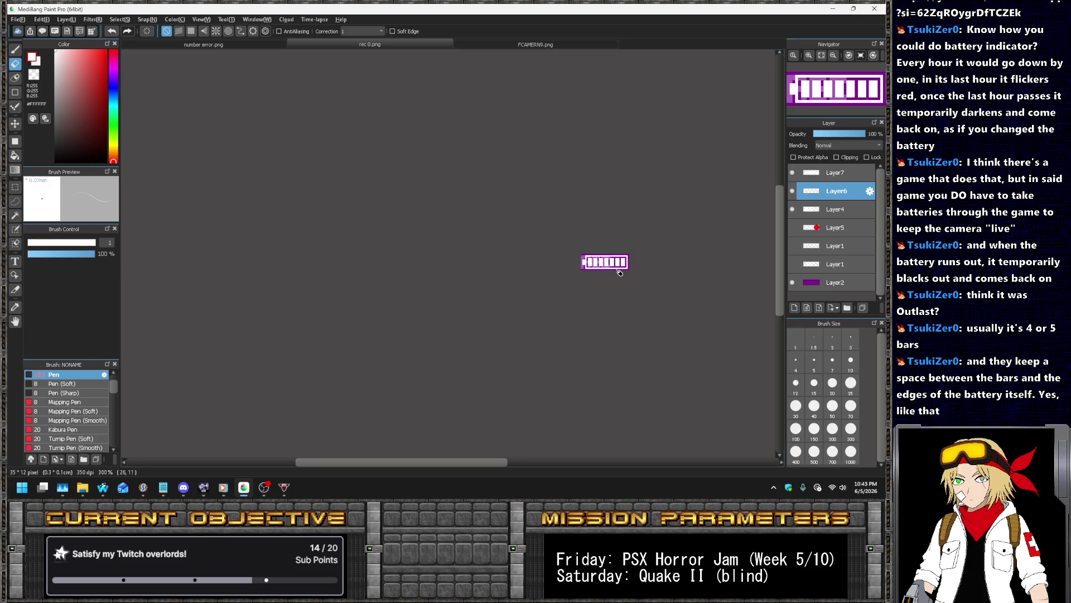
{"action": "scroll", "coordinate": [619, 272], "scroll_direction": "up", "scroll_amount": 5}
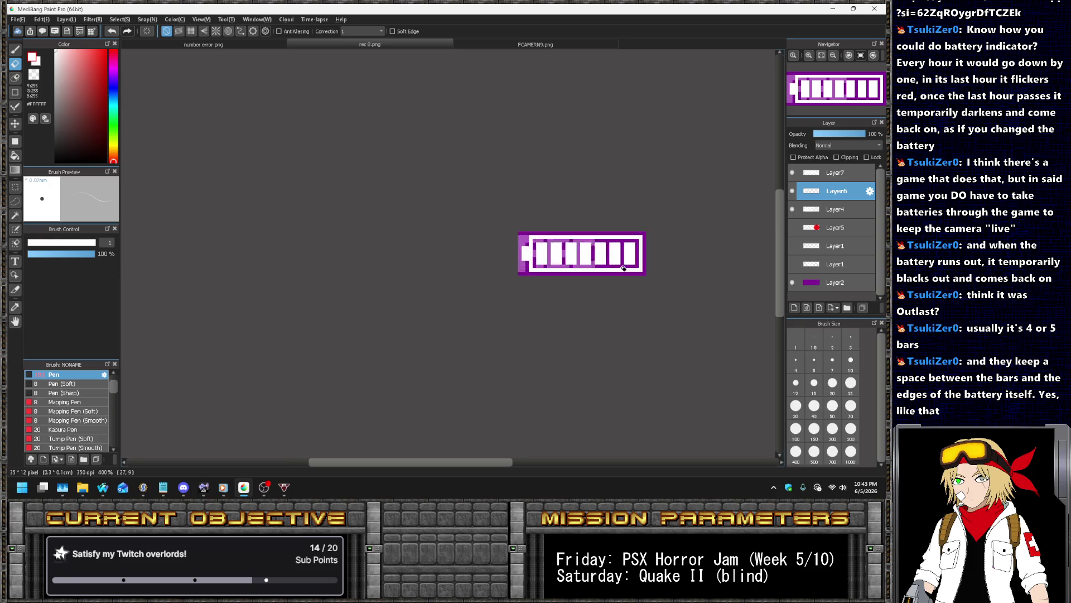
{"action": "scroll", "coordinate": [623, 265], "scroll_direction": "down", "scroll_amount": 5}
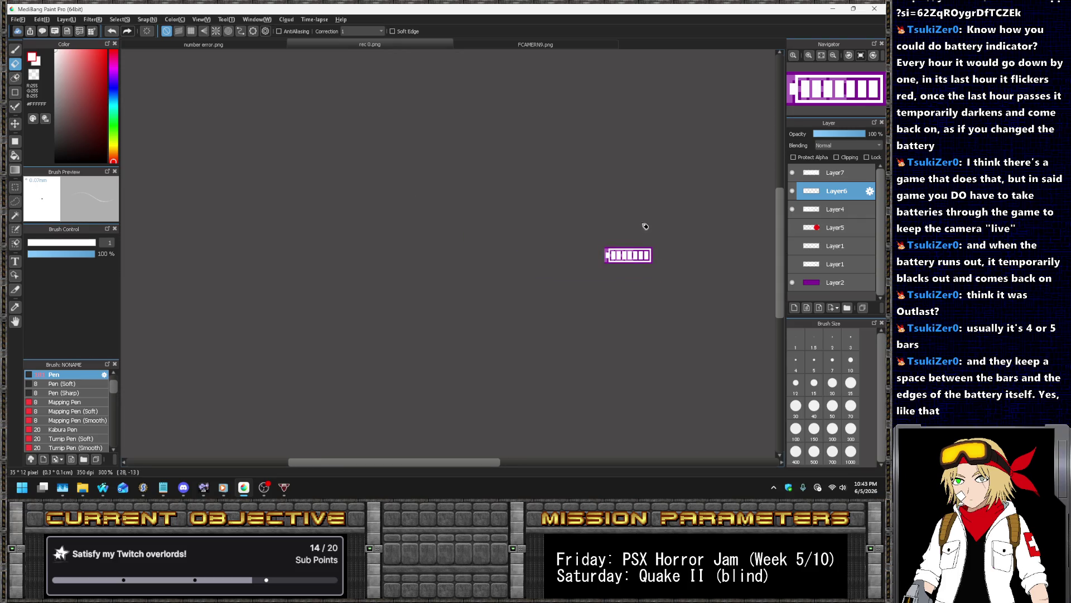
{"action": "scroll", "coordinate": [656, 256], "scroll_direction": "up", "scroll_amount": 5}
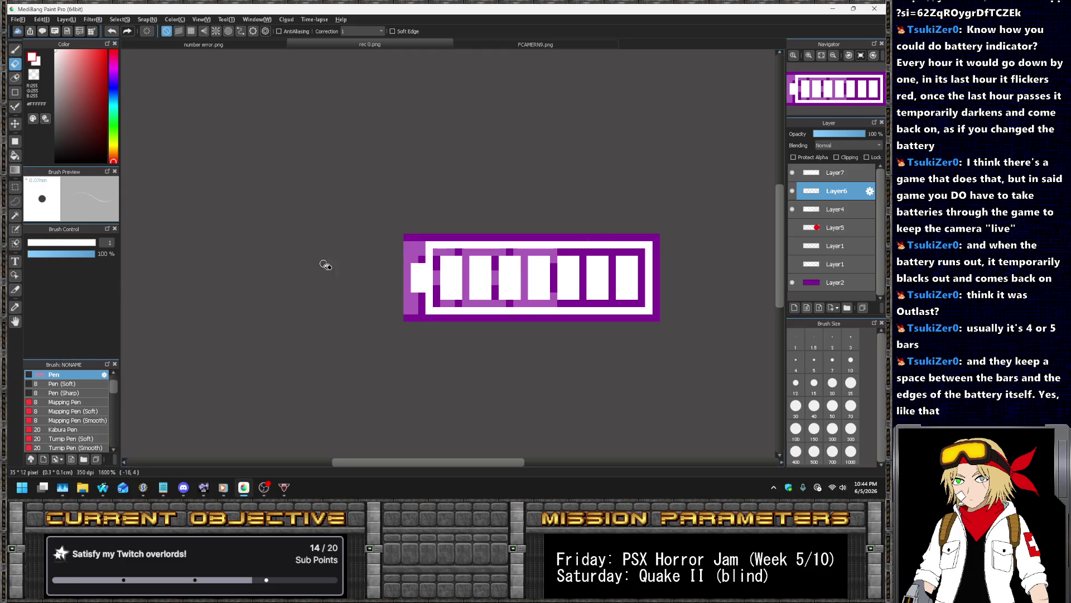
{"action": "left_click", "coordinate": [15, 187]}
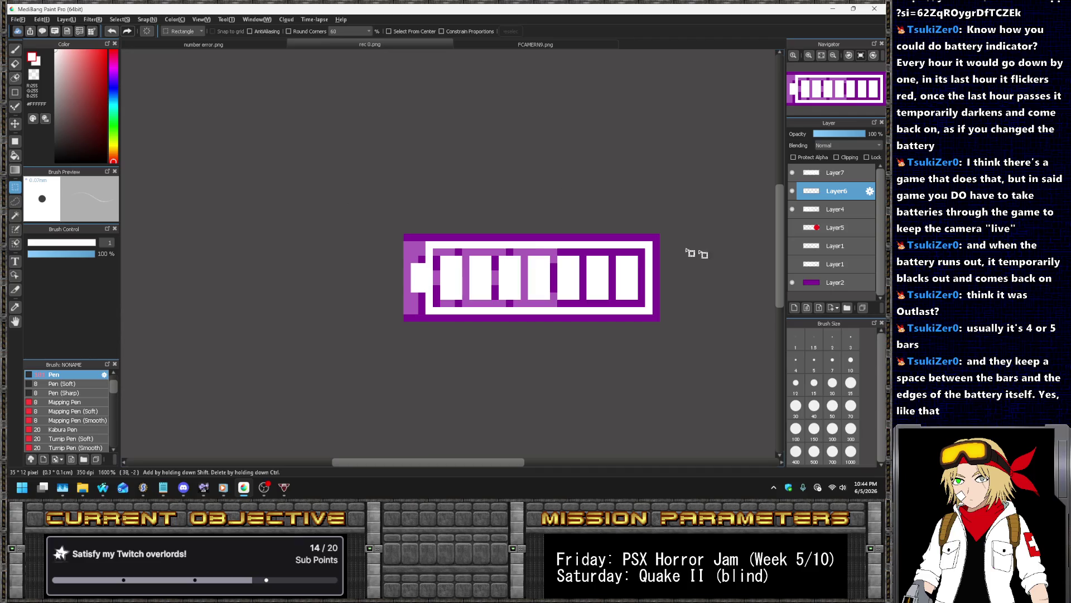
Select and move the battery's top white border strip outward, then deselect
{"action": "double_click", "coordinate": [793, 191]}
{"action": "scroll", "coordinate": [629, 250], "scroll_direction": "up", "scroll_amount": 1}
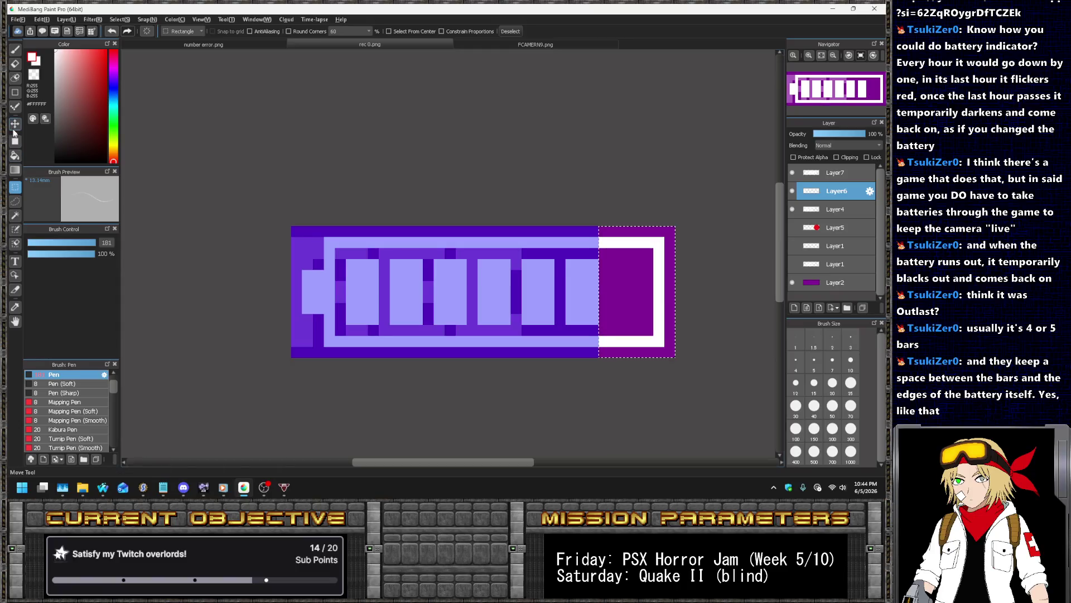
{"action": "key", "text": "v"}
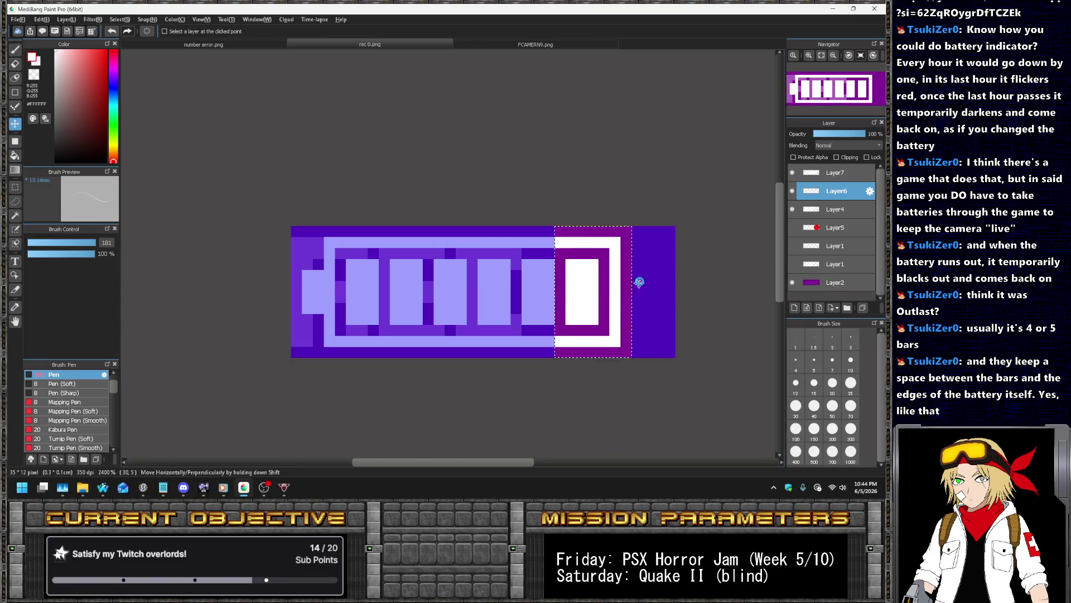
{"action": "scroll", "coordinate": [659, 251], "scroll_direction": "down", "scroll_amount": 4}
{"action": "scroll", "coordinate": [660, 250], "scroll_direction": "up", "scroll_amount": 2}
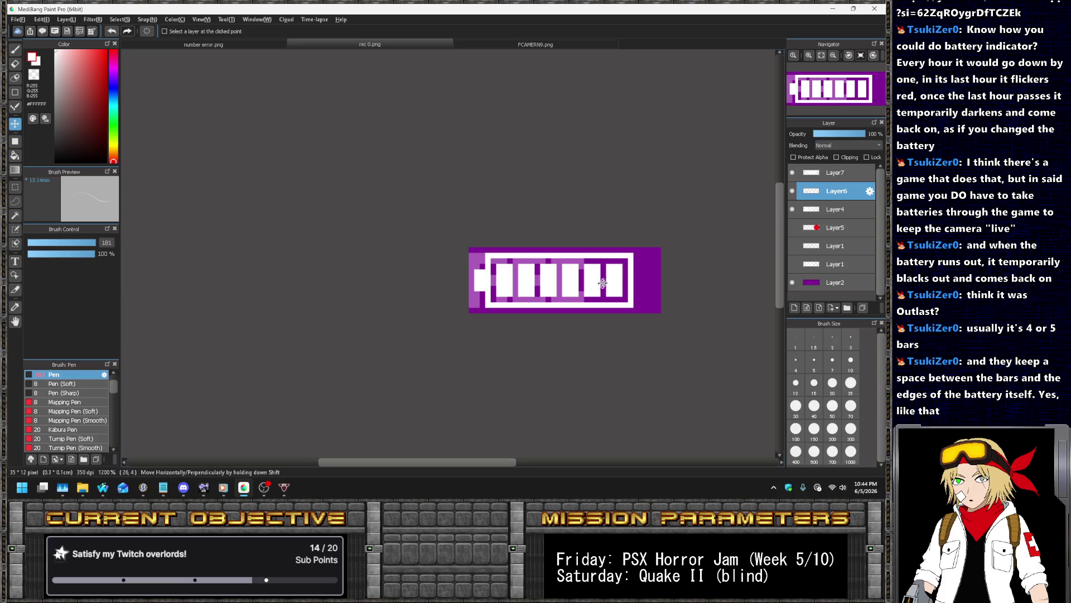
{"action": "scroll", "coordinate": [580, 291], "scroll_direction": "up", "scroll_amount": 2}
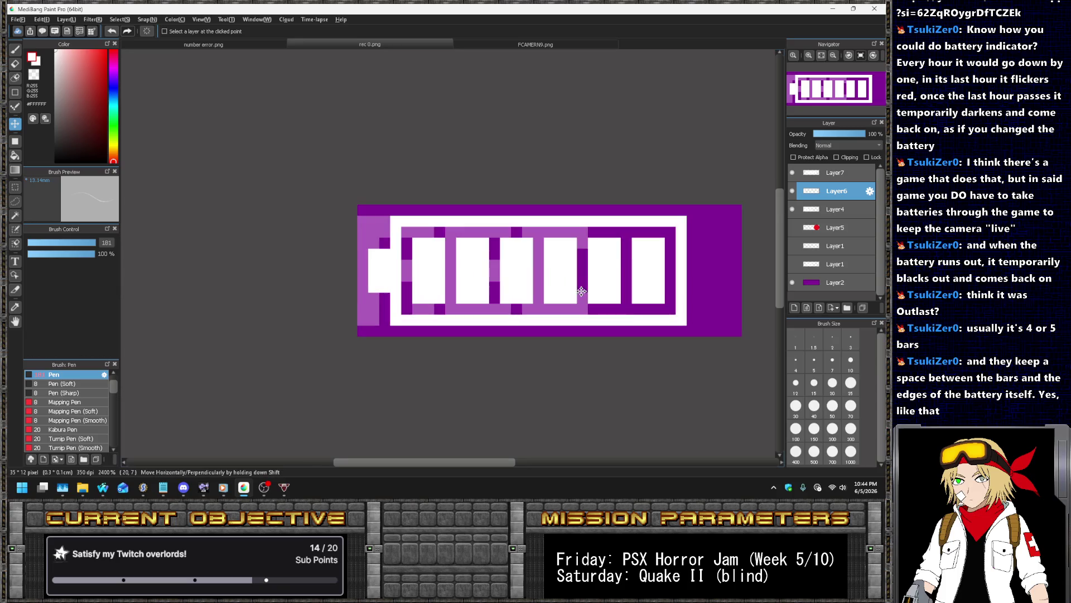
{"action": "scroll", "coordinate": [546, 220], "scroll_direction": "down", "scroll_amount": 1}
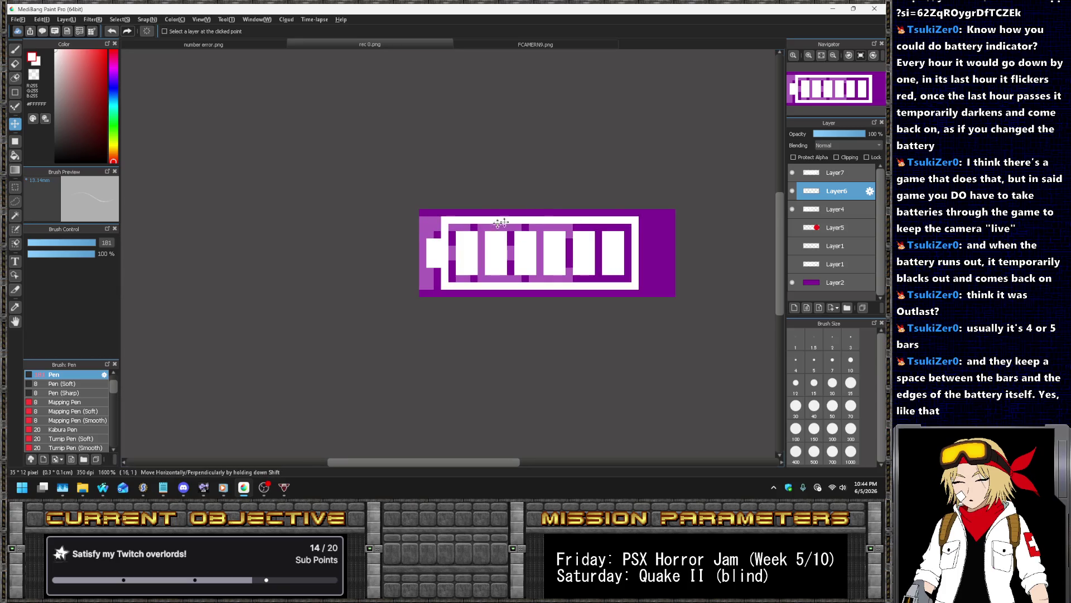
{"action": "left_click", "coordinate": [15, 187]}
{"action": "mouse_move", "coordinate": [405, 159]}
{"action": "left_mouse_down"}
{"action": "mouse_move", "coordinate": [675, 254]}
{"action": "mouse_move", "coordinate": [685, 224]}
{"action": "left_mouse_up"}
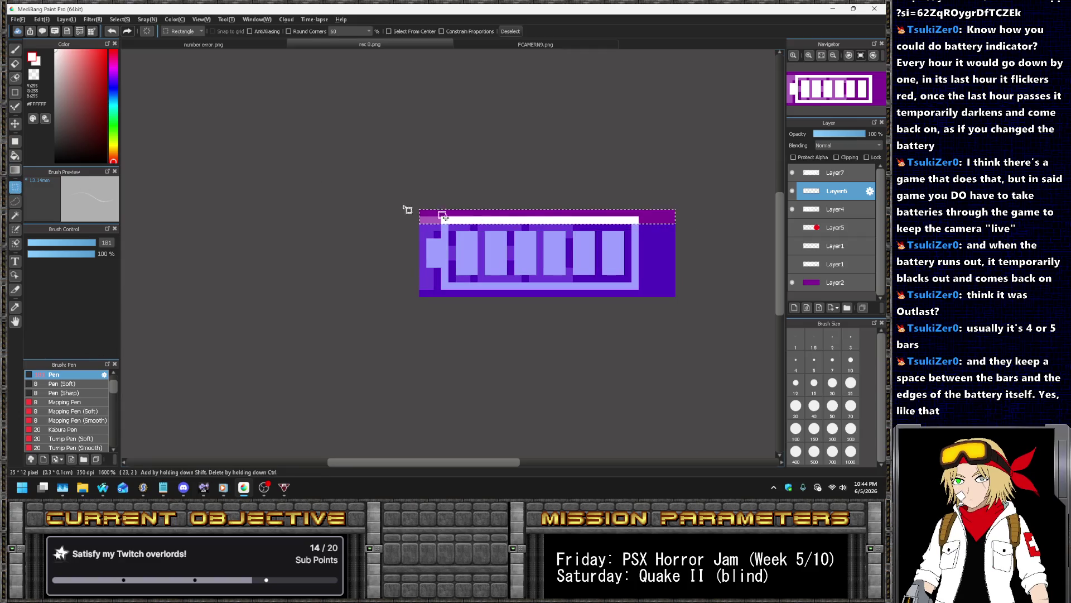
{"action": "key", "text": "v"}
{"action": "scroll", "coordinate": [551, 246], "scroll_direction": "up", "scroll_amount": 2}
{"action": "key", "text": "ctrl+d"}
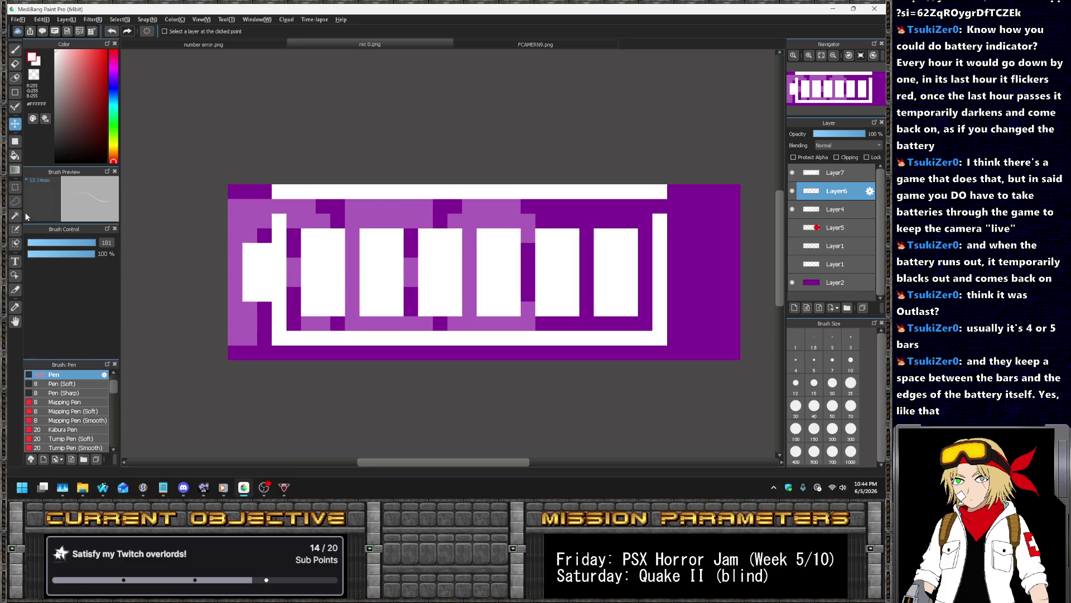
Move the battery's bottom border strip down one pixel
{"action": "left_click", "coordinate": [14, 186]}
{"action": "left_click_drag", "start_coordinate": [229, 331], "coordinate": [720, 390]}
{"action": "left_click", "coordinate": [15, 123]}
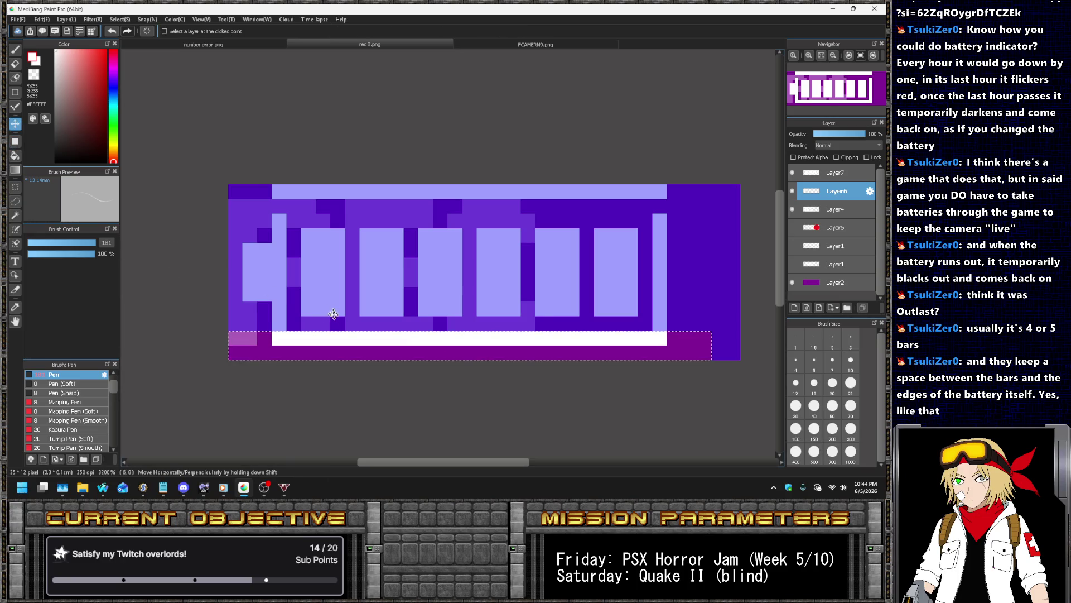
{"action": "left_click_drag", "start_coordinate": [341, 331], "coordinate": [342, 346]}
Show the white bars layer again with Layer7 active and clear the selection tint
{"action": "left_click", "coordinate": [792, 191]}
{"action": "left_click", "coordinate": [792, 191]}
{"action": "left_click", "coordinate": [806, 172]}
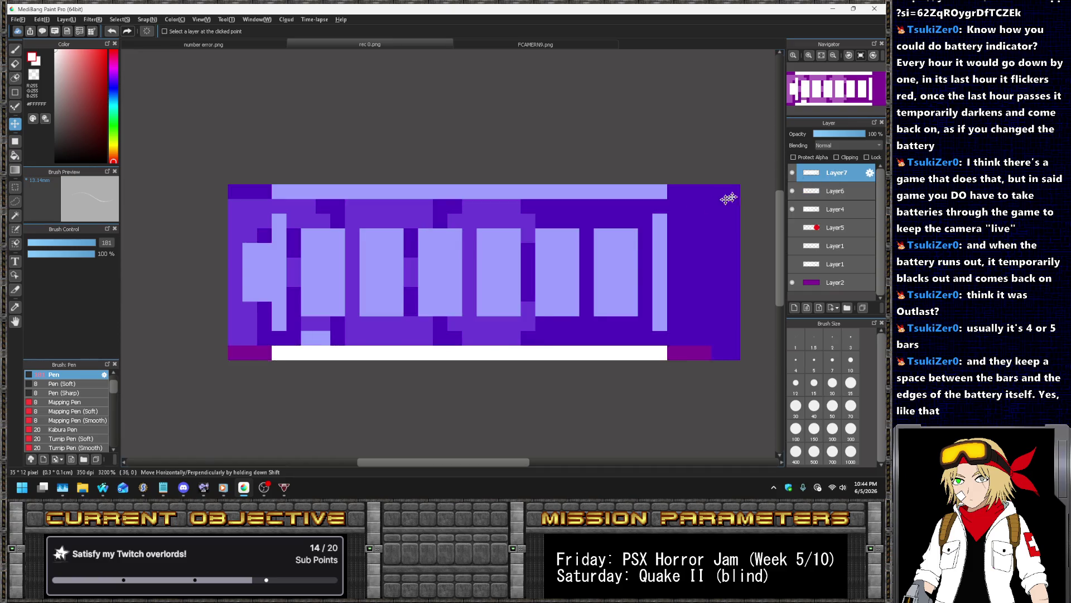
{"action": "key", "text": "ctrl+d"}
{"action": "left_click", "coordinate": [15, 106]}
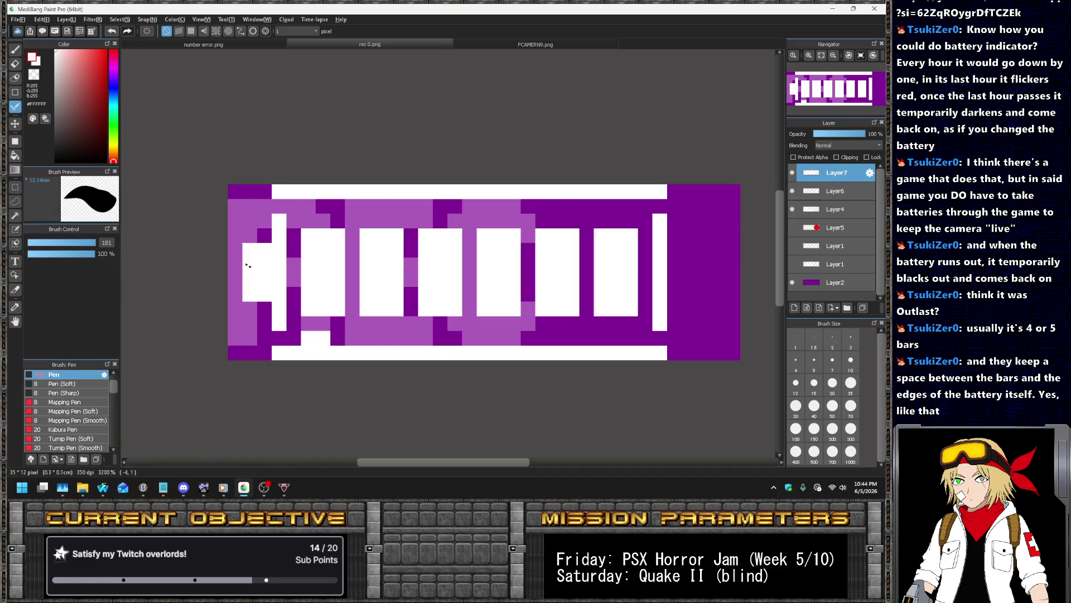
Extend the first bar and right edge down one pixel and erase two stray pixels
{"action": "left_click_drag", "start_coordinate": [257, 307], "coordinate": [266, 308]}
{"action": "left_click", "coordinate": [278, 338]}
{"action": "left_click", "coordinate": [660, 338]}
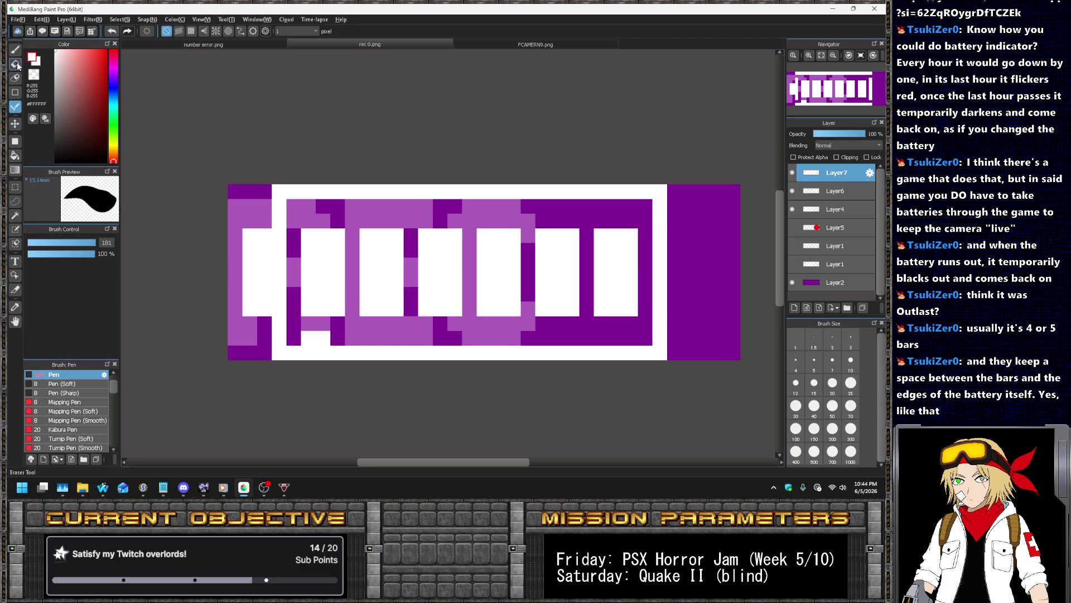
{"action": "key", "text": "e"}
{"action": "left_click_drag", "start_coordinate": [319, 341], "coordinate": [308, 339]}
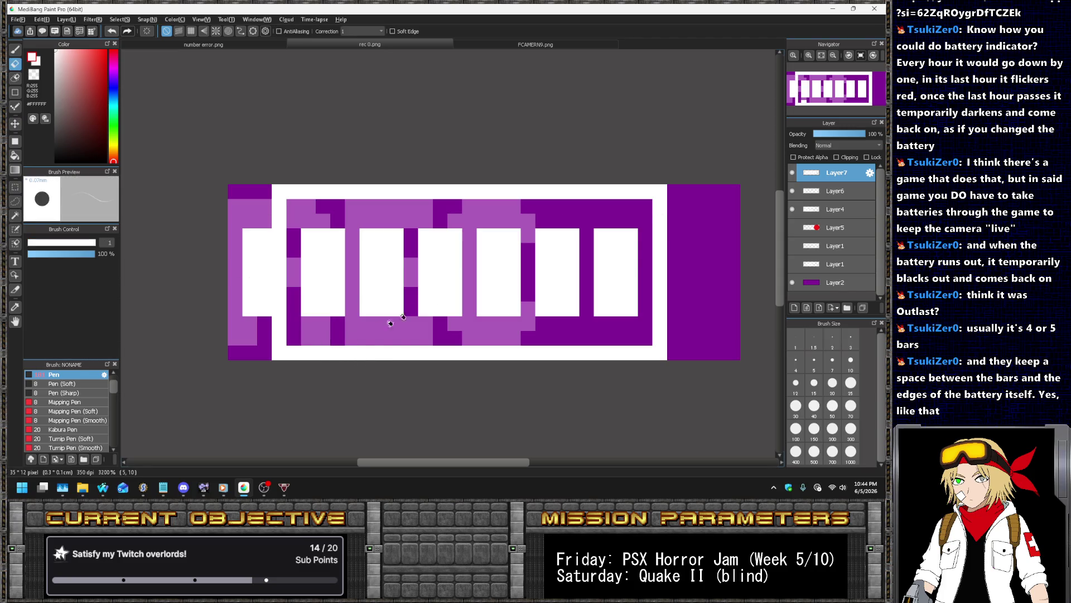
On Layer6, widen the bars upward and fill the bottom row under them white
{"action": "left_click", "coordinate": [823, 193]}
{"action": "left_click", "coordinate": [15, 106]}
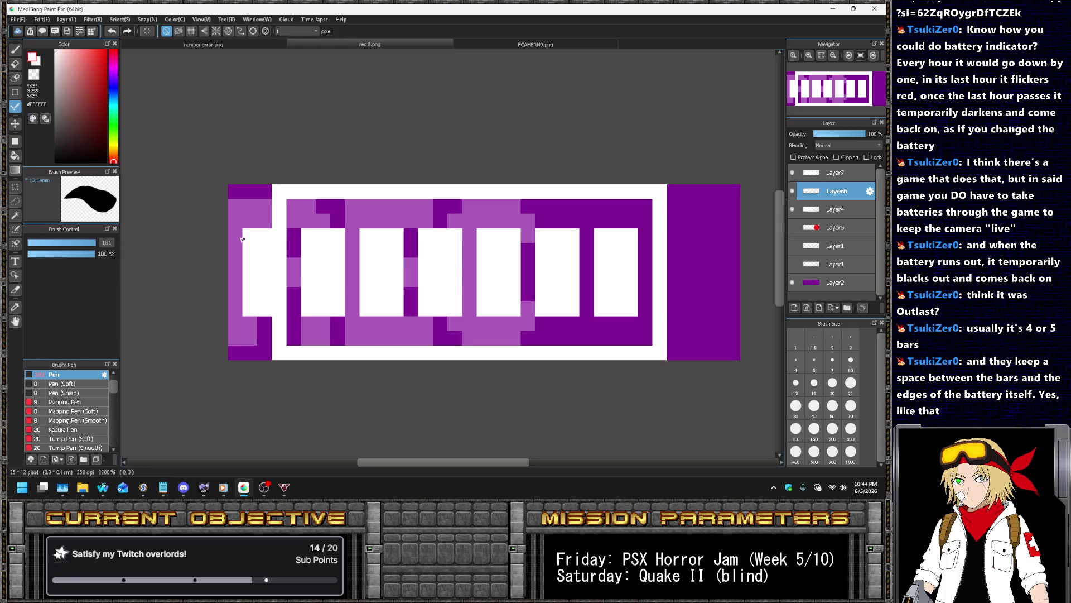
{"action": "left_click_drag", "start_coordinate": [323, 220], "coordinate": [631, 229]}
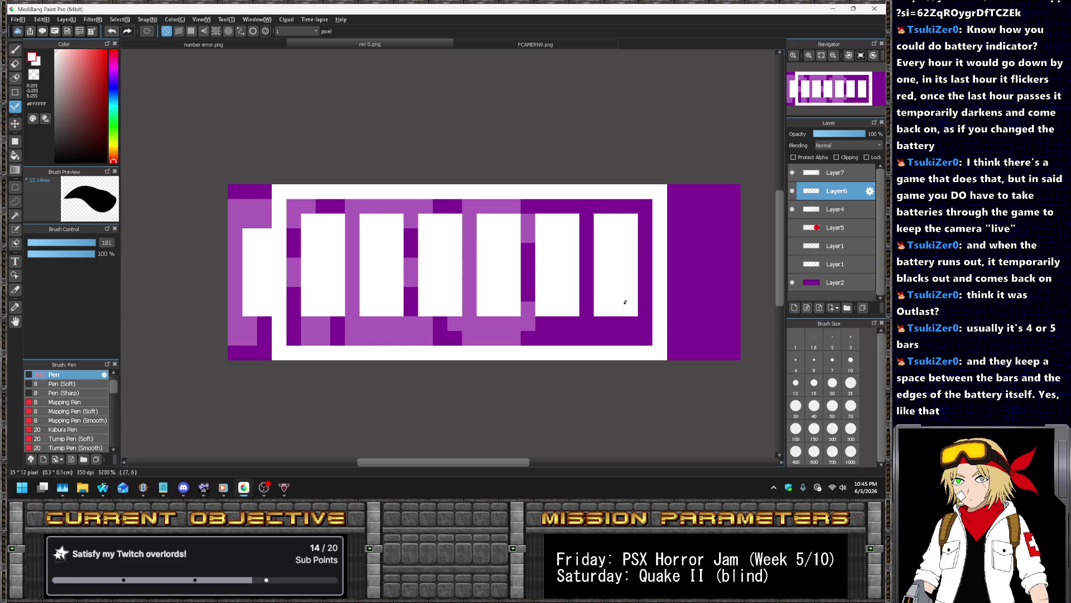
{"action": "left_click_drag", "start_coordinate": [631, 318], "coordinate": [599, 327]}
{"action": "left_click_drag", "start_coordinate": [549, 324], "coordinate": [301, 325]}
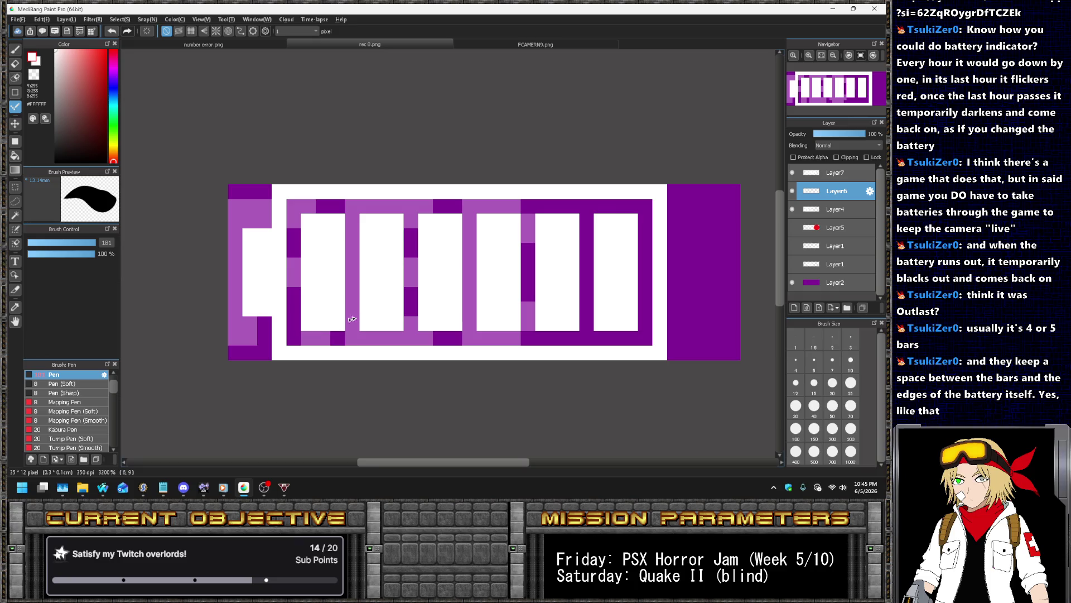
Hide the light-purple Layer4 guide to check the clean battery
{"action": "scroll", "coordinate": [438, 272], "scroll_direction": "down", "scroll_amount": 4}
{"action": "left_click", "coordinate": [793, 209]}
{"action": "scroll", "coordinate": [424, 296], "scroll_direction": "up", "scroll_amount": 1}
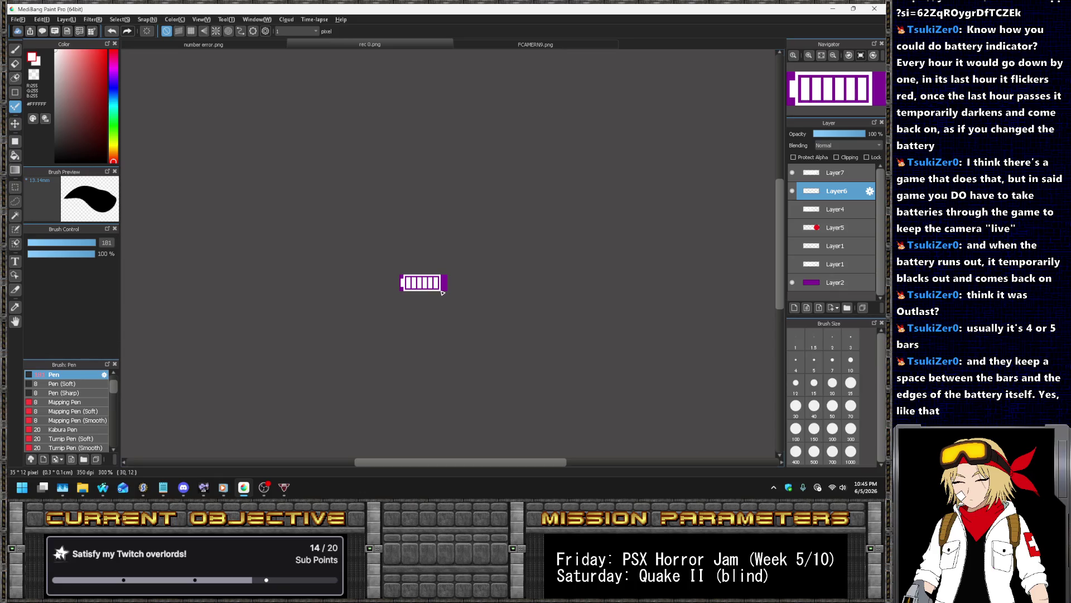
{"action": "scroll", "coordinate": [442, 289], "scroll_direction": "up", "scroll_amount": 1}
{"action": "scroll", "coordinate": [438, 281], "scroll_direction": "up", "scroll_amount": 3}
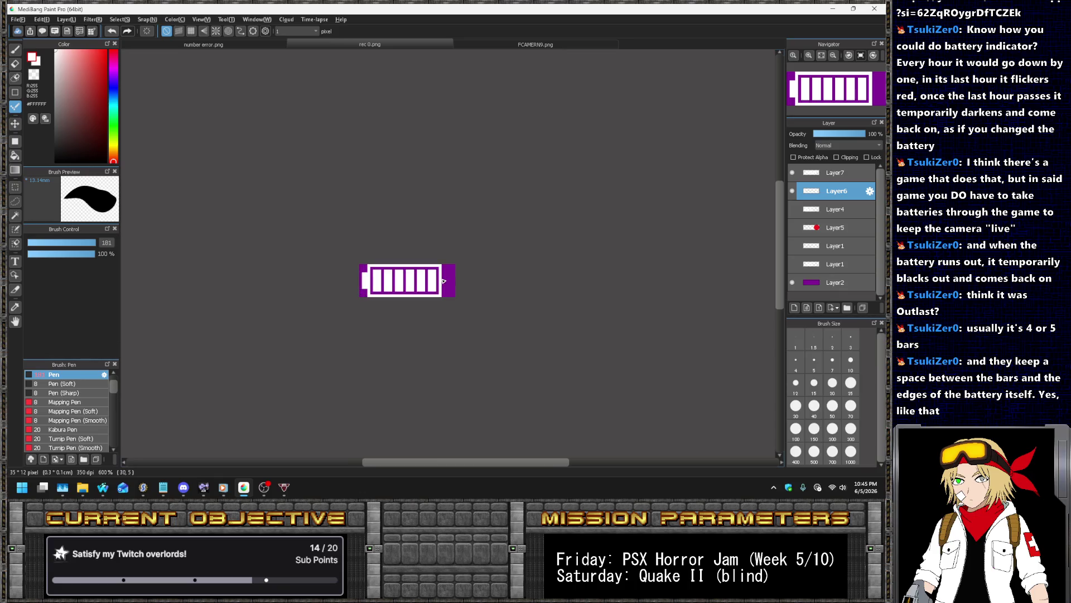
{"action": "scroll", "coordinate": [450, 270], "scroll_direction": "down", "scroll_amount": 2}
{"action": "scroll", "coordinate": [441, 267], "scroll_direction": "down", "scroll_amount": 2}
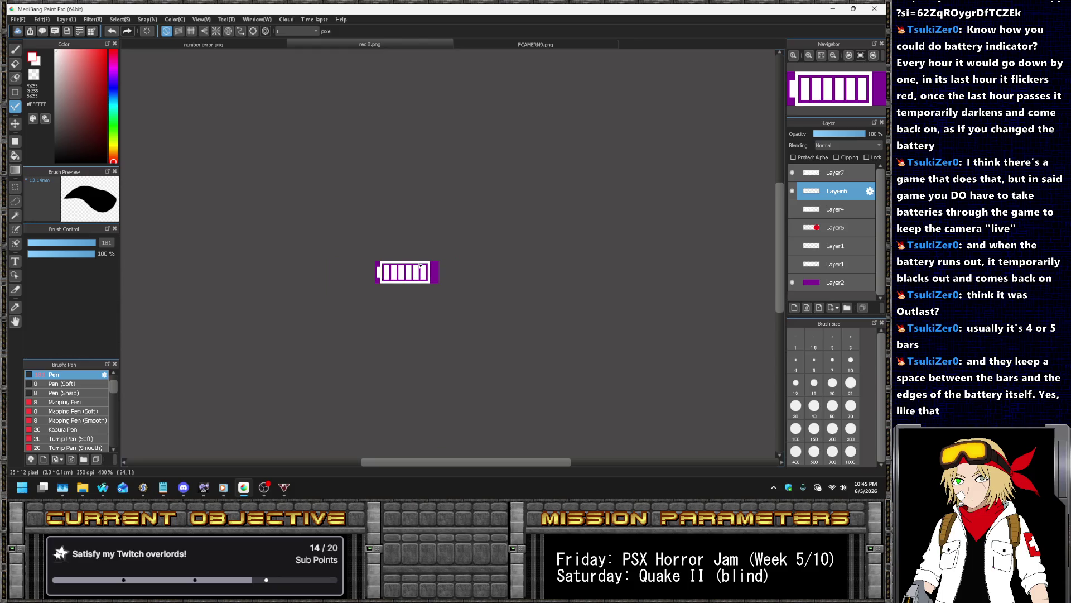
{"action": "scroll", "coordinate": [420, 260], "scroll_direction": "up", "scroll_amount": 3}
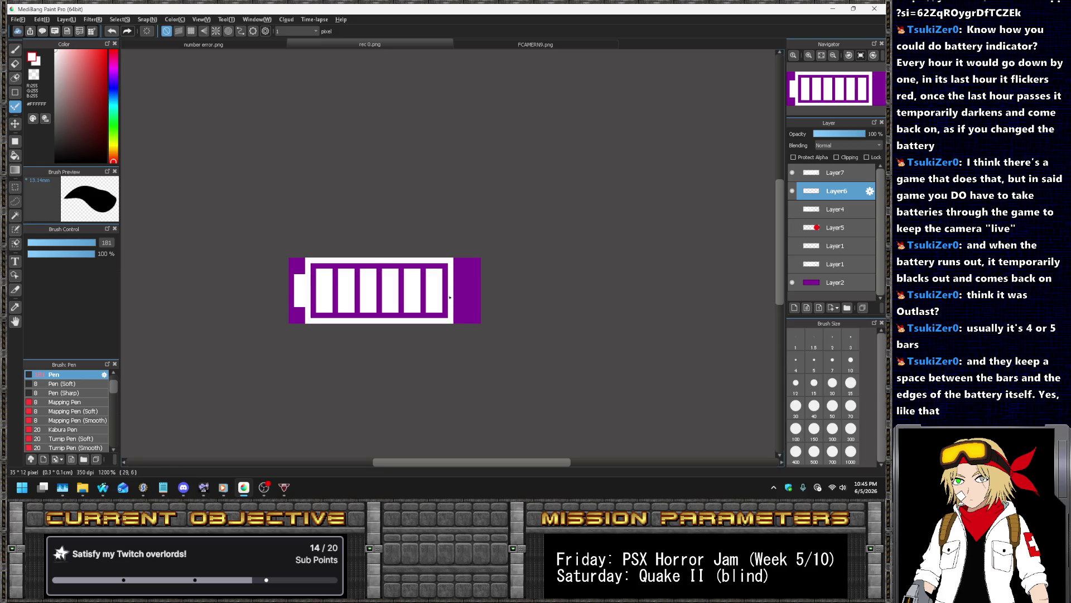
Compare with Layer4 toggled and test a one-pixel left shift of the frame, undoing it
{"action": "scroll", "coordinate": [450, 297], "scroll_direction": "down", "scroll_amount": 3}
{"action": "scroll", "coordinate": [473, 303], "scroll_direction": "up", "scroll_amount": 4}
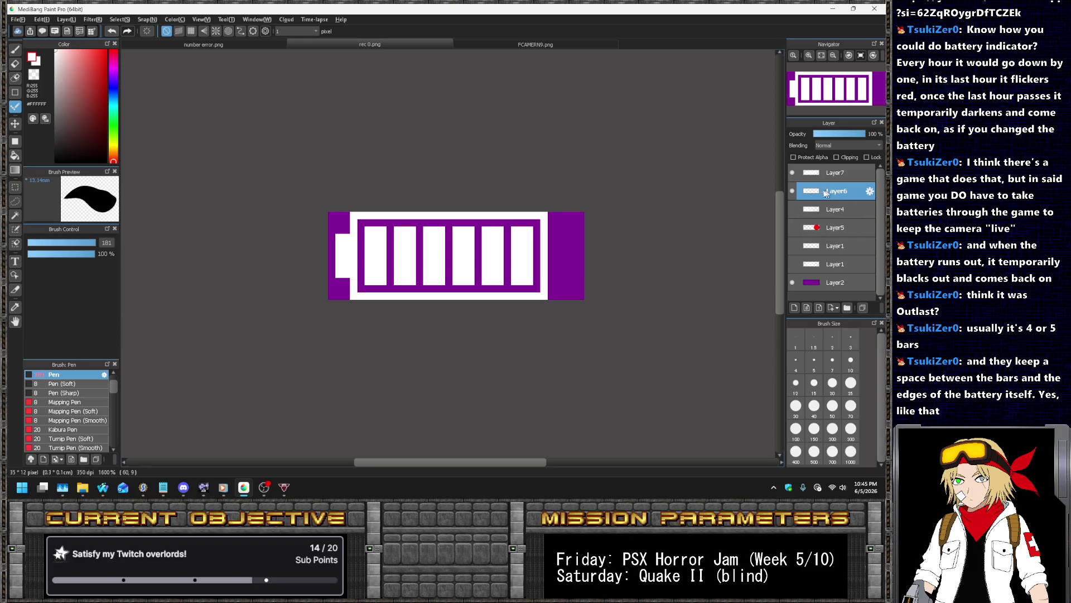
{"action": "left_click", "coordinate": [792, 209]}
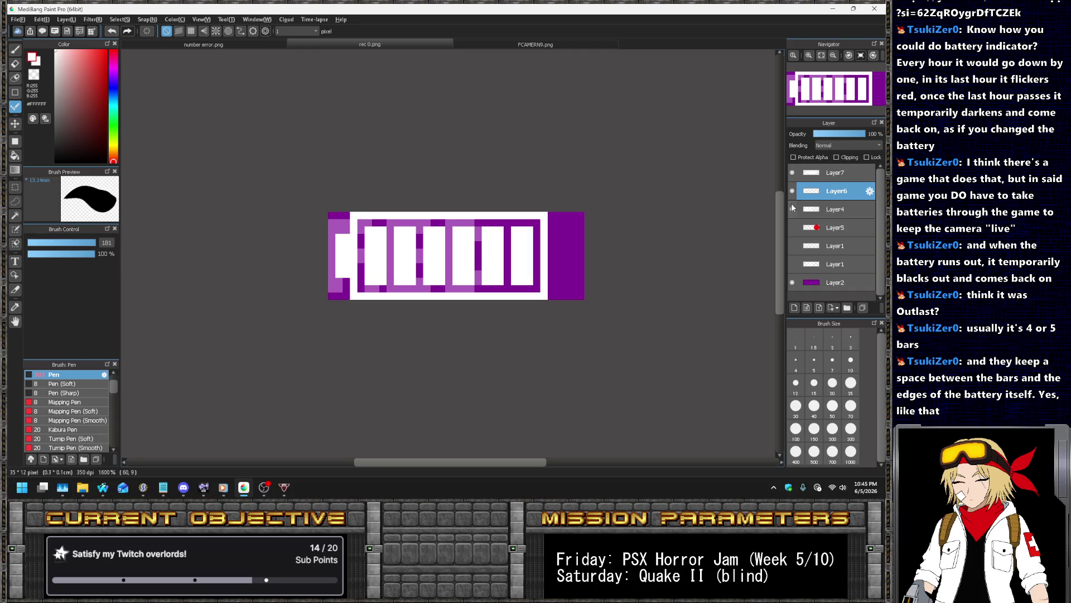
{"action": "left_click", "coordinate": [792, 205]}
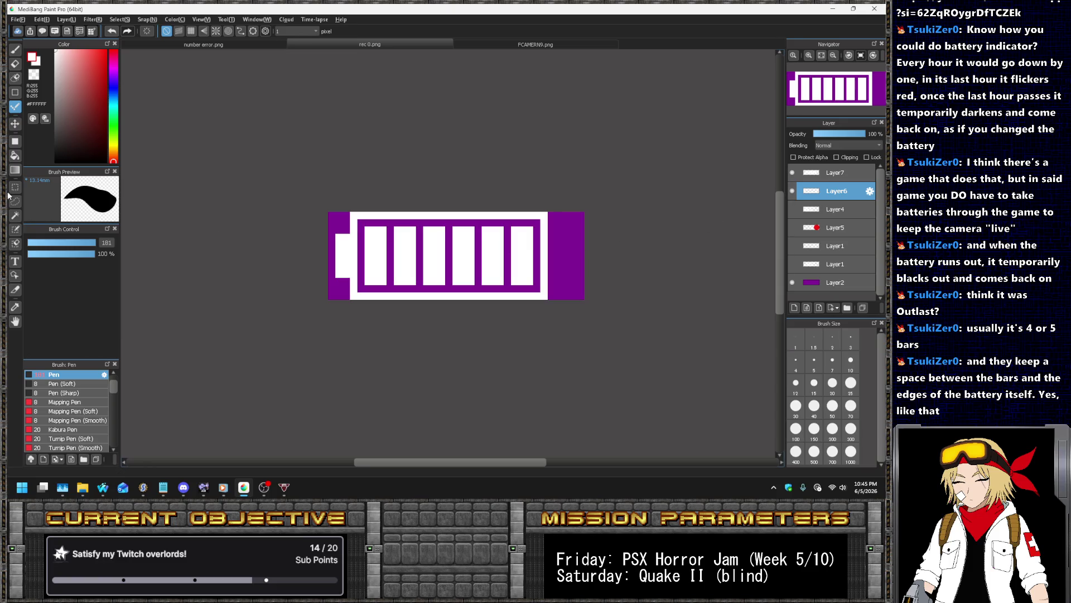
{"action": "left_click", "coordinate": [15, 123]}
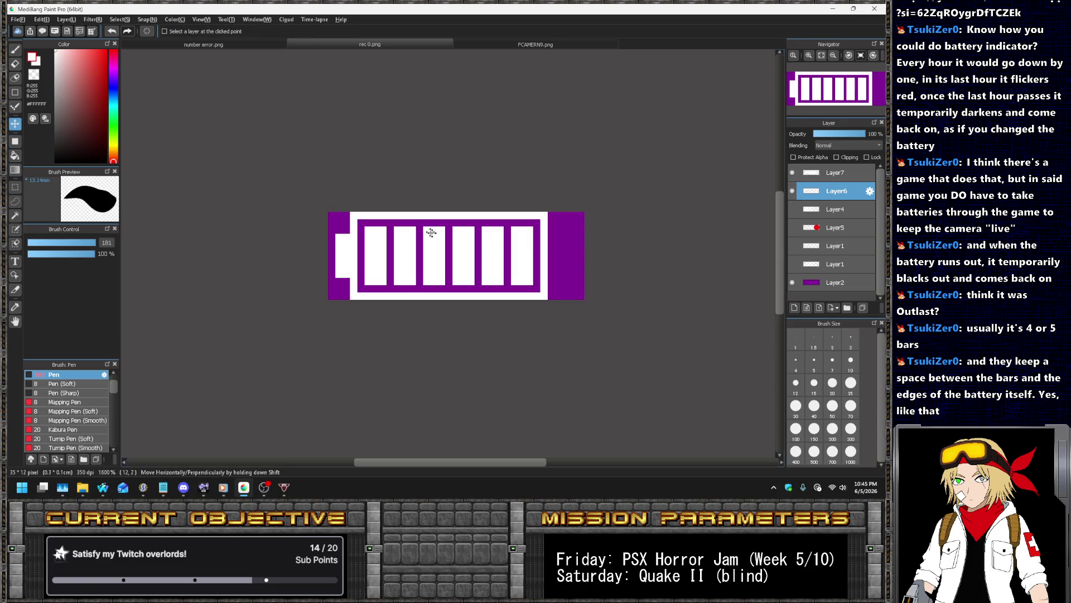
{"action": "left_click_drag", "start_coordinate": [436, 235], "coordinate": [429, 235]}
{"action": "key", "text": "ctrl+z"}
{"action": "key", "text": "ctrl+y"}
{"action": "key", "text": "ctrl+z"}
Check Layer7's bars, then merge Layer7 down into Layer6
{"action": "left_click", "coordinate": [793, 172]}
{"action": "left_click", "coordinate": [793, 171]}
{"action": "left_click", "coordinate": [836, 171]}
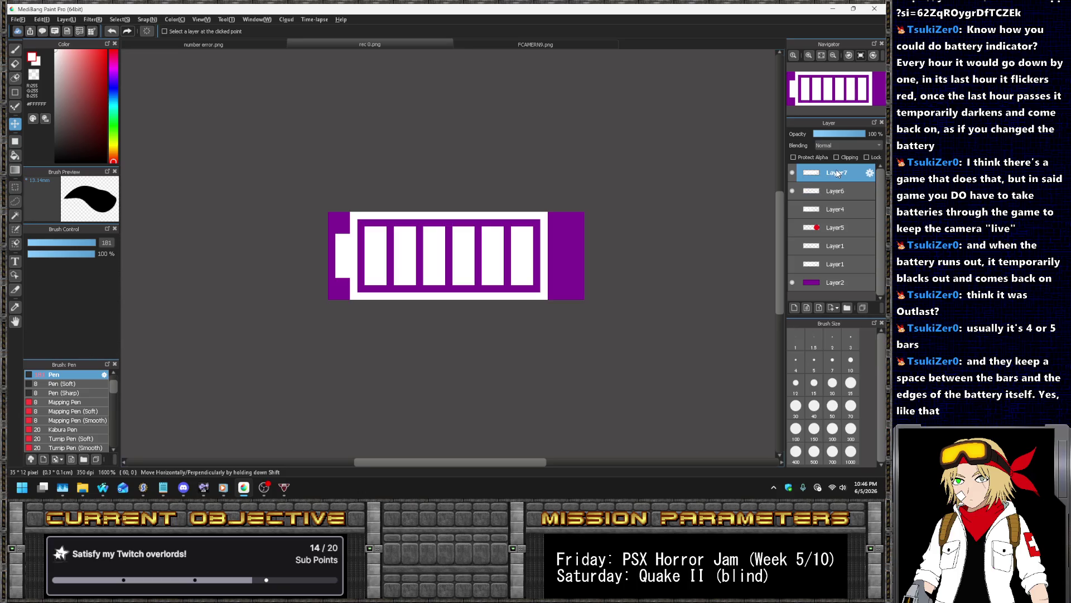
{"action": "key", "text": "ctrl+e"}
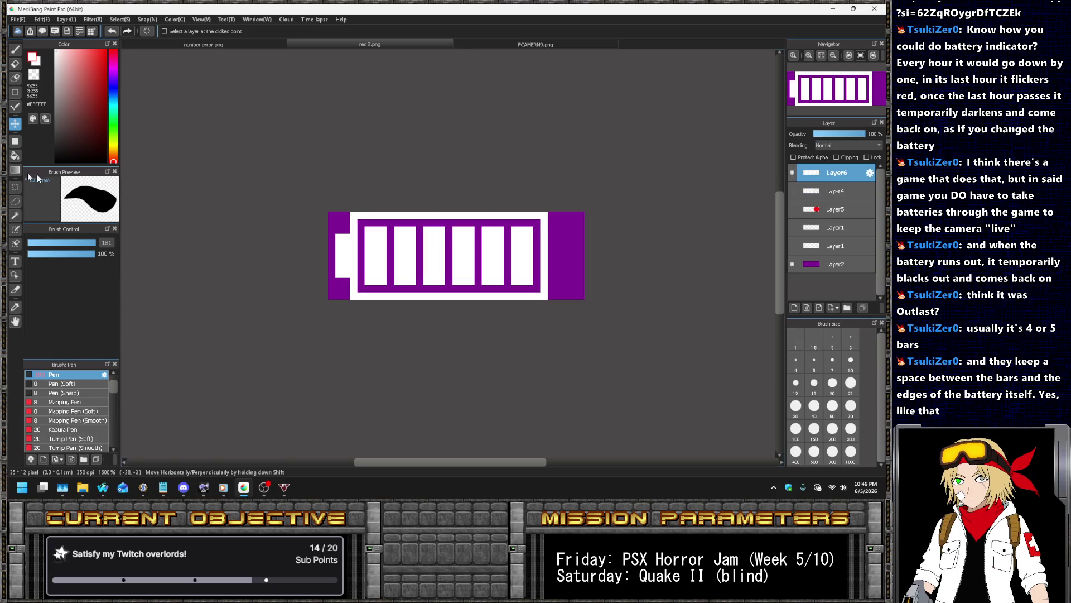
{"action": "left_click", "coordinate": [15, 188]}
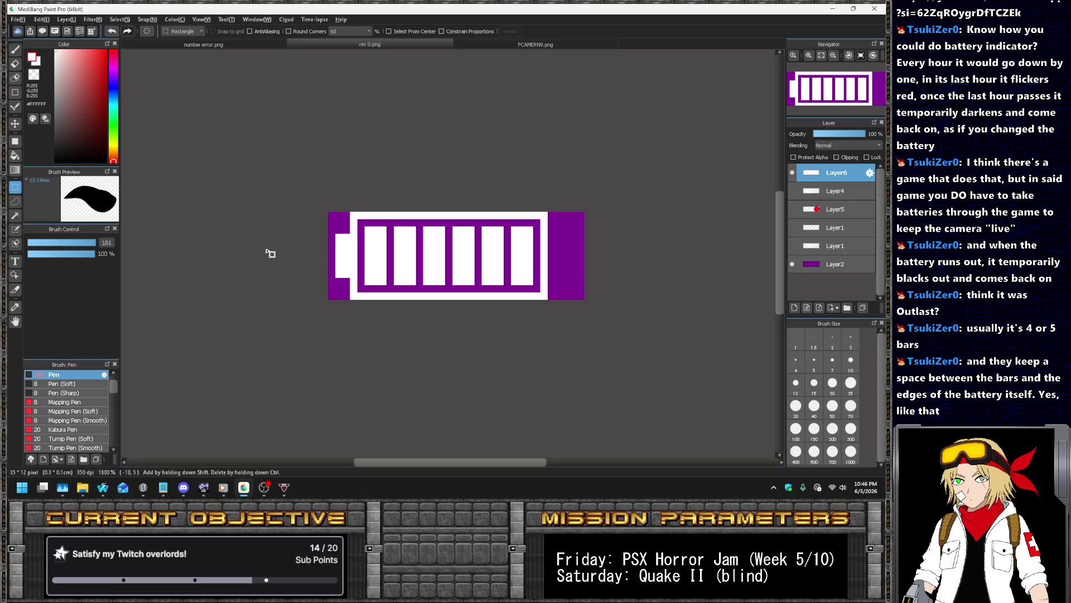
Move the selected battery body one pixel left
{"action": "mouse_move", "coordinate": [336, 212]}
{"action": "left_mouse_down"}
{"action": "mouse_move", "coordinate": [445, 307]}
{"action": "mouse_move", "coordinate": [550, 306]}
{"action": "left_mouse_up"}
{"action": "left_click", "coordinate": [15, 132]}
{"action": "left_click_drag", "start_coordinate": [498, 239], "coordinate": [495, 253]}
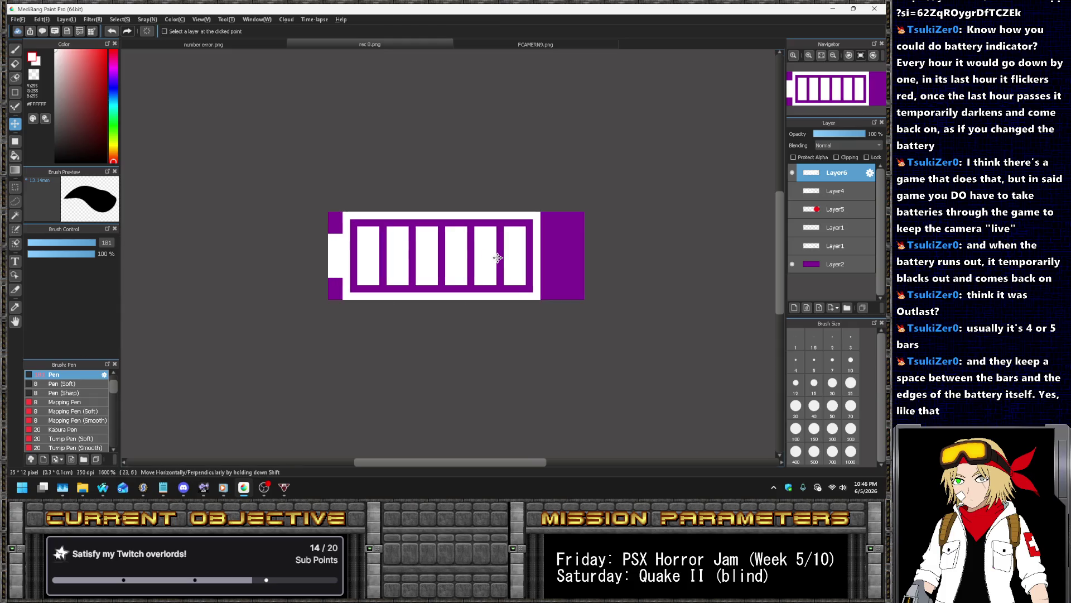
Select the whole battery outline and crop the canvas to it, 29 by 12 pixels
{"action": "left_click", "coordinate": [15, 187]}
{"action": "left_click_drag", "start_coordinate": [329, 219], "coordinate": [424, 315]}
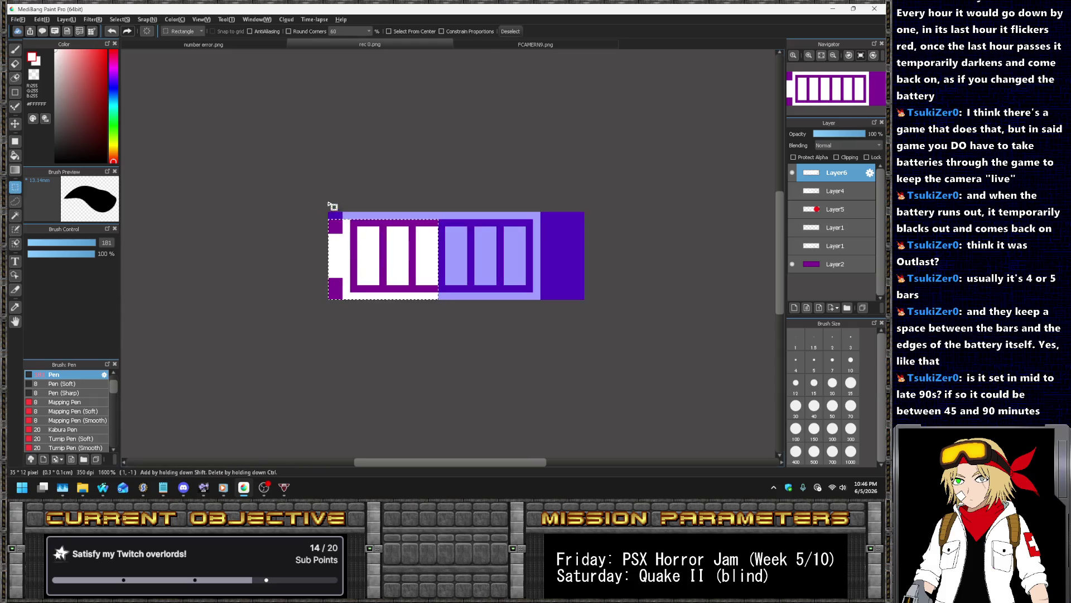
{"action": "mouse_move", "coordinate": [329, 212]}
{"action": "left_mouse_down"}
{"action": "mouse_move", "coordinate": [545, 240]}
{"action": "mouse_move", "coordinate": [541, 300]}
{"action": "left_mouse_up"}
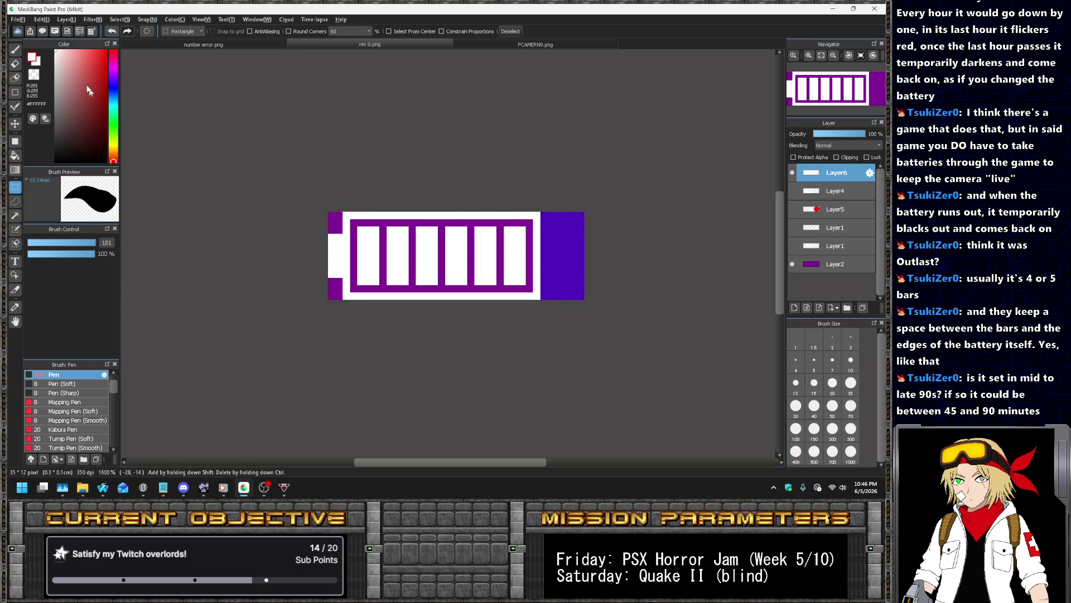
{"action": "left_click", "coordinate": [41, 19]}
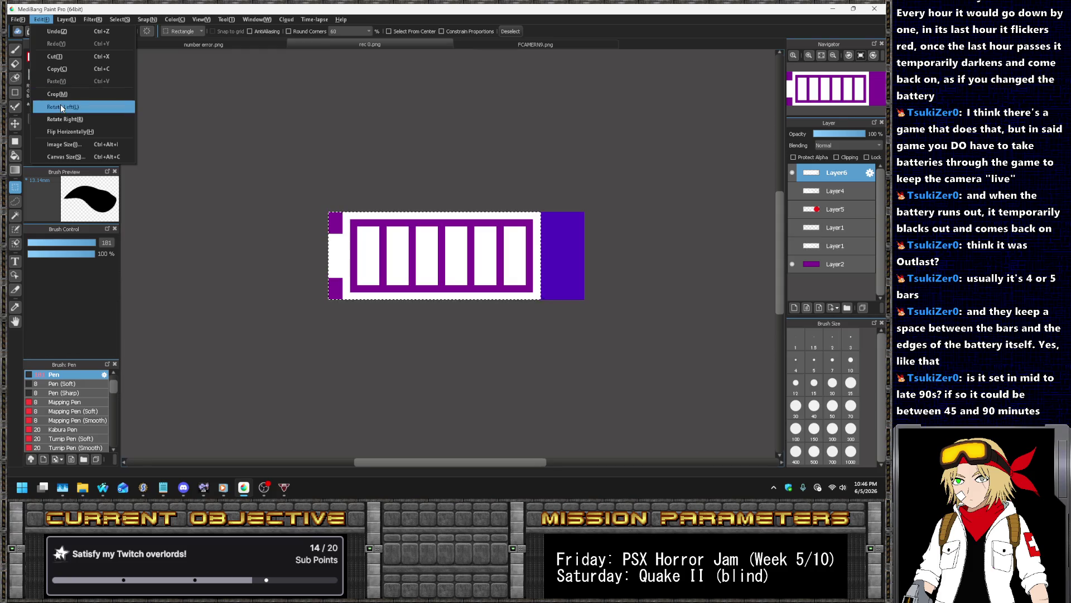
{"action": "mouse_move", "coordinate": [20, 20]}
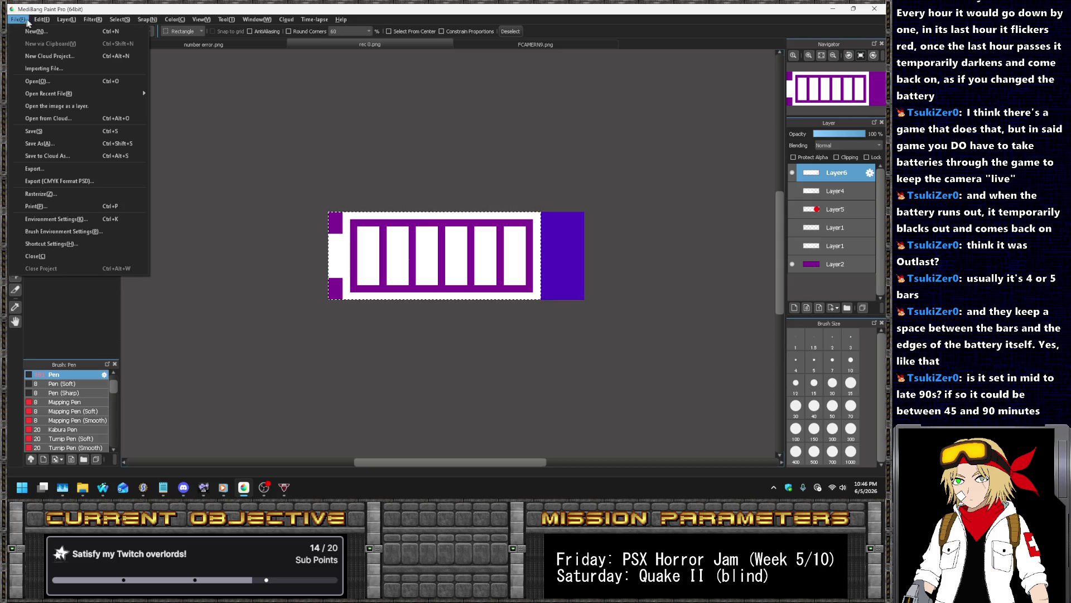
{"action": "left_click", "coordinate": [73, 103]}
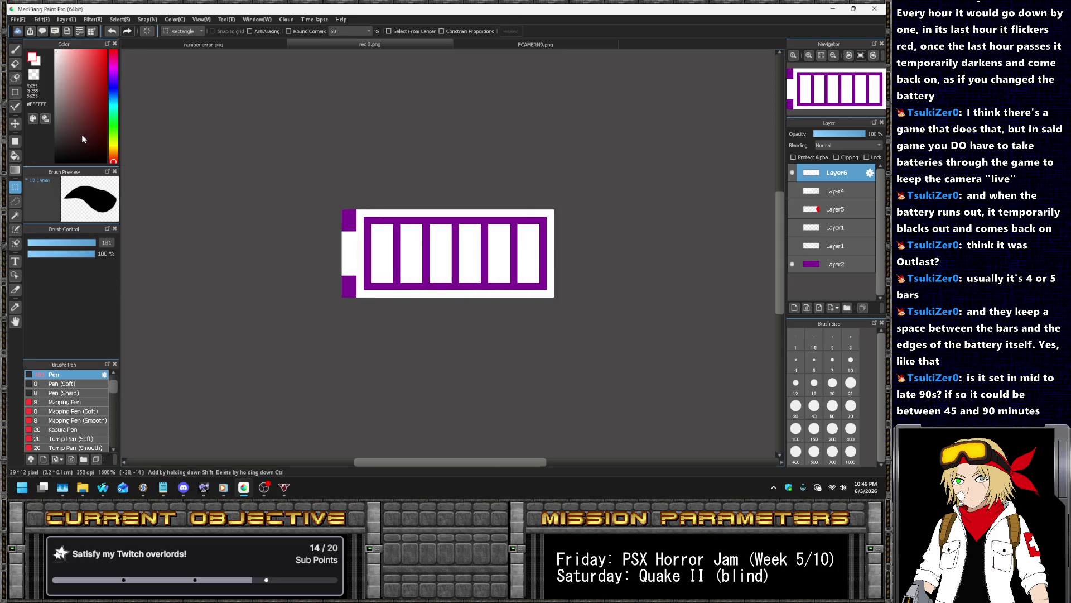
Hide the purple Layer2 background, leaving the 29×12 white battery on transparency
{"action": "left_click", "coordinate": [792, 264]}
{"action": "scroll", "coordinate": [522, 272], "scroll_direction": "down", "scroll_amount": 2}
{"action": "scroll", "coordinate": [539, 279], "scroll_direction": "up", "scroll_amount": 4}
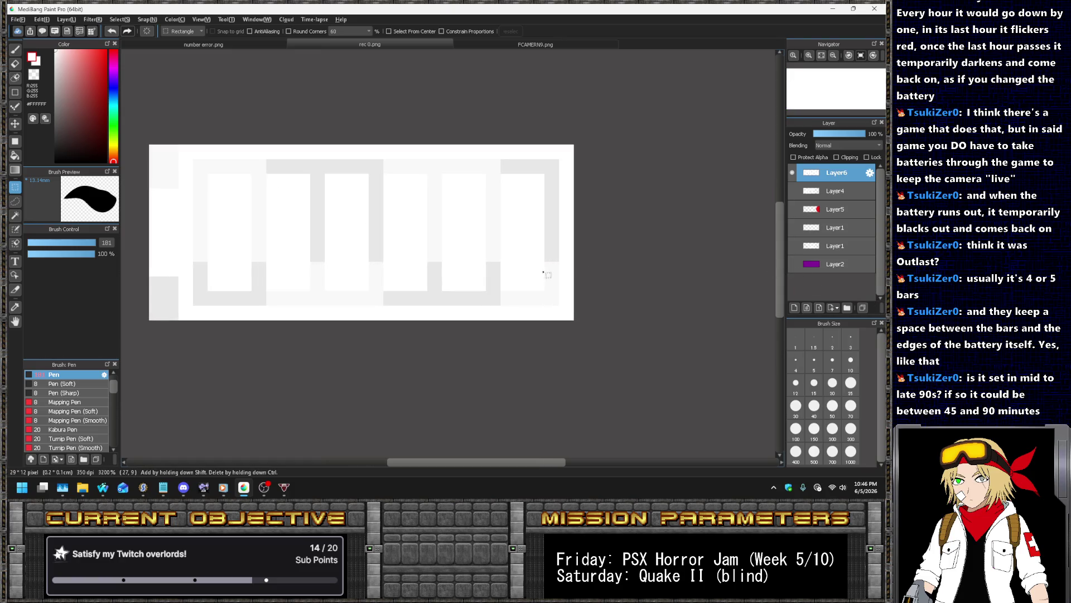
{"action": "scroll", "coordinate": [626, 260], "scroll_direction": "down", "scroll_amount": 2}
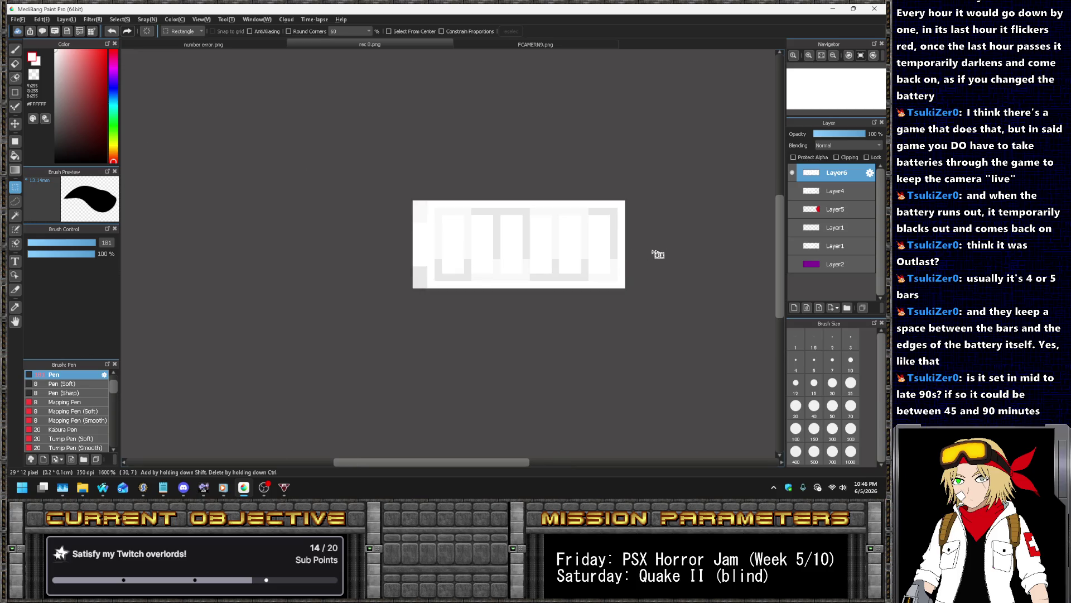
{"action": "left_click", "coordinate": [789, 173]}
{"action": "left_click", "coordinate": [791, 173]}
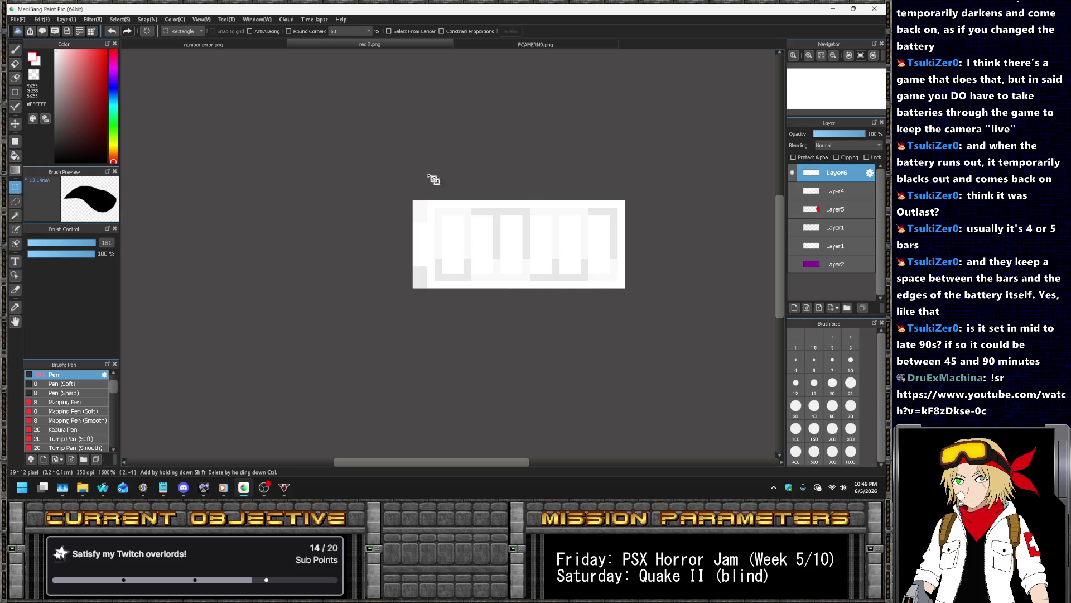
{"action": "key", "text": "alt+Tab"}
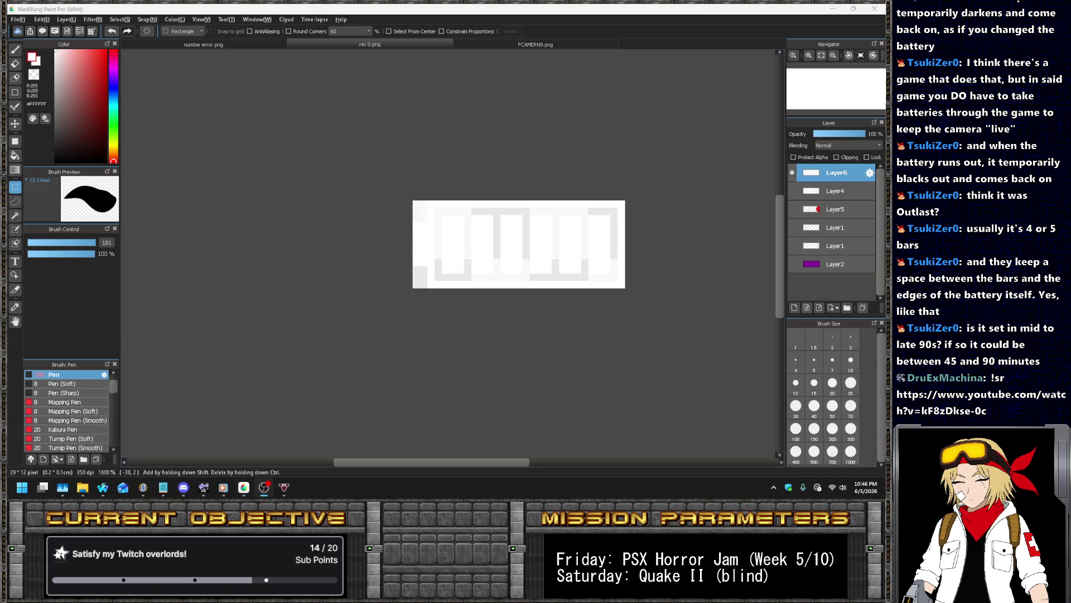
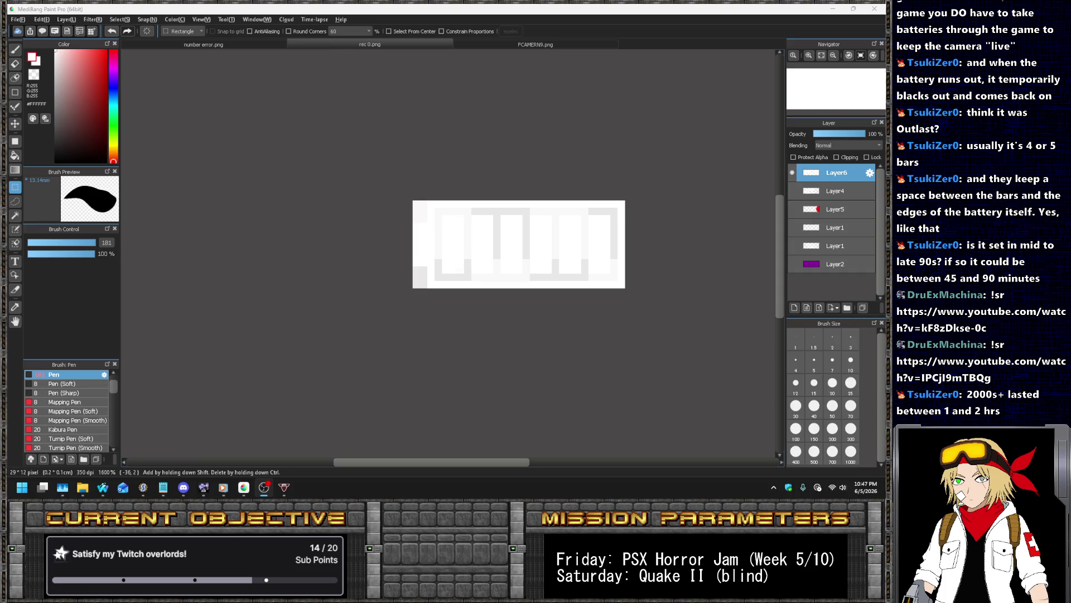
Show the purple battery outline layer and add a new empty layer
{"action": "scroll", "coordinate": [611, 254], "scroll_direction": "up", "scroll_amount": 1}
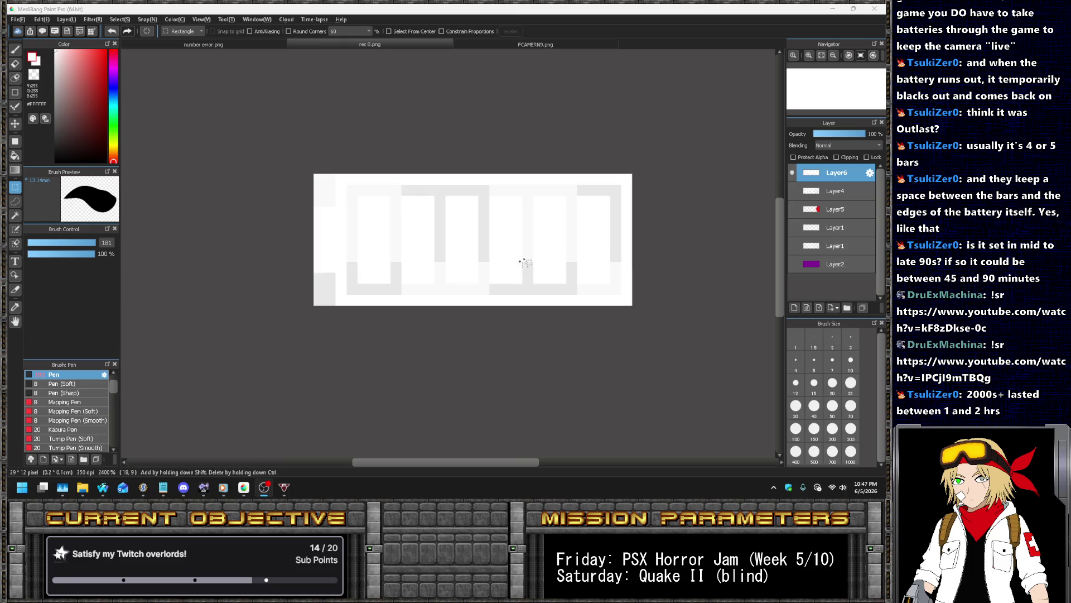
{"action": "left_click", "coordinate": [792, 264]}
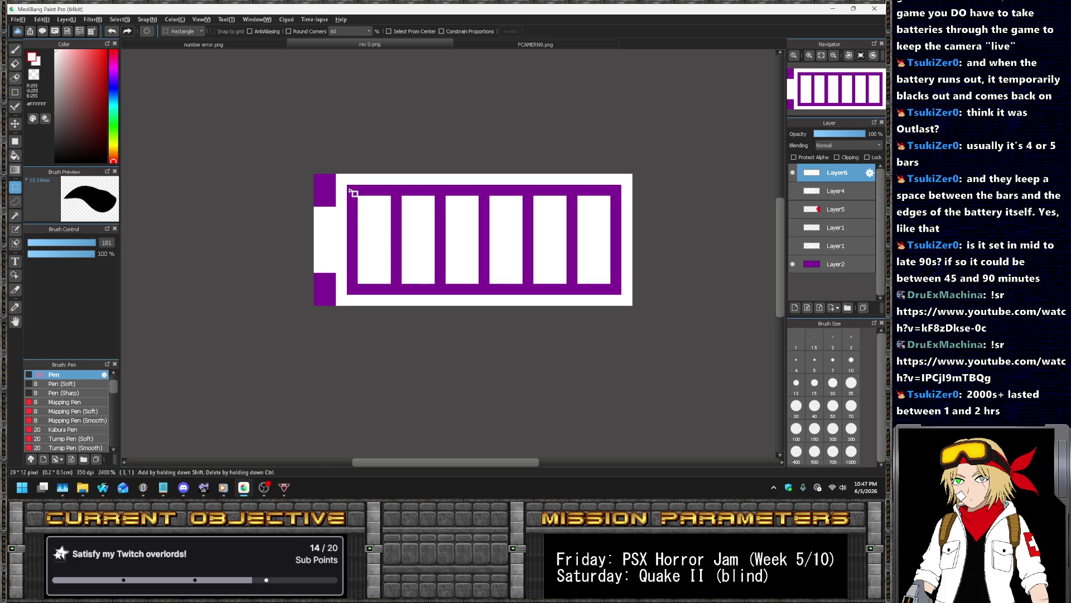
{"action": "key", "text": "ctrl+shift+n"}
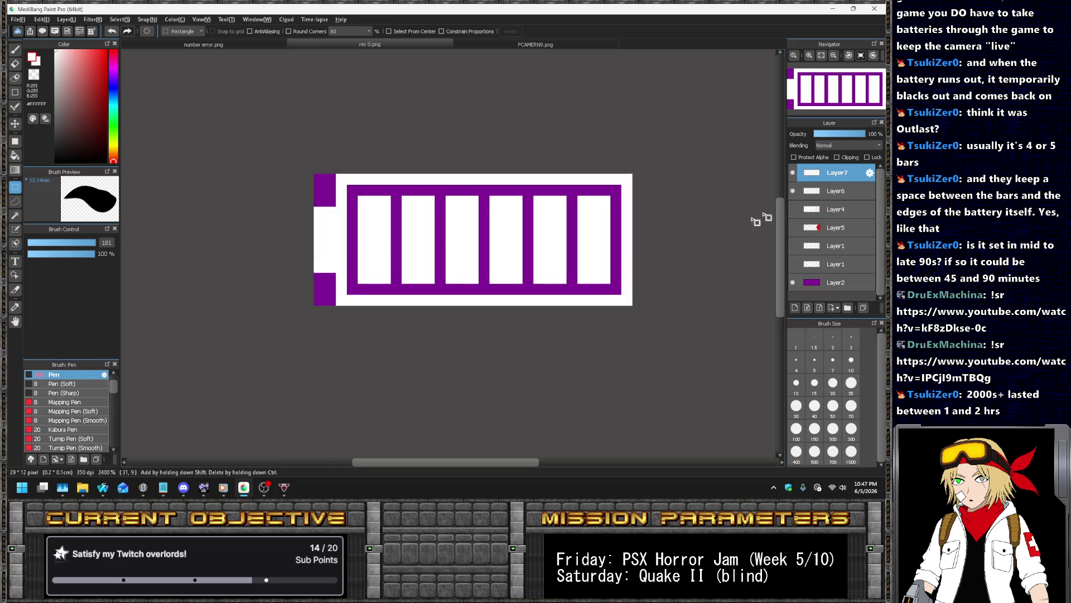
{"action": "left_click", "coordinate": [792, 190]}
{"action": "left_click", "coordinate": [792, 189]}
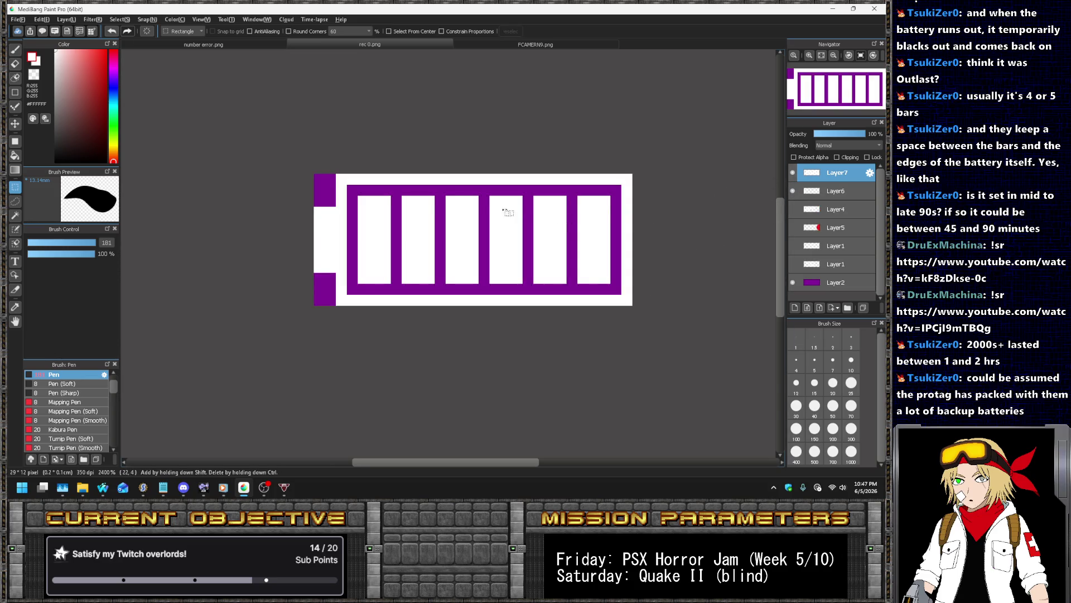
Delete the rightmost white bar, leaving five, and select the remaining bars
{"action": "left_click_drag", "start_coordinate": [578, 189], "coordinate": [622, 293]}
{"action": "key", "text": "Delete"}
{"action": "key", "text": "ctrl+d"}
{"action": "mouse_move", "coordinate": [380, 185]}
{"action": "left_mouse_down"}
{"action": "mouse_move", "coordinate": [480, 263]}
{"action": "mouse_move", "coordinate": [588, 294]}
{"action": "left_mouse_up"}
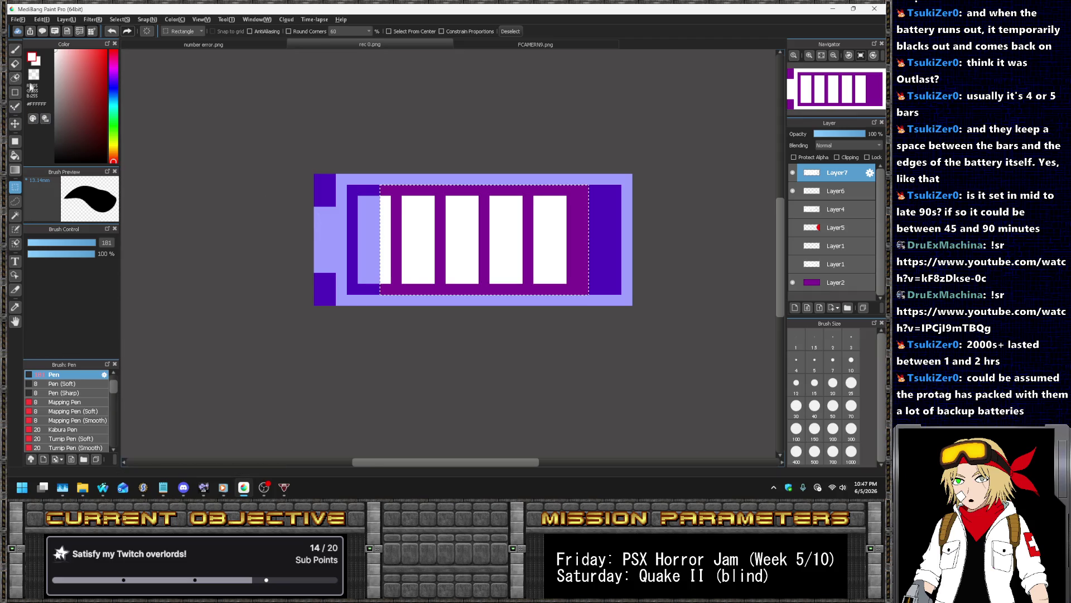
Shift groups of selected battery bars right one pixel at a time to respace them
{"action": "left_click", "coordinate": [15, 123]}
{"action": "left_click_drag", "start_coordinate": [438, 210], "coordinate": [448, 211]}
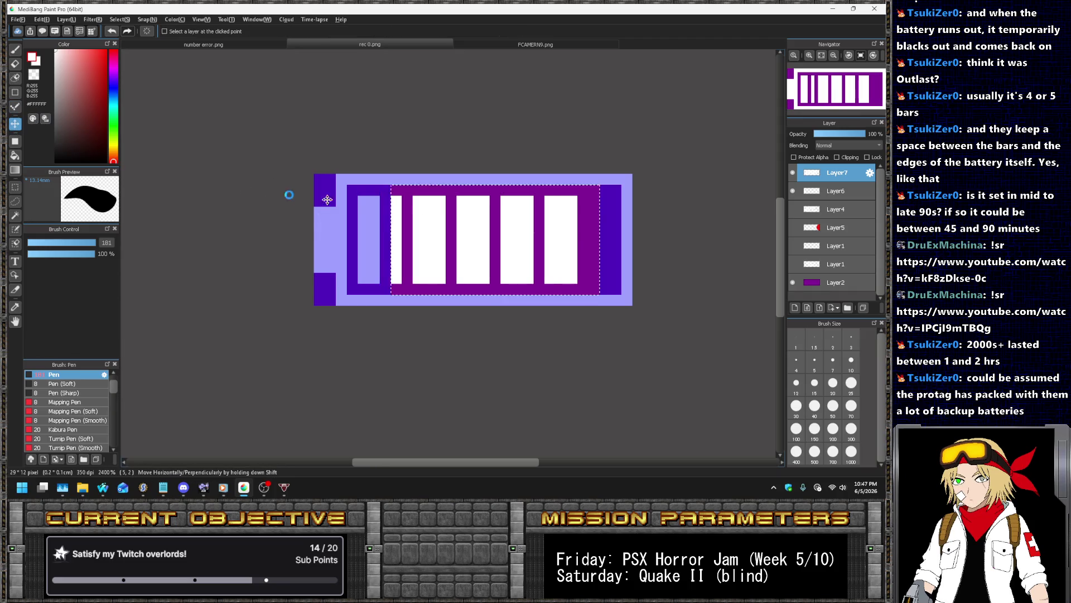
{"action": "key", "text": "ctrl+d"}
{"action": "key", "text": "m"}
{"action": "mouse_move", "coordinate": [424, 175]}
{"action": "left_mouse_down"}
{"action": "mouse_move", "coordinate": [556, 317]}
{"action": "mouse_move", "coordinate": [589, 317]}
{"action": "left_mouse_up"}
{"action": "key", "text": "v"}
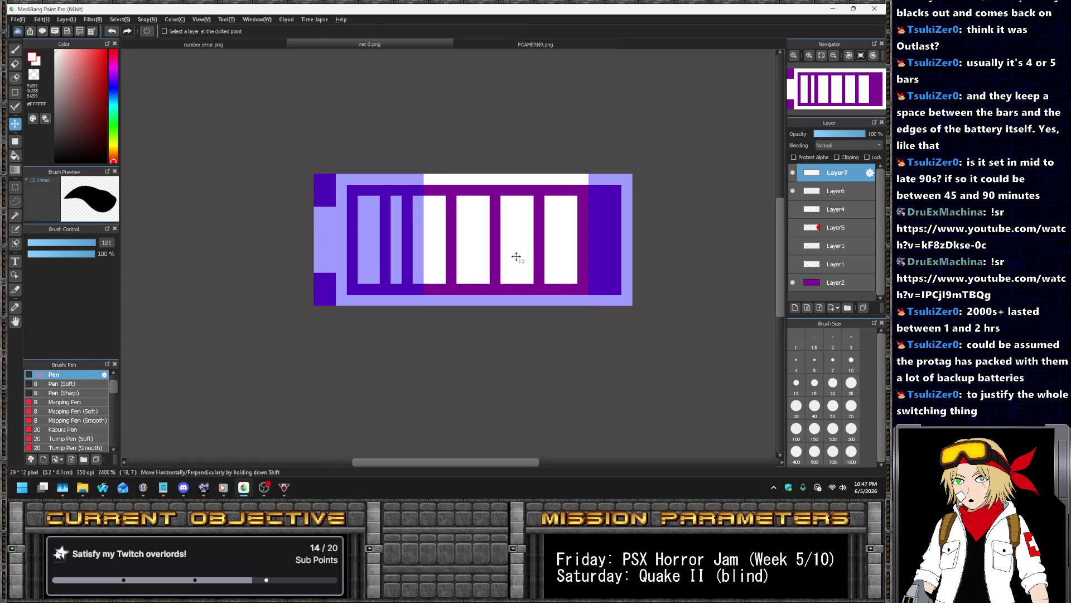
{"action": "left_click_drag", "start_coordinate": [516, 257], "coordinate": [527, 257]}
{"action": "key", "text": "ctrl+d"}
{"action": "key", "text": "m"}
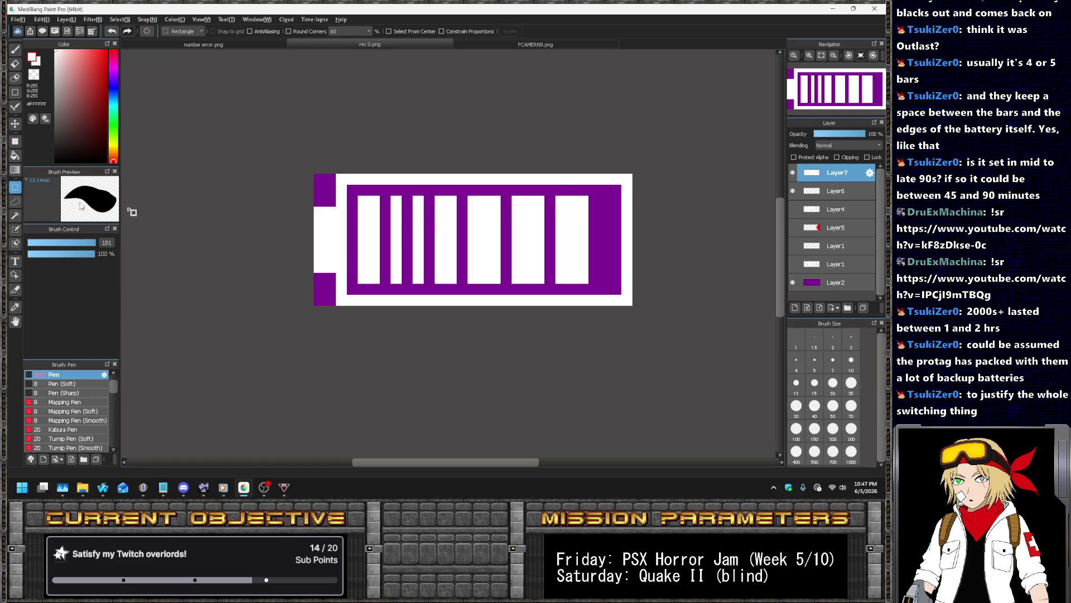
{"action": "mouse_move", "coordinate": [478, 174]}
{"action": "left_mouse_down"}
{"action": "mouse_move", "coordinate": [491, 214]}
{"action": "mouse_move", "coordinate": [624, 304]}
{"action": "mouse_move", "coordinate": [605, 307]}
{"action": "left_mouse_up"}
{"action": "key", "text": "v"}
{"action": "left_click_drag", "start_coordinate": [548, 237], "coordinate": [559, 237]}
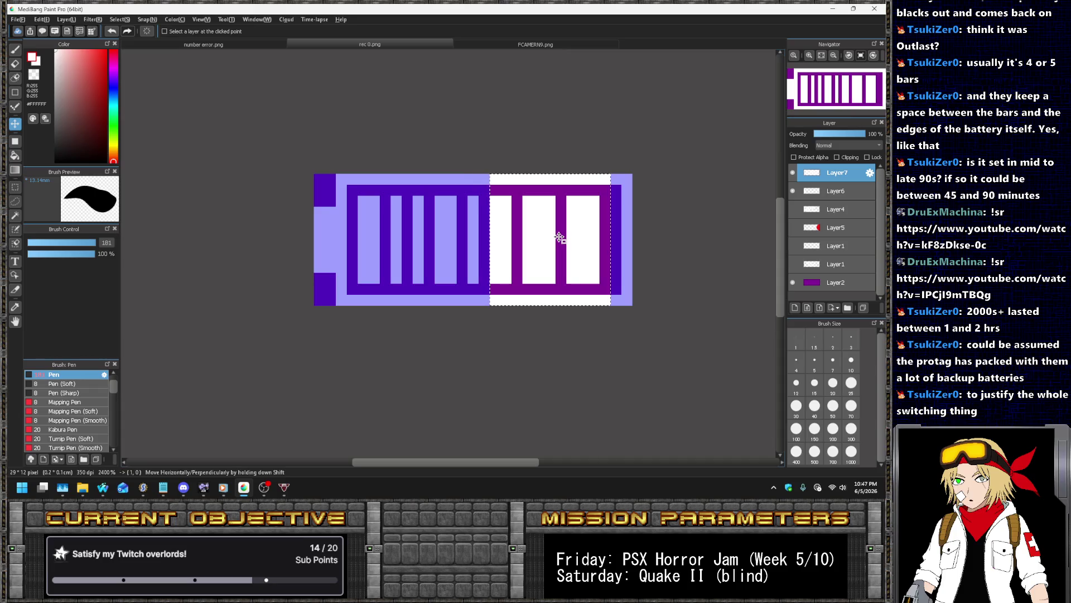
{"action": "key", "text": "ctrl+d"}
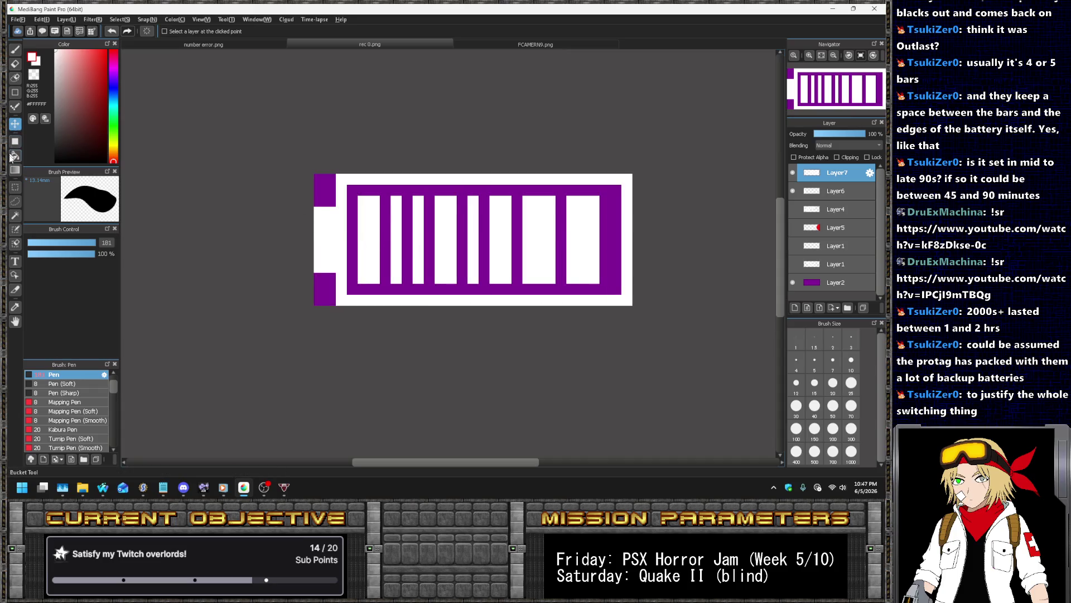
Reposition the right two bars, settling them one pixel left
{"action": "left_click", "coordinate": [15, 186]}
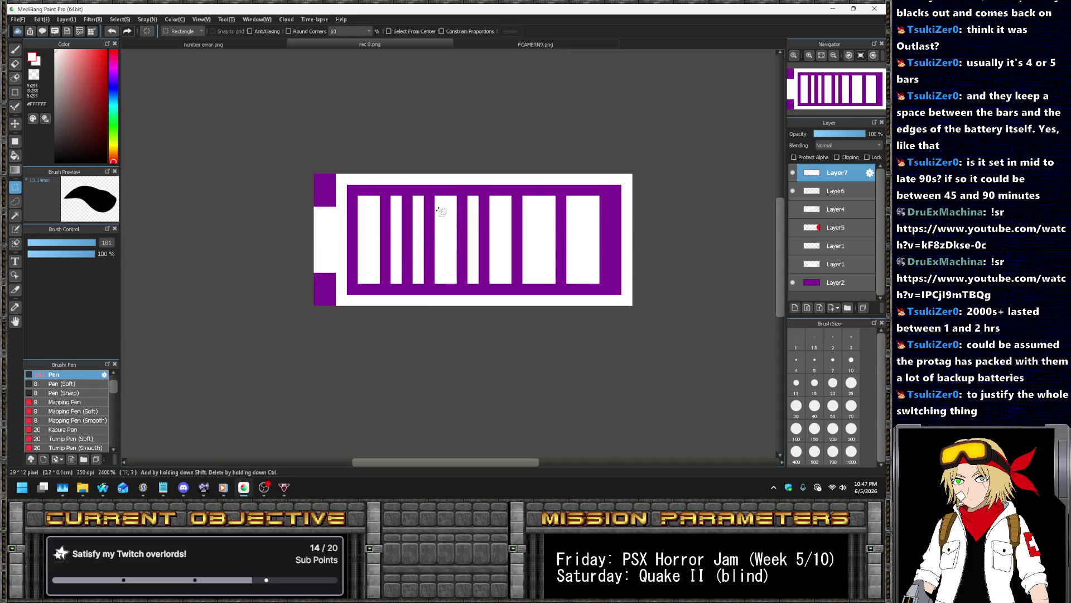
{"action": "mouse_move", "coordinate": [536, 180]}
{"action": "left_mouse_down"}
{"action": "mouse_move", "coordinate": [588, 291]}
{"action": "mouse_move", "coordinate": [608, 292]}
{"action": "left_mouse_up"}
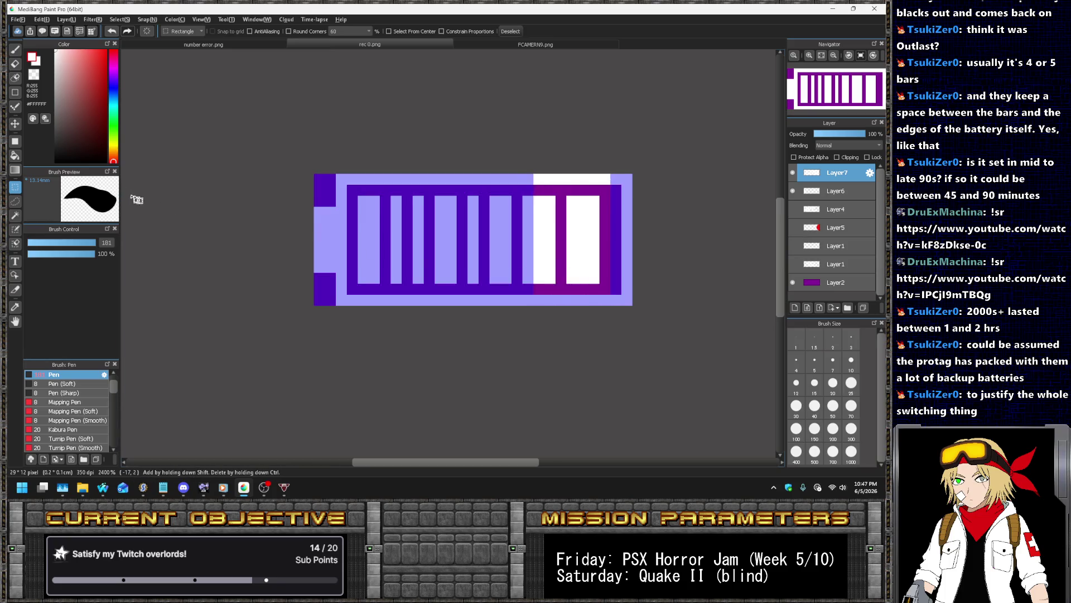
{"action": "left_click", "coordinate": [15, 123]}
{"action": "left_click_drag", "start_coordinate": [589, 251], "coordinate": [598, 239]}
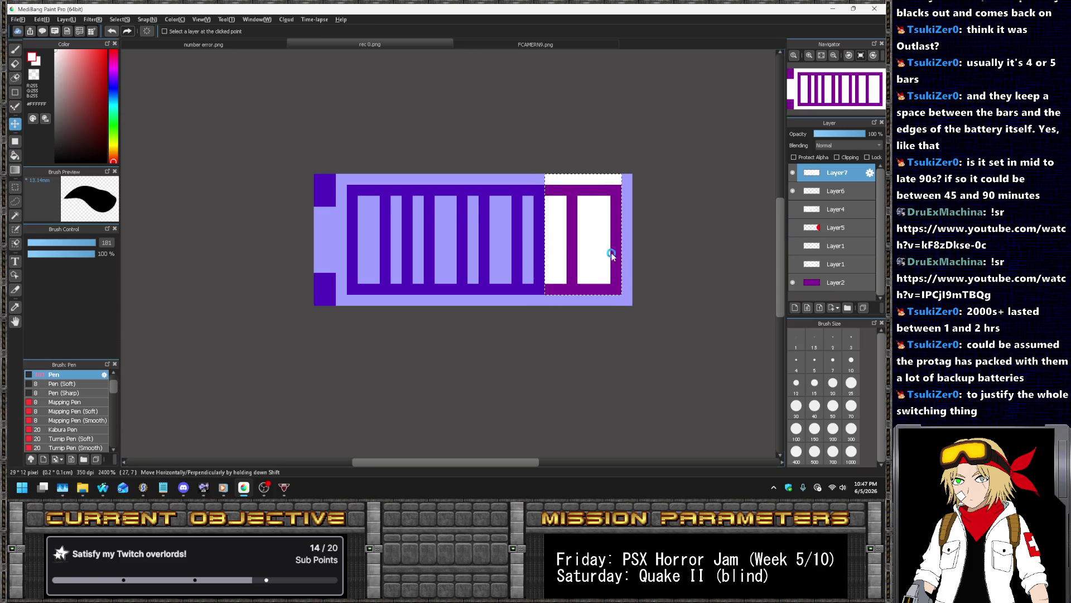
{"action": "key", "text": "ctrl+z"}
{"action": "key", "text": "Left"}
{"action": "key", "text": "Left"}
{"action": "key", "text": "Left"}
{"action": "key", "text": "ctrl+d"}
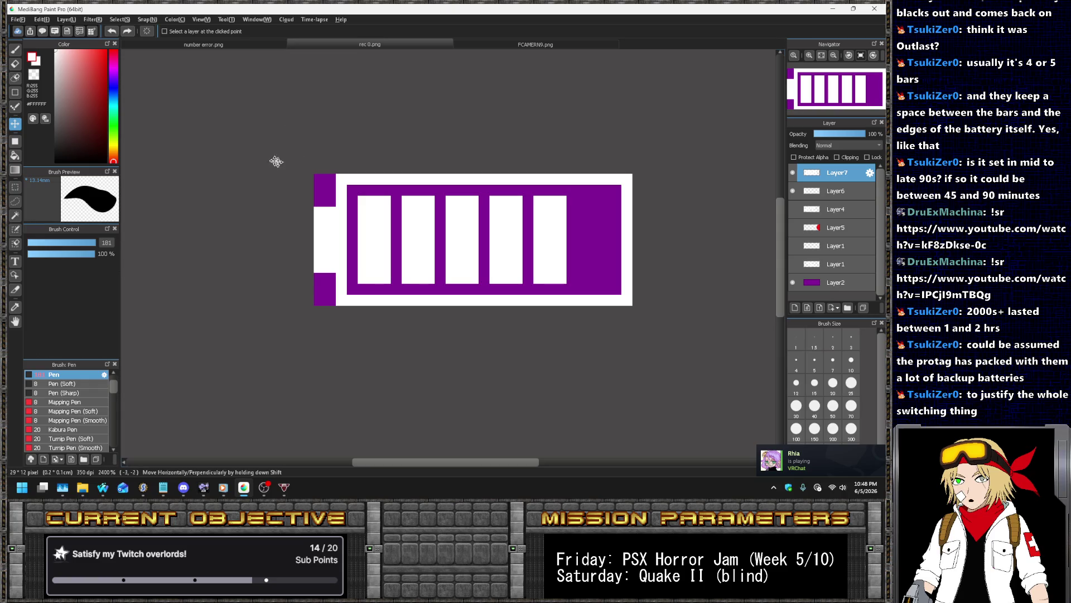
Select and slide the battery's right-end block, then make the bars layer active
{"action": "key", "text": "m"}
{"action": "left_click_drag", "start_coordinate": [567, 174], "coordinate": [644, 295]}
{"action": "key", "text": "v"}
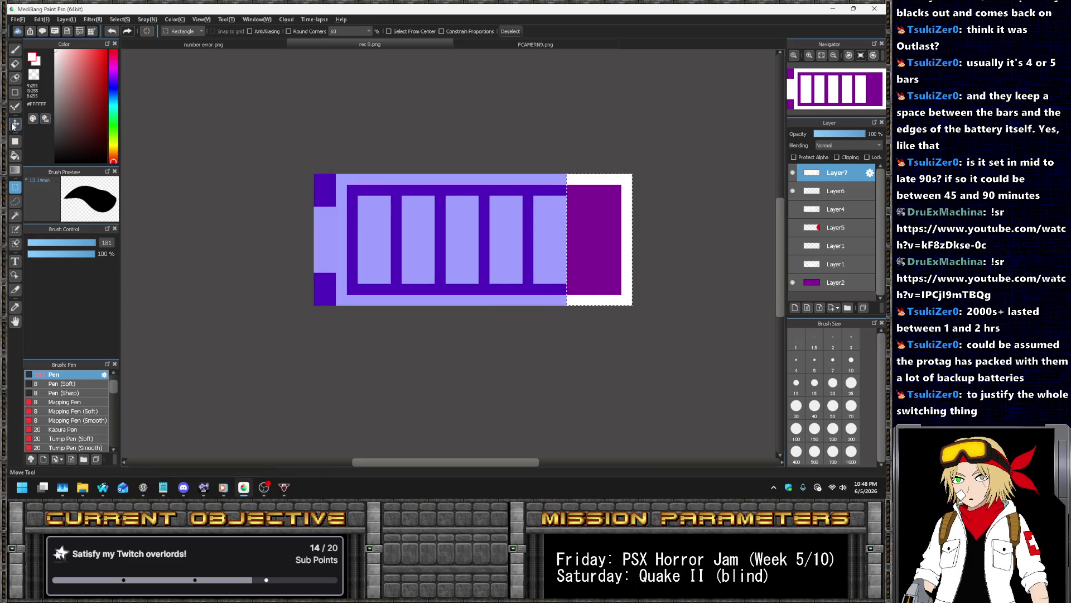
{"action": "mouse_move", "coordinate": [638, 232]}
{"action": "left_mouse_down"}
{"action": "mouse_move", "coordinate": [580, 219]}
{"action": "mouse_move", "coordinate": [612, 217]}
{"action": "mouse_move", "coordinate": [636, 232]}
{"action": "mouse_move", "coordinate": [604, 226]}
{"action": "mouse_move", "coordinate": [624, 217]}
{"action": "mouse_move", "coordinate": [586, 218]}
{"action": "mouse_move", "coordinate": [608, 220]}
{"action": "left_mouse_up"}
{"action": "left_click", "coordinate": [835, 191]}
Set the red overlay layer to 100% opacity, pick red, and hide that layer
{"action": "scroll", "coordinate": [607, 221], "scroll_direction": "down", "scroll_amount": 5}
{"action": "scroll", "coordinate": [614, 224], "scroll_direction": "up", "scroll_amount": 4}
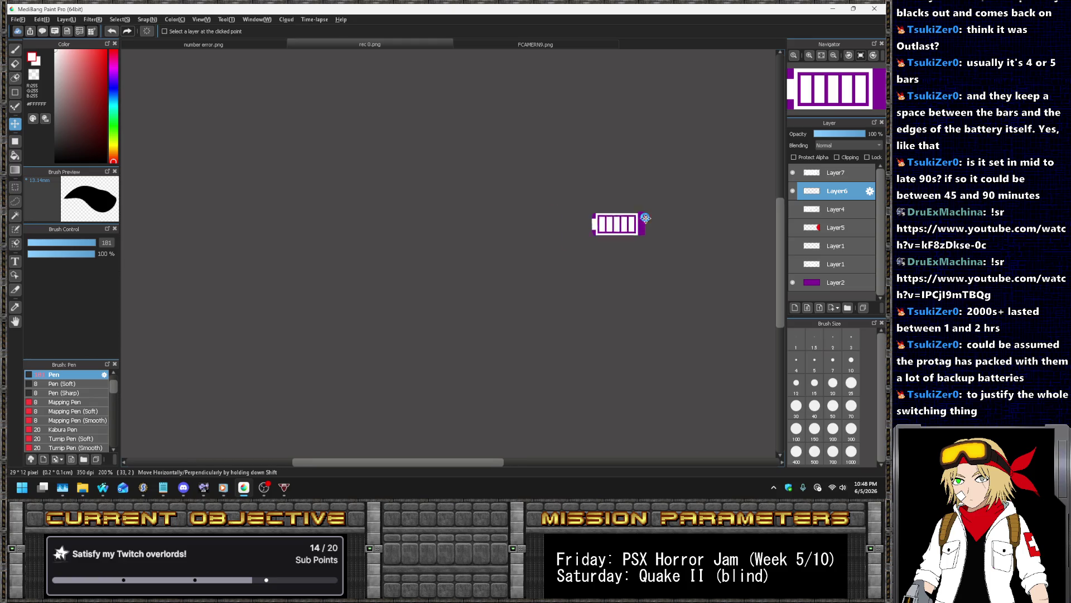
{"action": "scroll", "coordinate": [602, 226], "scroll_direction": "up", "scroll_amount": 3}
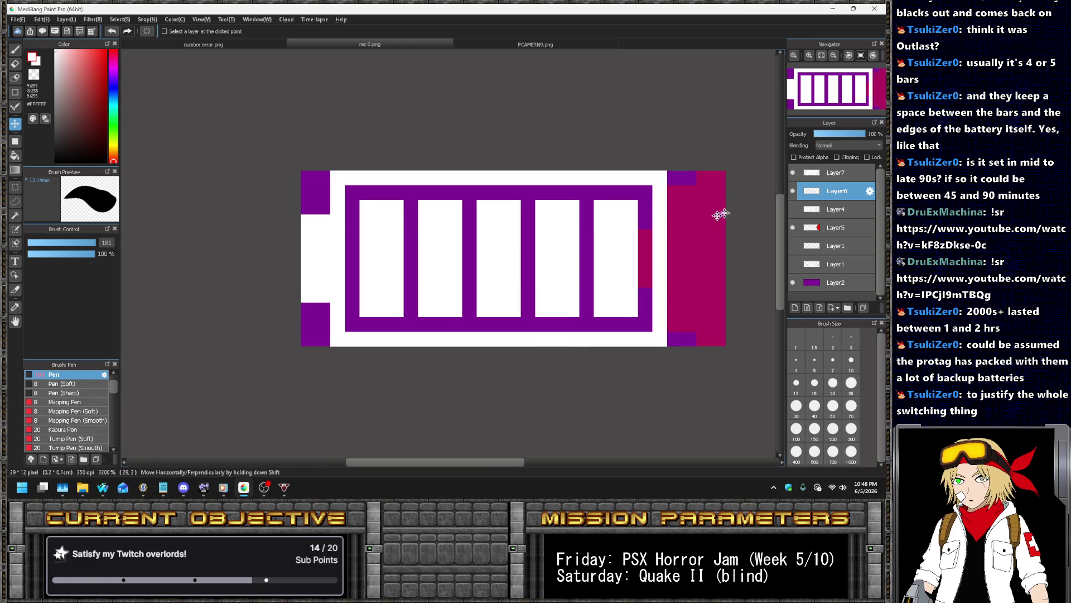
{"action": "left_click", "coordinate": [842, 231]}
{"action": "left_click_drag", "start_coordinate": [884, 133], "coordinate": [880, 143]}
{"action": "left_click", "coordinate": [710, 244], "text": "alt"}
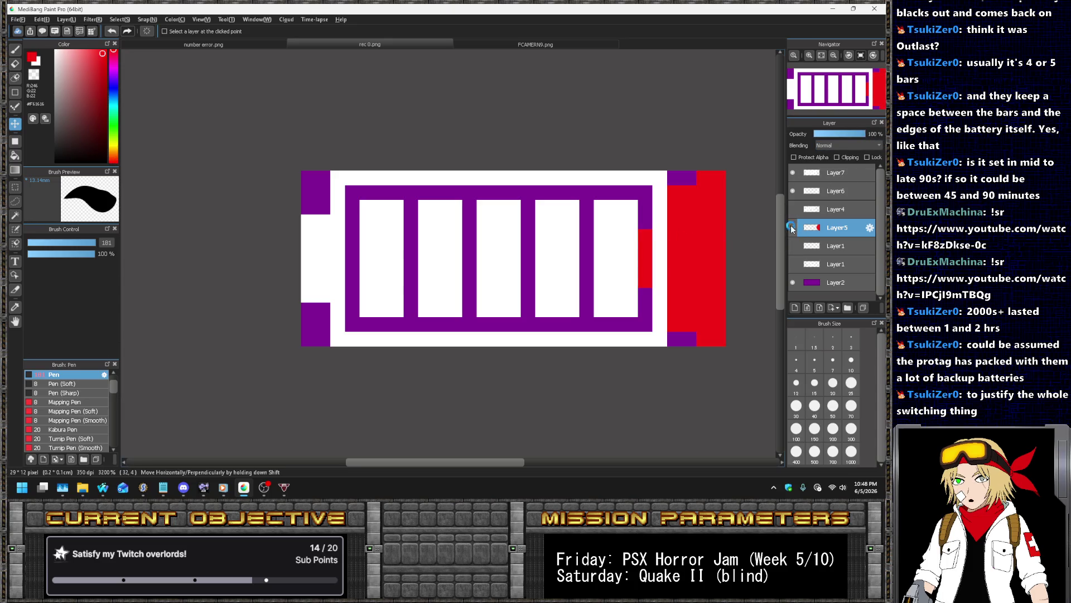
{"action": "left_click", "coordinate": [792, 227]}
Add a new layer and bucket-fill the fifth battery bar red with Reference set to Canvas
{"action": "double_click", "coordinate": [793, 172]}
{"action": "left_click", "coordinate": [823, 173]}
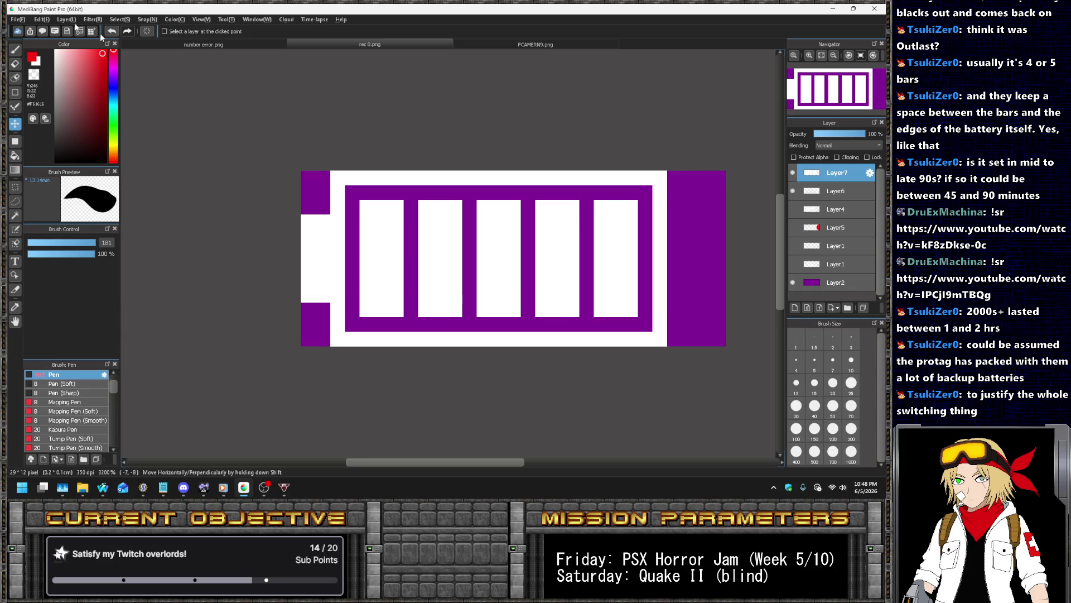
{"action": "left_click", "coordinate": [66, 21]}
{"action": "left_click", "coordinate": [65, 31]}
{"action": "left_click", "coordinate": [15, 155]}
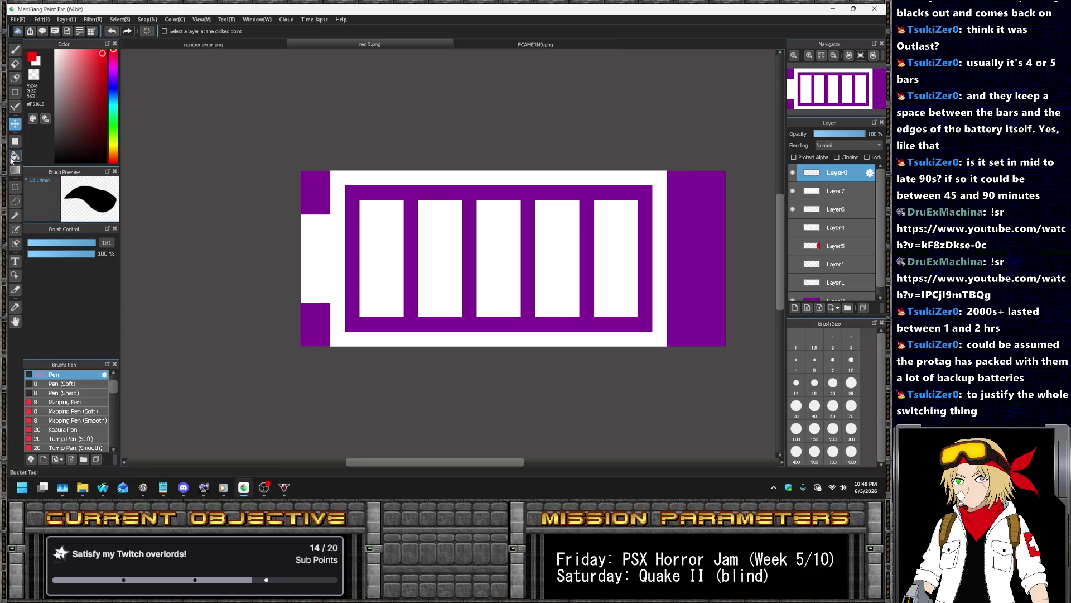
{"action": "left_click", "coordinate": [626, 228]}
{"action": "key", "text": "ctrl+z"}
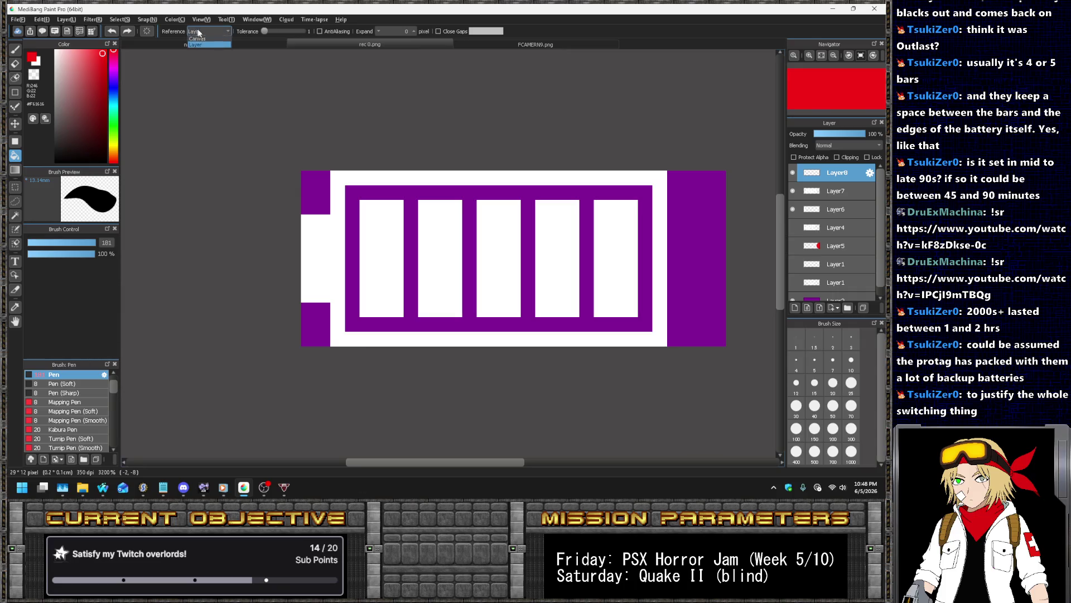
{"action": "left_click", "coordinate": [197, 32]}
{"action": "left_click", "coordinate": [199, 40]}
{"action": "left_click", "coordinate": [622, 224]}
Hide the red bar layer, keeping the top bars layer visible
{"action": "scroll", "coordinate": [672, 248], "scroll_direction": "down", "scroll_amount": 5}
{"action": "scroll", "coordinate": [675, 249], "scroll_direction": "down", "scroll_amount": 1}
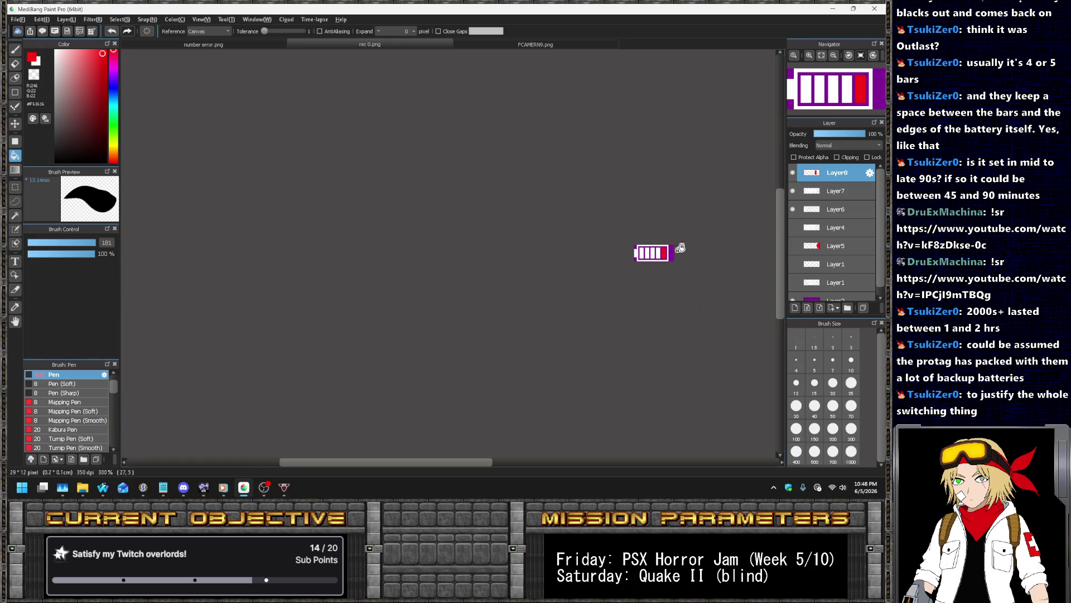
{"action": "scroll", "coordinate": [725, 226], "scroll_direction": "up", "scroll_amount": 2}
{"action": "scroll", "coordinate": [739, 216], "scroll_direction": "up", "scroll_amount": 3}
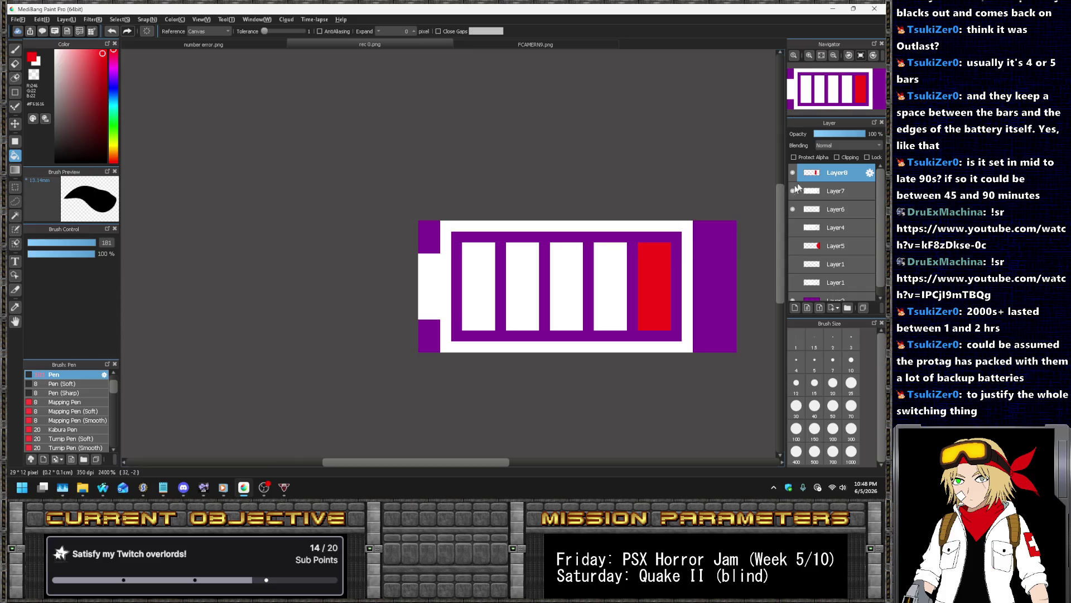
{"action": "left_click", "coordinate": [793, 172]}
{"action": "left_click", "coordinate": [793, 191]}
{"action": "left_click", "coordinate": [792, 191]}
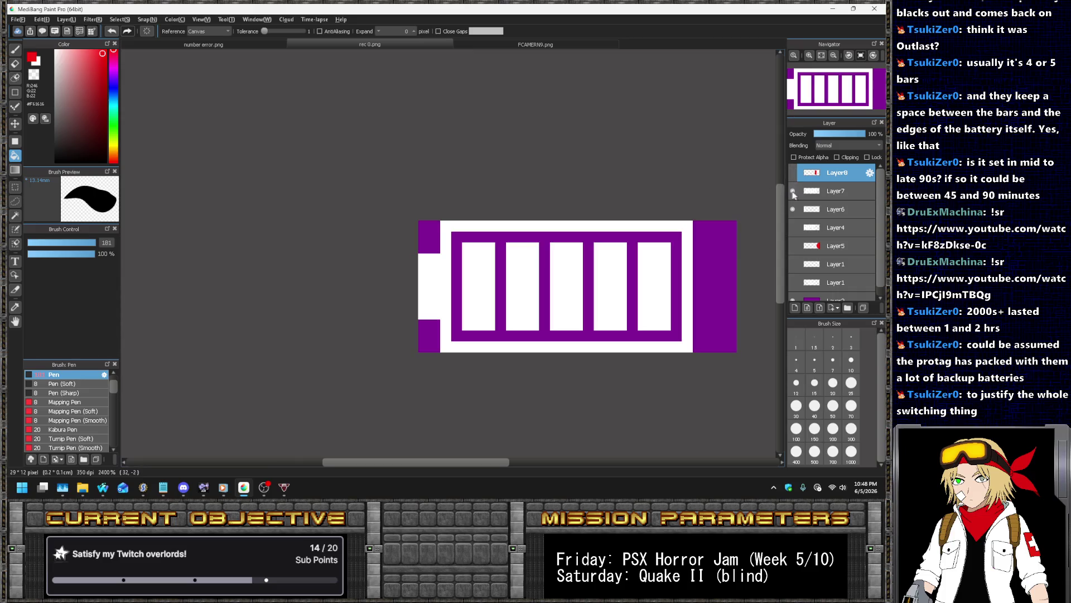
{"action": "scroll", "coordinate": [455, 184], "scroll_direction": "down", "scroll_amount": 1}
{"action": "scroll", "coordinate": [455, 184], "scroll_direction": "down", "scroll_amount": 1}
Crop the canvas to the selected battery body, about 25×12 pixels
{"action": "key", "text": "m"}
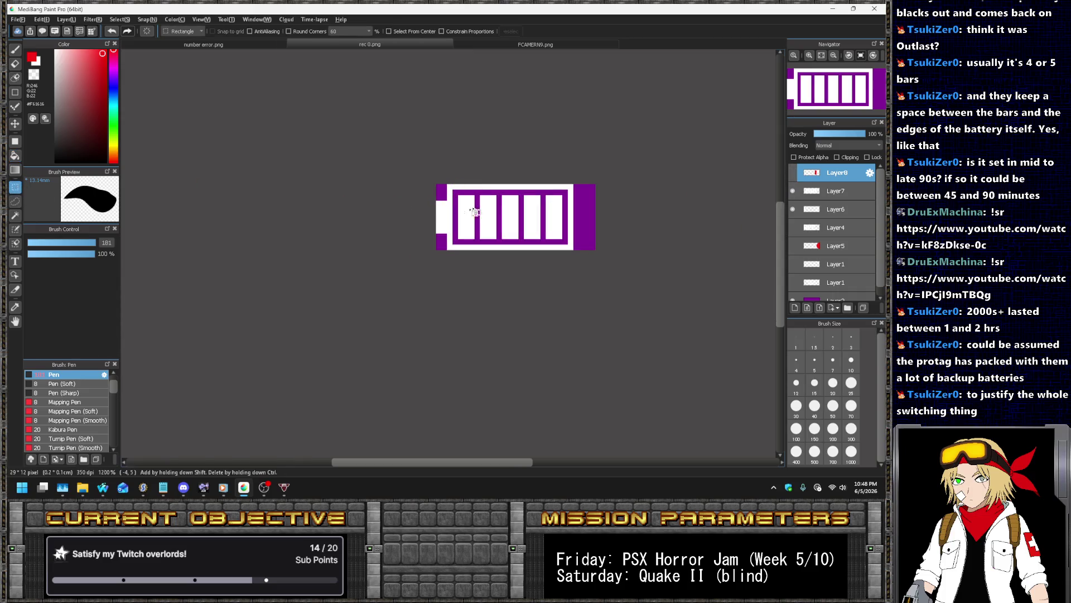
{"action": "left_click_drag", "start_coordinate": [444, 185], "coordinate": [580, 254]}
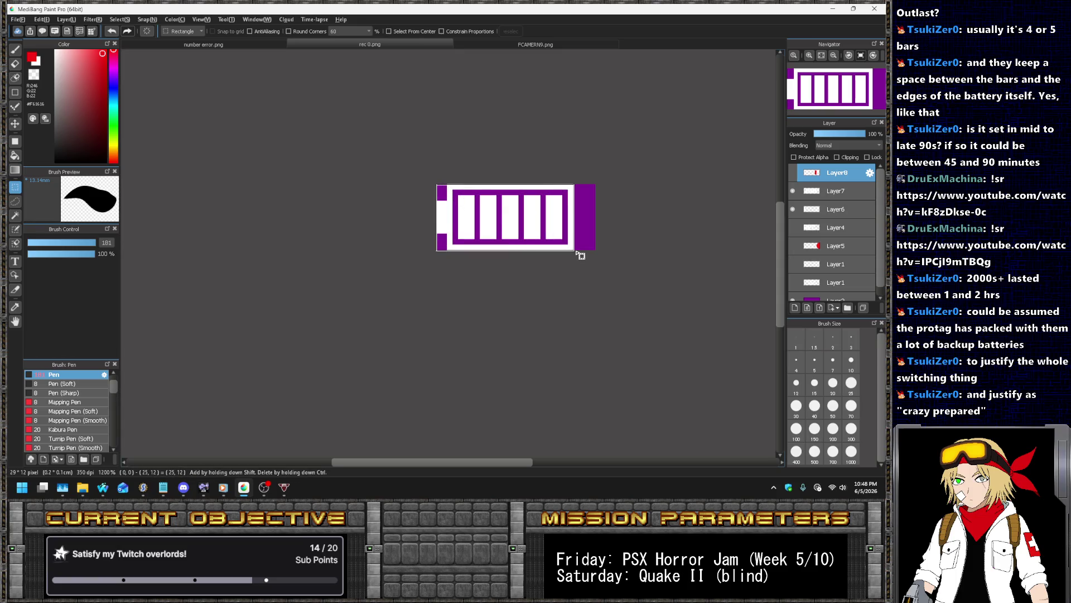
{"action": "left_click", "coordinate": [580, 254]}
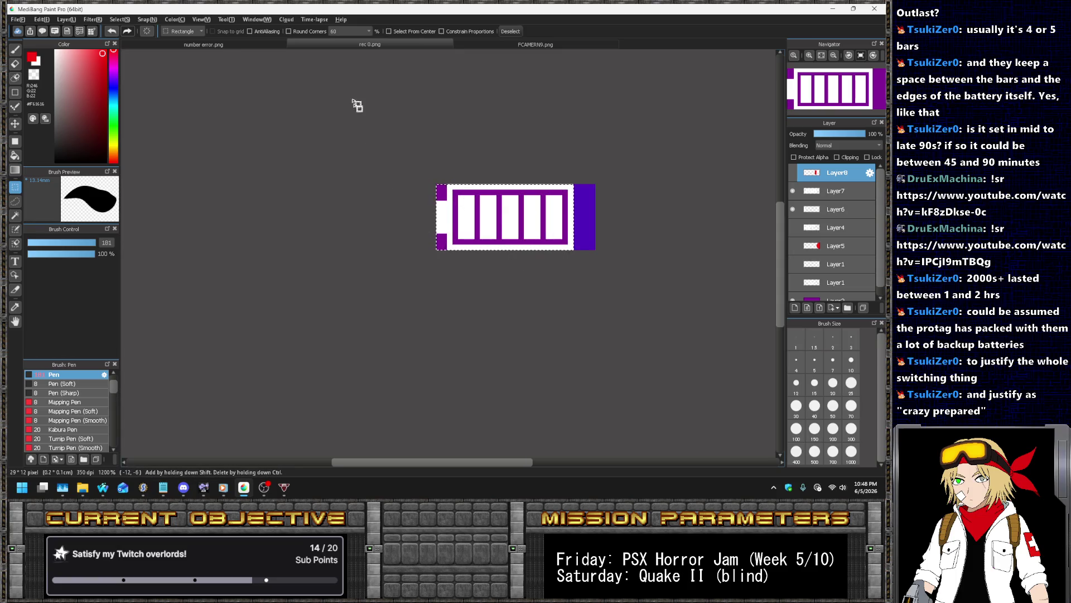
{"action": "left_click", "coordinate": [42, 19]}
{"action": "left_click", "coordinate": [62, 90]}
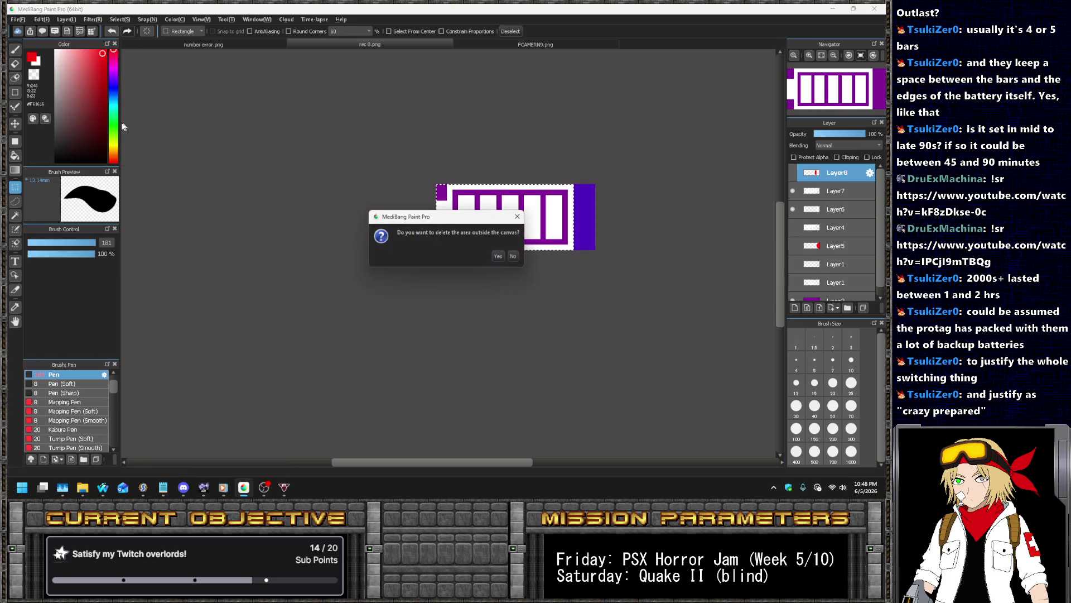
{"action": "key", "text": "Return"}
Hide the purple battery outline layer and bring up the File menu
{"action": "scroll", "coordinate": [797, 290], "scroll_direction": "down", "scroll_amount": 1}
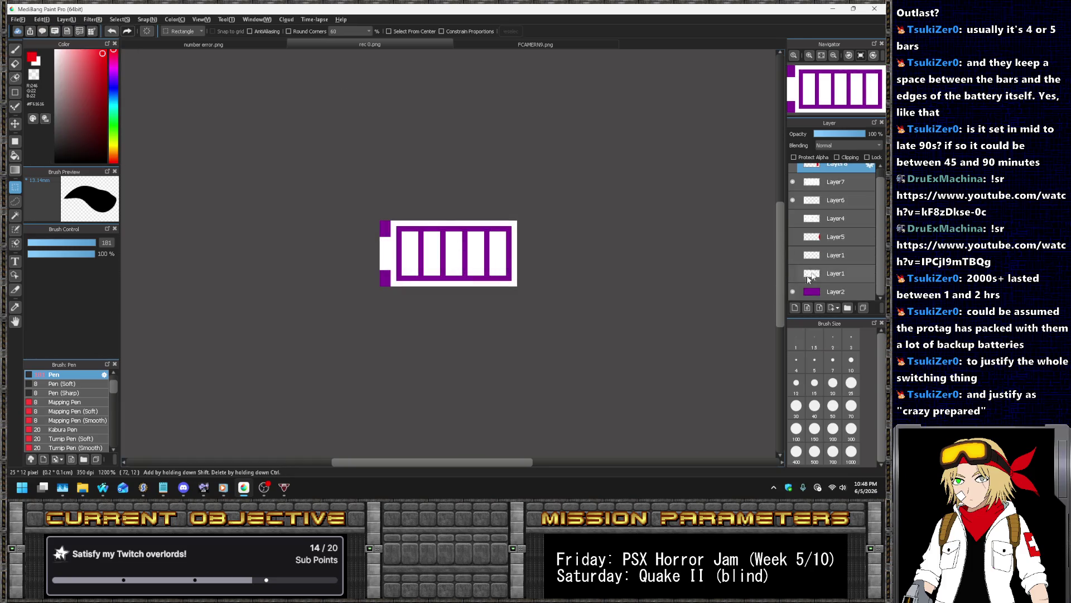
{"action": "left_click", "coordinate": [796, 292]}
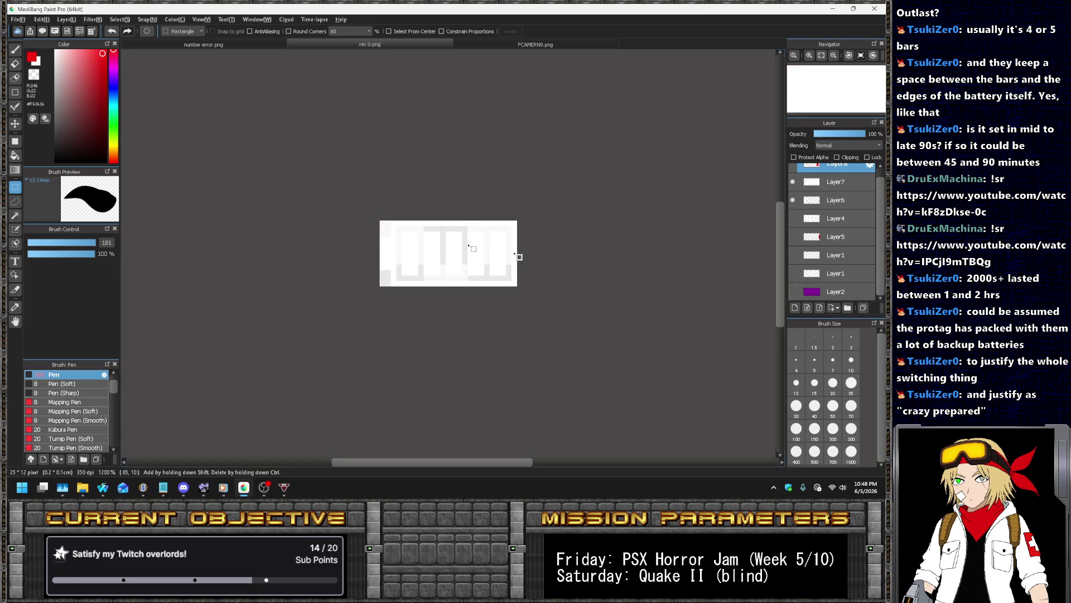
{"action": "left_click", "coordinate": [18, 19]}
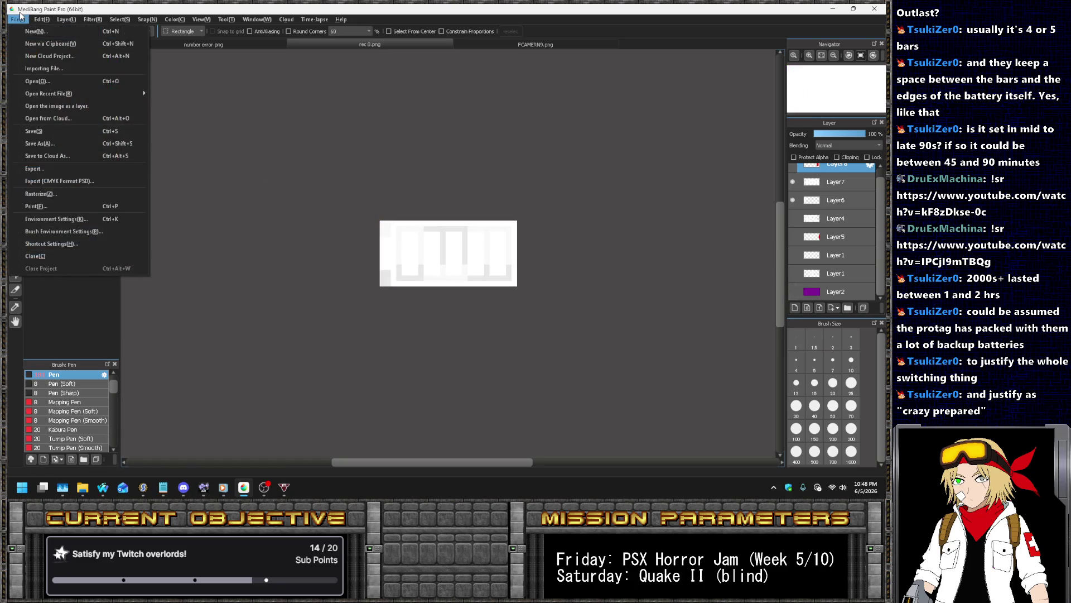
Save the image as a PNG named 'battery full'
{"action": "left_click", "coordinate": [49, 144]}
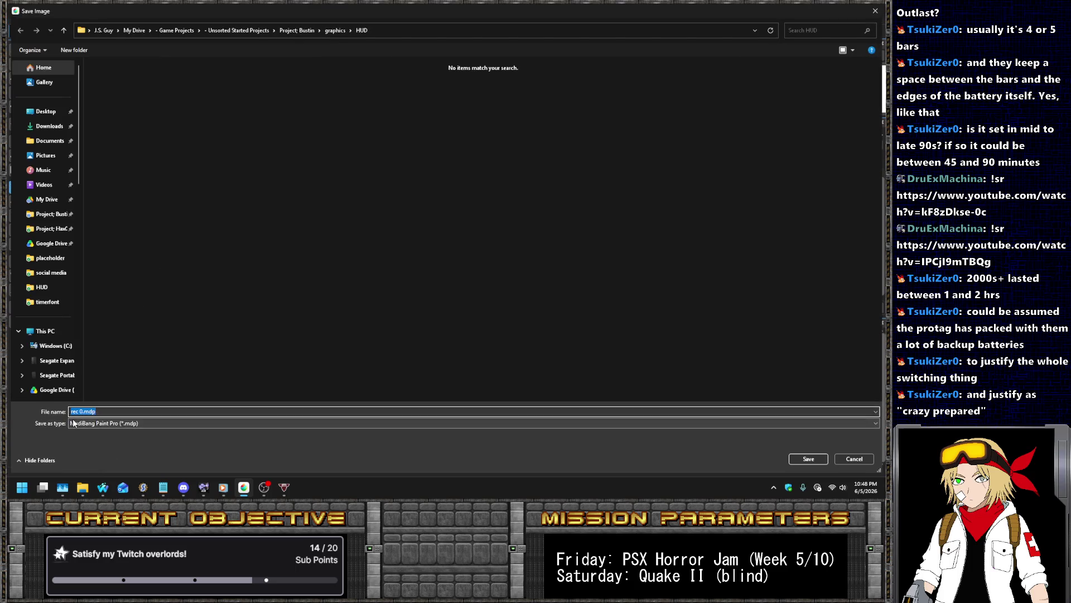
{"action": "left_click", "coordinate": [73, 423]}
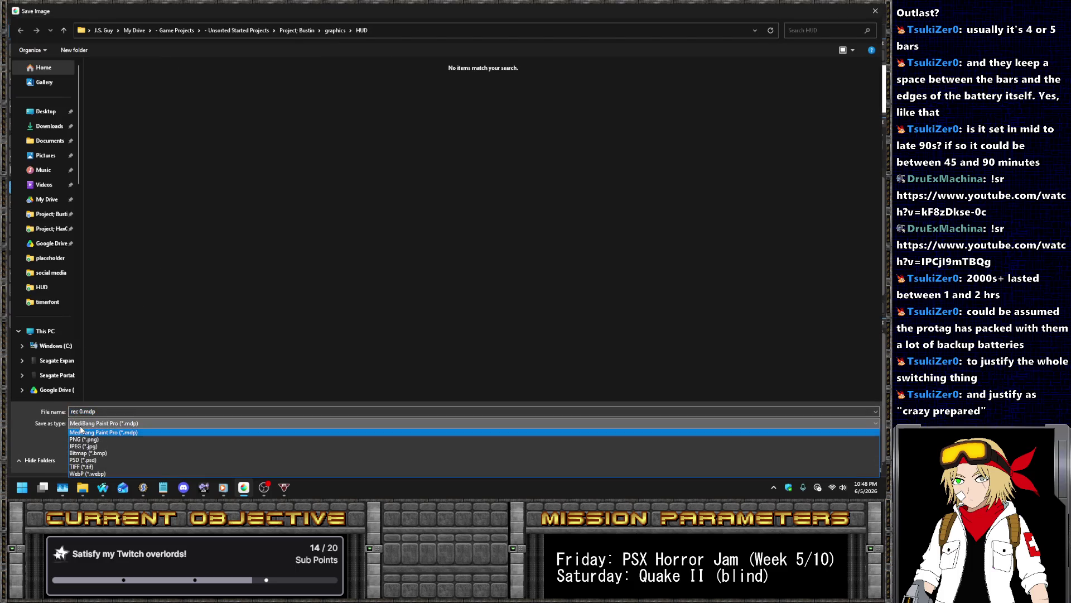
{"action": "left_click", "coordinate": [81, 439]}
{"action": "left_click", "coordinate": [76, 411]}
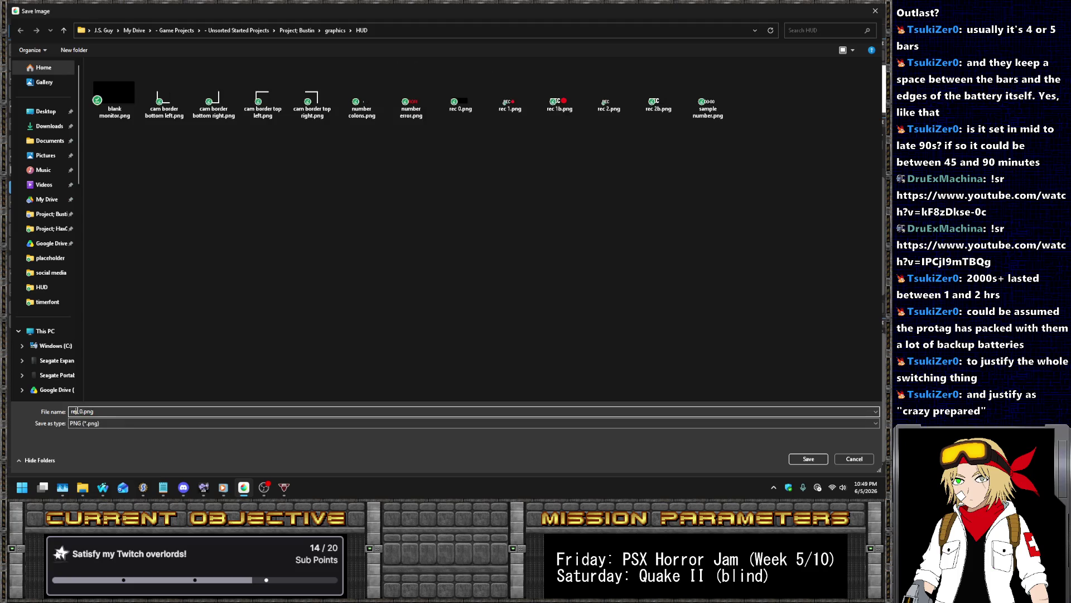
{"action": "key", "text": "shift+Home"}
{"action": "type", "text": "battery full"}
{"action": "key", "text": "Return"}
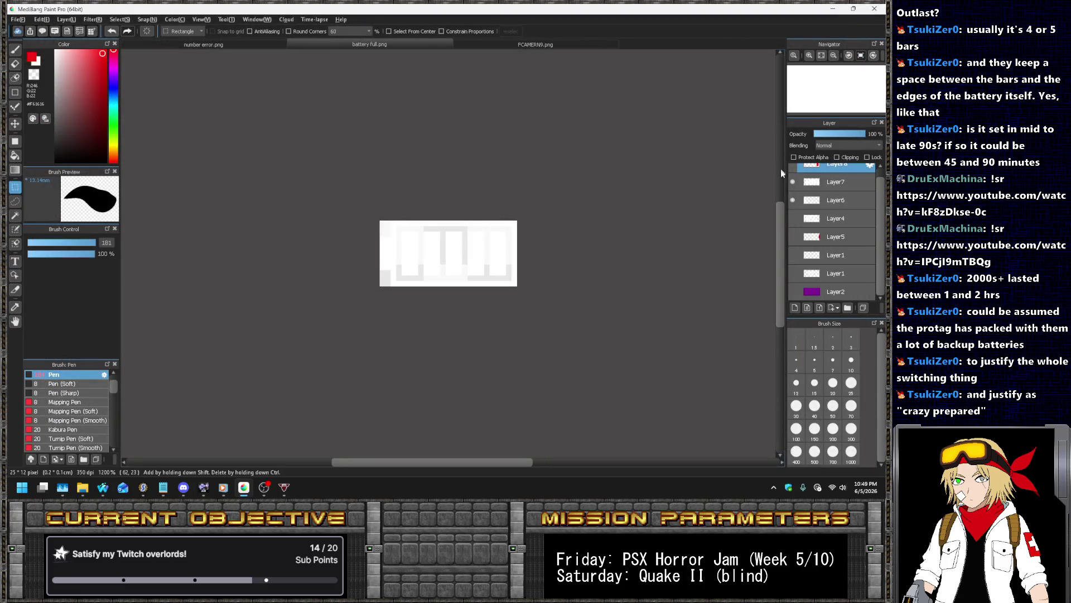
Hide the bars layer and save the empty battery as 'battery empty.png'
{"action": "left_click", "coordinate": [792, 181]}
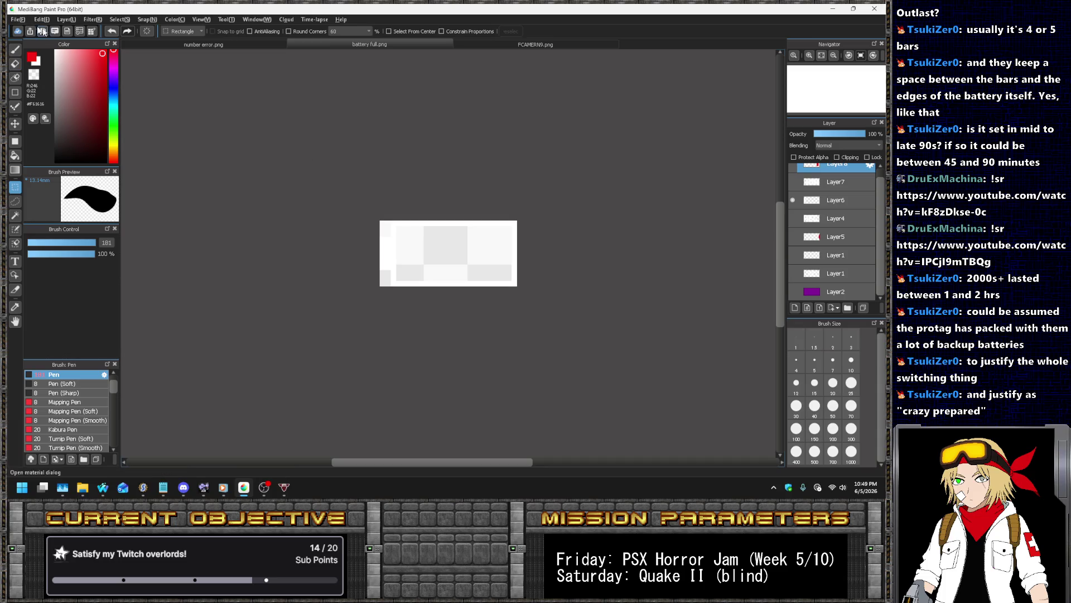
{"action": "left_click", "coordinate": [17, 19]}
{"action": "left_click", "coordinate": [130, 279]}
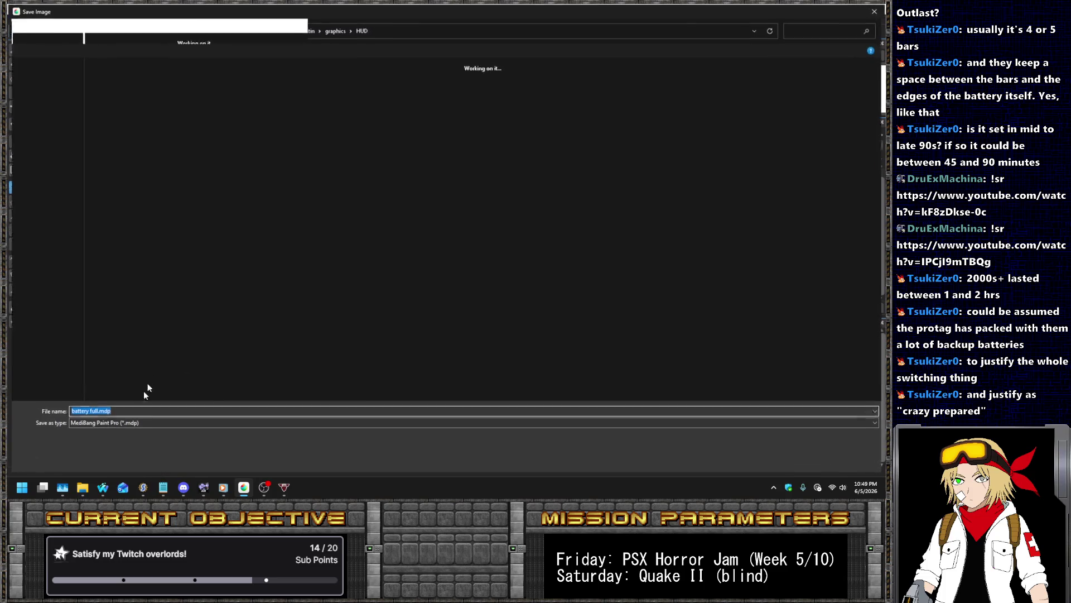
{"action": "left_click", "coordinate": [97, 423]}
{"action": "left_click", "coordinate": [98, 423]}
{"action": "key", "text": "Right"}
{"action": "key", "text": "ctrl+shift+Left"}
{"action": "type", "text": "empty"}
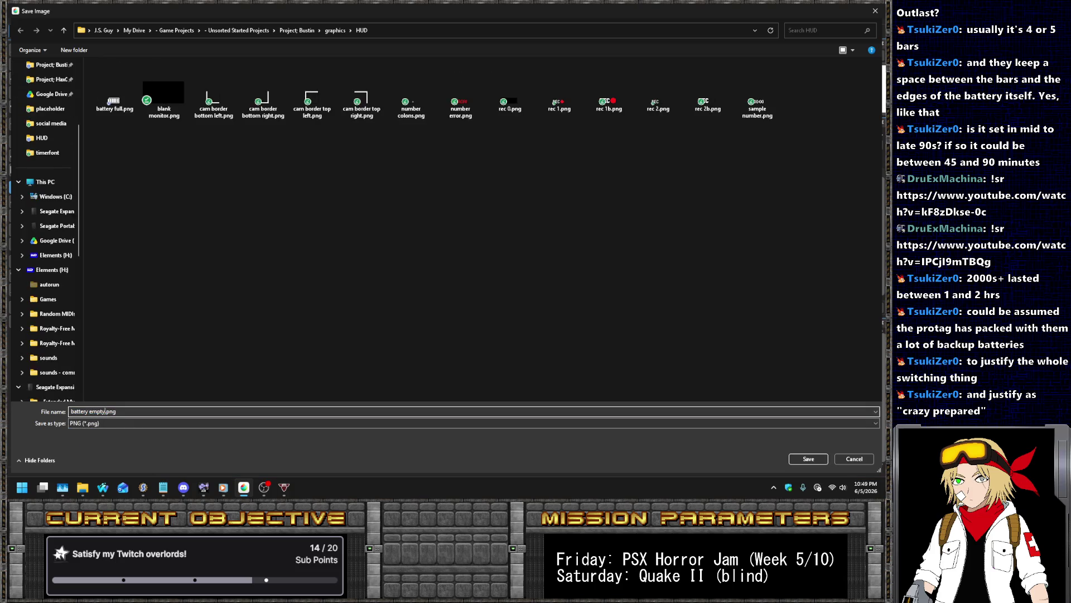
{"action": "key", "text": "Return"}
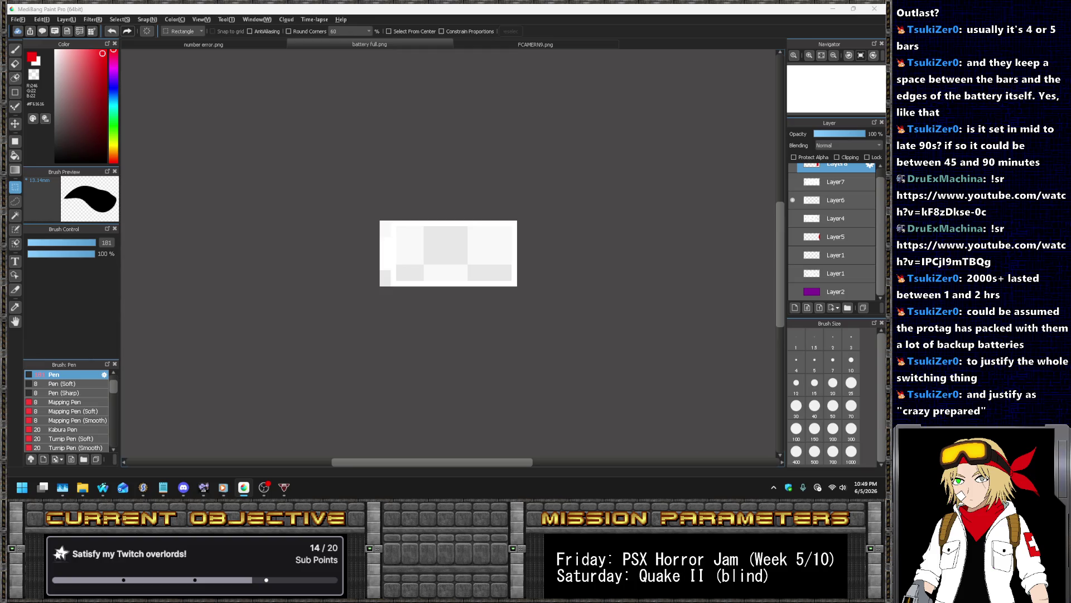
Accept the PNG options, show the red warning bar layer and hide Layer6
{"action": "key", "text": "Return"}
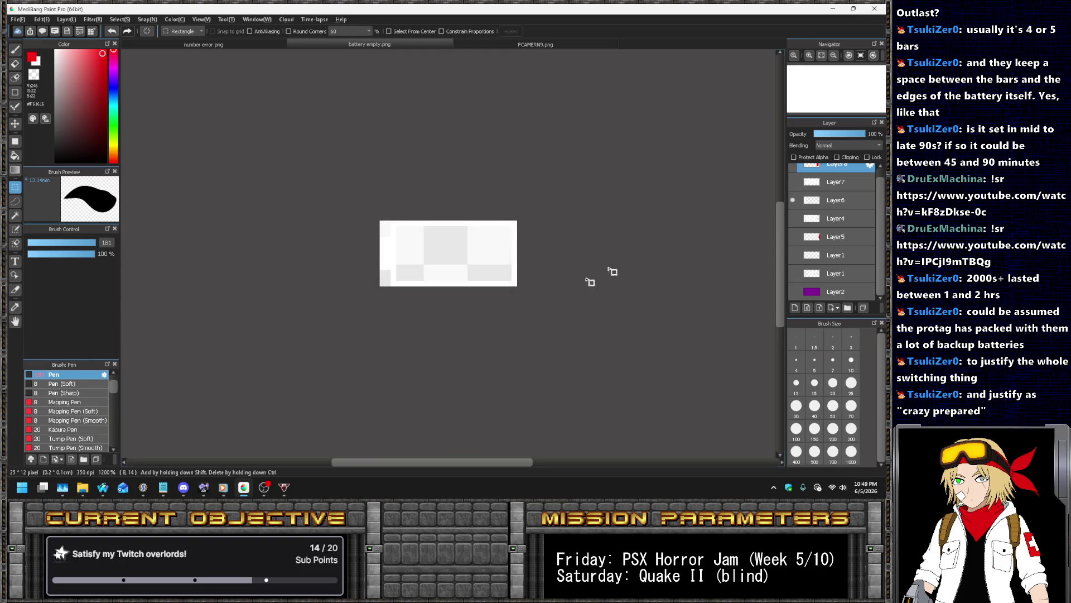
{"action": "scroll", "coordinate": [832, 233], "scroll_direction": "up", "scroll_amount": 1}
{"action": "left_click", "coordinate": [793, 173]}
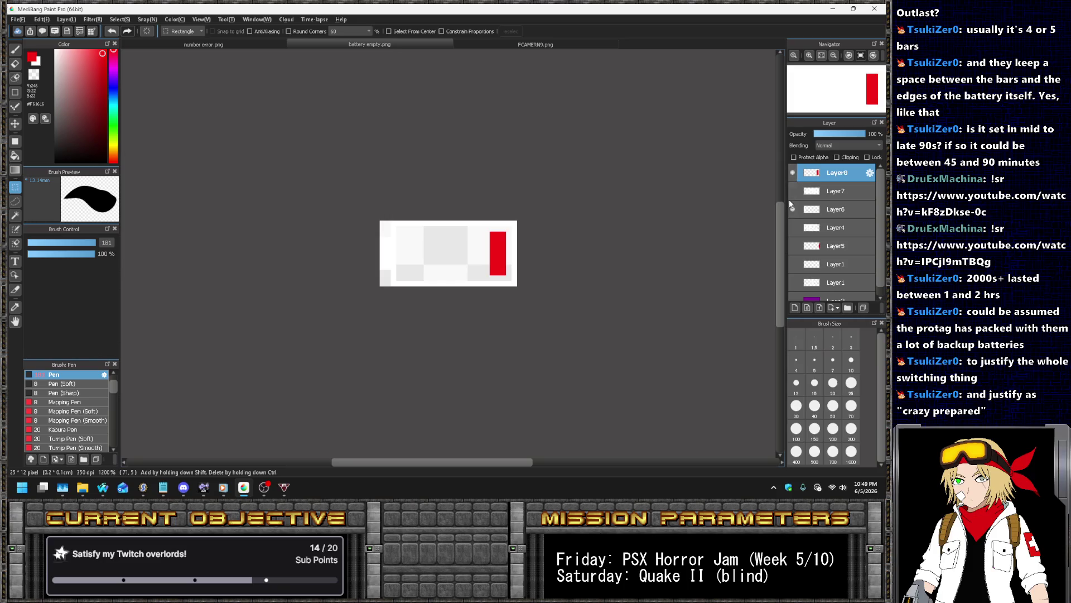
{"action": "left_click", "coordinate": [792, 209]}
{"action": "scroll", "coordinate": [508, 266], "scroll_direction": "up", "scroll_amount": 2}
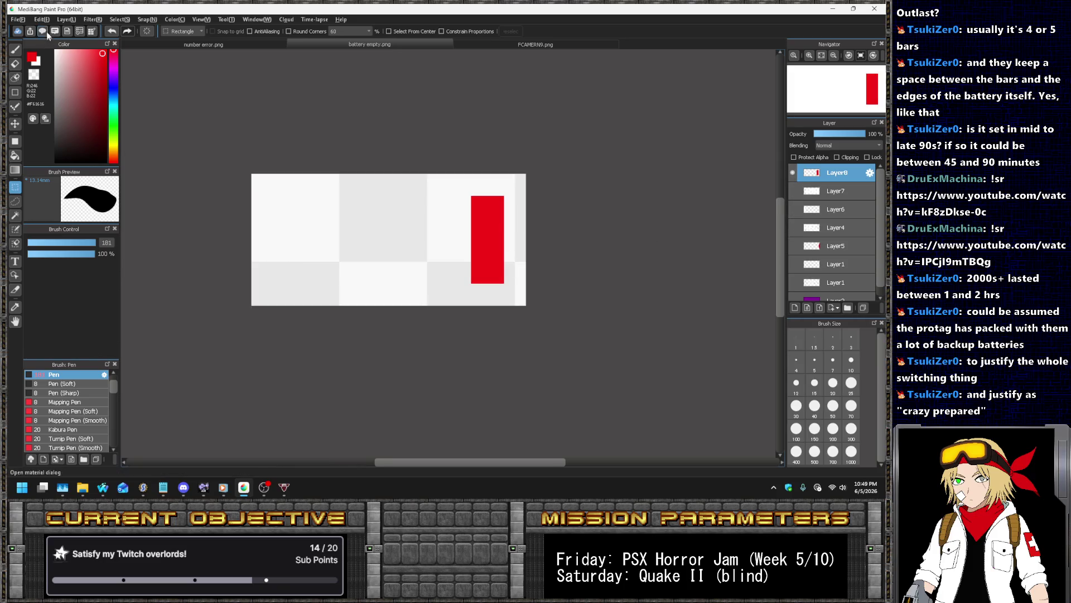
Start saving the red-warning battery under a new name as PNG
{"action": "left_click", "coordinate": [18, 21]}
{"action": "left_click", "coordinate": [58, 146]}
{"action": "left_click", "coordinate": [98, 423]}
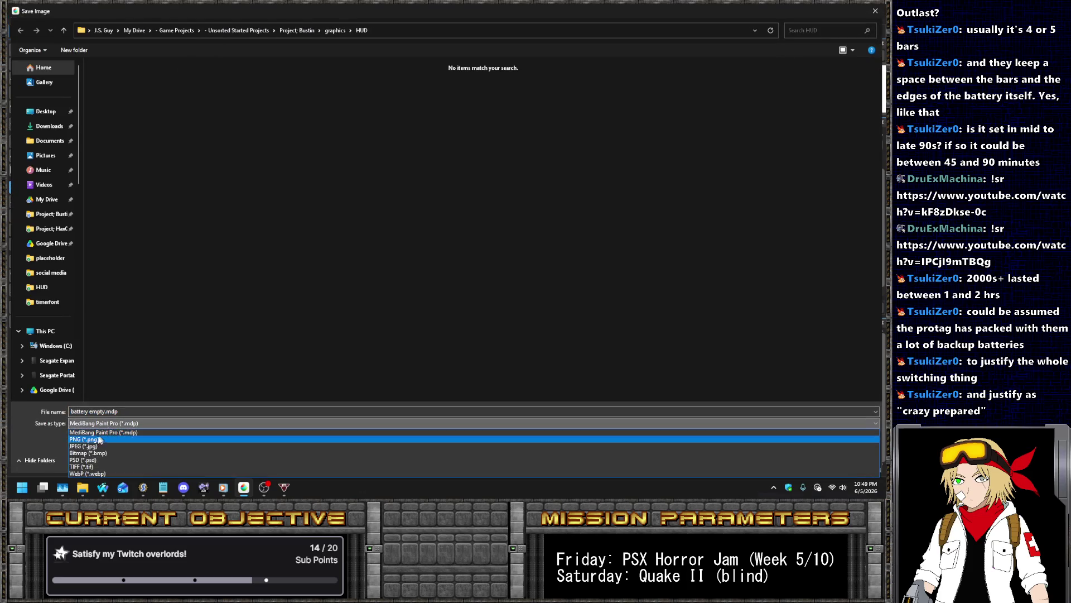
{"action": "left_click", "coordinate": [99, 436]}
{"action": "key", "text": "Right"}
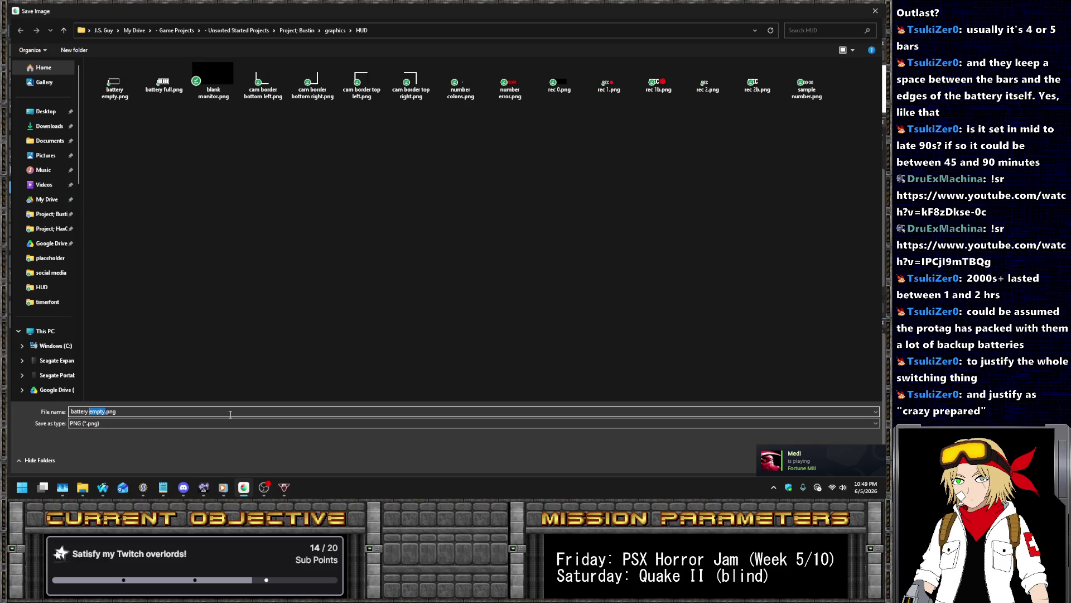
Save battery warning.png, then switch to Layer7's white bars and erase the selected bars
{"action": "key", "text": "Return"}
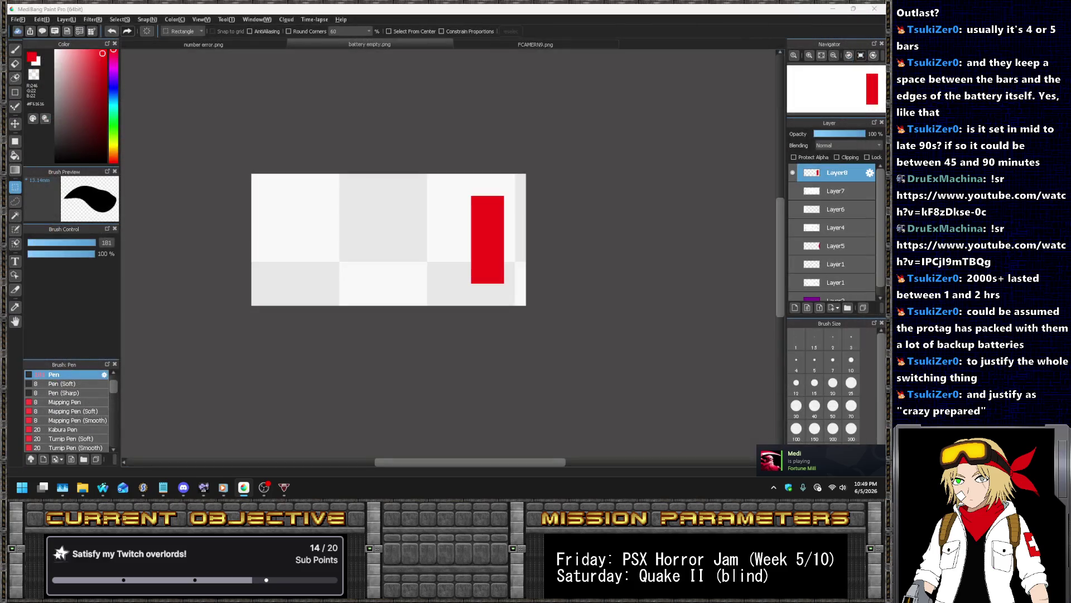
{"action": "left_click", "coordinate": [792, 172]}
{"action": "left_click", "coordinate": [795, 187]}
{"action": "left_click", "coordinate": [820, 187]}
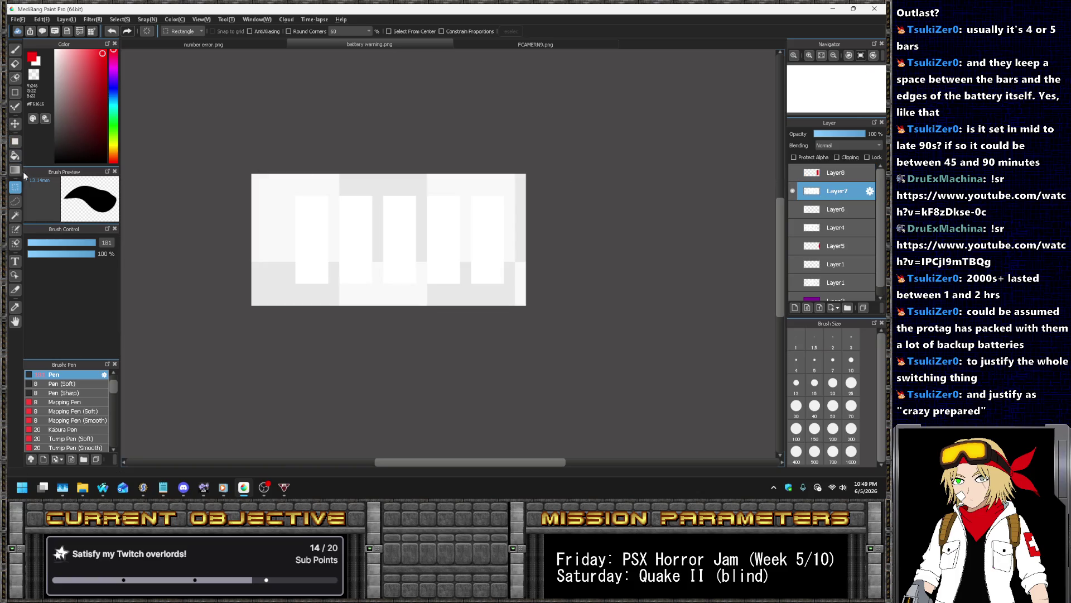
{"action": "left_click_drag", "start_coordinate": [278, 167], "coordinate": [429, 307]}
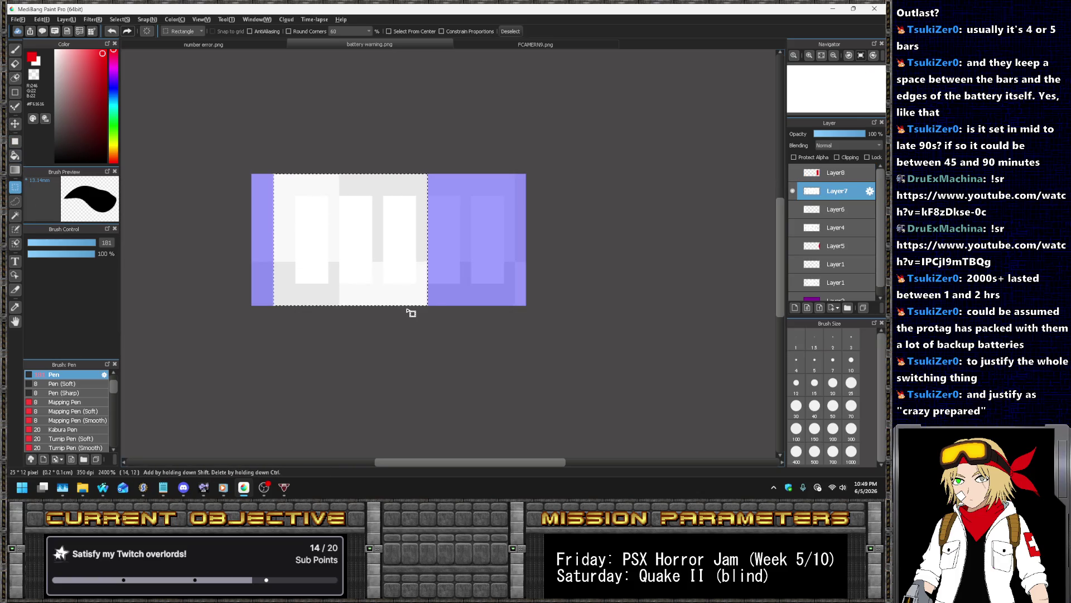
{"action": "mouse_move", "coordinate": [462, 170]}
{"action": "left_mouse_down"}
{"action": "mouse_move", "coordinate": [120, 329]}
{"action": "mouse_move", "coordinate": [130, 346]}
{"action": "left_mouse_up"}
{"action": "key", "text": "Delete"}
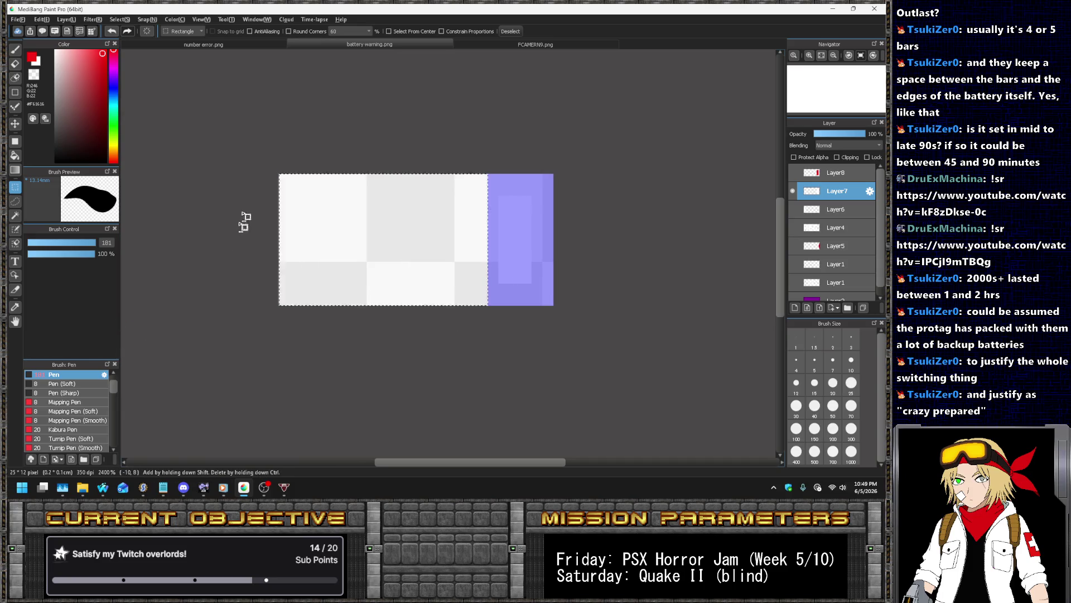
Save the reduced-bar image as PNG 'battery warning 1'
{"action": "left_click", "coordinate": [242, 227]}
{"action": "left_click", "coordinate": [19, 20]}
{"action": "left_click", "coordinate": [39, 144]}
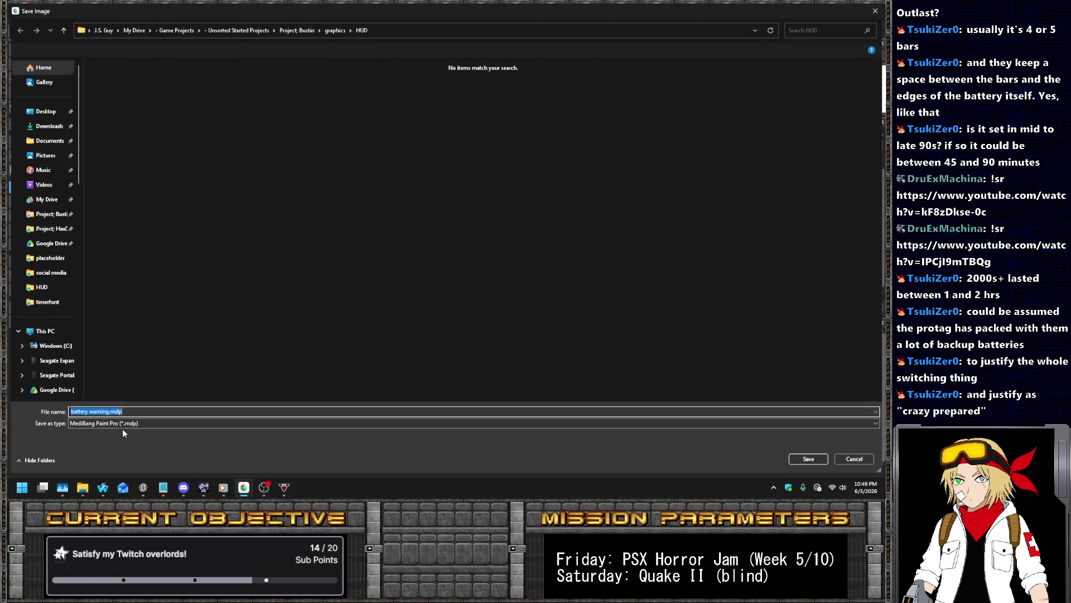
{"action": "left_click", "coordinate": [122, 424]}
{"action": "left_click", "coordinate": [106, 432]}
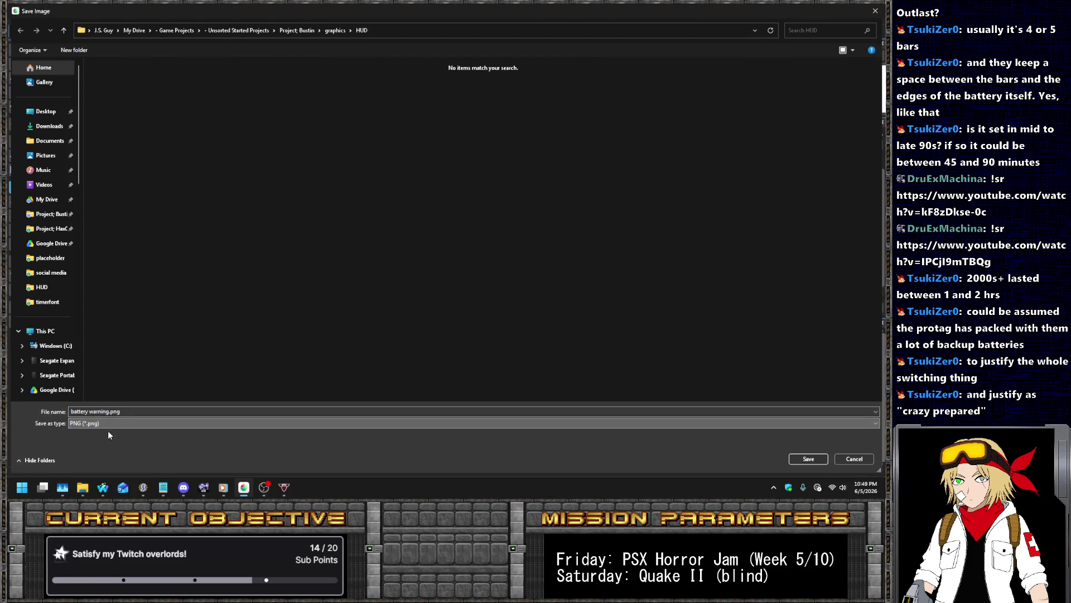
{"action": "left_click", "coordinate": [110, 411]}
{"action": "type", "text": "1"}
{"action": "key", "text": "Return"}
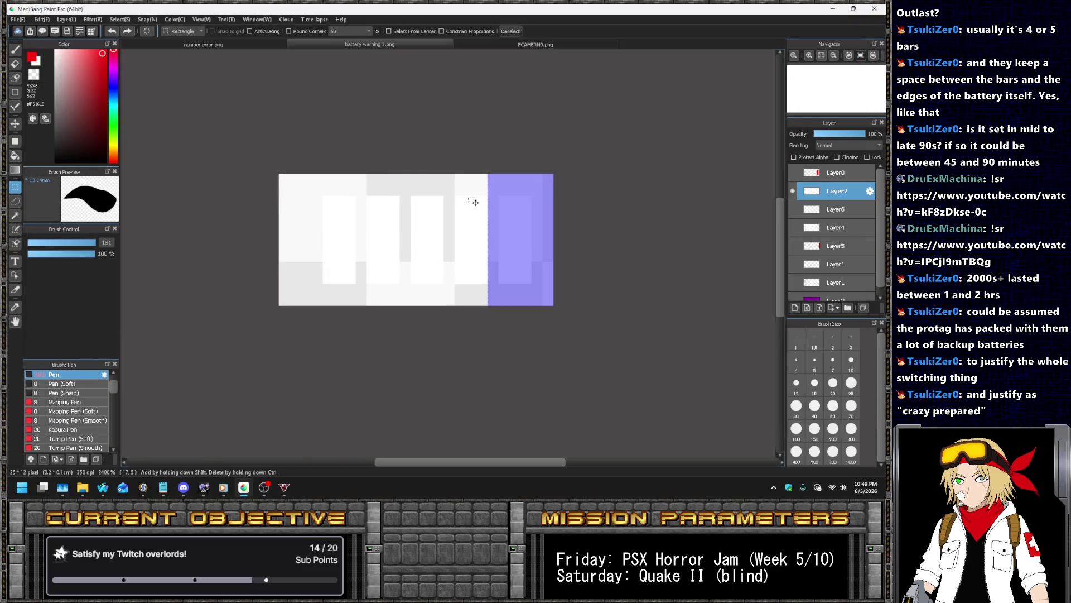
Adjust the erased bars and save another reduced-bar version as PNG
{"action": "key", "text": "ctrl+z"}
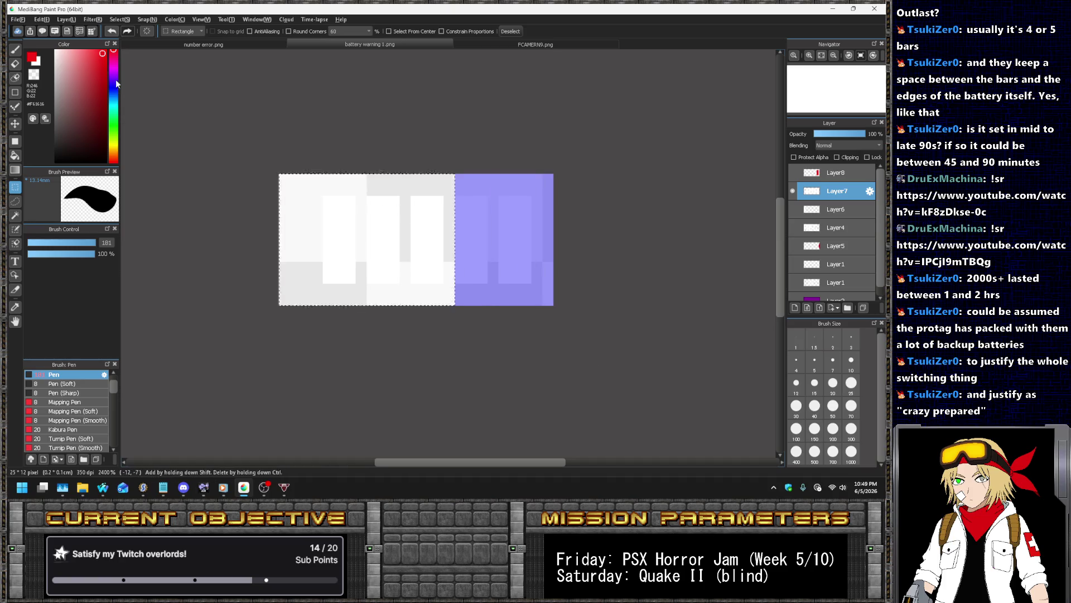
{"action": "key", "text": "ctrl+z"}
{"action": "left_click", "coordinate": [18, 18]}
{"action": "left_click", "coordinate": [62, 143]}
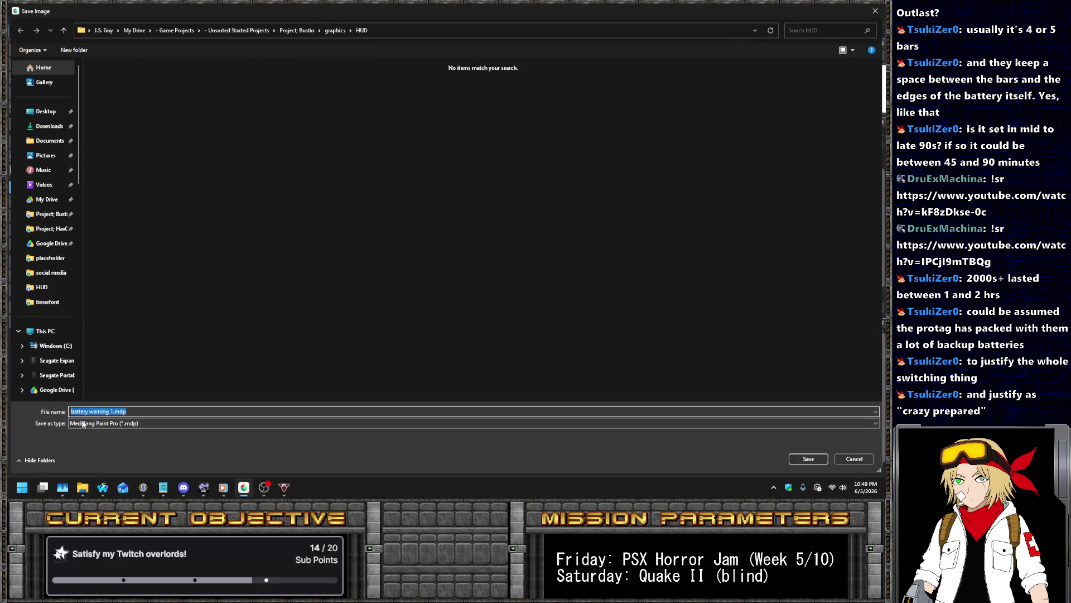
{"action": "left_click", "coordinate": [82, 424]}
{"action": "left_click", "coordinate": [202, 440]}
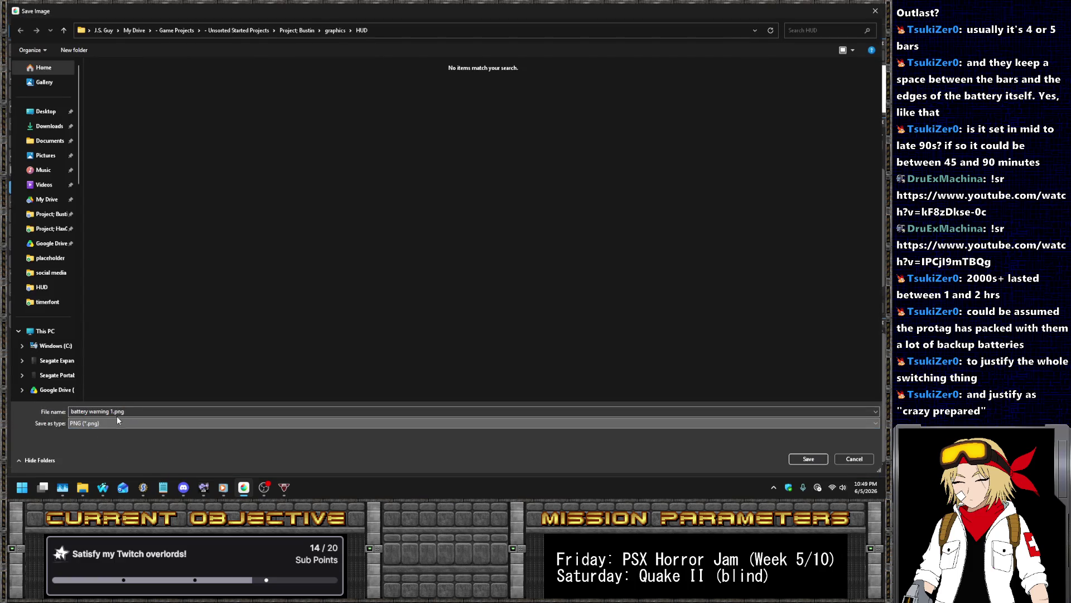
{"action": "key", "text": "Return"}
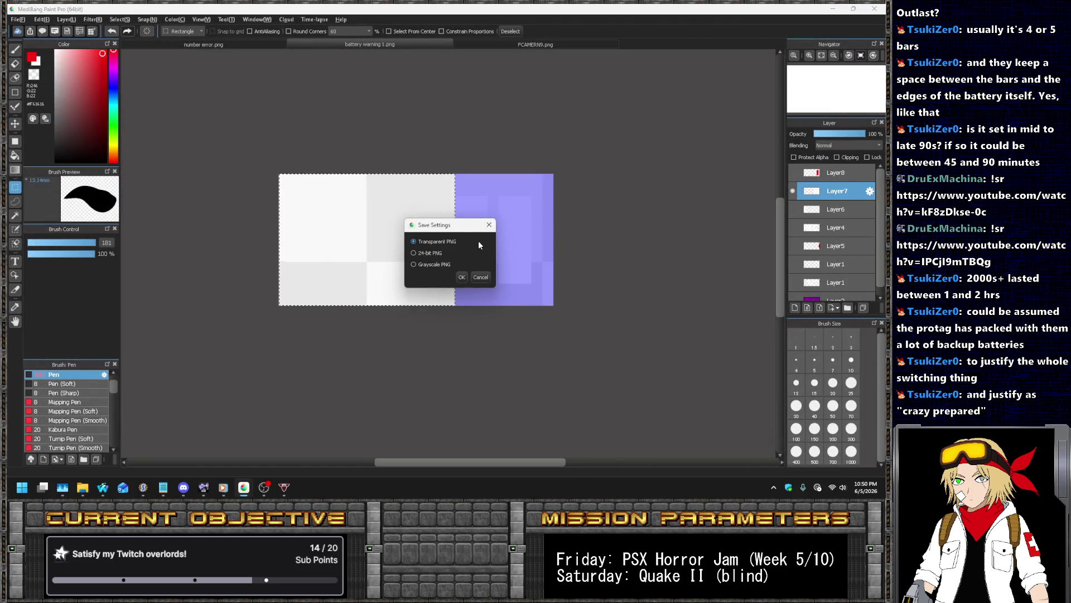
Accept the transparent PNG settings, restore the erased bars, and begin a PNG Save As
{"action": "left_click", "coordinate": [462, 277]}
{"action": "key", "text": "ctrl+z"}
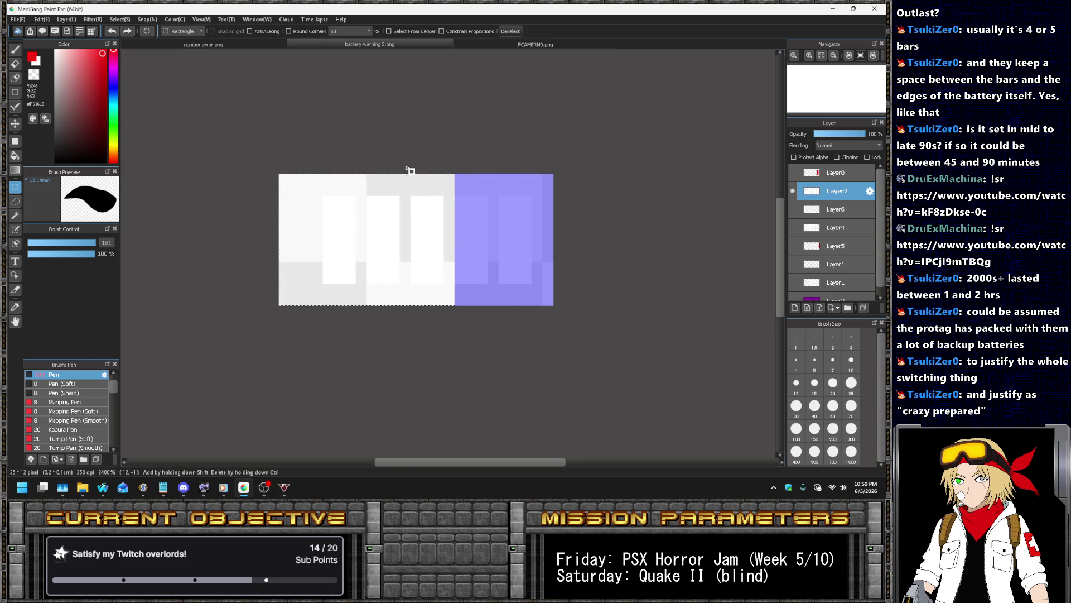
{"action": "key", "text": "ctrl+z"}
{"action": "key", "text": "ctrl+z"}
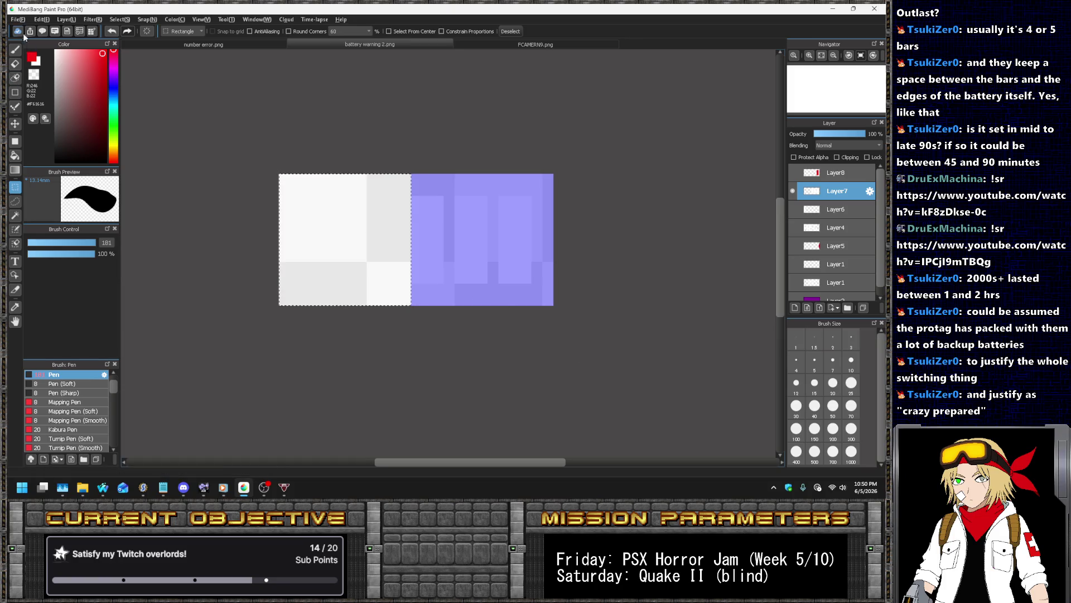
{"action": "left_click", "coordinate": [18, 18]}
{"action": "left_click", "coordinate": [36, 143]}
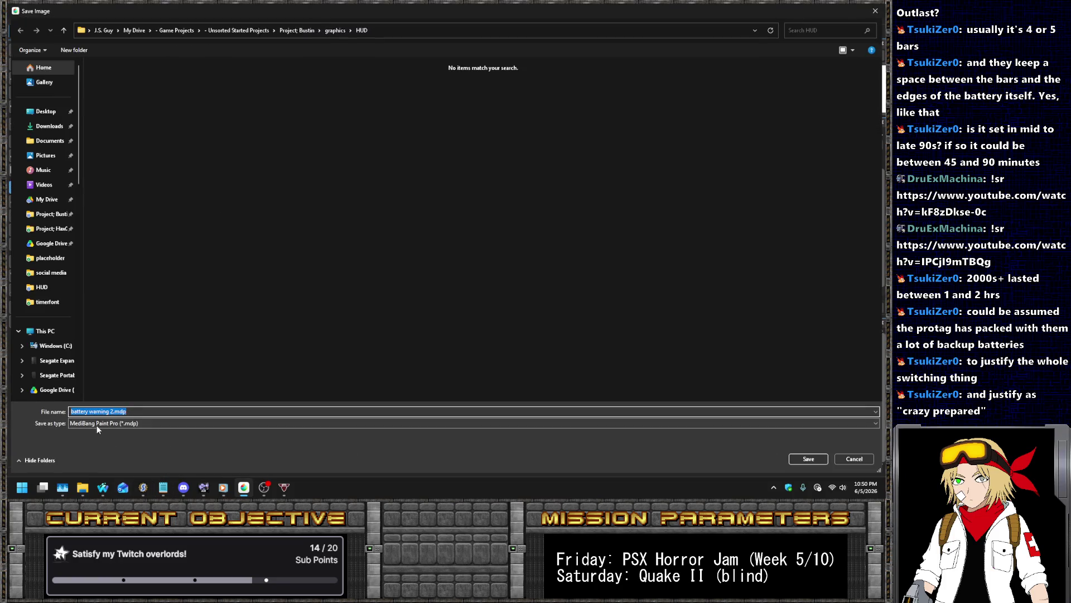
{"action": "left_click", "coordinate": [96, 425]}
{"action": "left_click", "coordinate": [86, 441]}
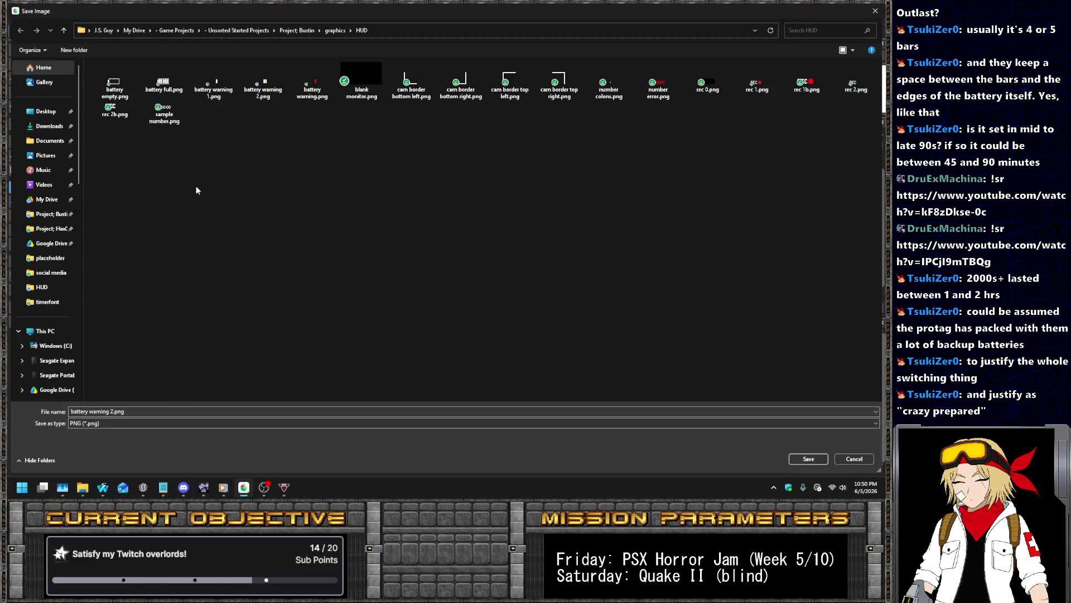
Rename battery warning 1.png and 2.png to battery meter 1.png and 2.png
{"action": "left_click", "coordinate": [235, 91]}
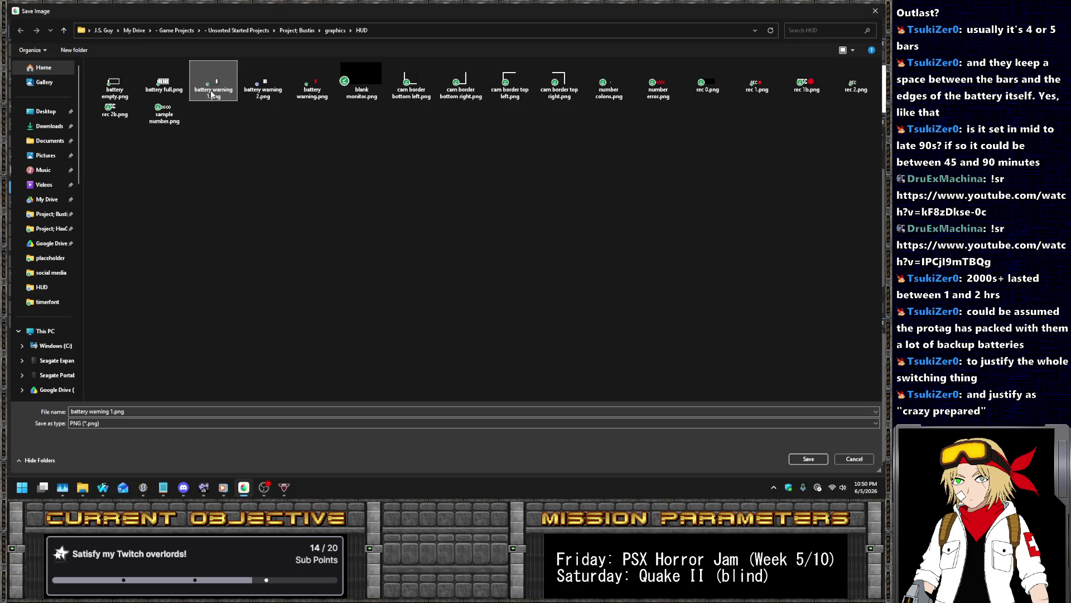
{"action": "left_click", "coordinate": [217, 91]}
{"action": "type", "text": "er"}
{"action": "key", "text": "Return"}
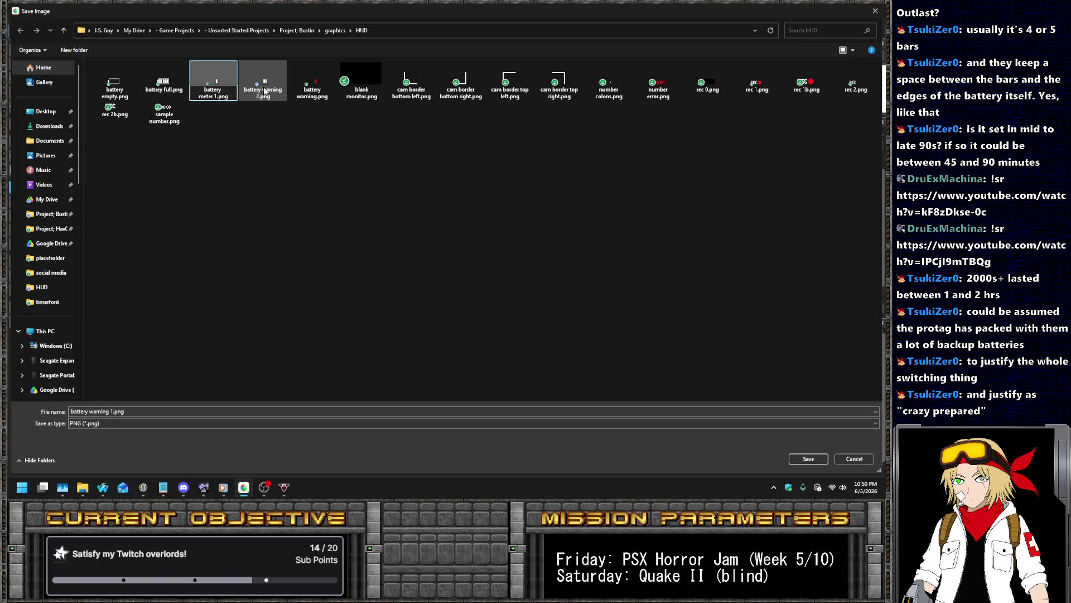
{"action": "left_click", "coordinate": [258, 92]}
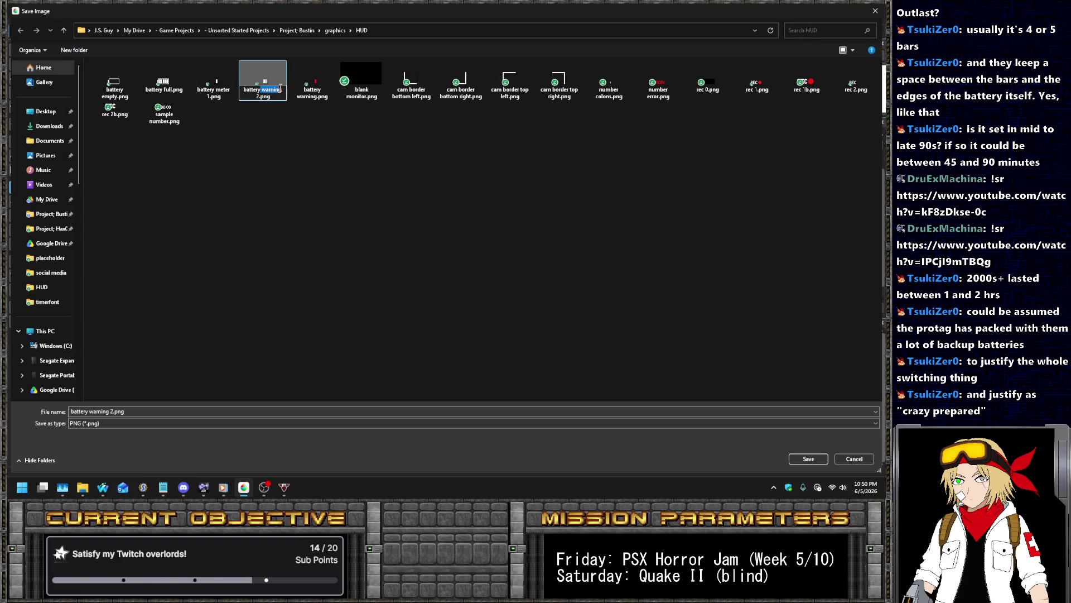
{"action": "type", "text": "meter"}
{"action": "key", "text": "Return"}
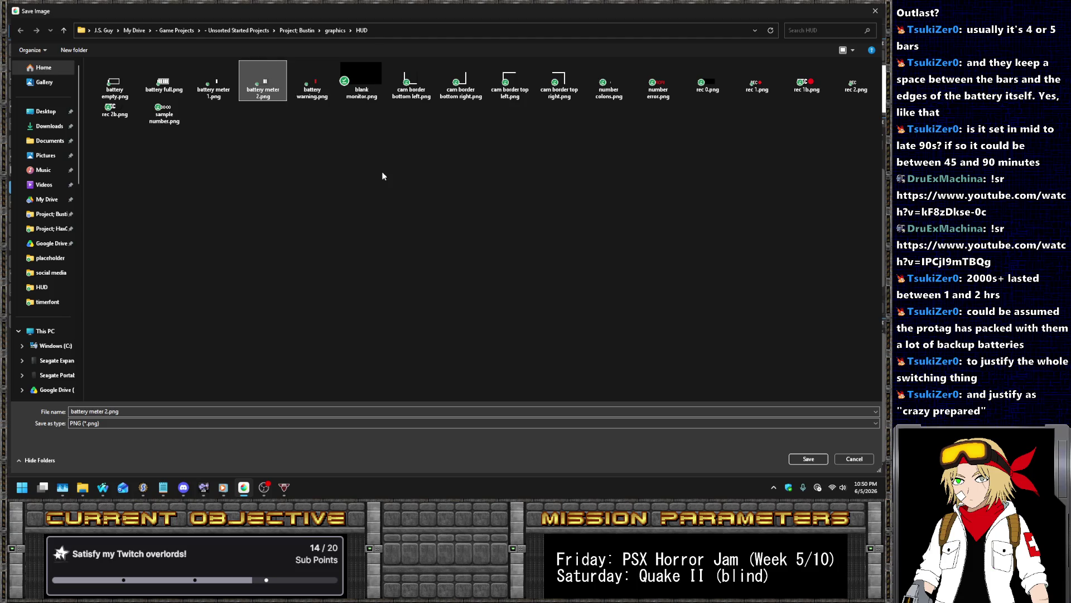
Save the current image as battery meter 3.png
{"action": "left_click", "coordinate": [108, 411]}
{"action": "key", "text": "BackSpace"}
{"action": "type", "text": "3"}
{"action": "key", "text": "Return"}
{"action": "key", "text": "Return"}
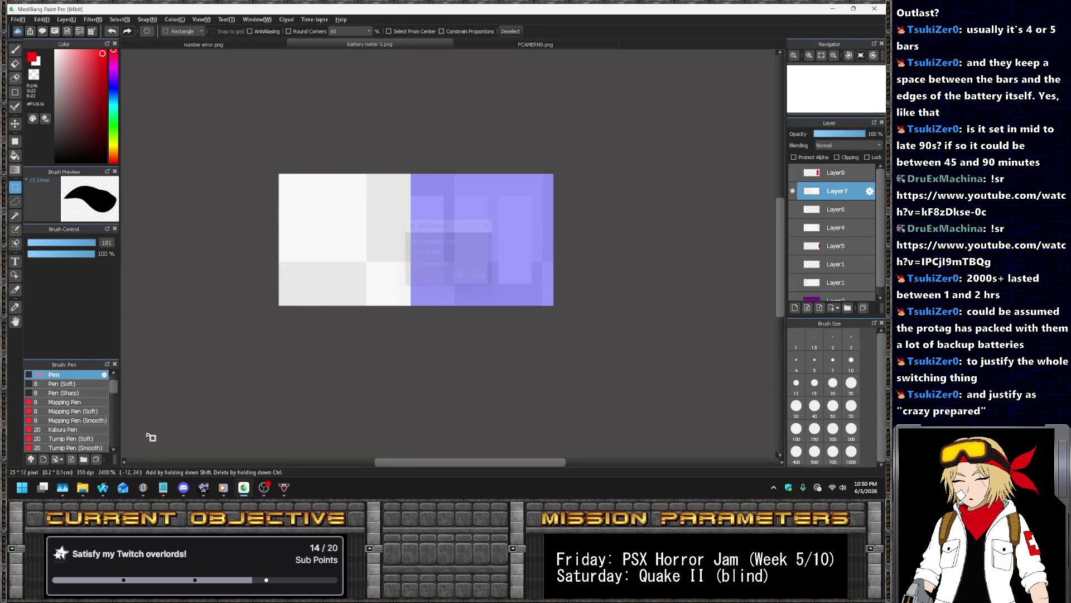
Undo the last two edits, removing the white bar, and save the drawing as battery meter 4.png
{"action": "key", "text": "ctrl+z"}
{"action": "key", "text": "ctrl+z"}
{"action": "key", "text": "ctrl+z"}
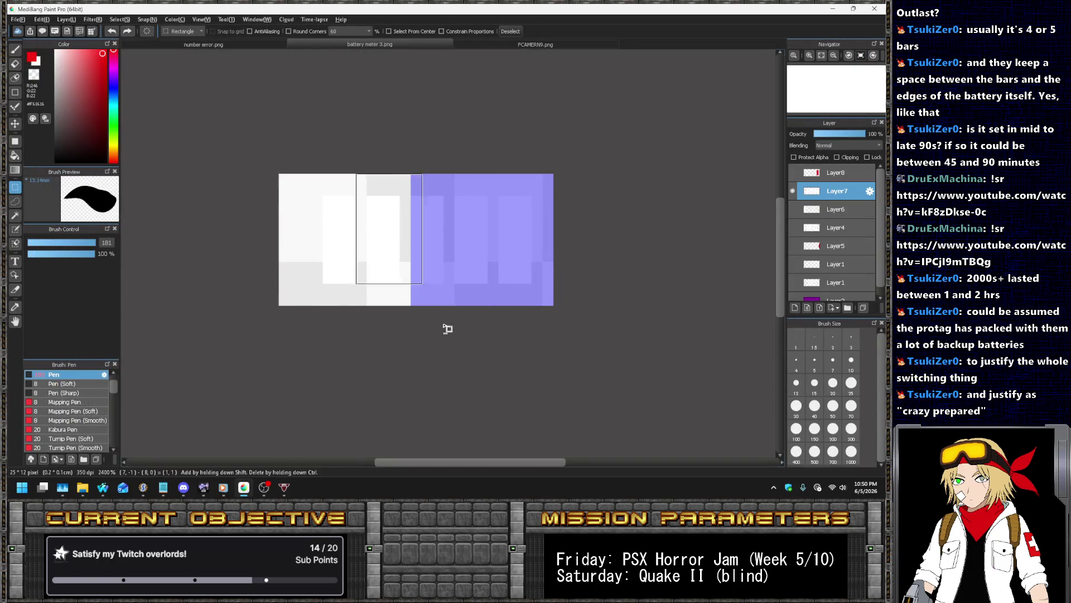
{"action": "key", "text": "ctrl+z"}
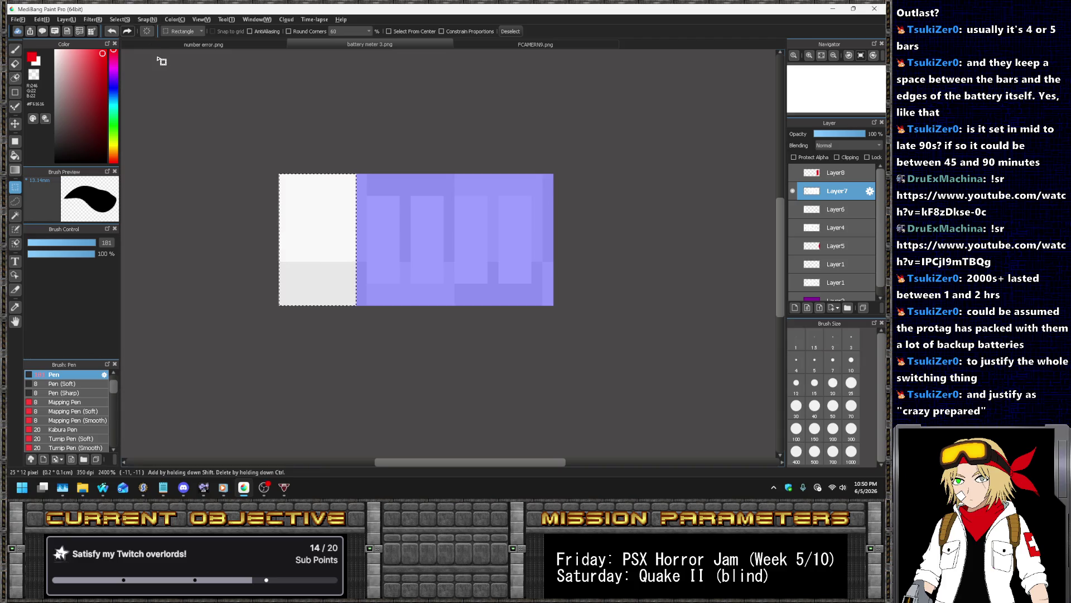
{"action": "left_click", "coordinate": [25, 21]}
{"action": "left_click", "coordinate": [45, 124]}
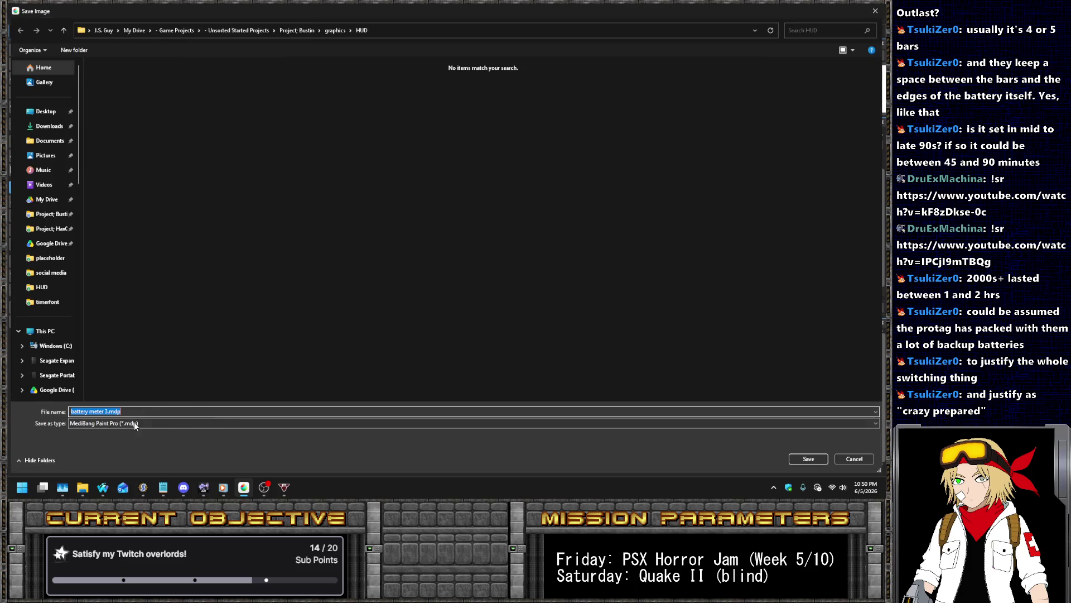
{"action": "left_click", "coordinate": [134, 422]}
{"action": "left_click", "coordinate": [112, 438]}
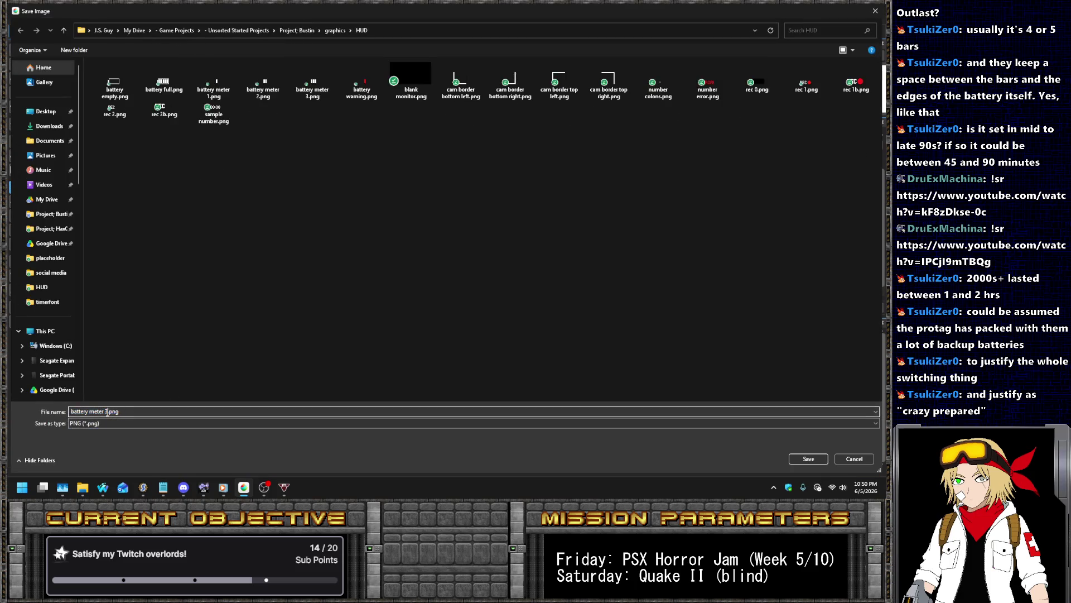
{"action": "key", "text": "Return"}
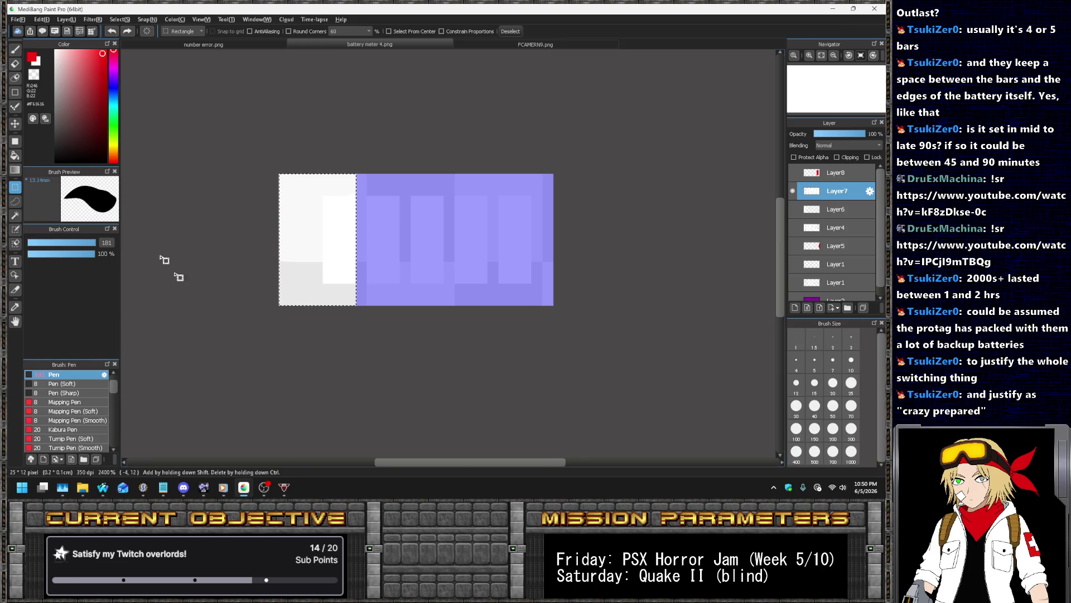
Save the drawing again in PNG format as battery meter 5.png
{"action": "left_click", "coordinate": [17, 19]}
{"action": "left_click", "coordinate": [59, 142]}
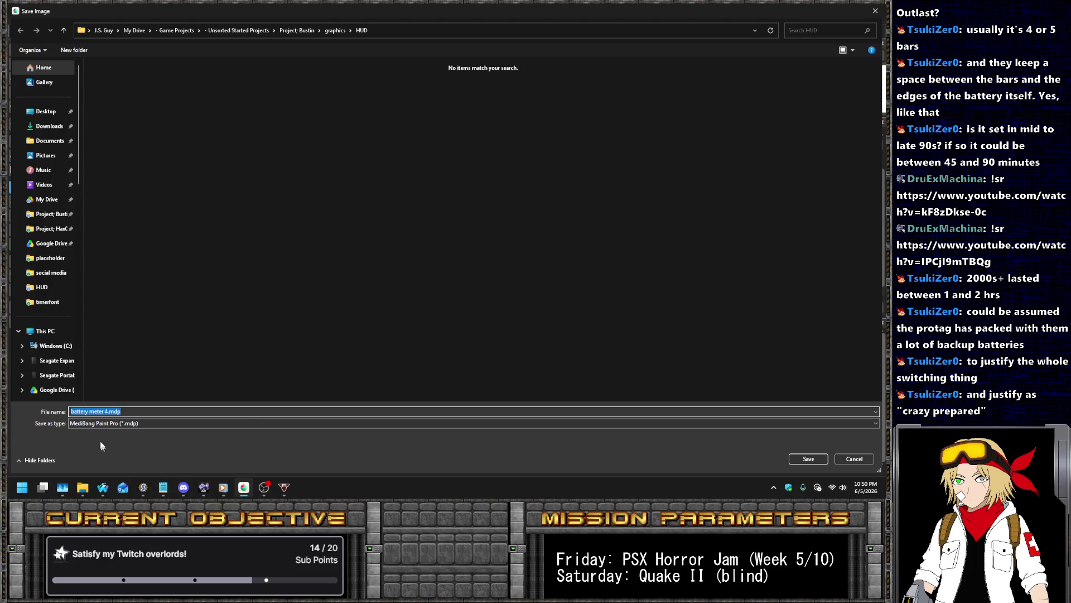
{"action": "left_click", "coordinate": [90, 424]}
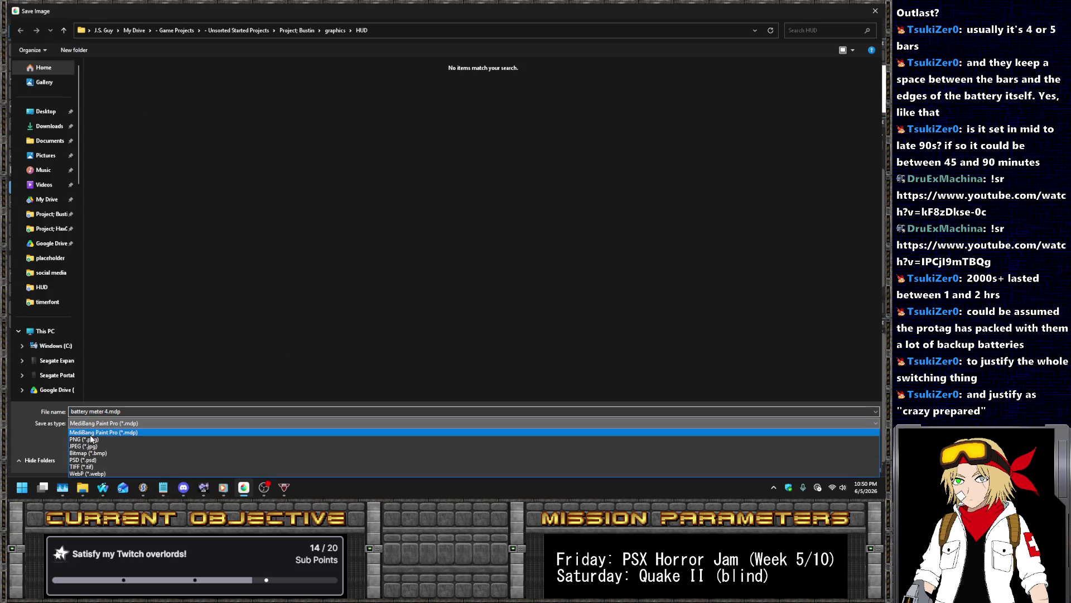
{"action": "left_click", "coordinate": [92, 436]}
{"action": "left_click", "coordinate": [105, 409]}
{"action": "left_click", "coordinate": [105, 408]}
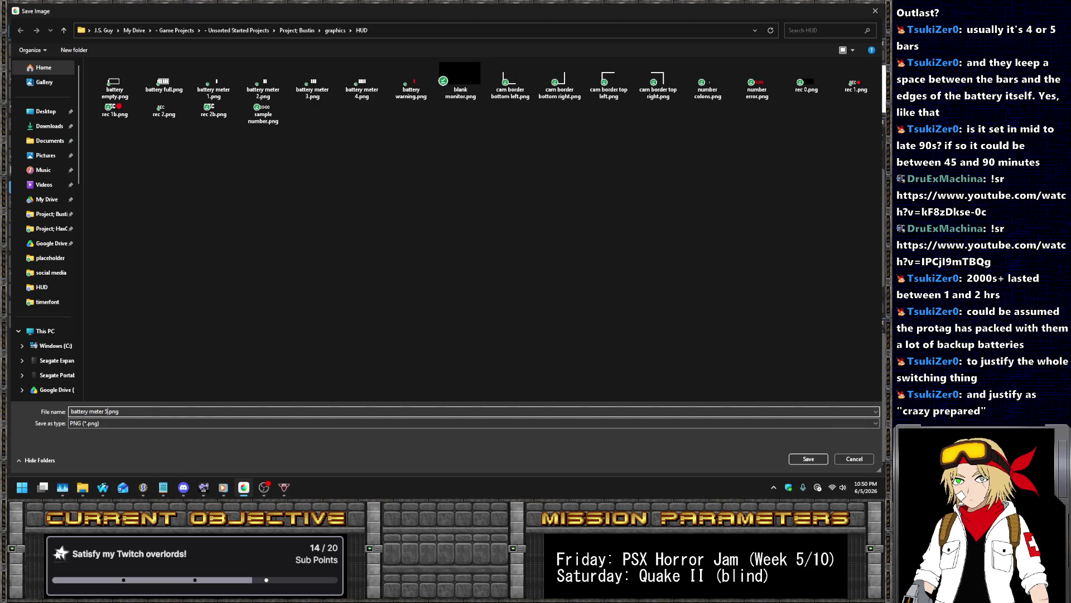
{"action": "key", "text": "Return"}
{"action": "key", "text": "Return"}
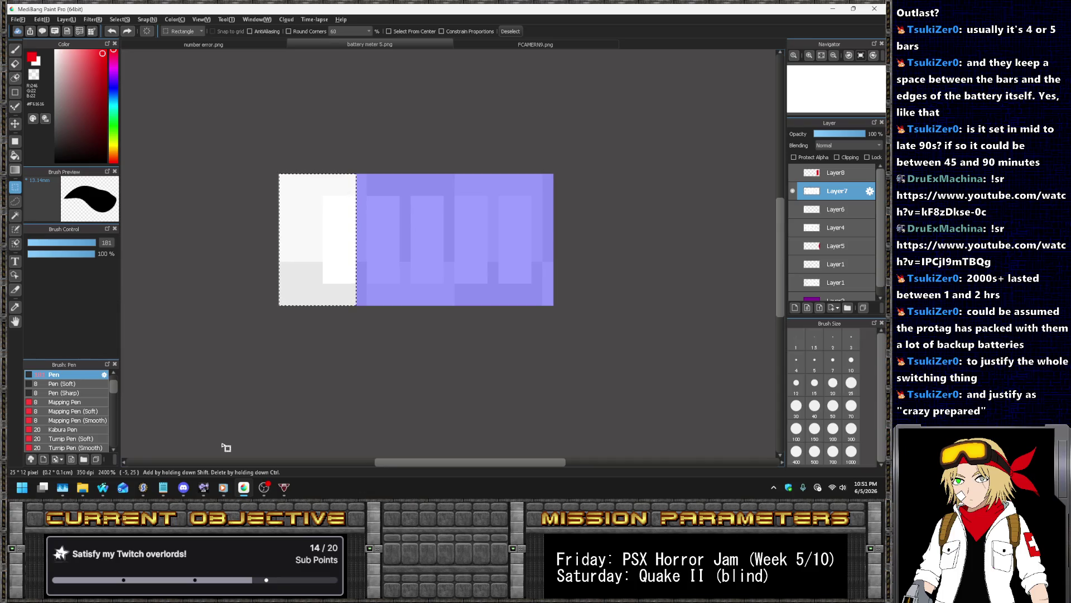
{"action": "left_click", "coordinate": [186, 487]}
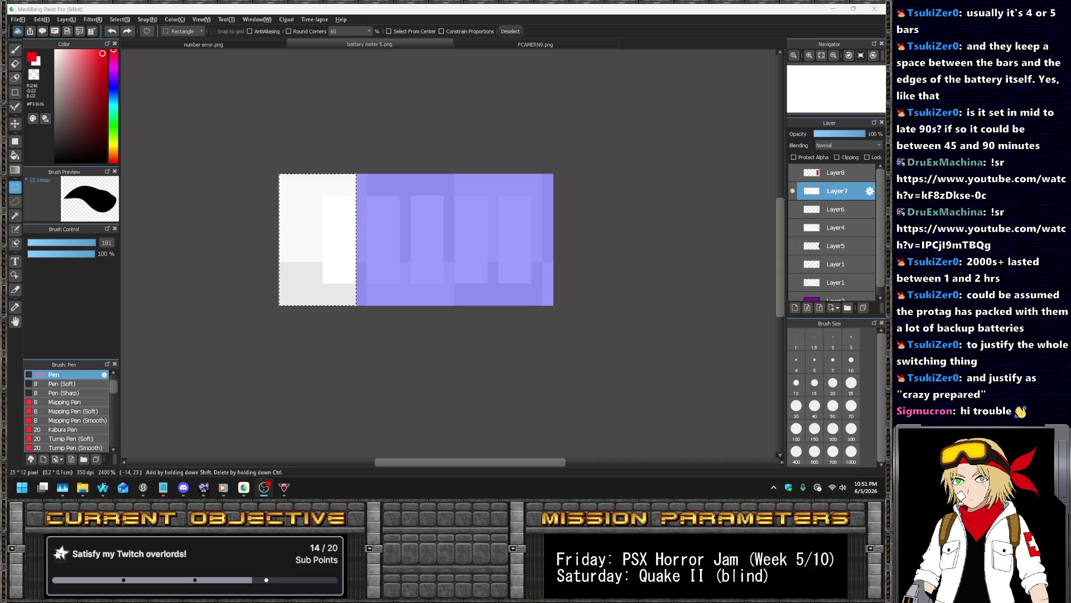
Close the FCAMERN9.png image and restore the white-area selection on battery meter 5.png
{"action": "left_click", "coordinate": [572, 52]}
{"action": "left_click", "coordinate": [561, 46]}
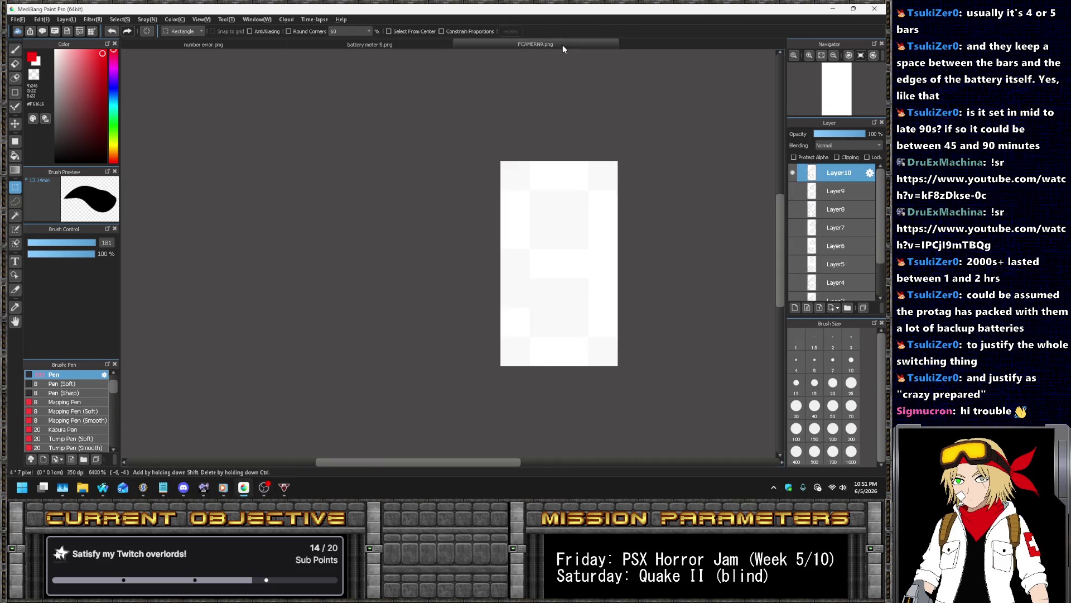
{"action": "middle_click", "coordinate": [564, 45]}
{"action": "left_click", "coordinate": [446, 45]}
{"action": "key", "text": "ctrl+z"}
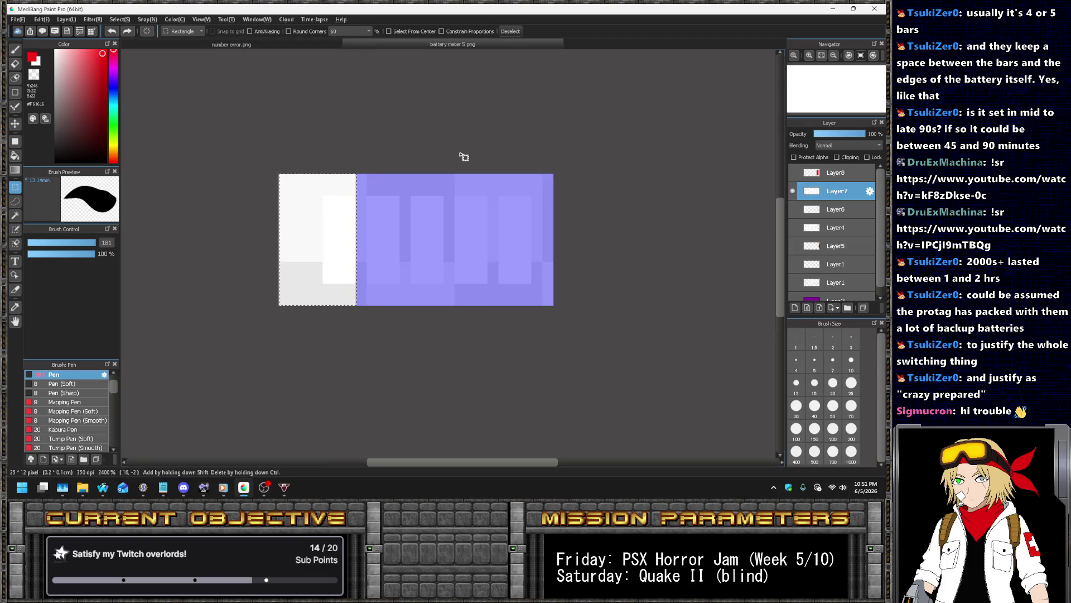
Glance at the hud.zsc script in SLADE, then return to MediBang Paint Pro
{"action": "left_click", "coordinate": [183, 487]}
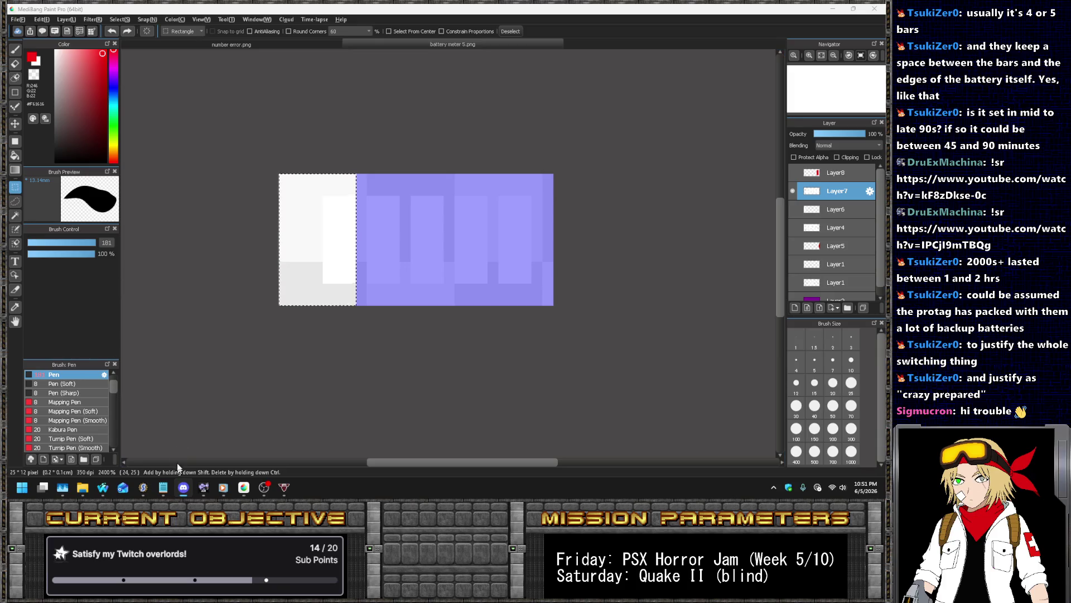
{"action": "left_click", "coordinate": [143, 487]}
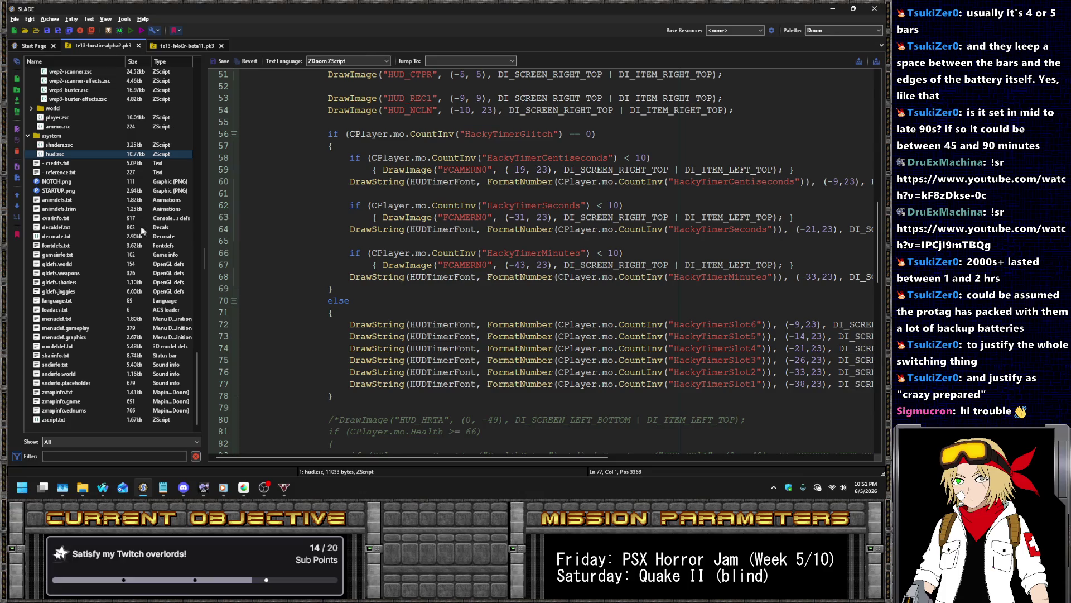
{"action": "scroll", "coordinate": [133, 224], "scroll_direction": "up", "scroll_amount": 9}
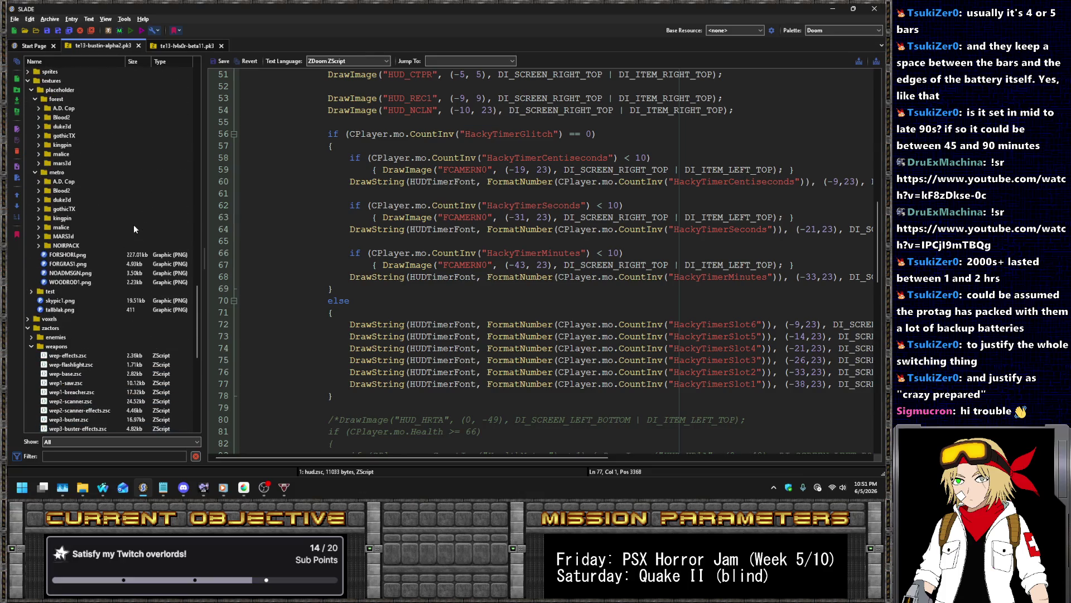
{"action": "left_click", "coordinate": [245, 495]}
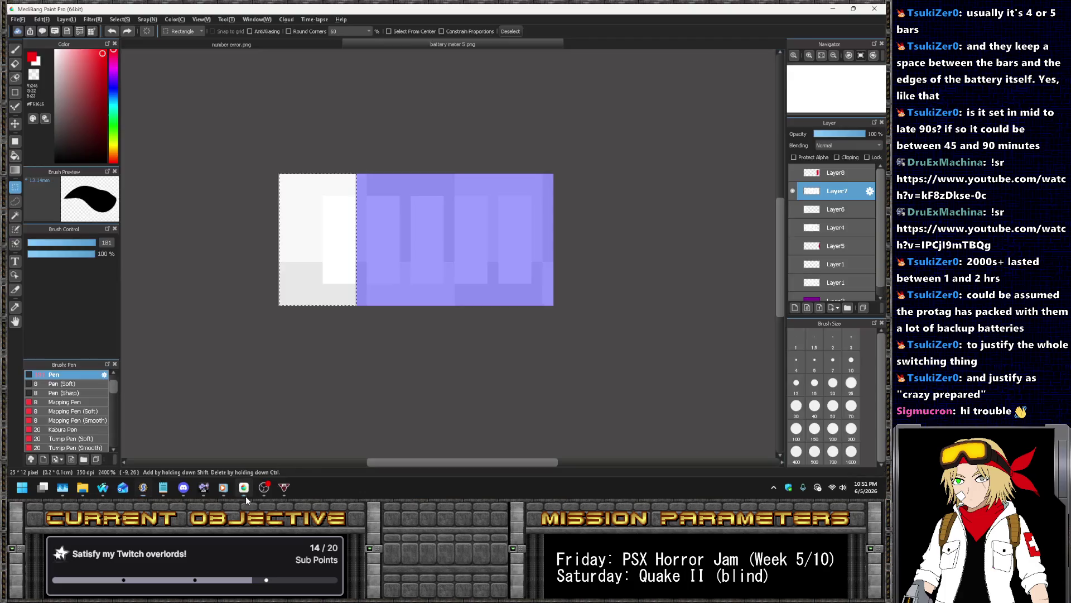
Hide the Layer7 battery bars, save the empty meter as battery meter 0.png, and return to SLADE
{"action": "left_click", "coordinate": [792, 191]}
{"action": "left_click", "coordinate": [18, 19]}
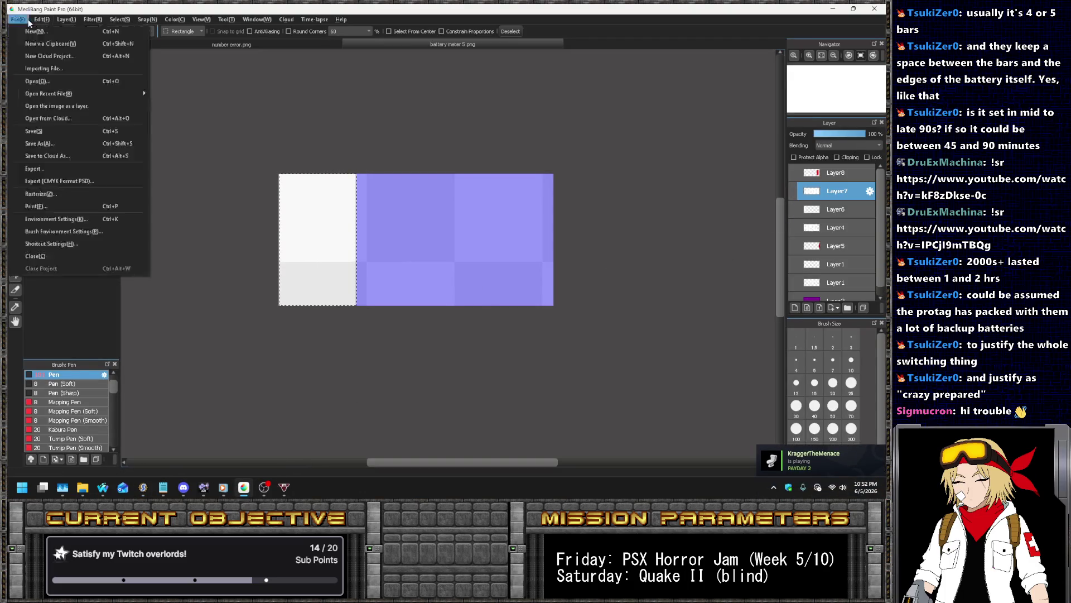
{"action": "left_click", "coordinate": [59, 144]}
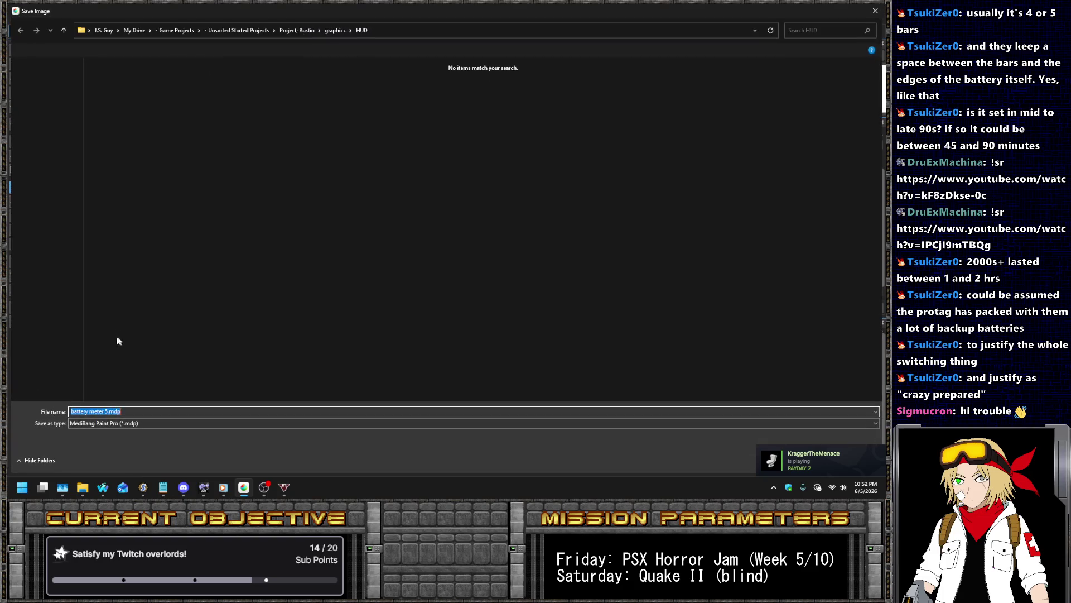
{"action": "left_click", "coordinate": [98, 423]}
{"action": "left_click", "coordinate": [88, 436]}
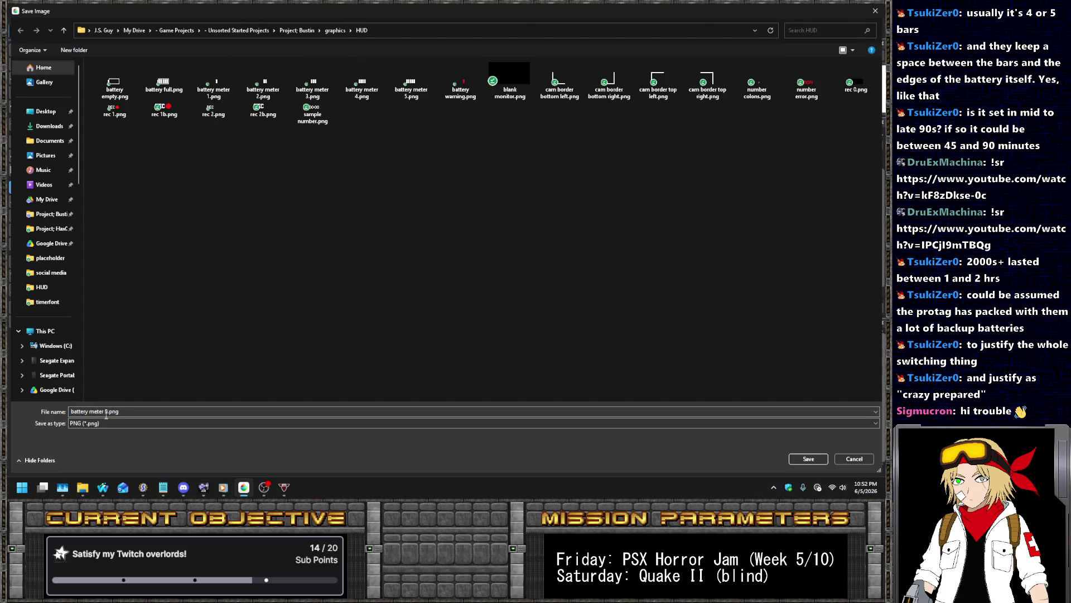
{"action": "left_click", "coordinate": [107, 411]}
{"action": "key", "text": "Return"}
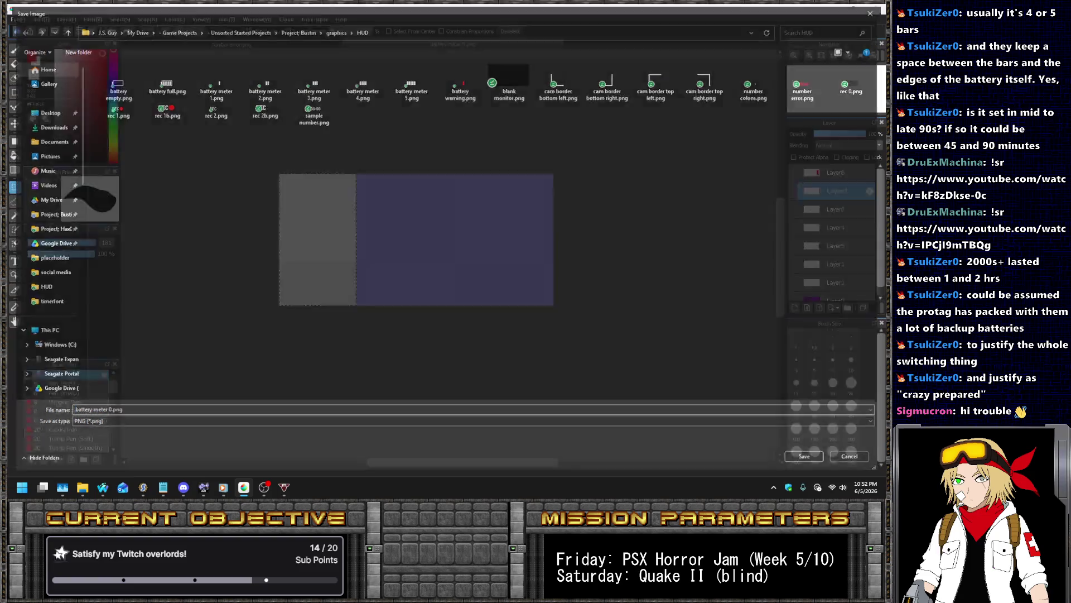
{"action": "key", "text": "Return"}
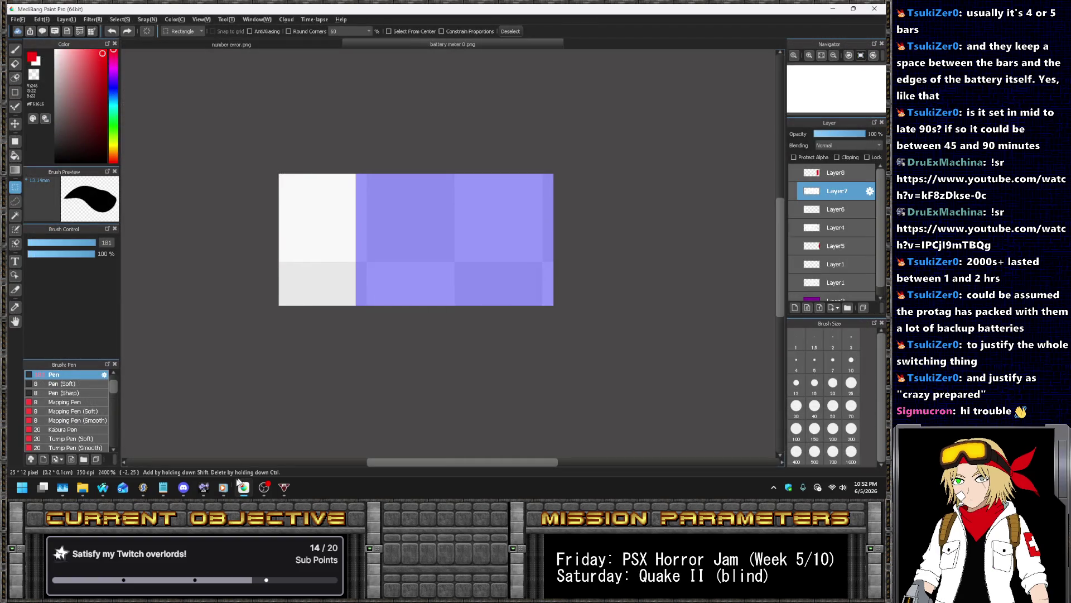
{"action": "left_click", "coordinate": [143, 487]}
{"action": "scroll", "coordinate": [122, 256], "scroll_direction": "up", "scroll_amount": 10}
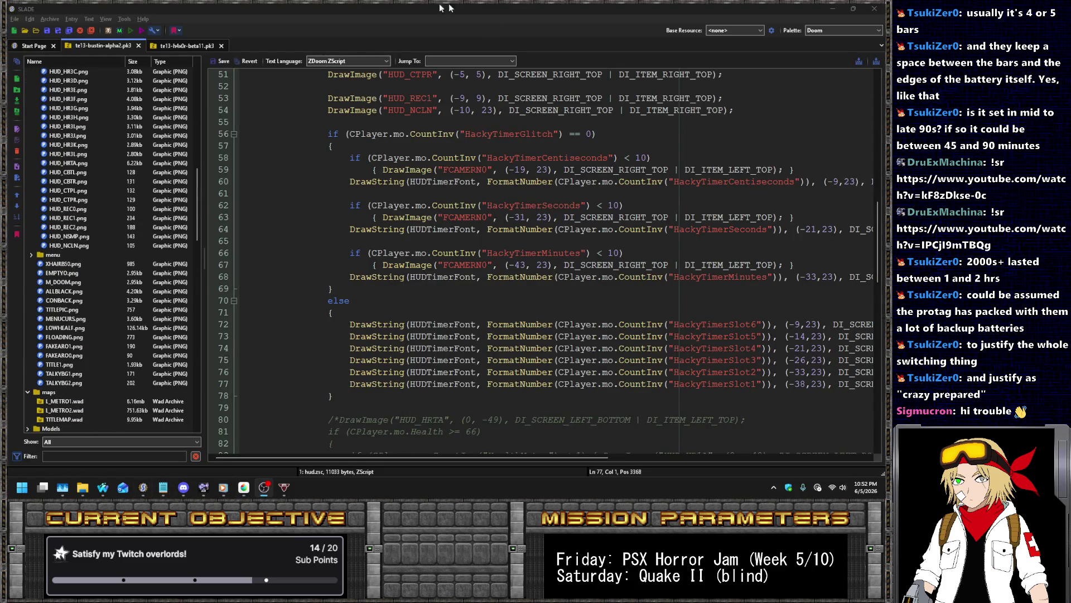
Preview the HUD_CBTR, HUD_REC1, HUD_NCLN and HUD_NSMP graphics, leaving HUD_NCLN selected
{"action": "scroll", "coordinate": [112, 243], "scroll_direction": "up", "scroll_amount": 1}
{"action": "left_click", "coordinate": [95, 209]}
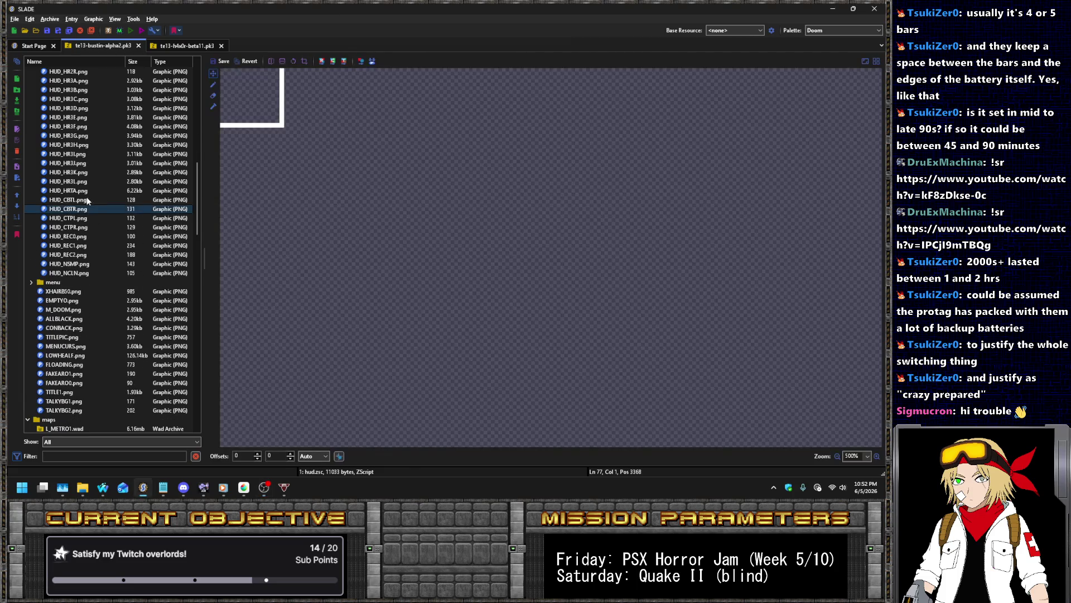
{"action": "left_click", "coordinate": [89, 244]}
{"action": "left_click", "coordinate": [94, 273]}
{"action": "left_click", "coordinate": [87, 264]}
{"action": "left_click", "coordinate": [87, 271]}
Import the battery empty, battery meter 0–5 and battery warning PNGs into the archive
{"action": "left_click", "coordinate": [50, 19]}
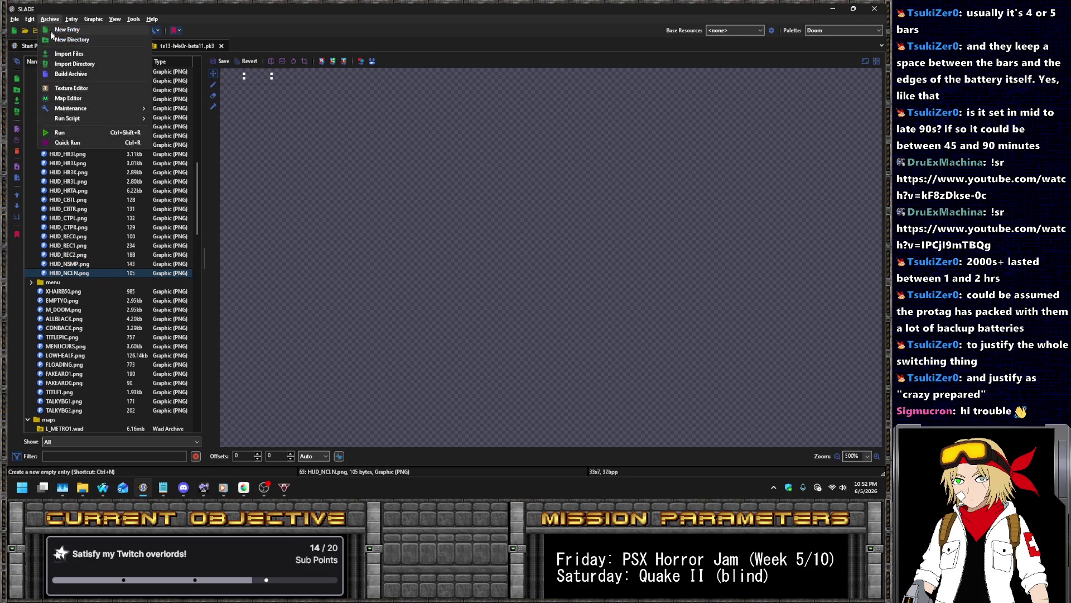
{"action": "left_click", "coordinate": [61, 54]}
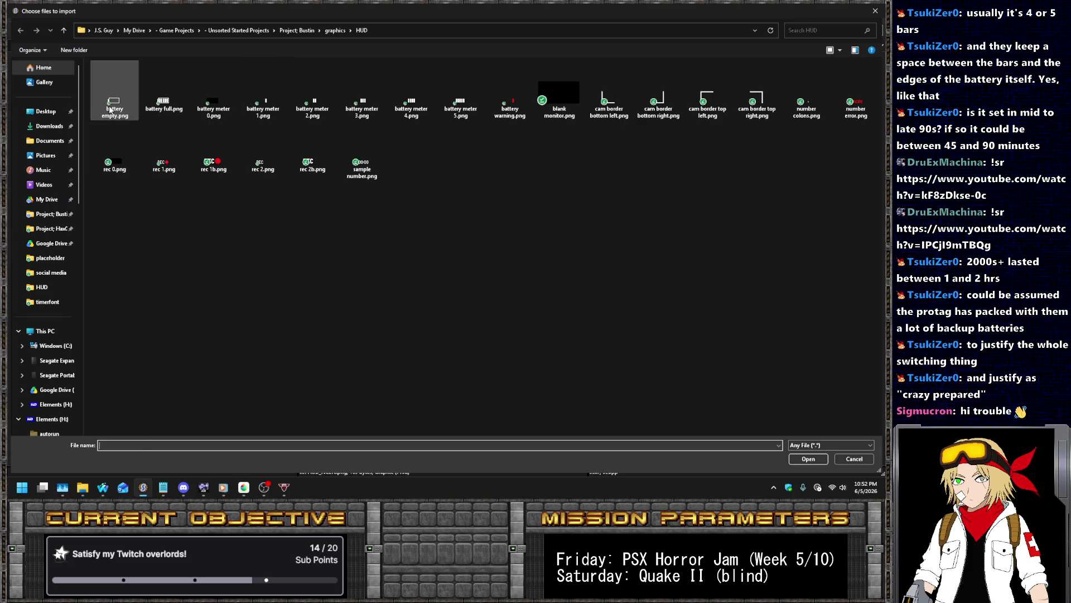
{"action": "left_click", "coordinate": [113, 106]}
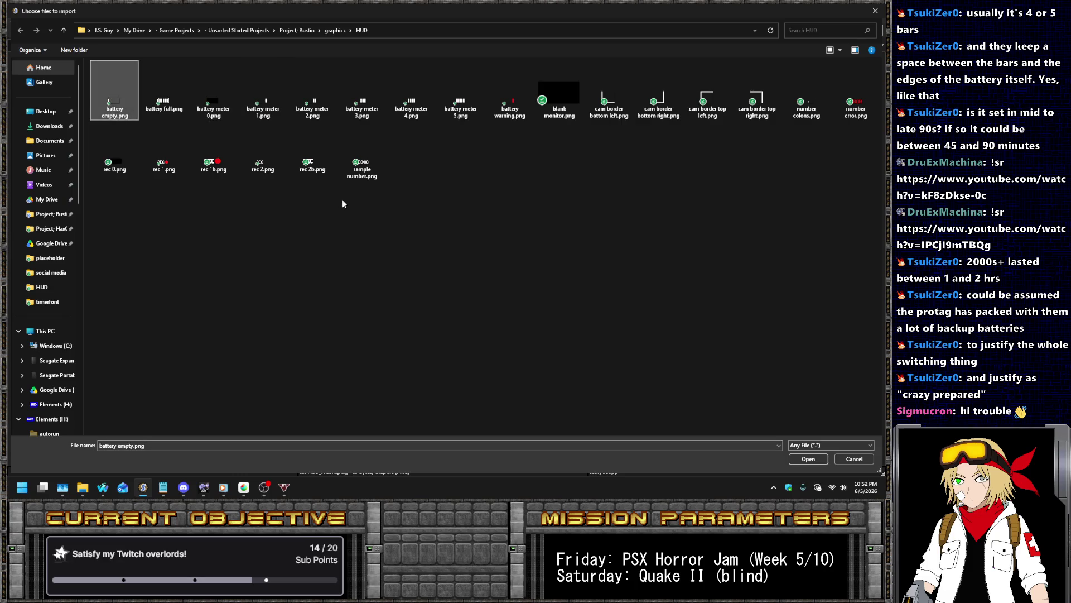
{"action": "key", "text": "ctrl+shift+Right"}
{"action": "key", "text": "ctrl+shift+Right"}
{"action": "key", "text": "ctrl+shift+Right"}
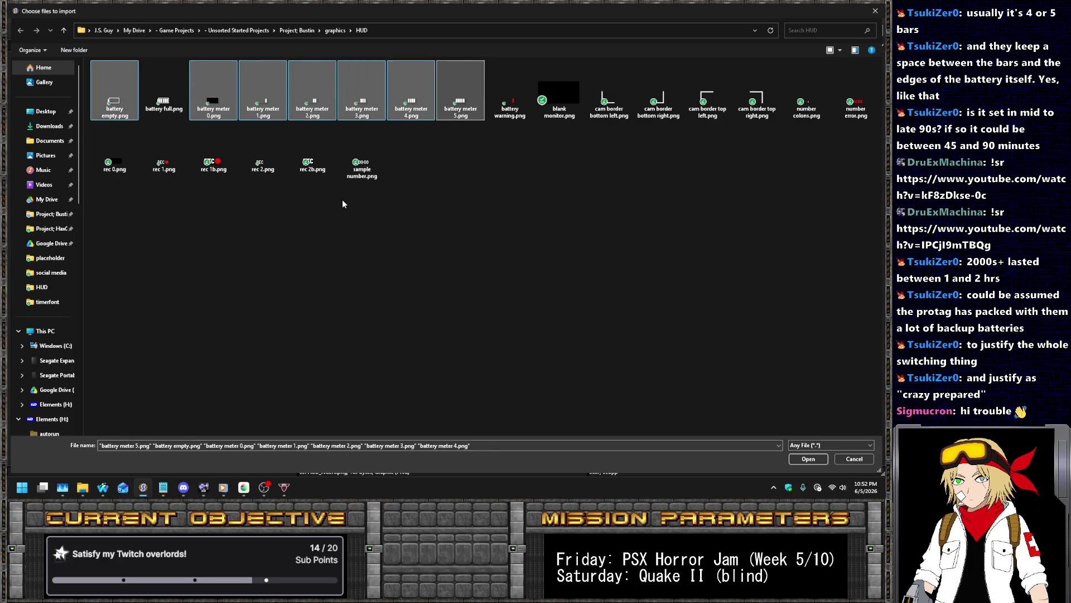
{"action": "key", "text": "Return"}
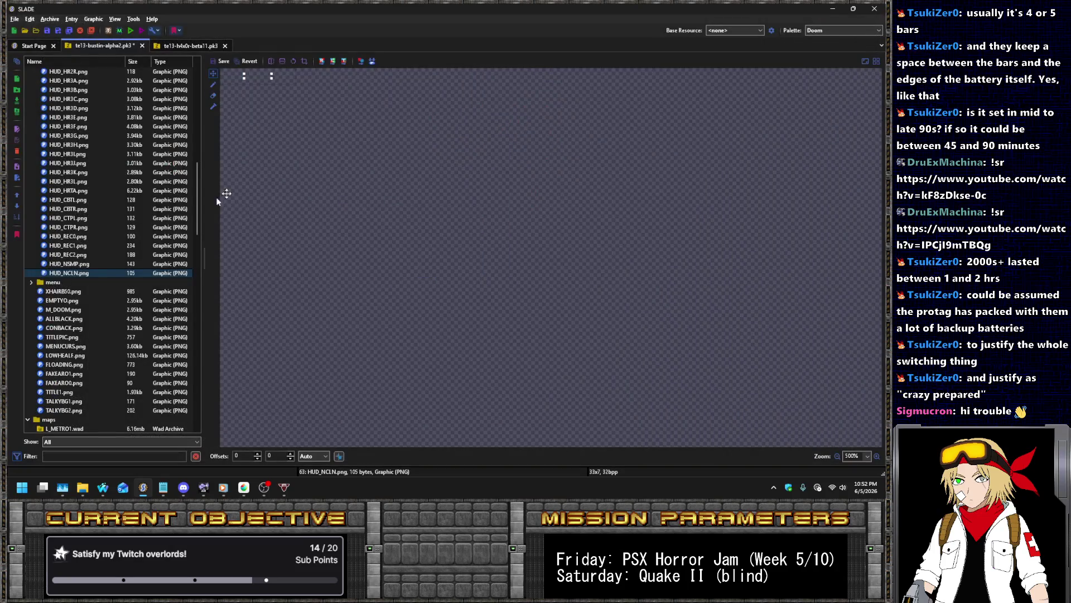
Rename the battery empty entry to HUD_BMTR
{"action": "left_click", "coordinate": [79, 282]}
{"action": "right_click", "coordinate": [79, 282]}
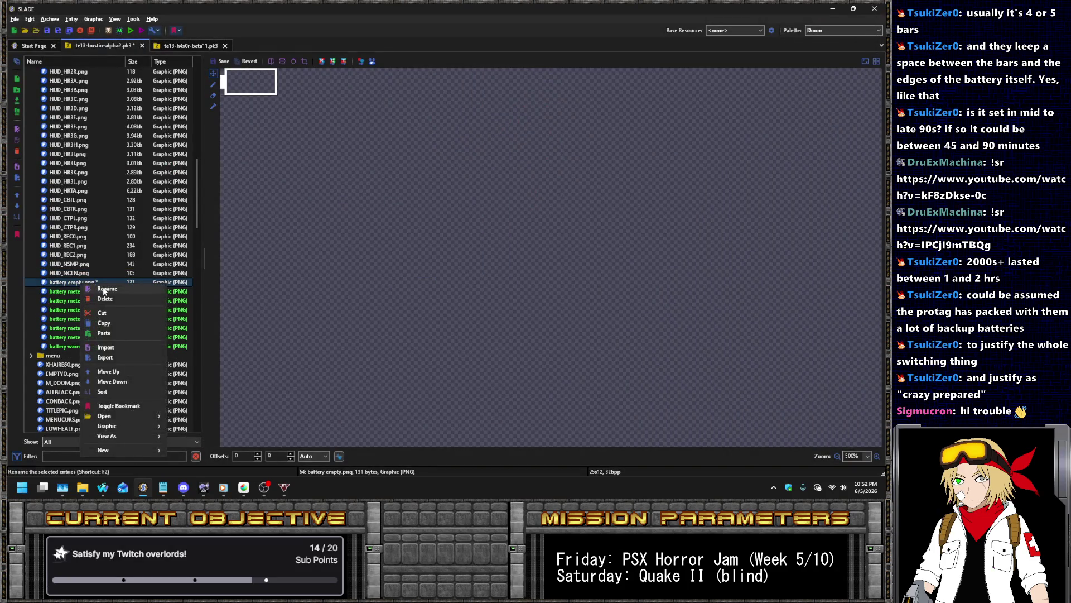
{"action": "left_click", "coordinate": [146, 289]}
{"action": "type", "text": "HUD_"}
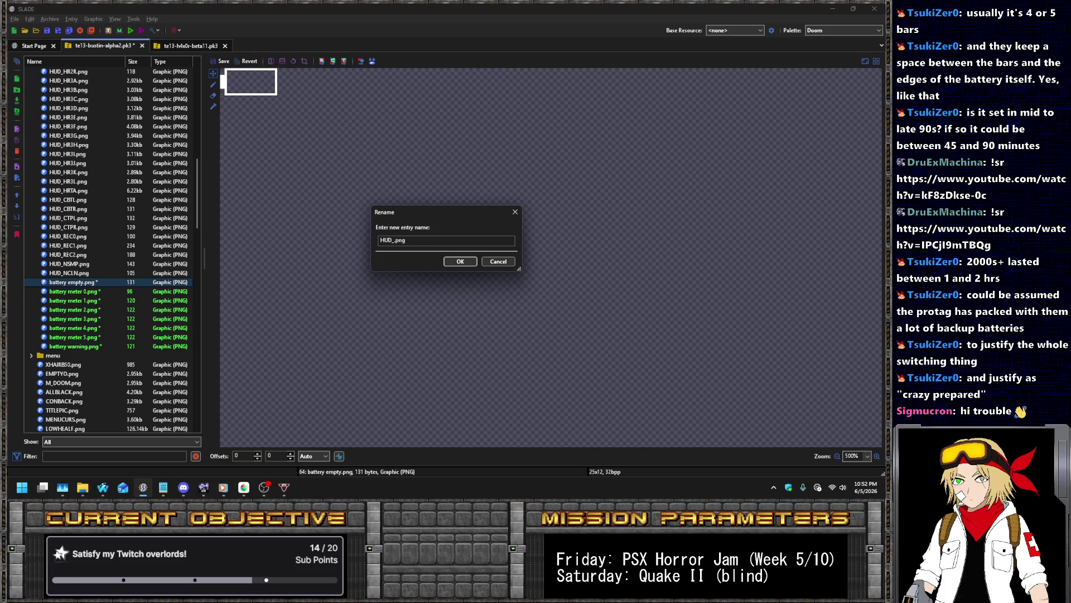
{"action": "type", "text": "BMT"}
{"action": "key", "text": "Return"}
Select the six battery meter entries and rename them all HUD_BLV
{"action": "left_click", "coordinate": [77, 293]}
{"action": "left_click", "coordinate": [92, 347]}
{"action": "left_click", "coordinate": [86, 338]}
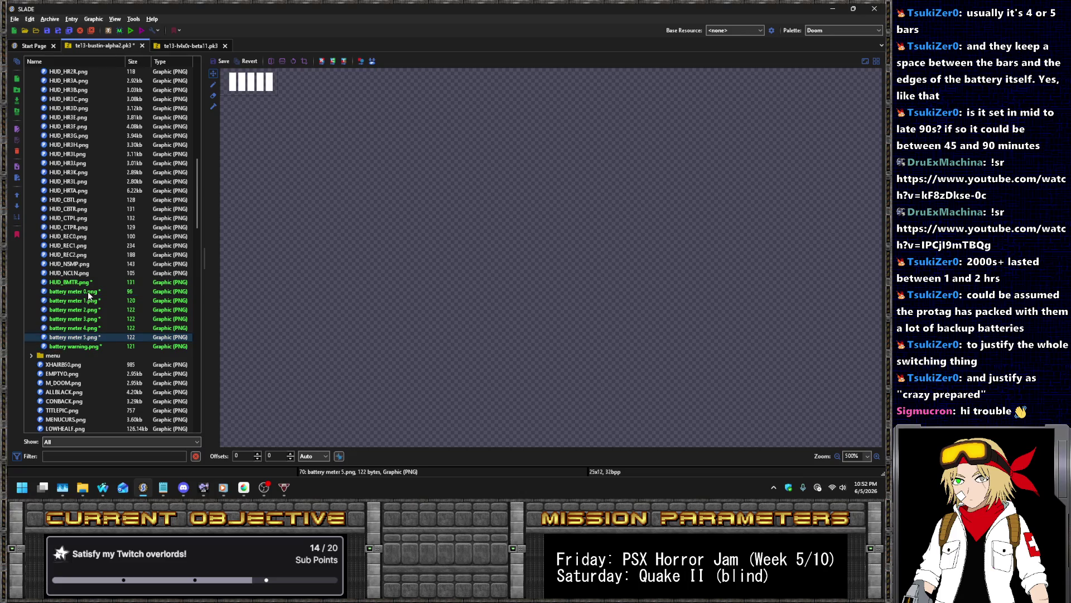
{"action": "left_click", "coordinate": [88, 292], "text": "shift"}
{"action": "right_click", "coordinate": [90, 292]}
{"action": "left_click", "coordinate": [111, 299]}
{"action": "type", "text": "HUD_BLV%%"}
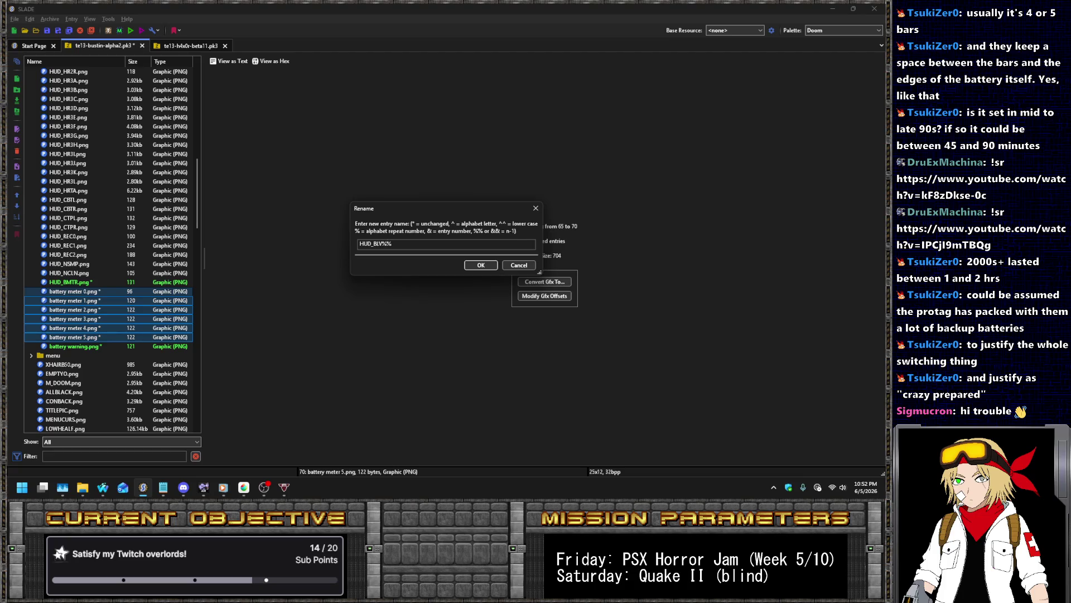
{"action": "key", "text": "Return"}
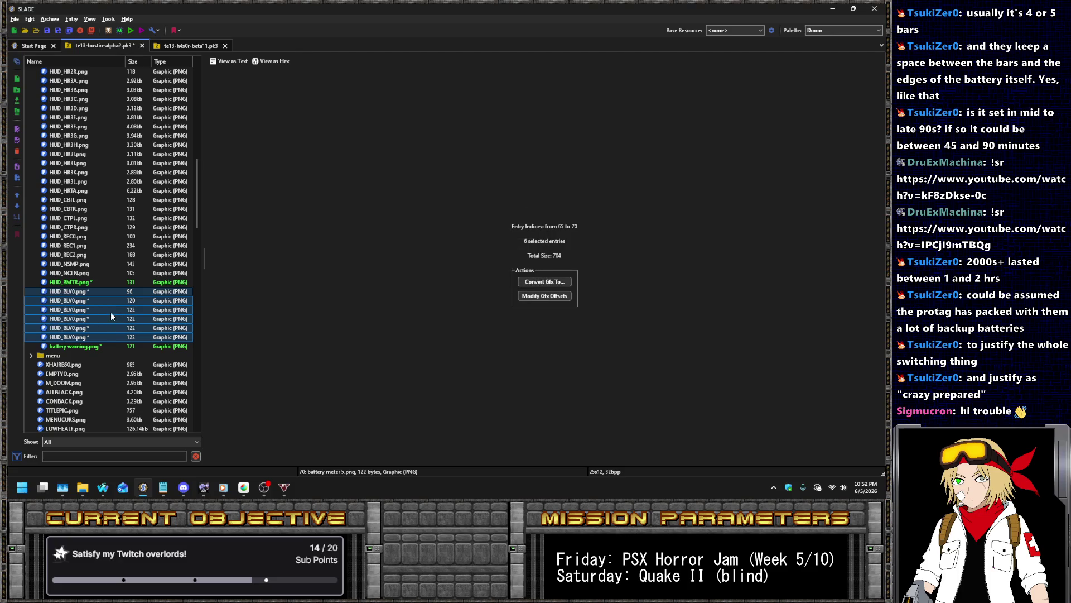
Renumber the six meter entries HUD_BLV0 through HUD_BLV5 using the & pattern
{"action": "right_click", "coordinate": [111, 312]}
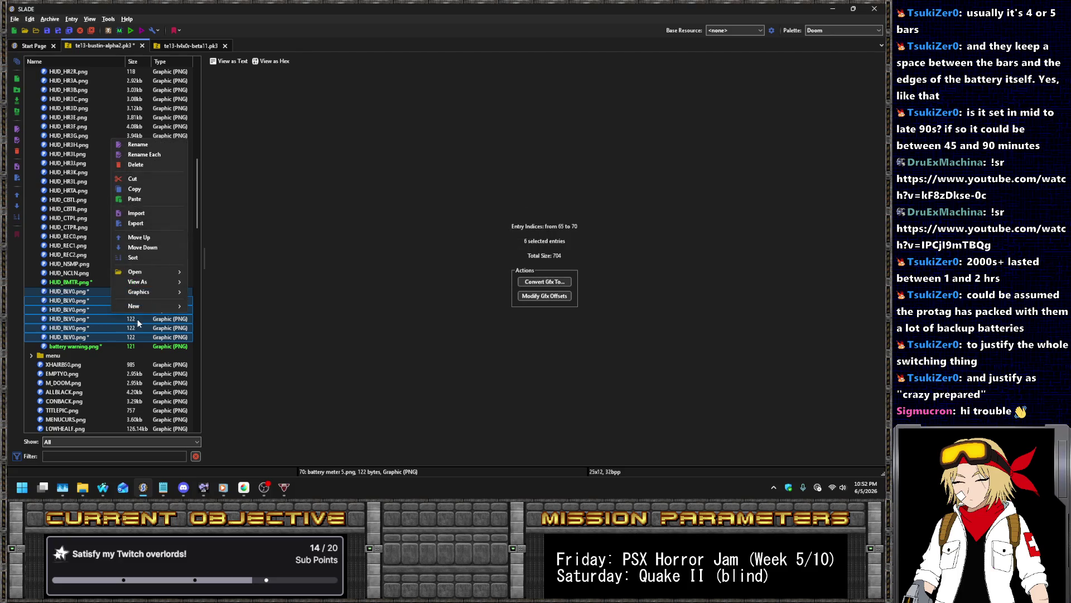
{"action": "left_click", "coordinate": [152, 143]}
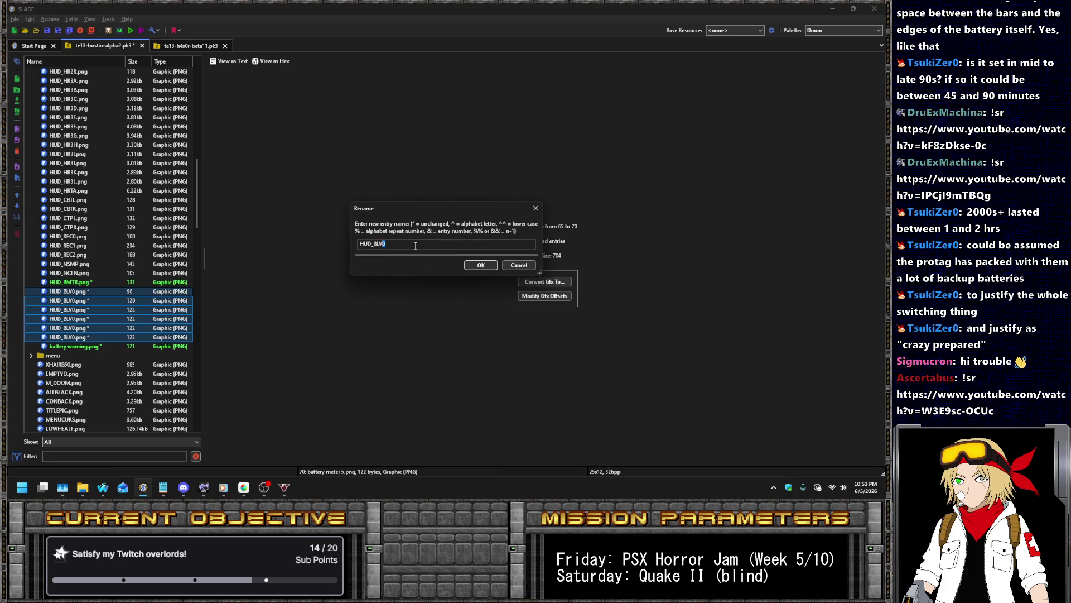
{"action": "type", "text": "&&"}
{"action": "key", "text": "Return"}
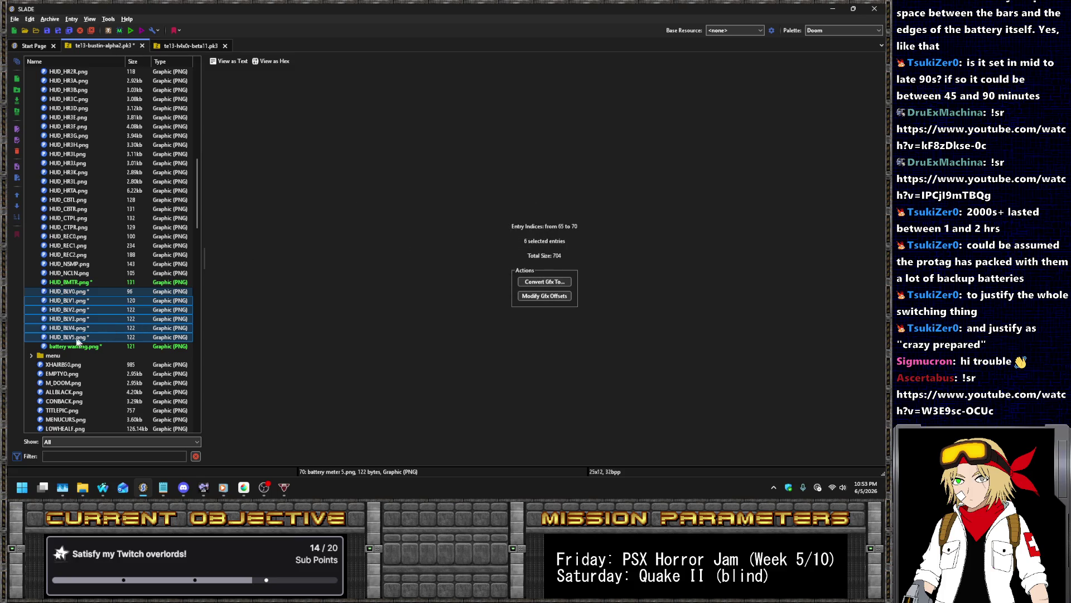
Rename the battery warning entry to HUD_BLVW
{"action": "left_click", "coordinate": [65, 343]}
{"action": "right_click", "coordinate": [73, 343]}
{"action": "left_click", "coordinate": [96, 177]}
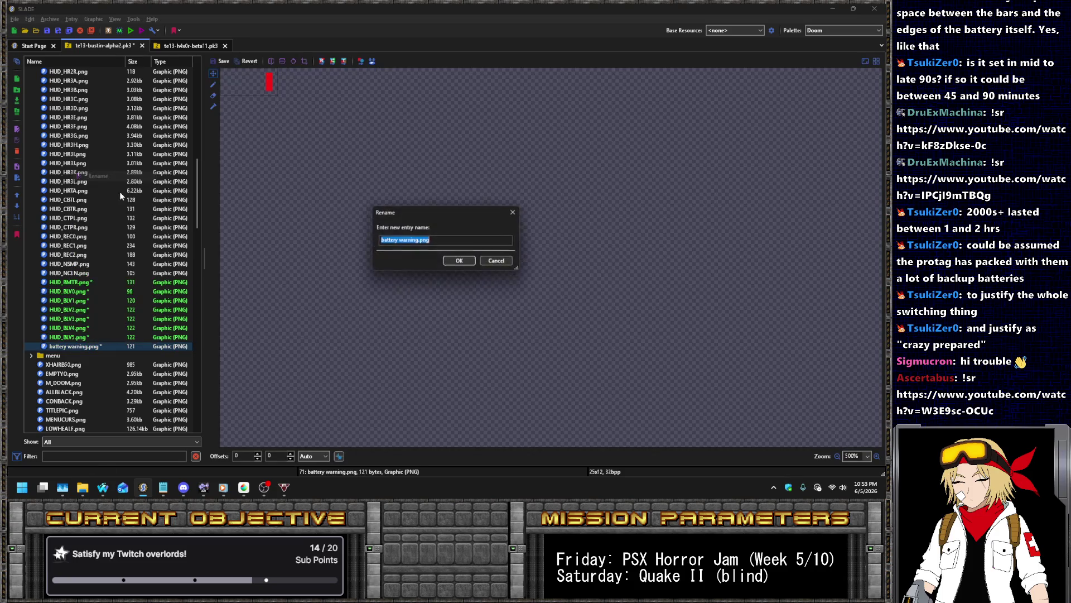
{"action": "type", "text": "HUD_"}
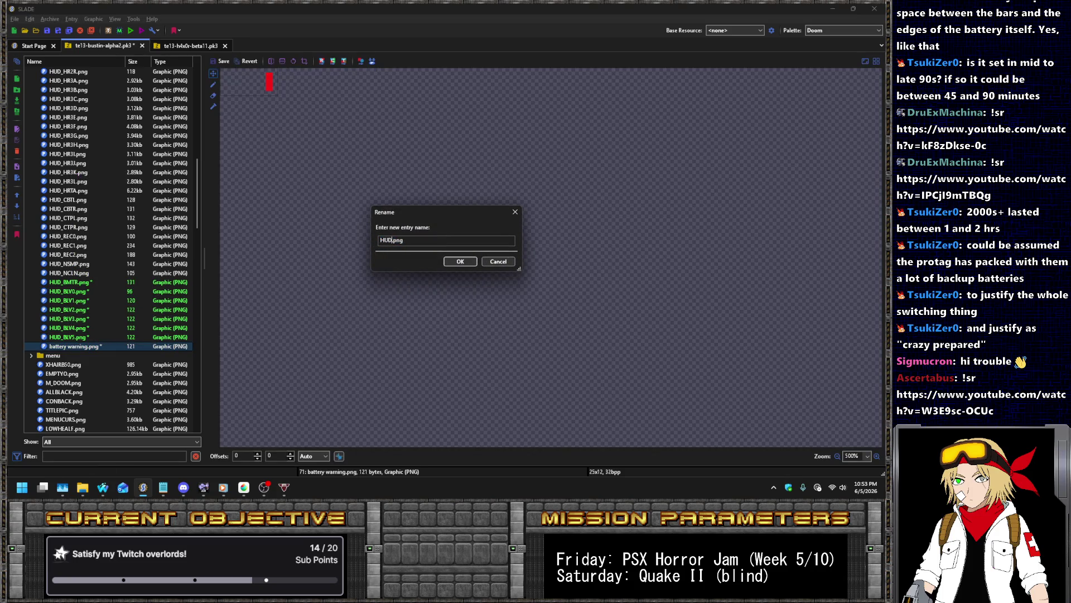
{"action": "type", "text": "BLVW"}
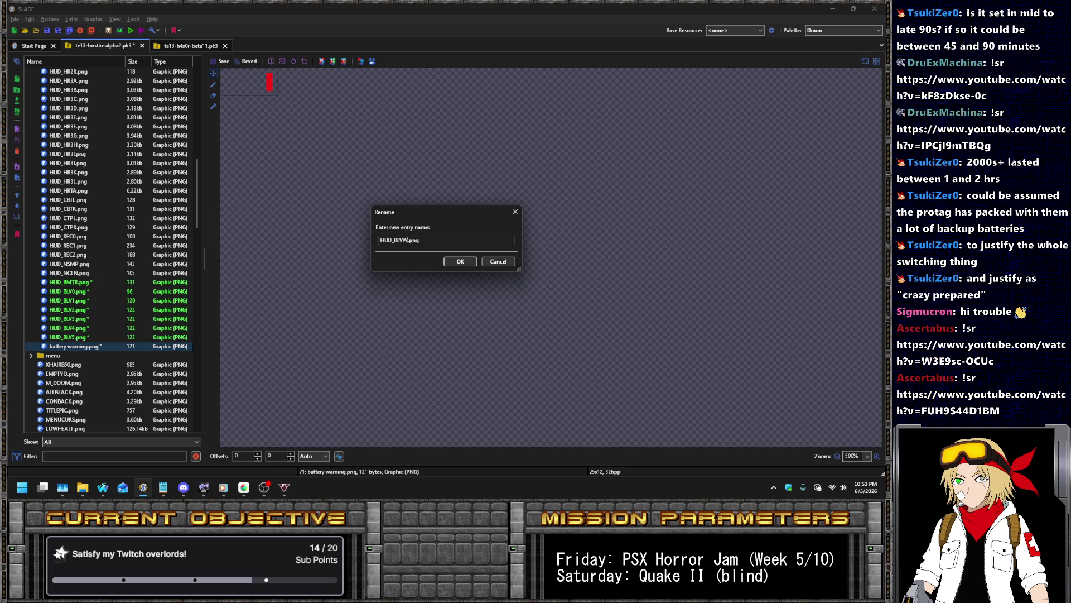
{"action": "key", "text": "Return"}
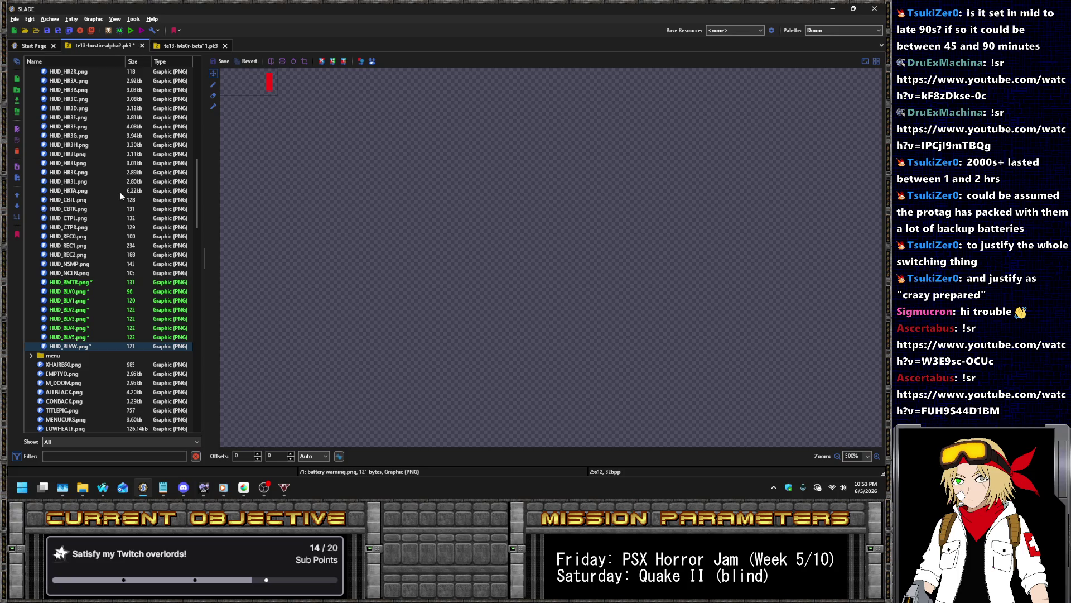
Step through the renamed HUD_BMTR and HUD_BLV graphics to check them
{"action": "left_click", "coordinate": [94, 282]}
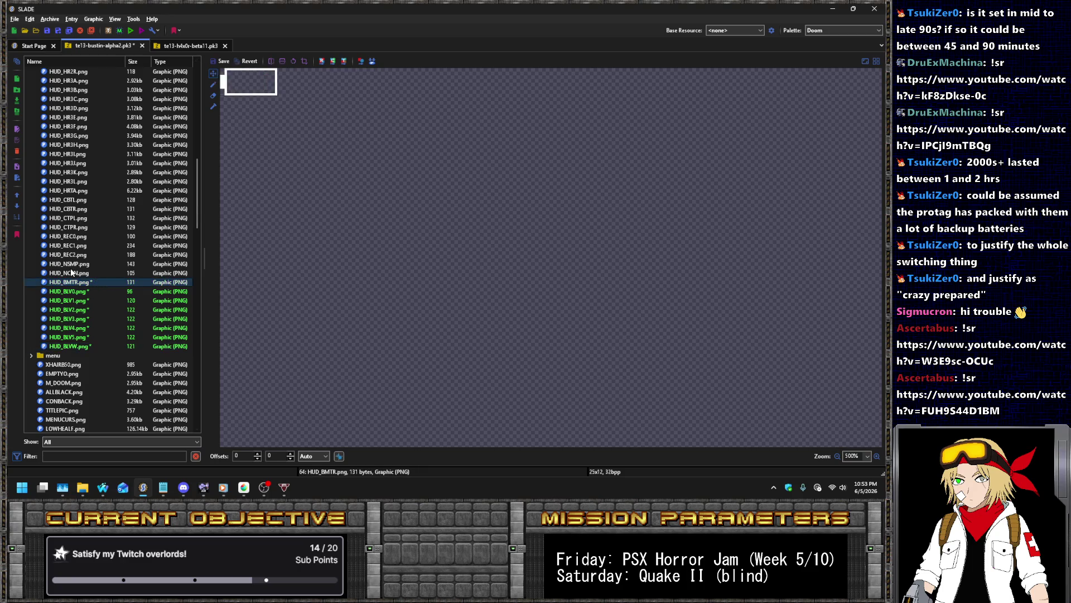
{"action": "key", "text": "Down"}
{"action": "key", "text": "Down"}
{"action": "key", "text": "Down"}
{"action": "key", "text": "Down"}
{"action": "key", "text": "Up"}
{"action": "key", "text": "Up"}
{"action": "key", "text": "Up"}
{"action": "key", "text": "Down"}
{"action": "key", "text": "Down"}
{"action": "key", "text": "Down"}
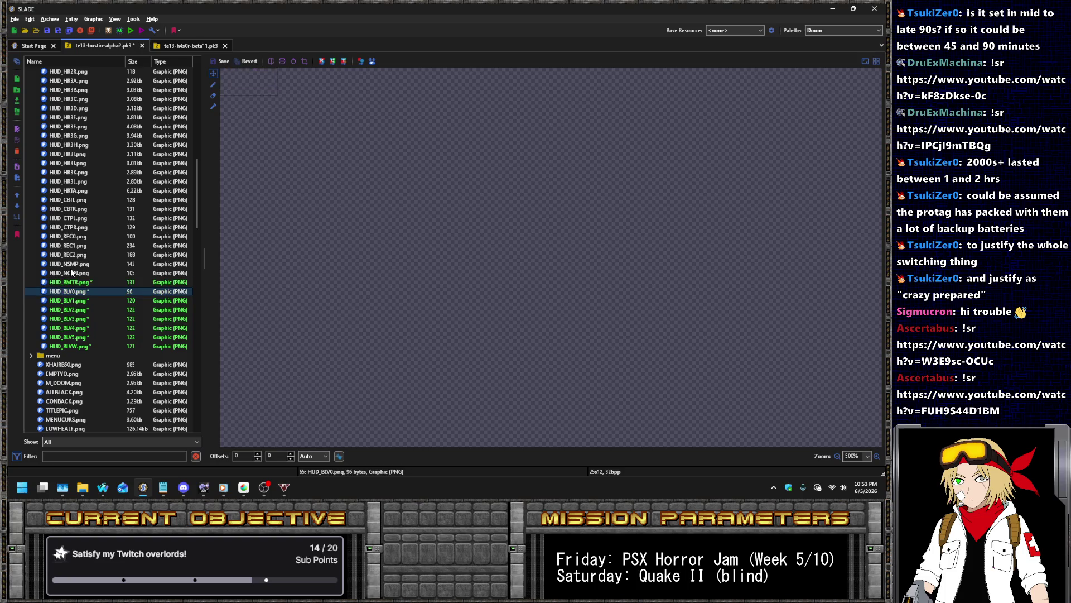
{"action": "scroll", "coordinate": [118, 264], "scroll_direction": "down", "scroll_amount": 20}
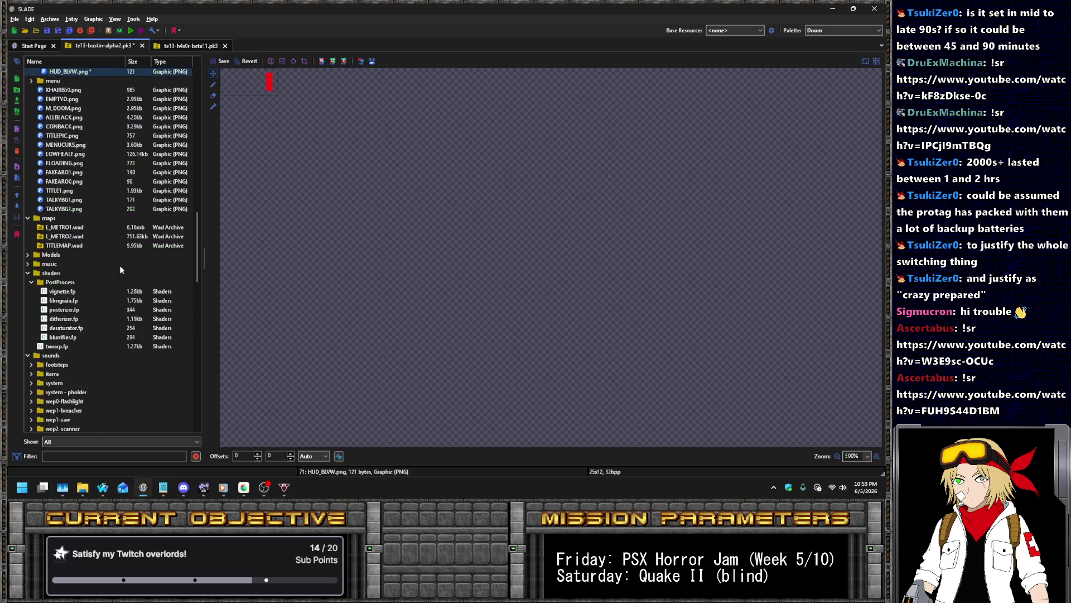
Open hud.zsc from the zscript folder to view its HUD code, then decorate.txt
{"action": "scroll", "coordinate": [111, 235], "scroll_direction": "down", "scroll_amount": 2}
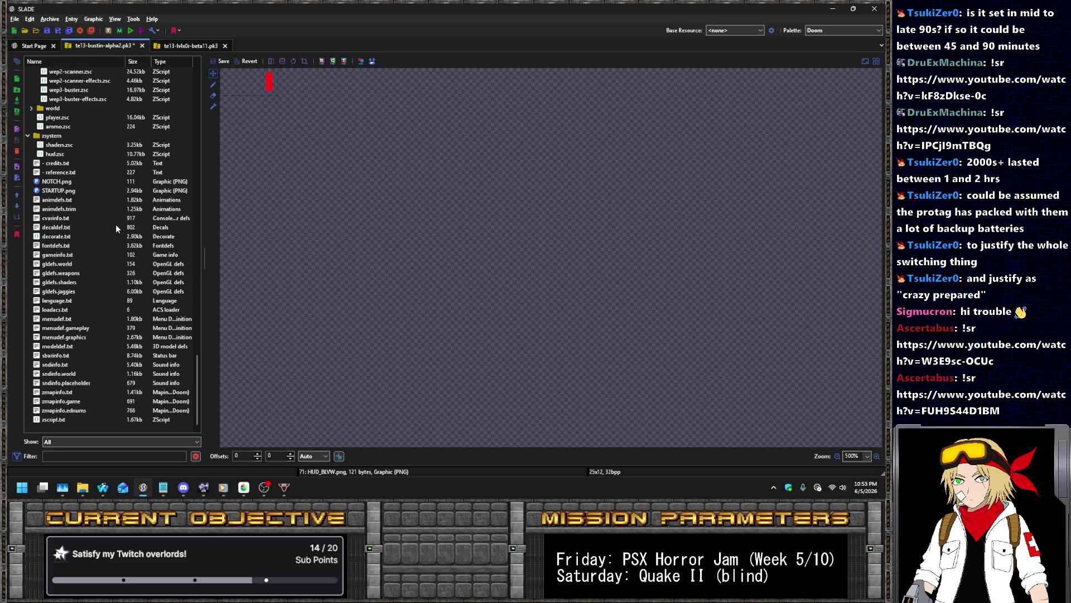
{"action": "scroll", "coordinate": [84, 198], "scroll_direction": "up", "scroll_amount": 1}
{"action": "left_click", "coordinate": [102, 183]}
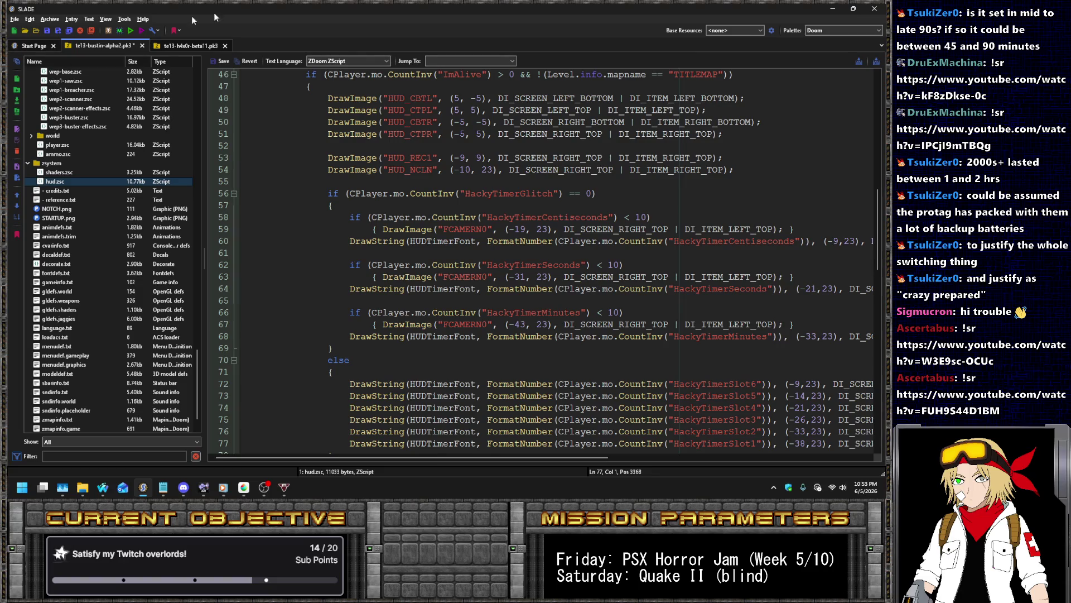
{"action": "left_click", "coordinate": [54, 266]}
Add an 'actor BatteryLevel : SpookyCounter' line after the HackyTimerSlot6 actor in decorate.txt
{"action": "left_click", "coordinate": [500, 288]}
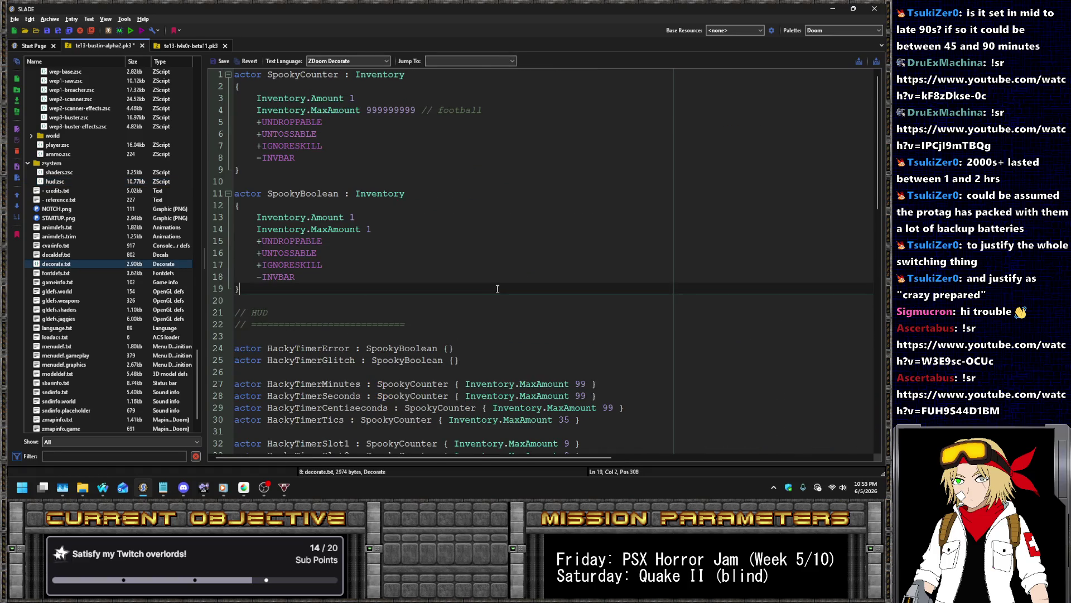
{"action": "scroll", "coordinate": [474, 219], "scroll_direction": "down", "scroll_amount": 5}
{"action": "left_click", "coordinate": [602, 323]}
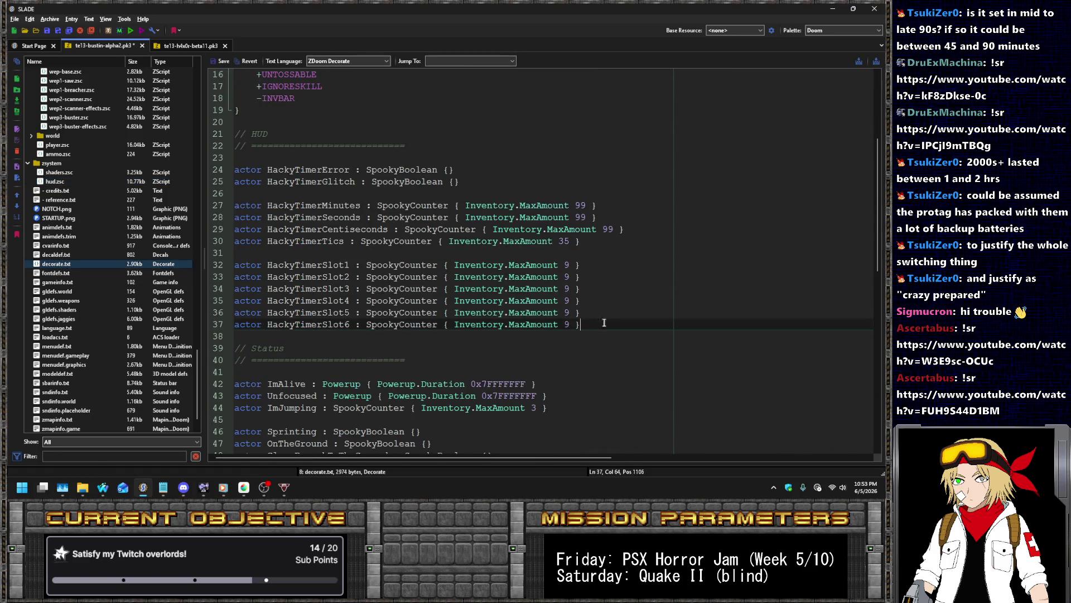
{"action": "key", "text": "Return"}
{"action": "key", "text": "Return"}
{"action": "type", "text": "actor Battery"}
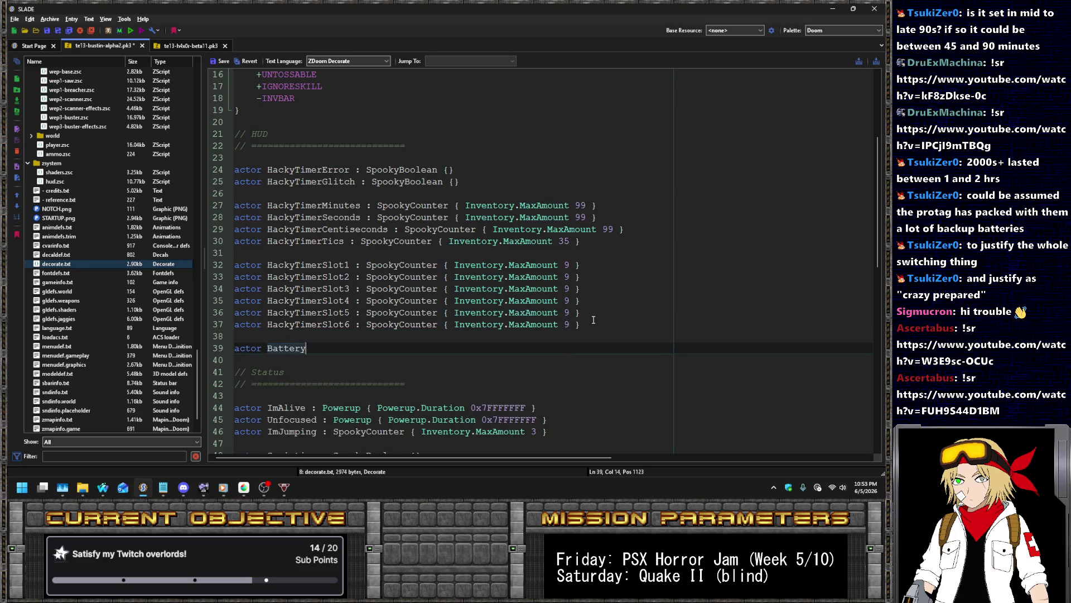
{"action": "type", "text": "Level : SpookyCounter { Inventory.MaxAmount 6 } "}
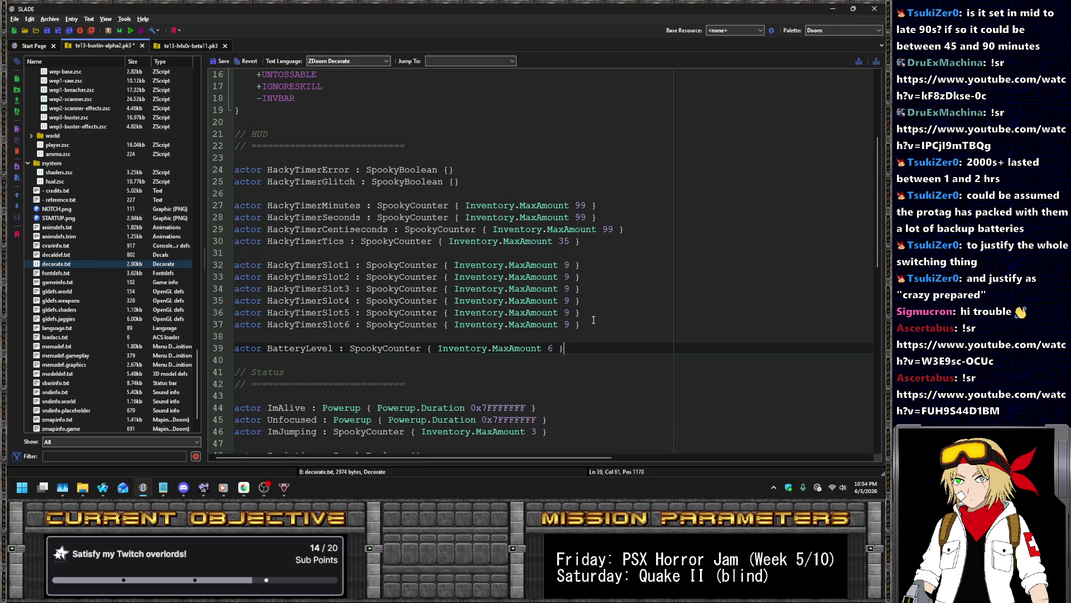
{"action": "type", "text": "// Technically five, but"}
Set its Inventory.MaxAmount to 5, delete the trailing comment, and save decorate.txt
{"action": "key", "text": "ctrl+shift+Left"}
{"action": "key", "text": "ctrl+Left"}
{"action": "key", "text": "ctrl+Left"}
{"action": "key", "text": "ctrl+Left"}
{"action": "key", "text": "shift+Right"}
{"action": "type", "text": "5"}
{"action": "key", "text": "Right"}
{"action": "key", "text": "Right"}
{"action": "key", "text": "shift+End"}
{"action": "key", "text": "Delete"}
{"action": "left_click", "coordinate": [220, 61]}
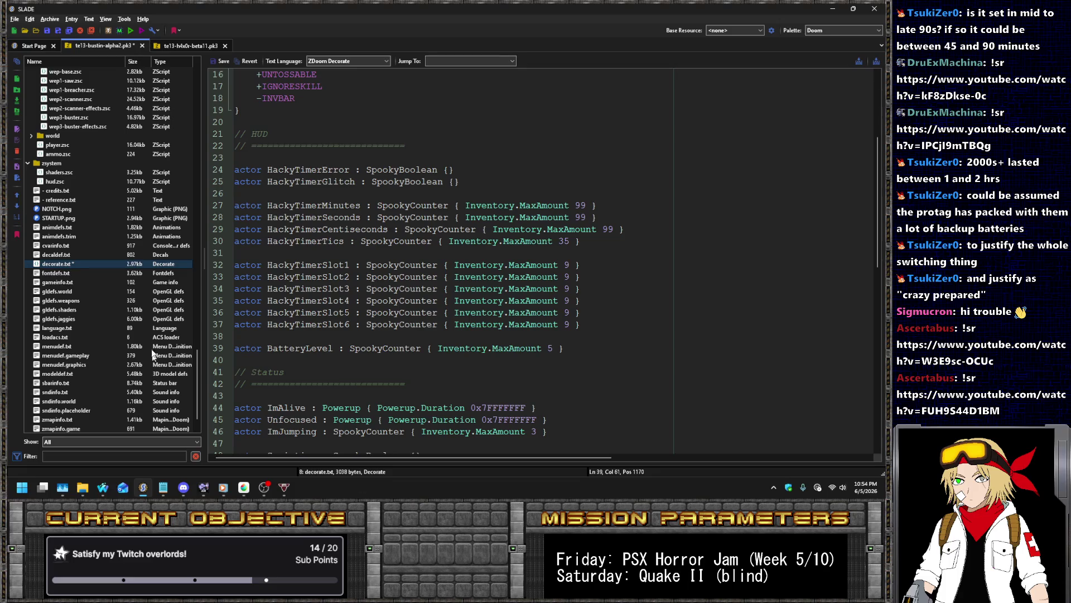
{"action": "scroll", "coordinate": [134, 254], "scroll_direction": "up", "scroll_amount": 5}
{"action": "left_click", "coordinate": [59, 291]}
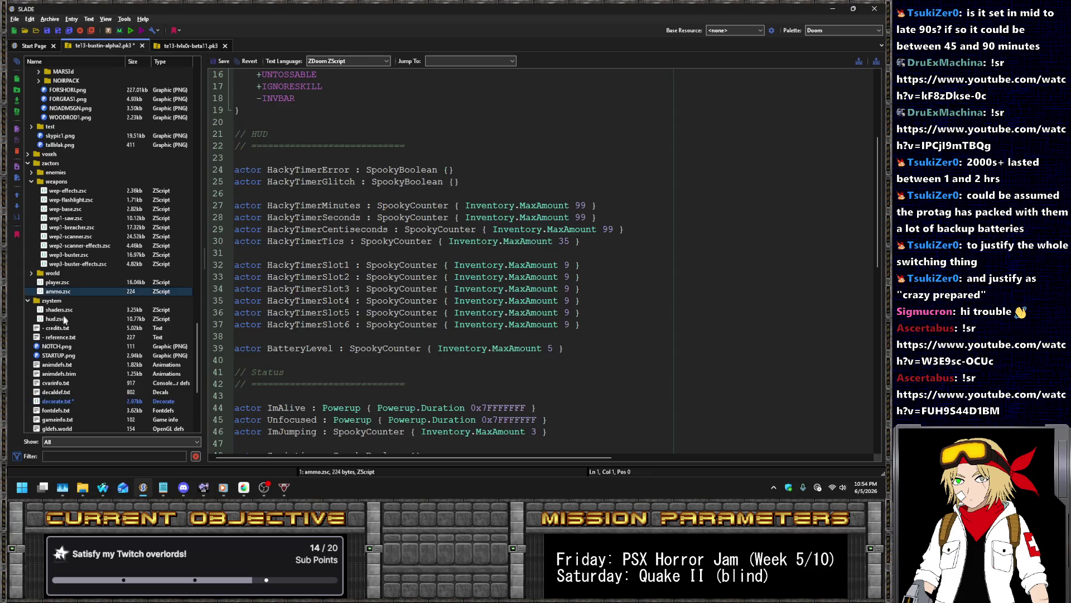
In hud.zsc, paste a copy of the HUD_REC1 DrawImage line onto line 80 below the timer block
{"action": "left_click", "coordinate": [55, 318]}
{"action": "left_click", "coordinate": [367, 315]}
{"action": "key", "text": "Down"}
{"action": "key", "text": "Down"}
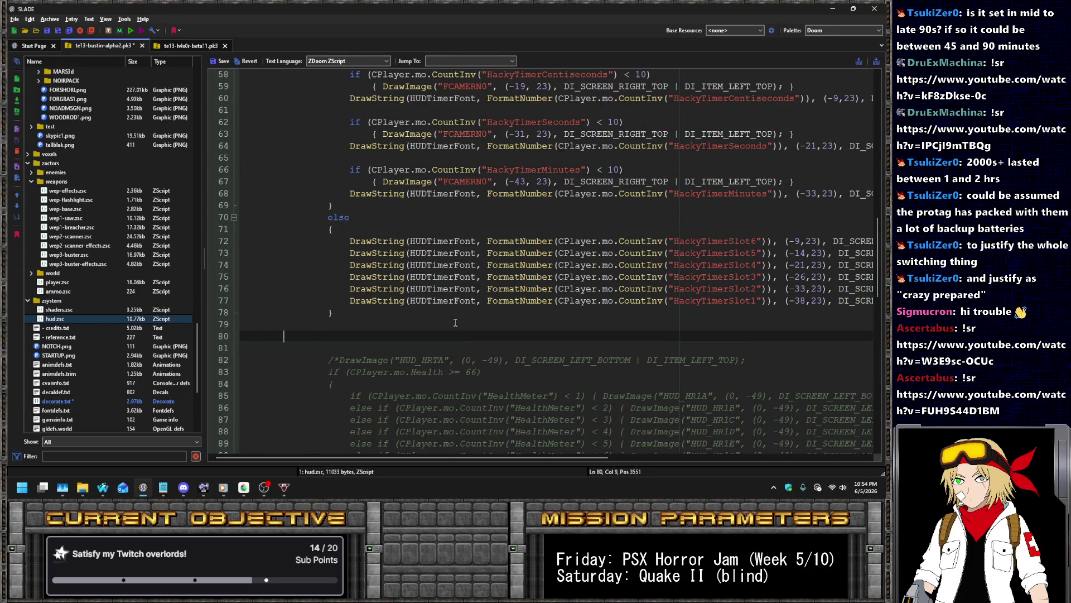
{"action": "scroll", "coordinate": [466, 294], "scroll_direction": "up", "scroll_amount": 7}
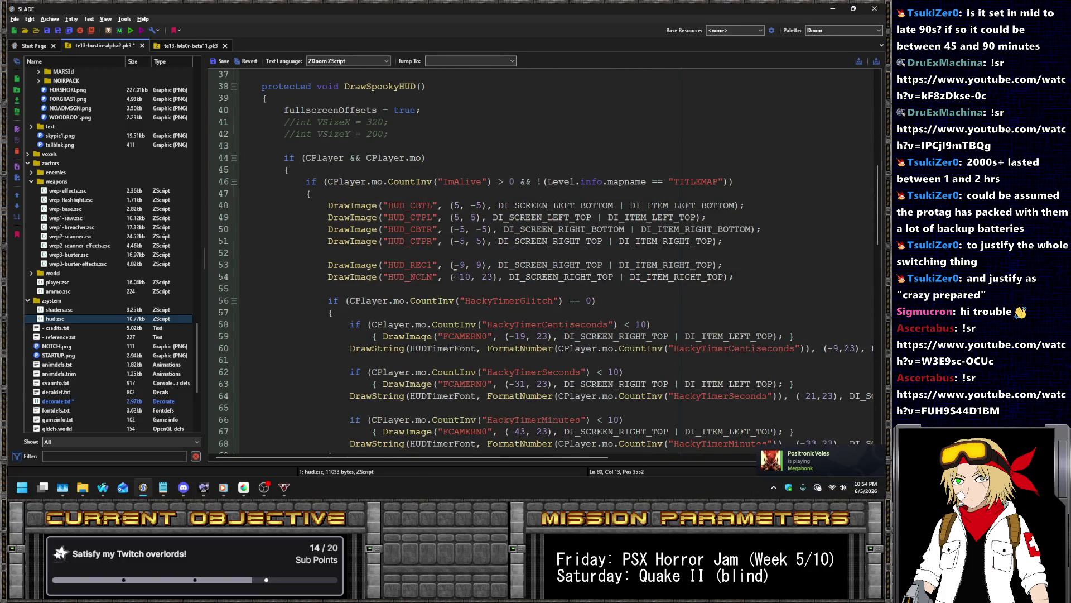
{"action": "key", "text": "Tab"}
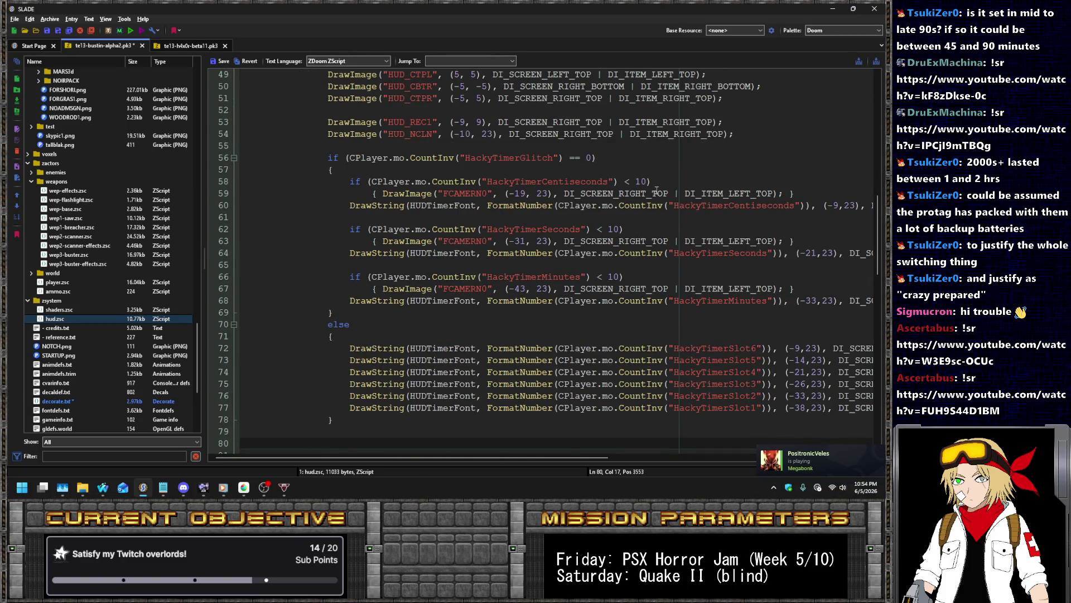
{"action": "scroll", "coordinate": [657, 189], "scroll_direction": "up", "scroll_amount": 4}
{"action": "left_click_drag", "start_coordinate": [747, 270], "coordinate": [741, 258]}
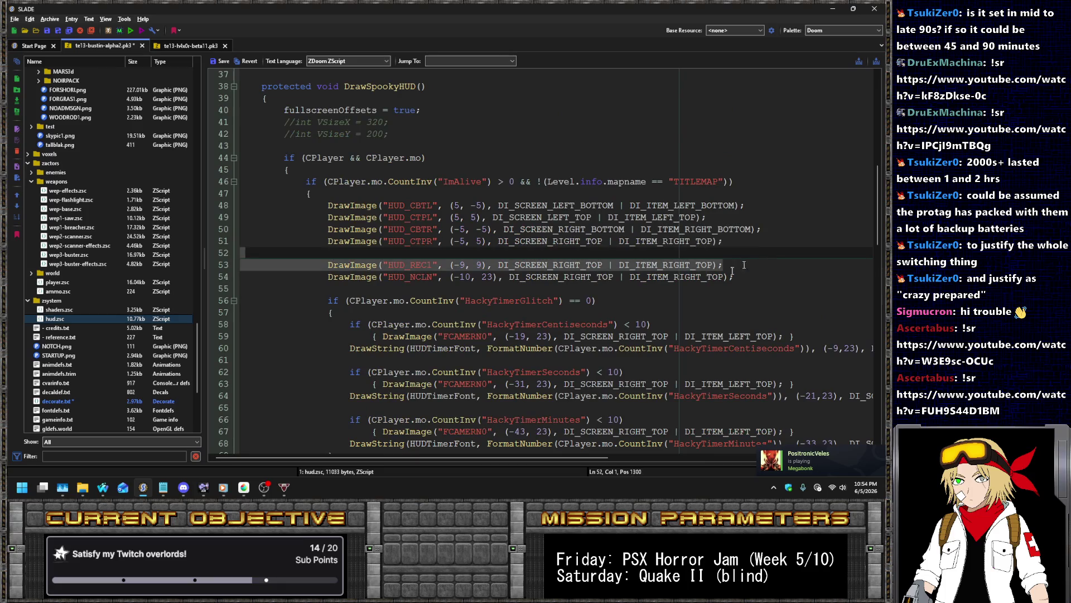
{"action": "scroll", "coordinate": [410, 347], "scroll_direction": "down", "scroll_amount": 6}
{"action": "left_click", "coordinate": [413, 371]}
{"action": "type", "text": "DrawImage(\"HUD_REC1\", (-9, 9), DI_SCREEN_RIGHT_TOP | DI_ITEM_RIGHT_TOP);"}
{"action": "key", "text": "BackSpace"}
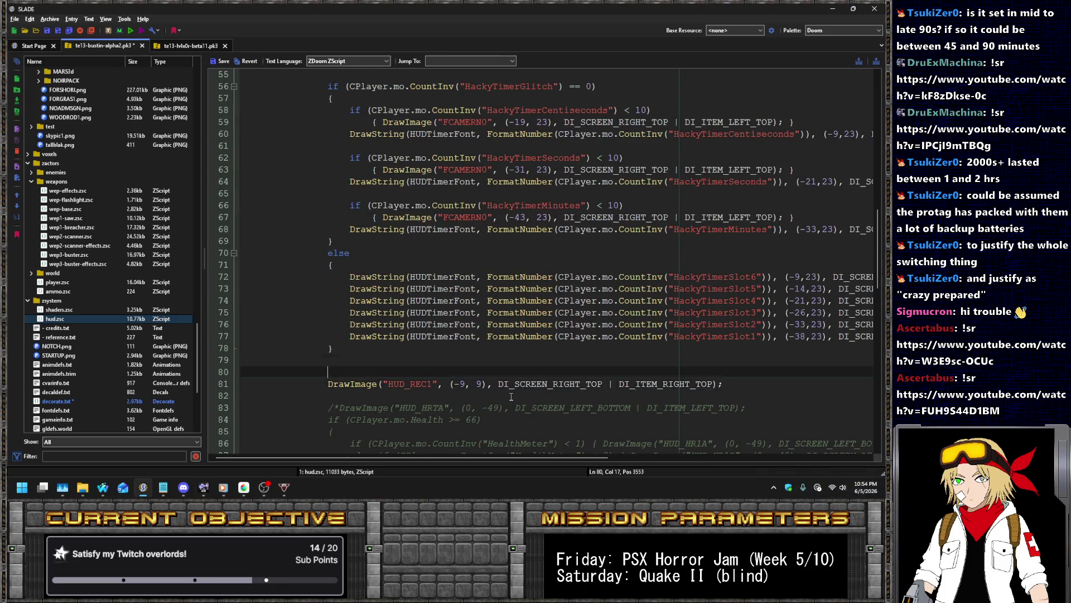
{"action": "key", "text": "Up"}
{"action": "key", "text": "Up"}
{"action": "key", "text": "Down"}
{"action": "key", "text": "Down"}
Change the copied line to draw HUD_BMTR at (-9, -9) with RIGHT_BOTTOM anchor flags
{"action": "key", "text": "ctrl+Right"}
{"action": "key", "text": "ctrl+shift+Right"}
{"action": "type", "text": "BMTR"}
{"action": "key", "text": "Right"}
{"action": "key", "text": "Right"}
{"action": "key", "text": "Right"}
{"action": "key", "text": "Right"}
{"action": "key", "text": "Right"}
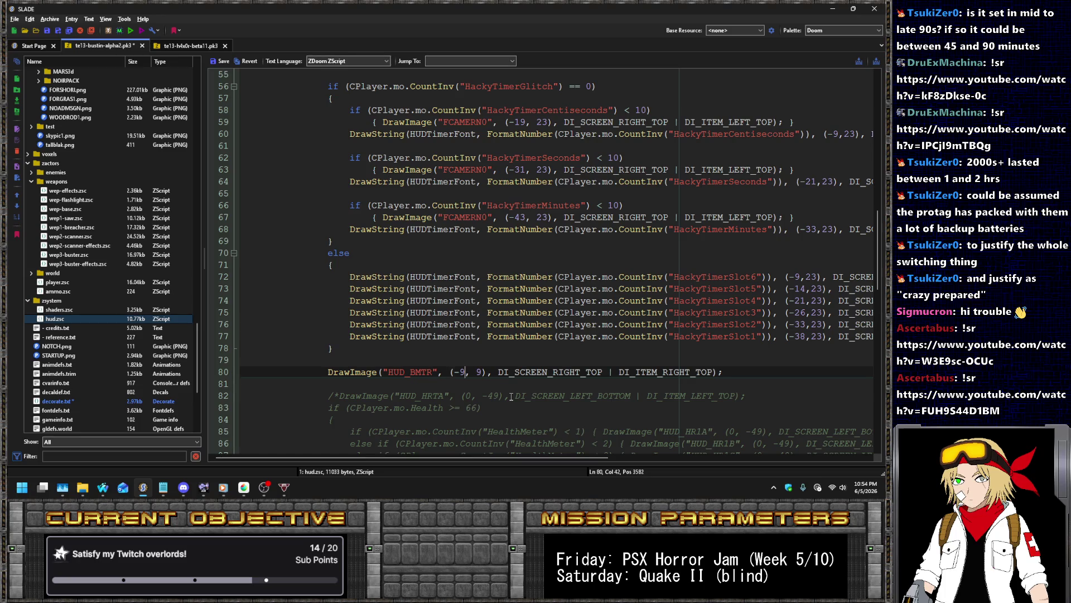
{"action": "type", "text": "-"}
{"action": "key", "text": "Right"}
{"action": "key", "text": "Right"}
{"action": "key", "text": "Right"}
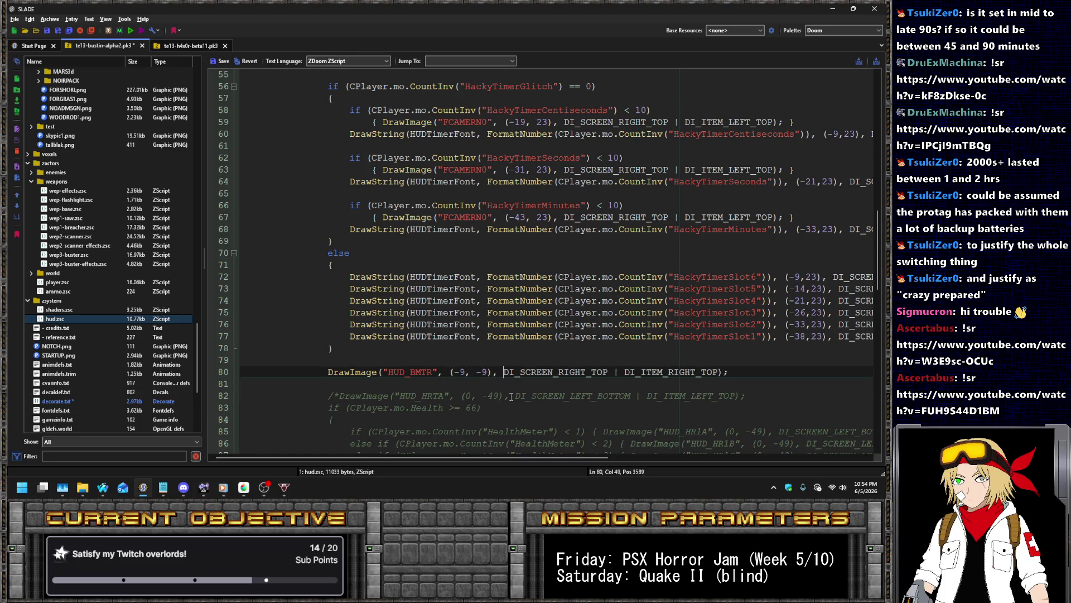
{"action": "key", "text": "Right"}
{"action": "key", "text": "Right"}
{"action": "key", "text": "Right"}
{"action": "key", "text": "Delete"}
{"action": "key", "text": "Delete"}
{"action": "key", "text": "Delete"}
{"action": "type", "text": "BOTTOM"}
{"action": "key", "text": "End"}
{"action": "key", "text": "Left"}
{"action": "key", "text": "Left"}
{"action": "key", "text": "ctrl+shift+Left"}
{"action": "type", "text": "DI_SCREEN_RIGHT_BOTTOM"}
{"action": "key", "text": "ctrl+z"}
{"action": "key", "text": "End"}
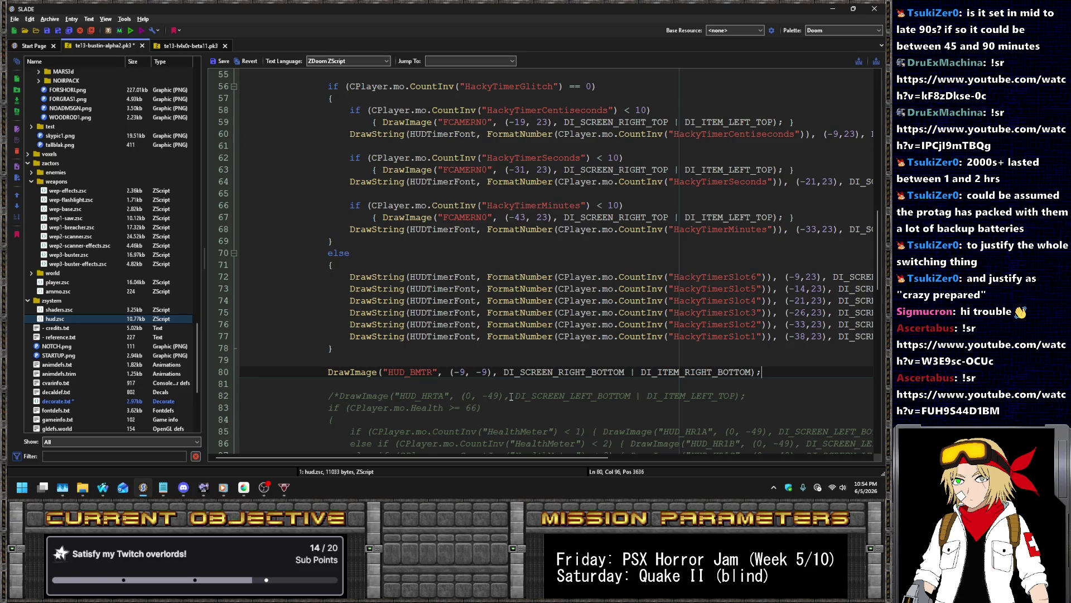
Paste the HackyTimerMinutes condition below the new draw line, separated by a blank line
{"action": "left_click", "coordinate": [626, 193]}
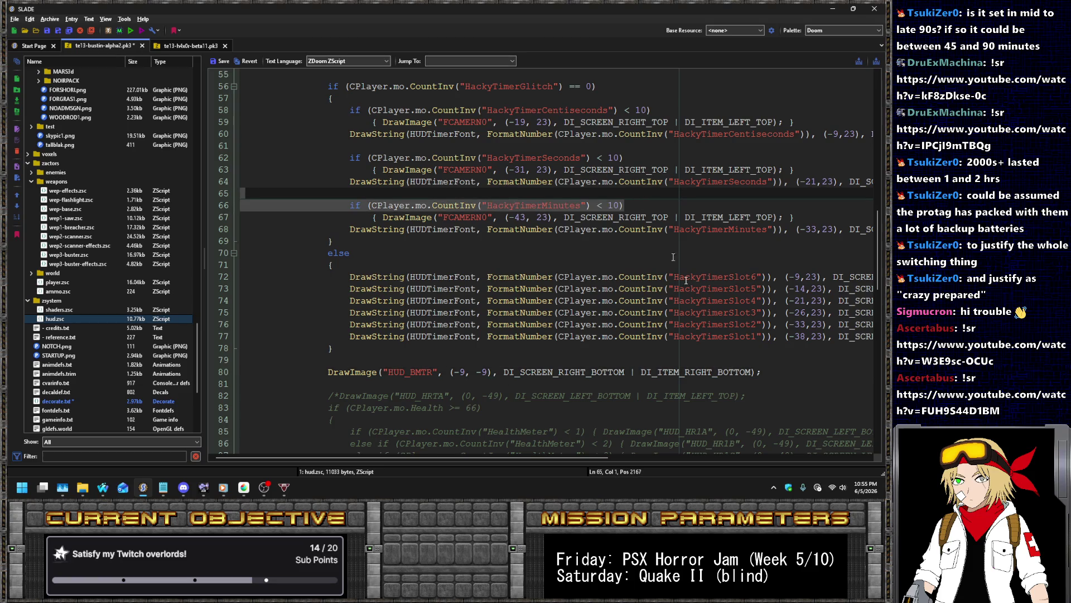
{"action": "left_click", "coordinate": [785, 372]}
{"action": "key", "text": "Return"}
{"action": "key", "text": "ctrl+v"}
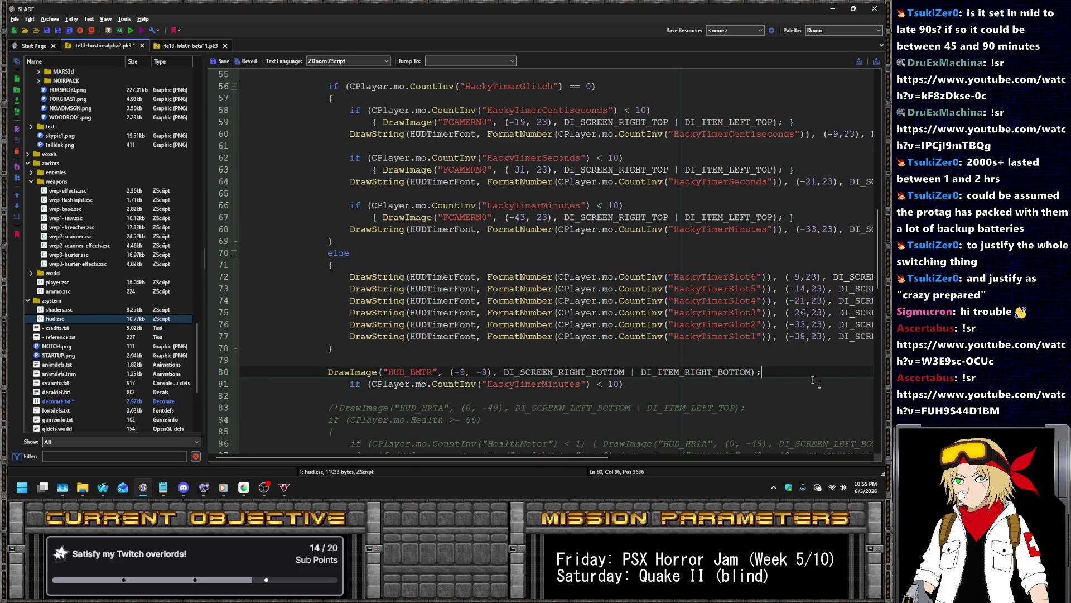
{"action": "key", "text": "Home"}
{"action": "key", "text": "BackSpace"}
{"action": "key", "text": "Home"}
{"action": "key", "text": "Return"}
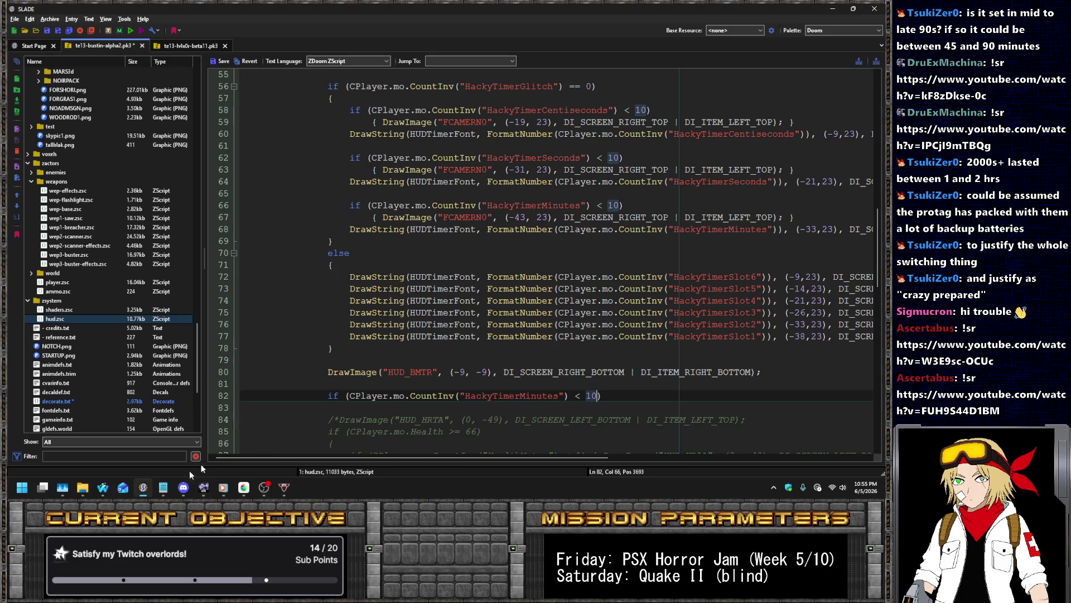
{"action": "left_click", "coordinate": [237, 491]}
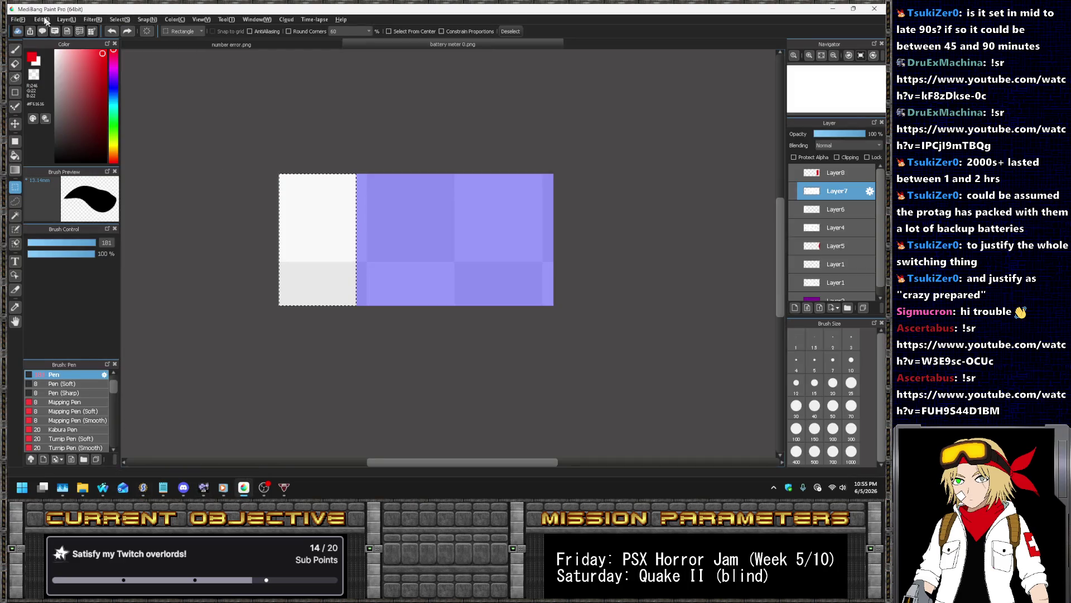
Open battery meter 2.png, 3.png, 4.png and 5.png in MediBang Paint Pro
{"action": "left_click", "coordinate": [21, 19]}
{"action": "left_click", "coordinate": [65, 82]}
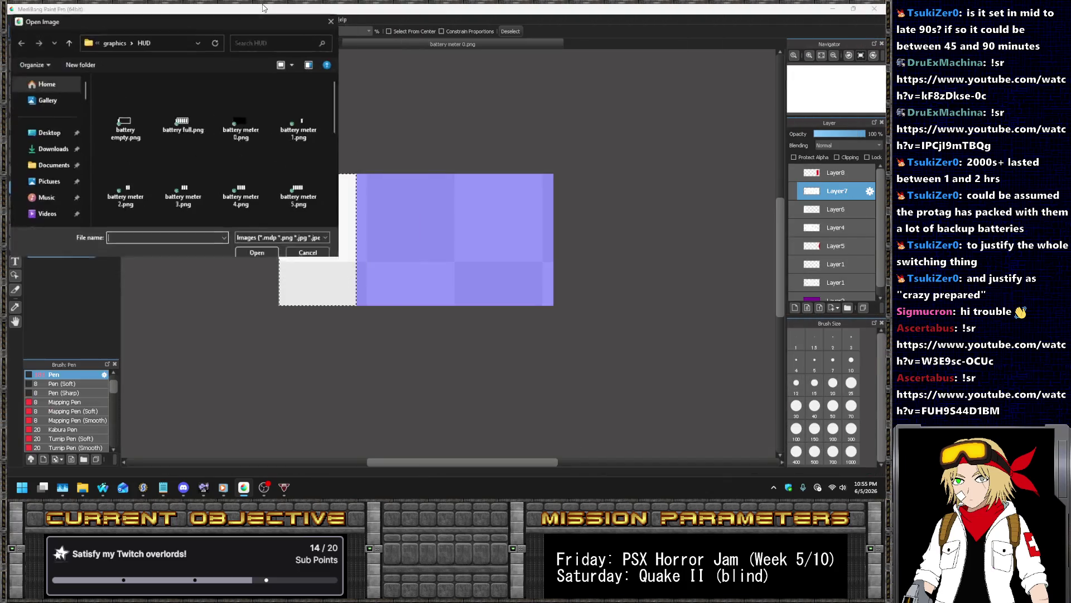
{"action": "double_click", "coordinate": [115, 168]}
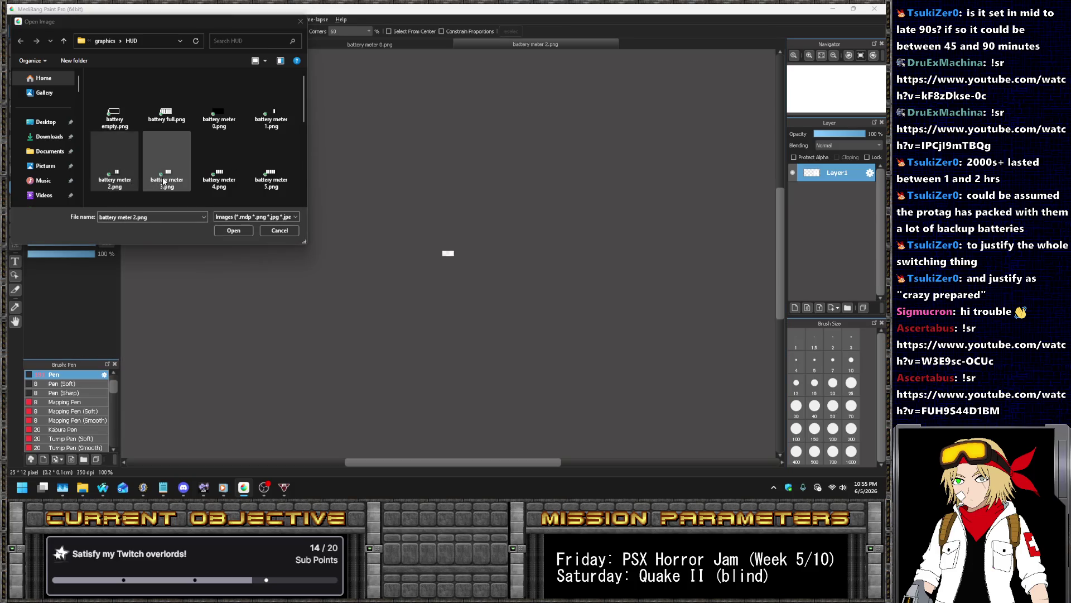
{"action": "double_click", "coordinate": [163, 180]}
{"action": "double_click", "coordinate": [220, 184]}
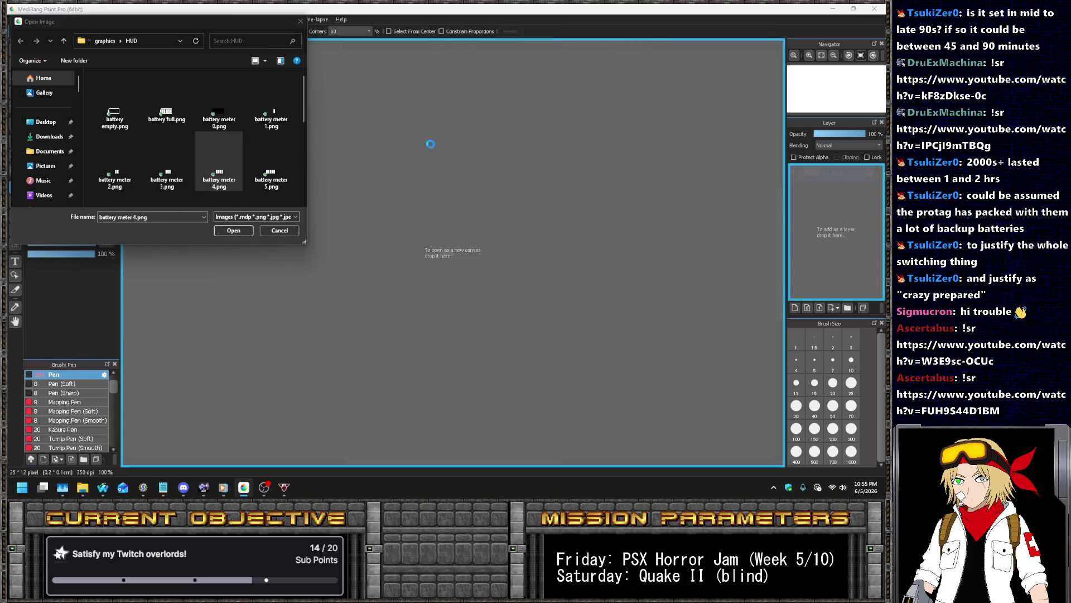
{"action": "double_click", "coordinate": [267, 184]}
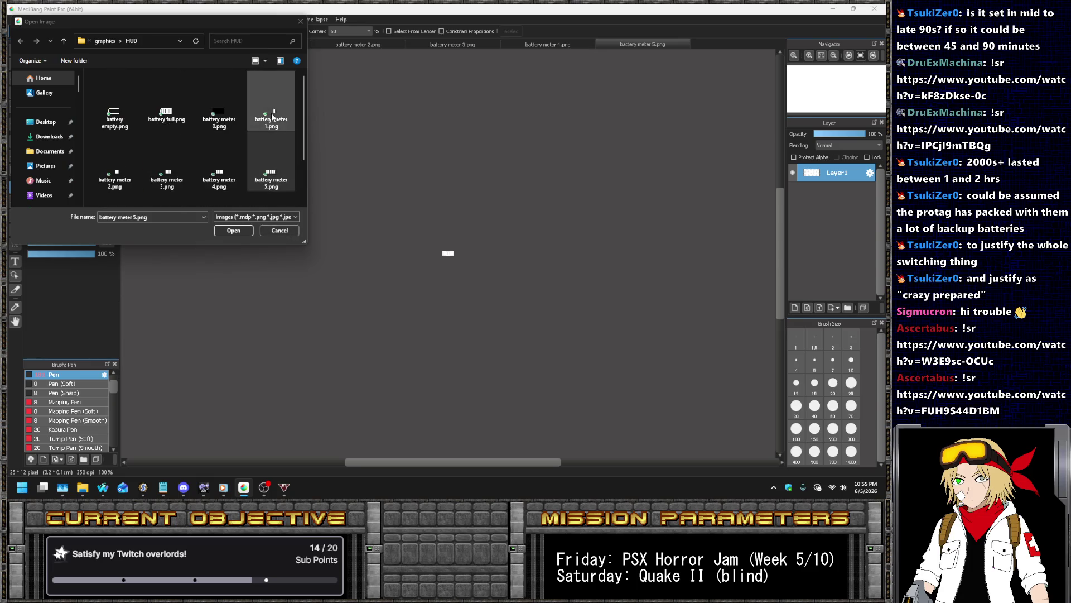
{"action": "left_click", "coordinate": [285, 231]}
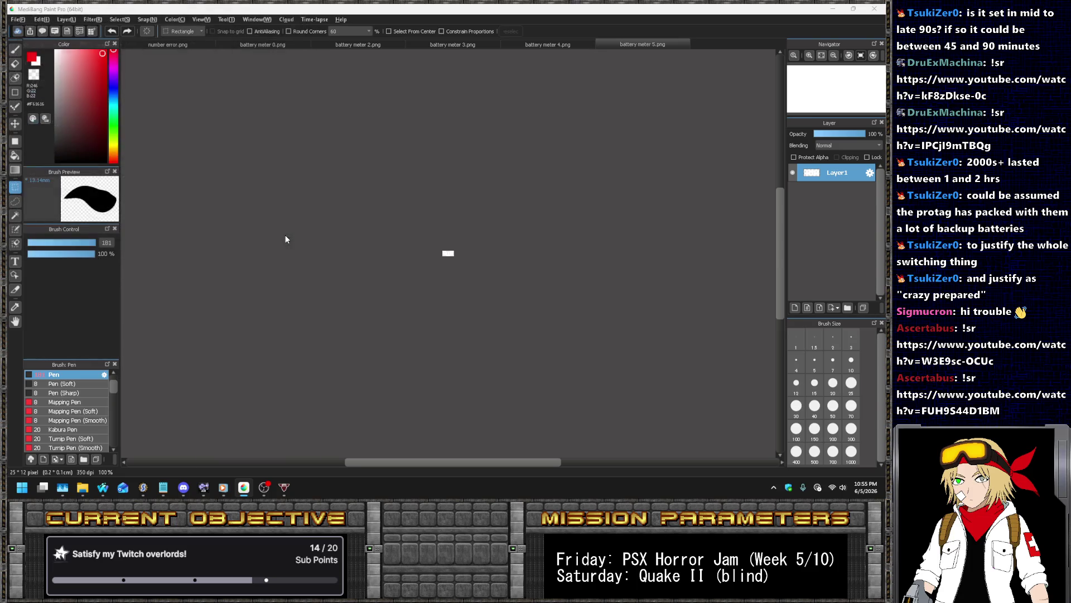
{"action": "scroll", "coordinate": [475, 272], "scroll_direction": "up", "scroll_amount": 5}
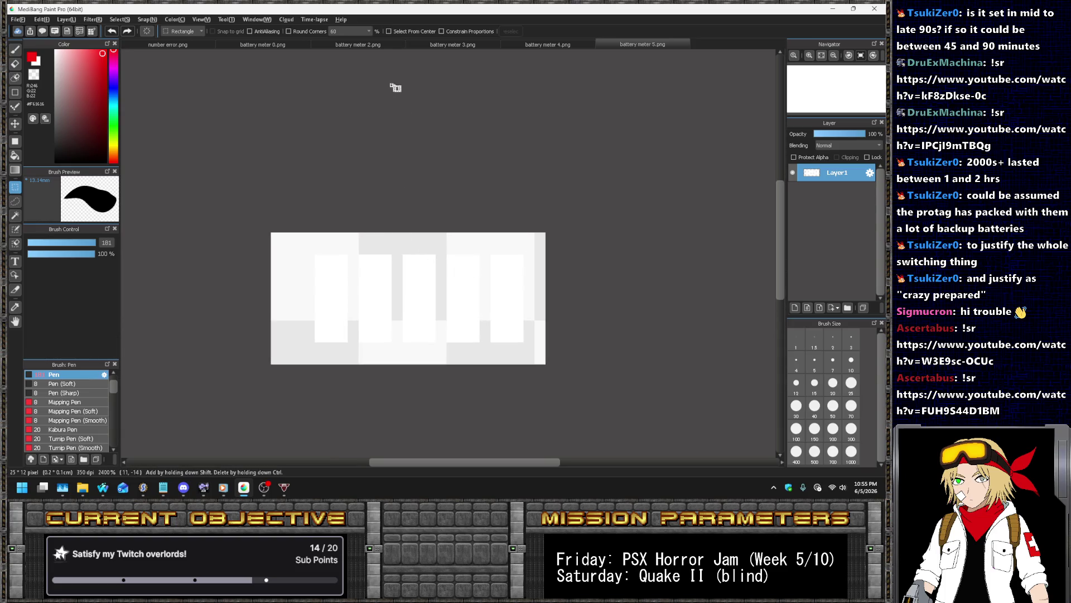
Erase the bars on the right side of battery meter 2 and battery meter 3
{"action": "left_click", "coordinate": [287, 44]}
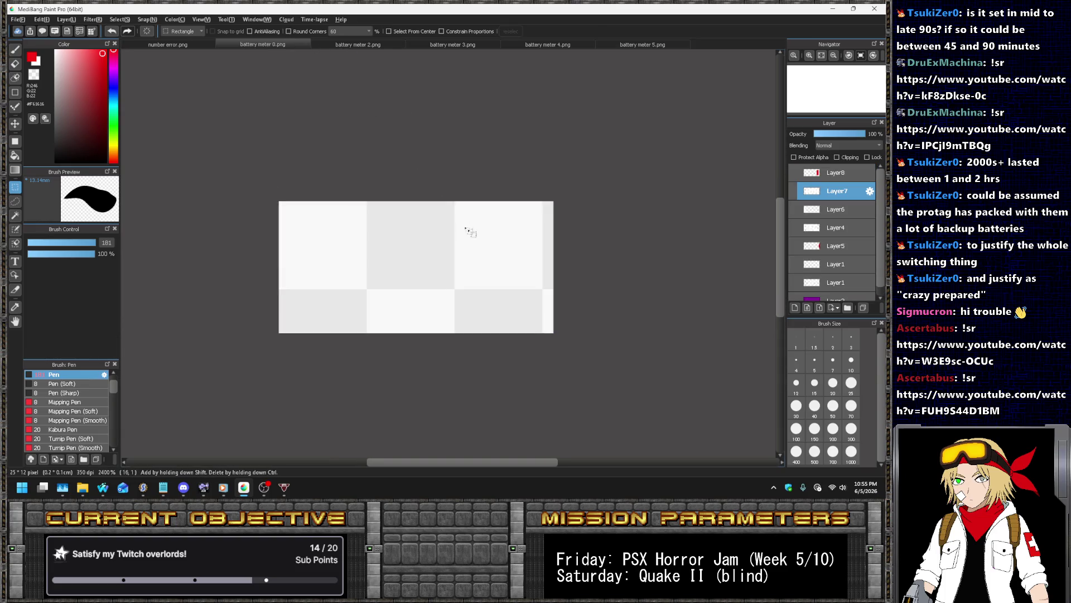
{"action": "left_click", "coordinate": [355, 44]}
{"action": "scroll", "coordinate": [477, 259], "scroll_direction": "up", "scroll_amount": 8}
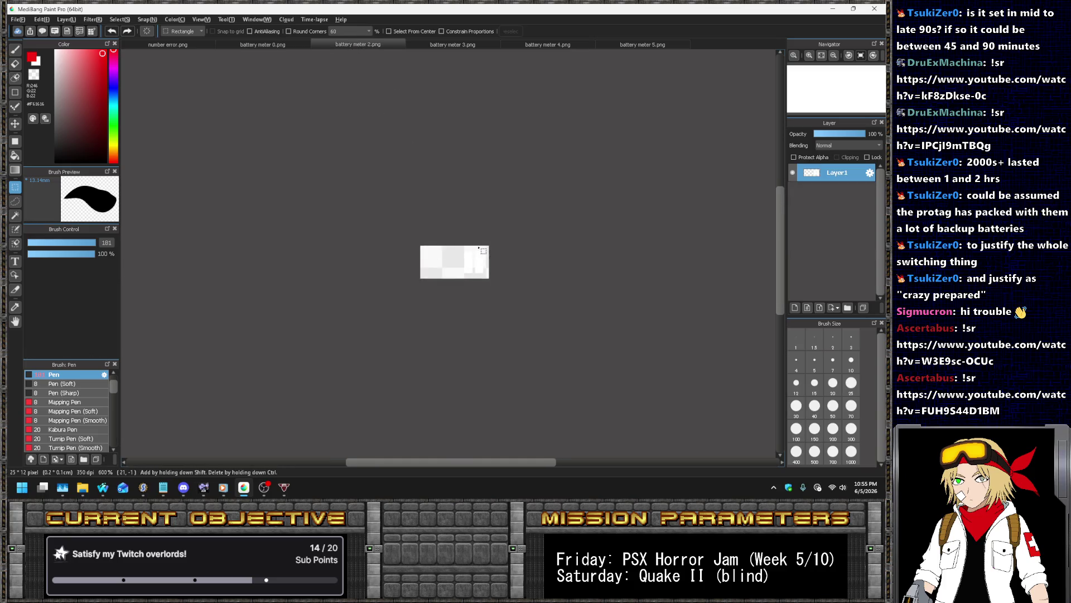
{"action": "left_click_drag", "start_coordinate": [457, 205], "coordinate": [664, 452]}
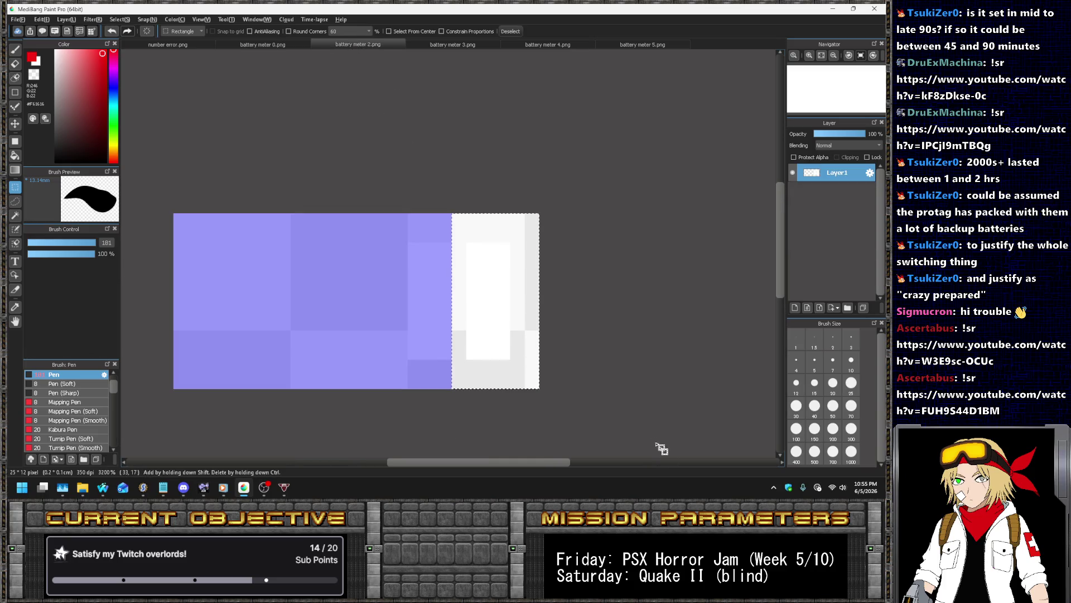
{"action": "key", "text": "Delete"}
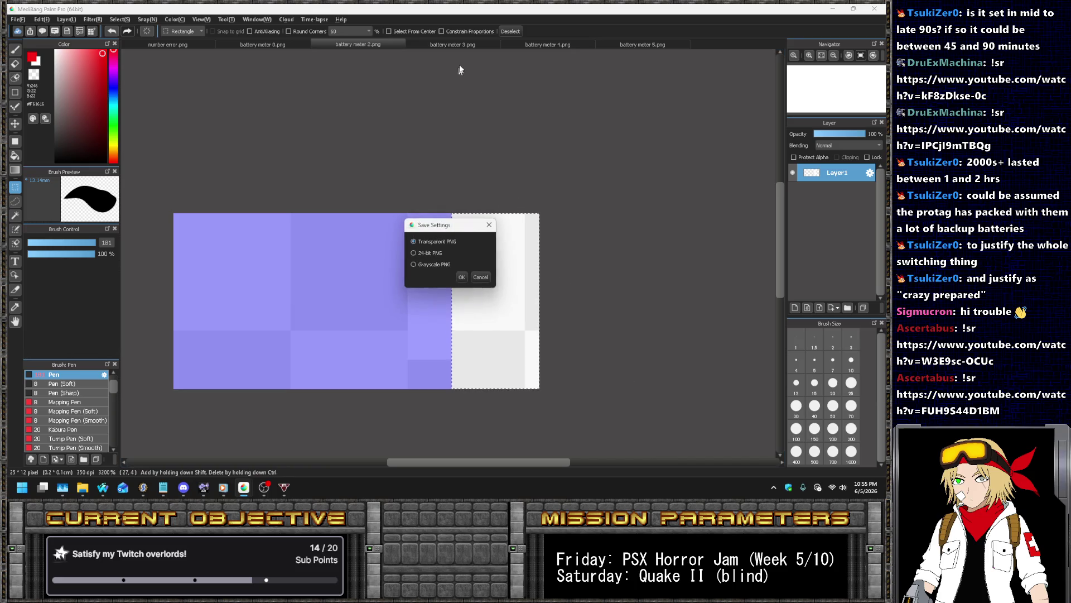
{"action": "left_click", "coordinate": [455, 45]}
{"action": "scroll", "coordinate": [511, 256], "scroll_direction": "up", "scroll_amount": 7}
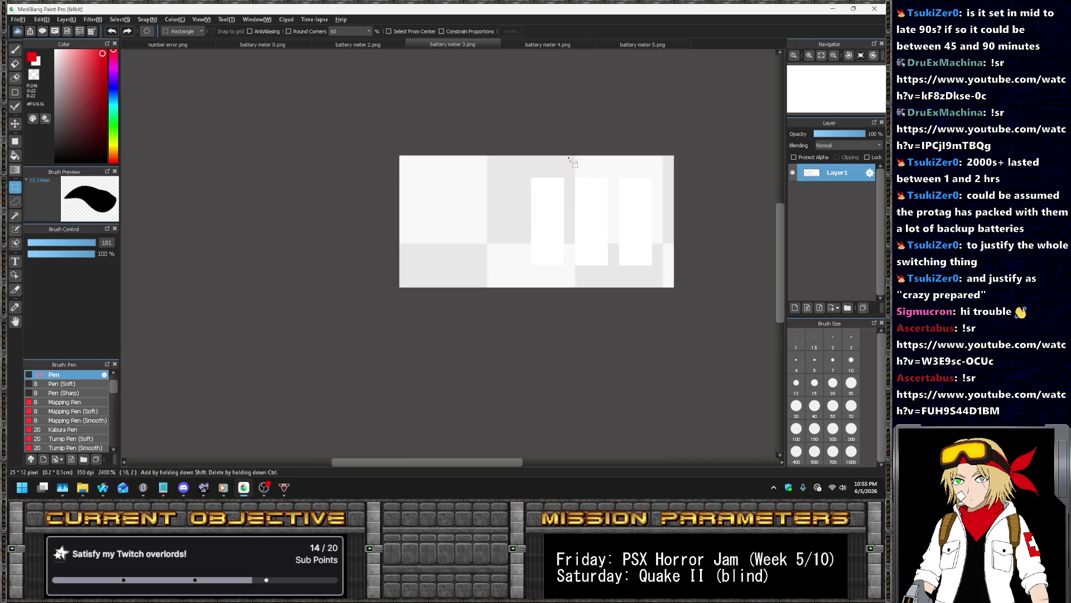
{"action": "left_click_drag", "start_coordinate": [572, 149], "coordinate": [700, 328]}
{"action": "key", "text": "Delete"}
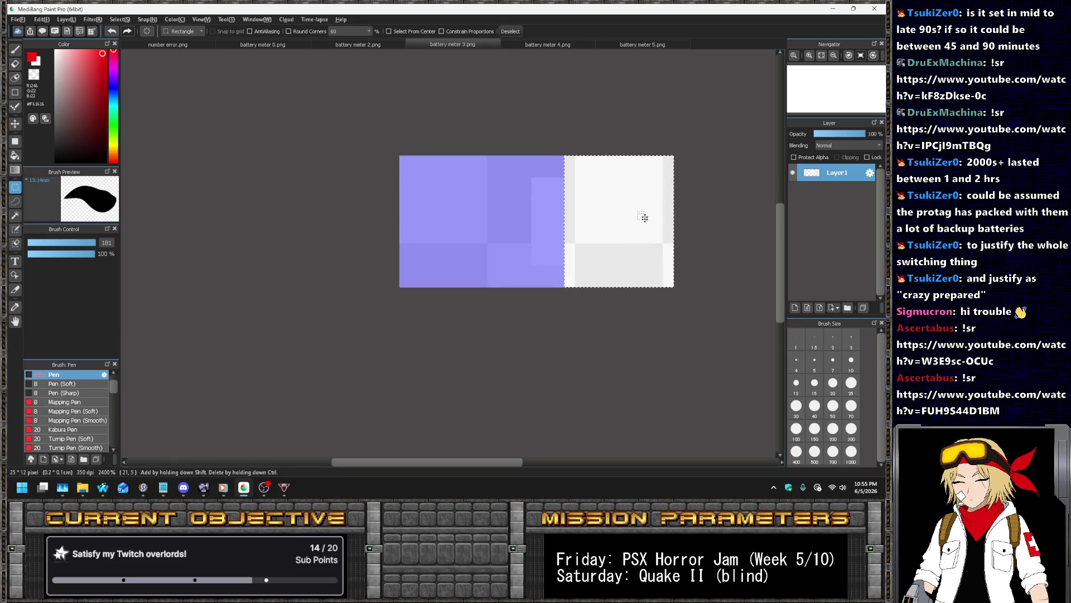
Erase the right-side bars on battery meters 4 and 5, then go back to SLADE
{"action": "left_click", "coordinate": [548, 44]}
{"action": "scroll", "coordinate": [590, 190], "scroll_direction": "up", "scroll_amount": 6}
{"action": "scroll", "coordinate": [590, 190], "scroll_direction": "up", "scroll_amount": 2}
{"action": "mouse_move", "coordinate": [519, 161]}
{"action": "left_mouse_down"}
{"action": "mouse_move", "coordinate": [599, 273]}
{"action": "mouse_move", "coordinate": [725, 318]}
{"action": "left_mouse_up"}
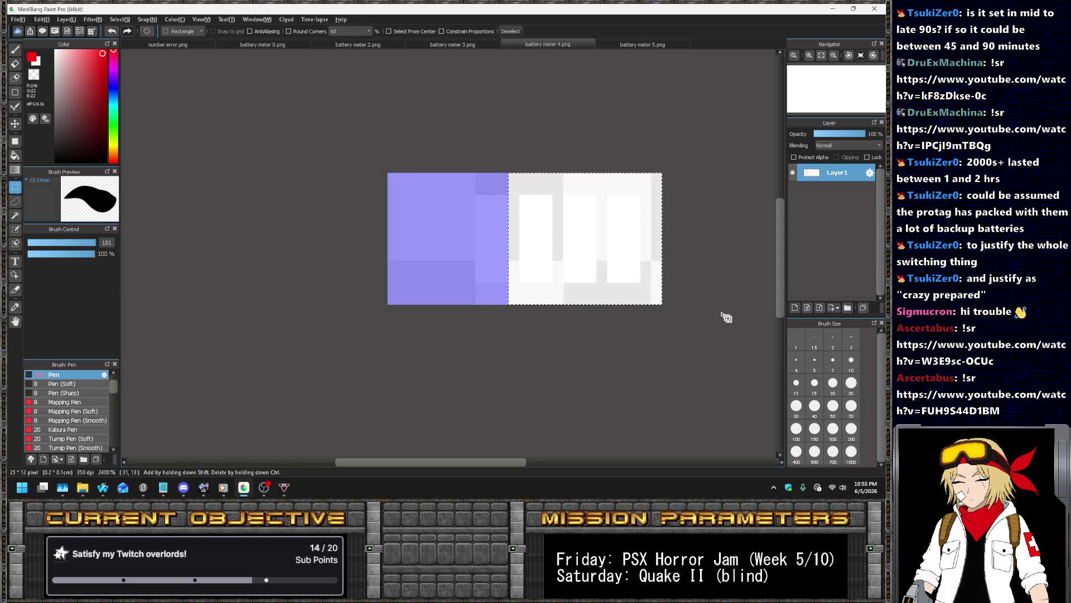
{"action": "key", "text": "Delete"}
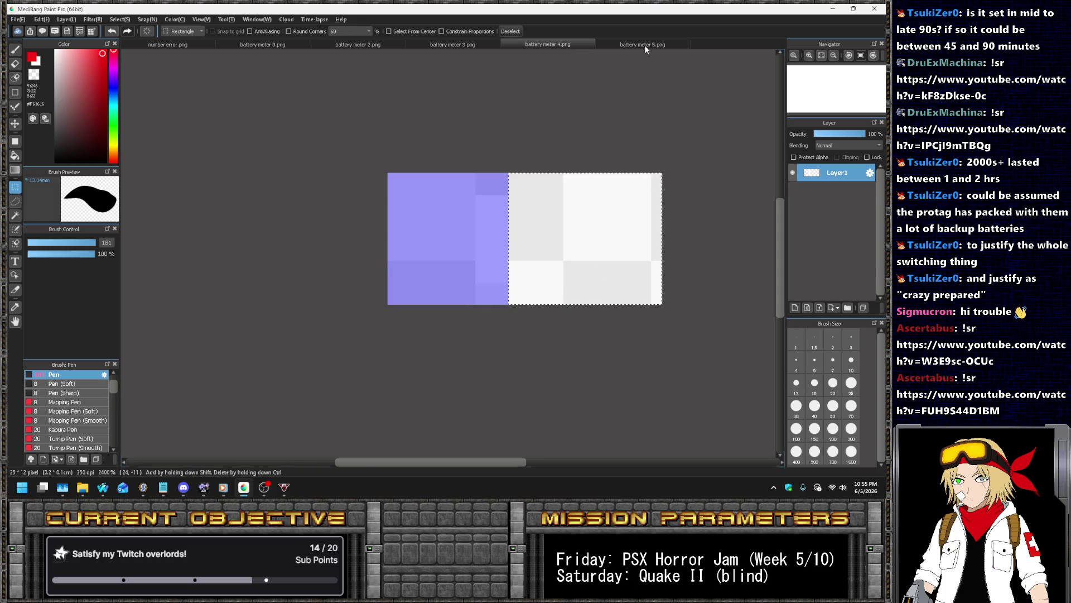
{"action": "left_click", "coordinate": [642, 45]}
{"action": "scroll", "coordinate": [458, 276], "scroll_direction": "up", "scroll_amount": 1}
{"action": "left_click_drag", "start_coordinate": [257, 198], "coordinate": [676, 375]}
{"action": "scroll", "coordinate": [676, 375], "scroll_direction": "down", "scroll_amount": 3}
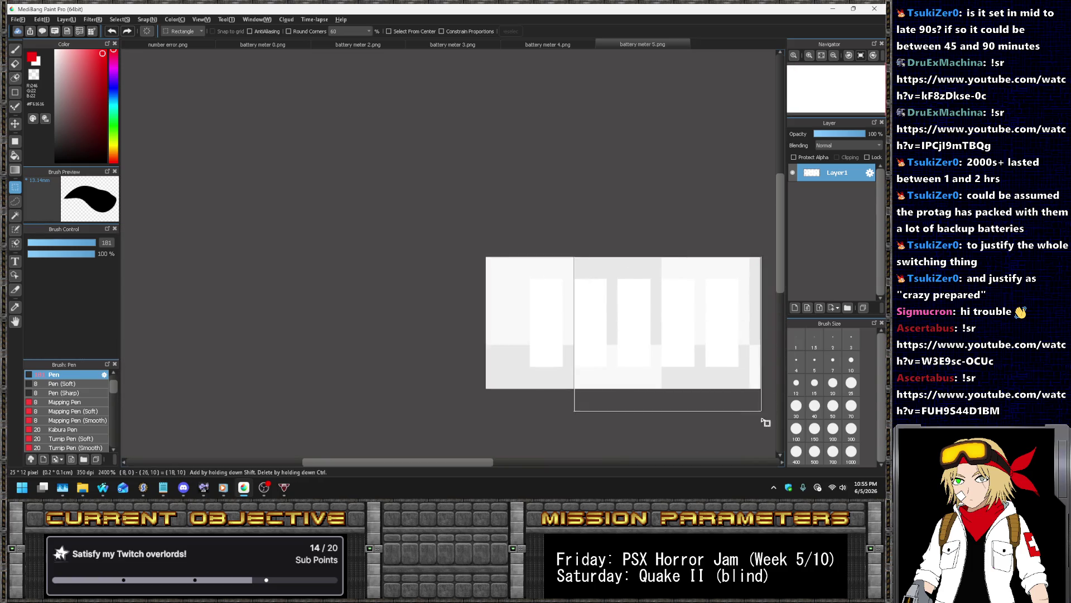
{"action": "key", "text": "Delete"}
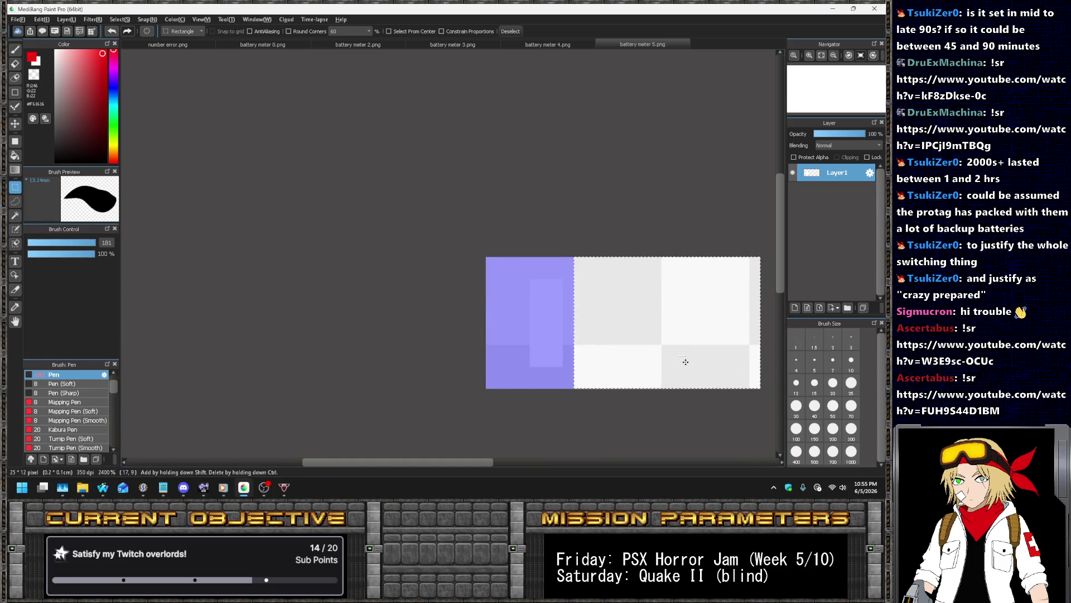
{"action": "key", "text": "alt+Tab"}
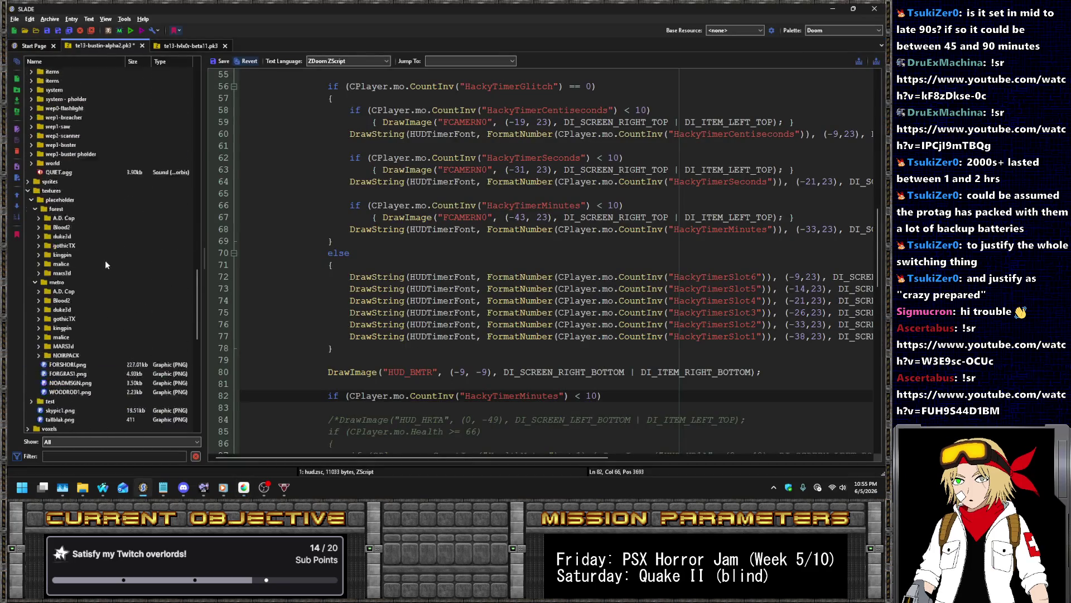
Accept the hud.zsc save prompt and select the HUD_BLV2 through HUD_BLV5 entries
{"action": "scroll", "coordinate": [118, 263], "scroll_direction": "up", "scroll_amount": 7}
{"action": "left_click", "coordinate": [69, 227]}
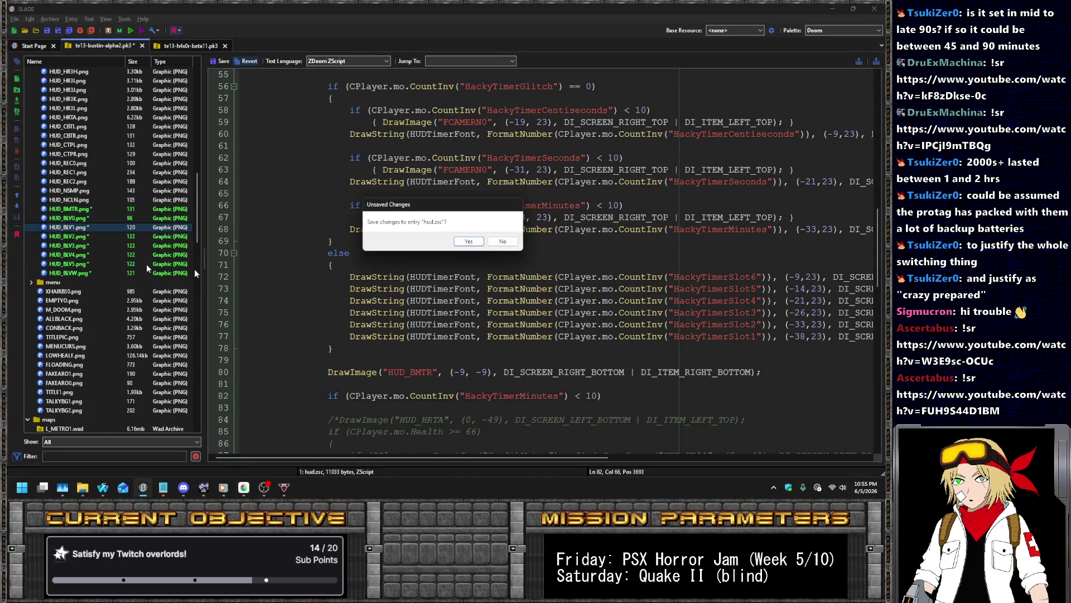
{"action": "key", "text": "Return"}
{"action": "left_click", "coordinate": [77, 236]}
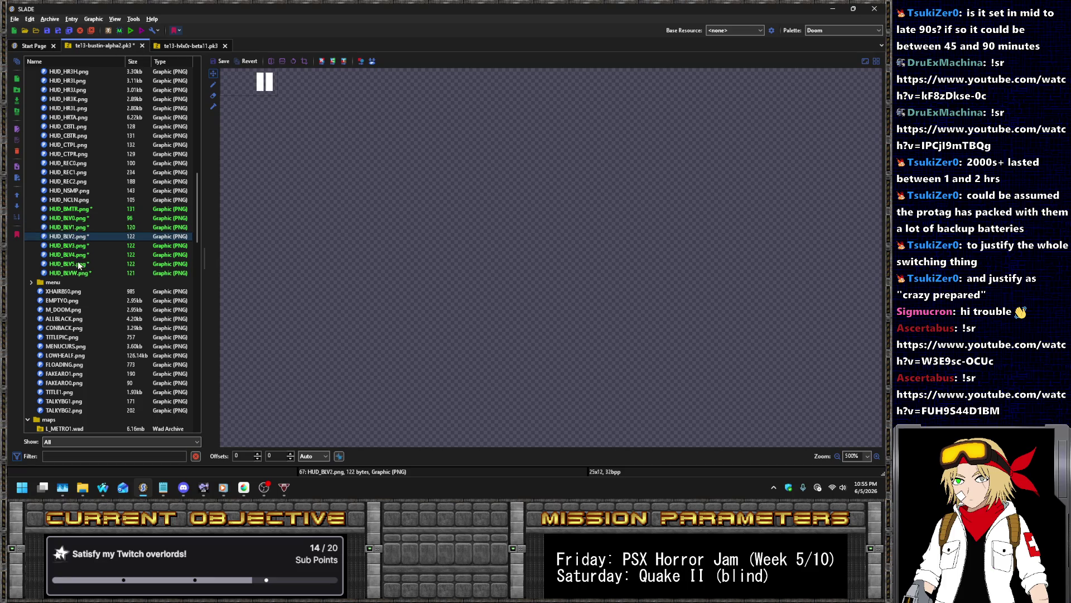
{"action": "left_click", "coordinate": [79, 265], "text": "shift"}
{"action": "right_click", "coordinate": [78, 265]}
{"action": "key", "text": "Escape"}
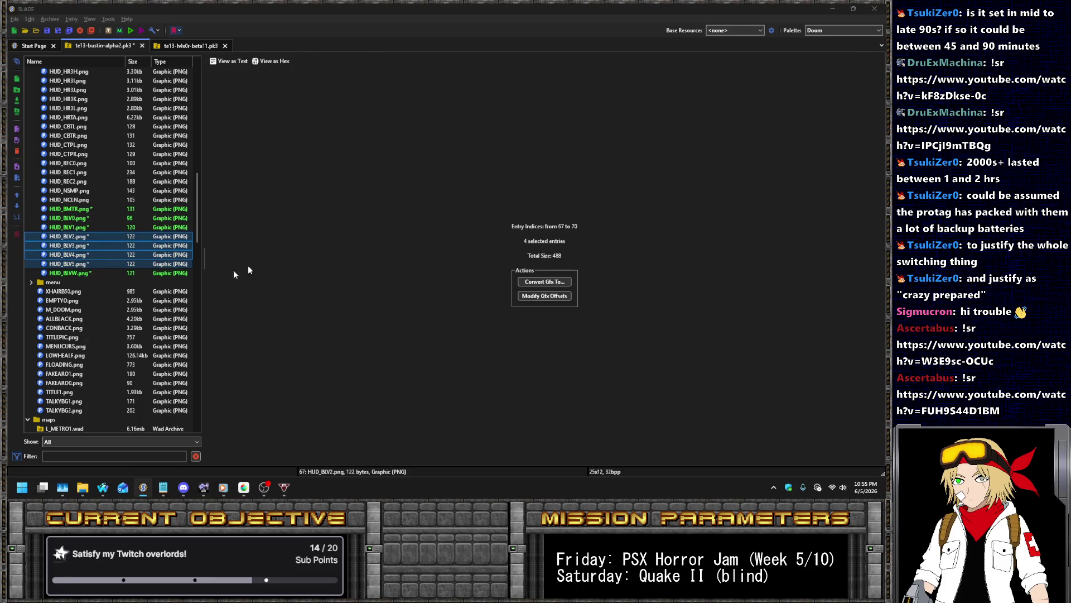
Import battery meter 2.png–5.png into HUD_BLV2–HUD_BLV5 and step through them to check
{"action": "key", "text": "ctrl+i"}
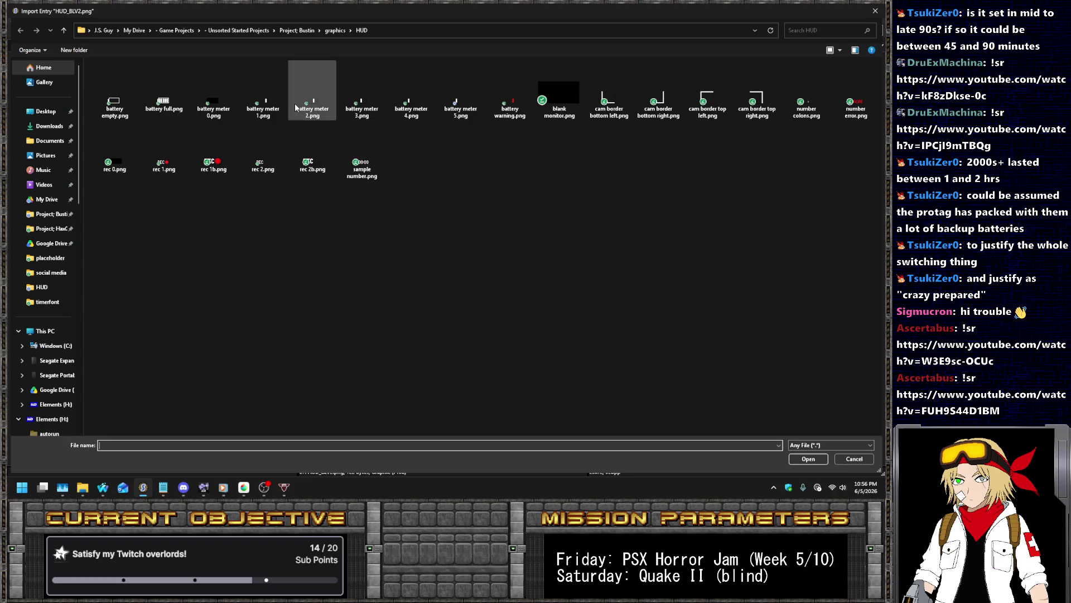
{"action": "double_click", "coordinate": [296, 106]}
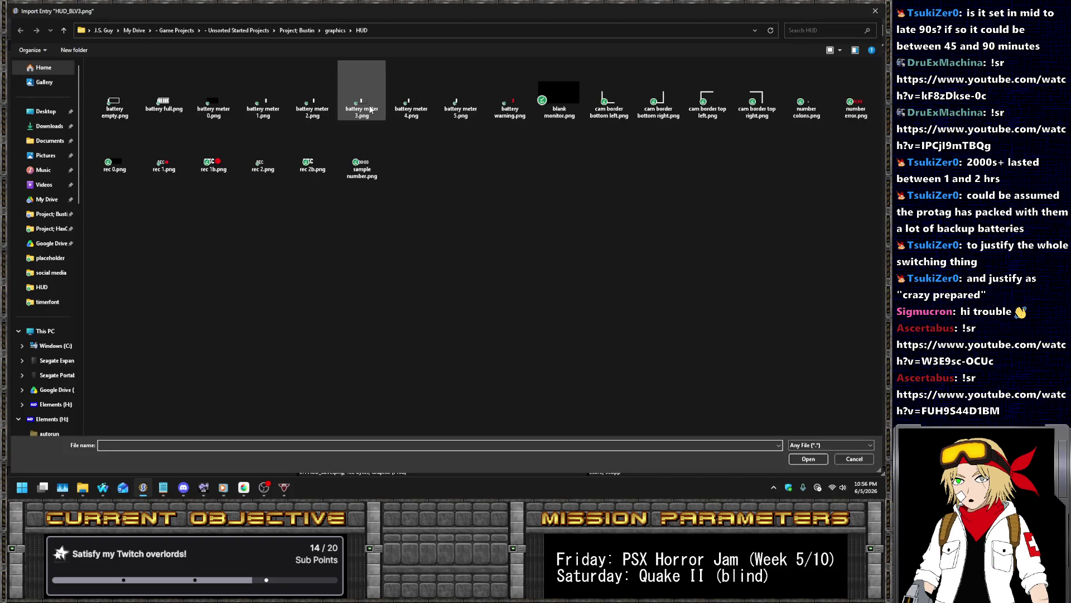
{"action": "double_click", "coordinate": [370, 109]}
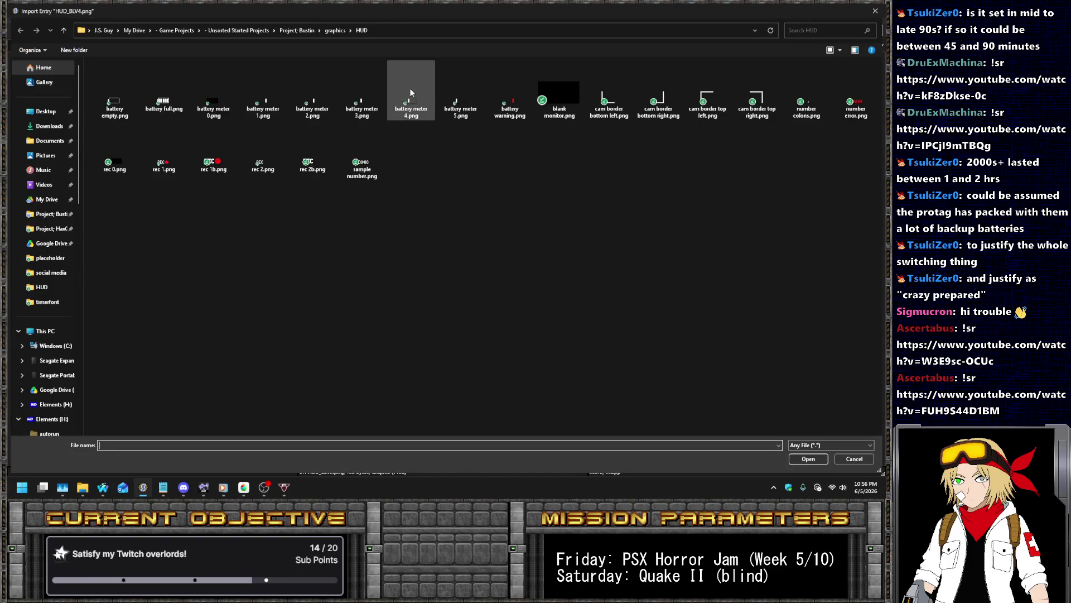
{"action": "double_click", "coordinate": [411, 93]}
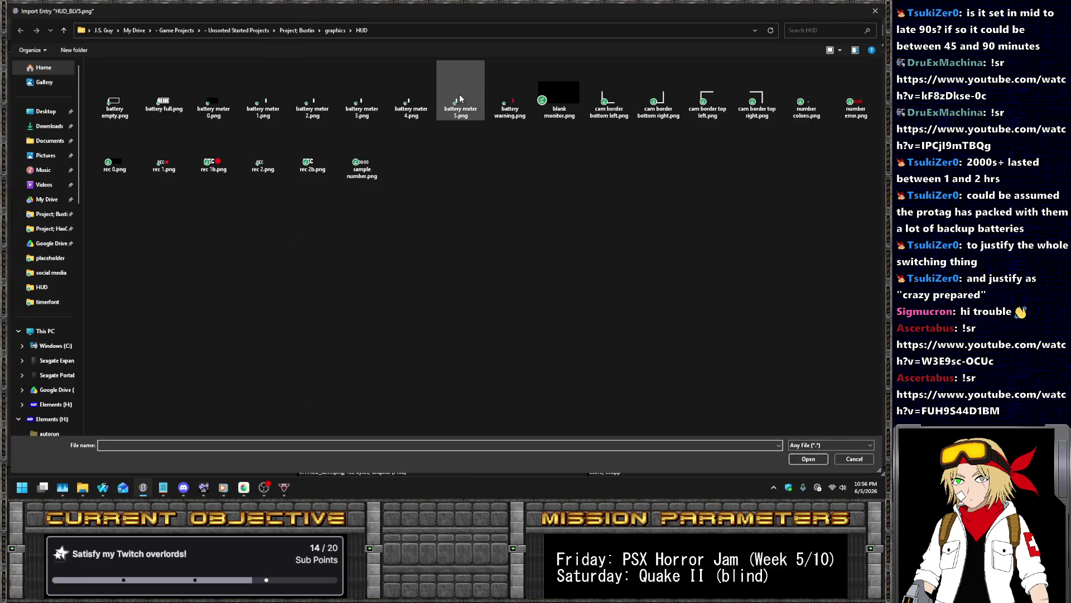
{"action": "double_click", "coordinate": [460, 98]}
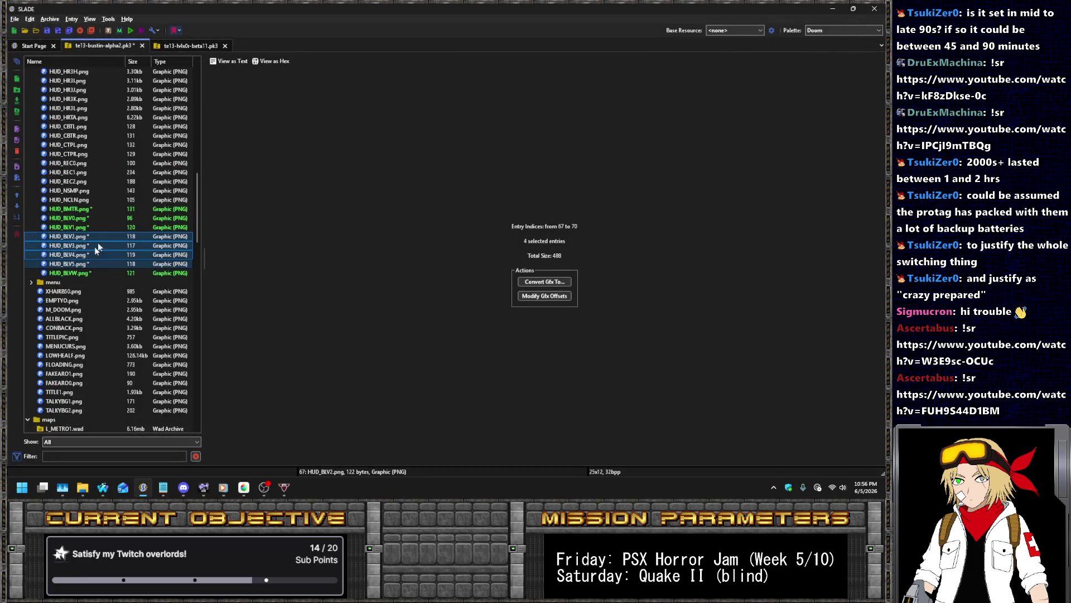
{"action": "left_click", "coordinate": [133, 220]}
{"action": "key", "text": "Down"}
{"action": "key", "text": "Down"}
{"action": "key", "text": "Down"}
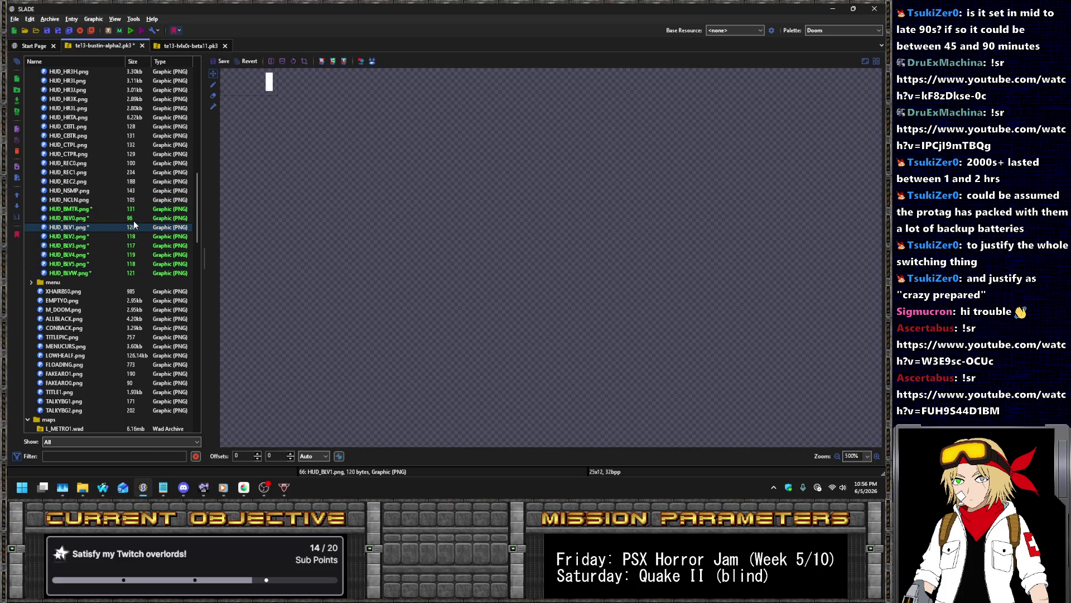
{"action": "key", "text": "Down"}
{"action": "key", "text": "Down"}
{"action": "key", "text": "Down"}
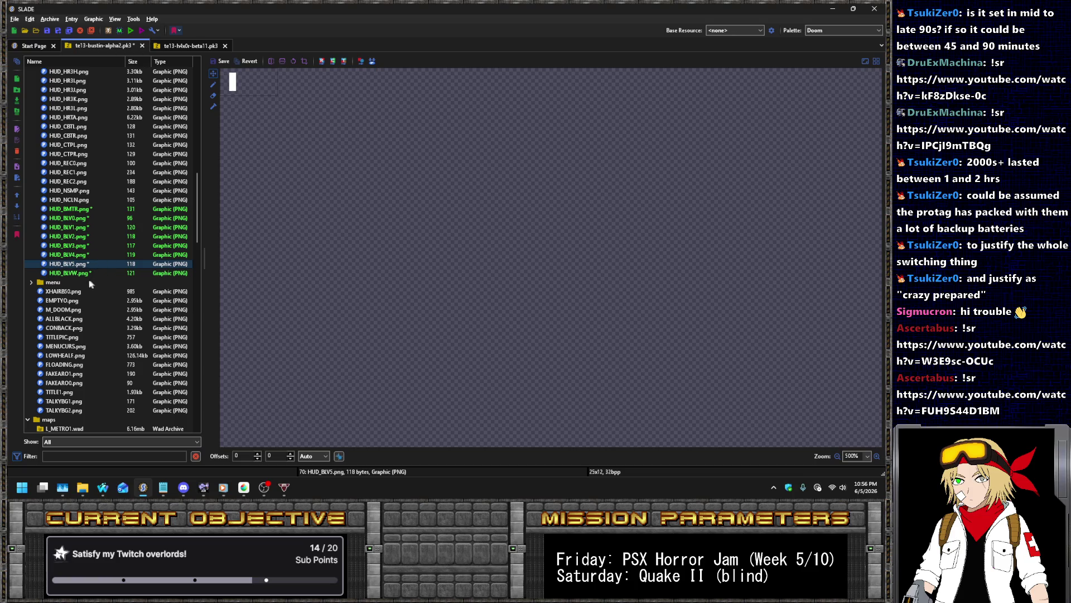
{"action": "scroll", "coordinate": [89, 280], "scroll_direction": "down", "scroll_amount": 20}
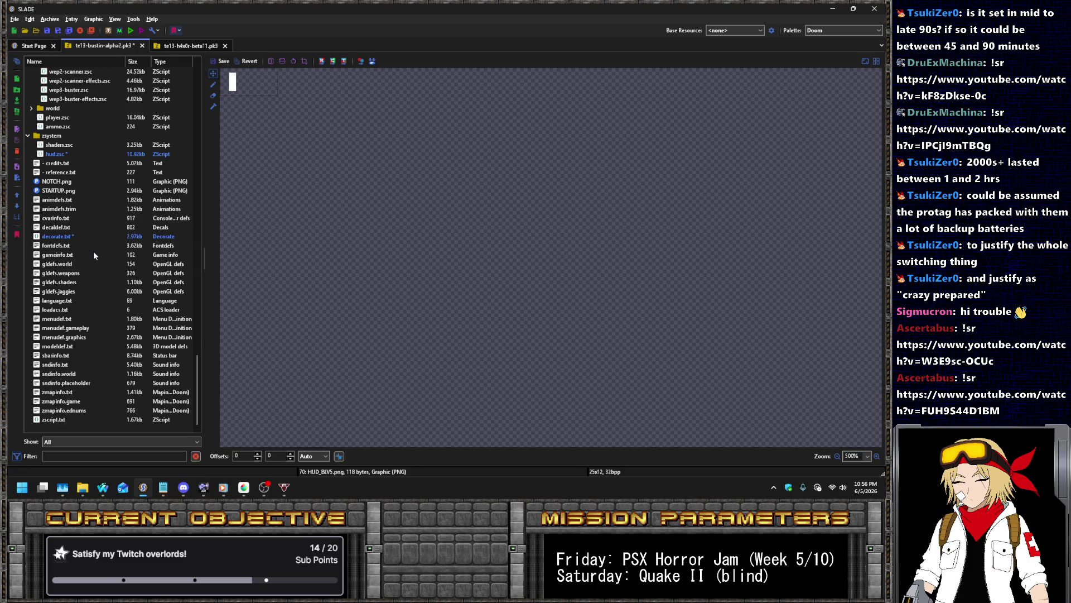
Duplicate the HUD_REC1 animation block in animdefs.txt
{"action": "left_click", "coordinate": [59, 201]}
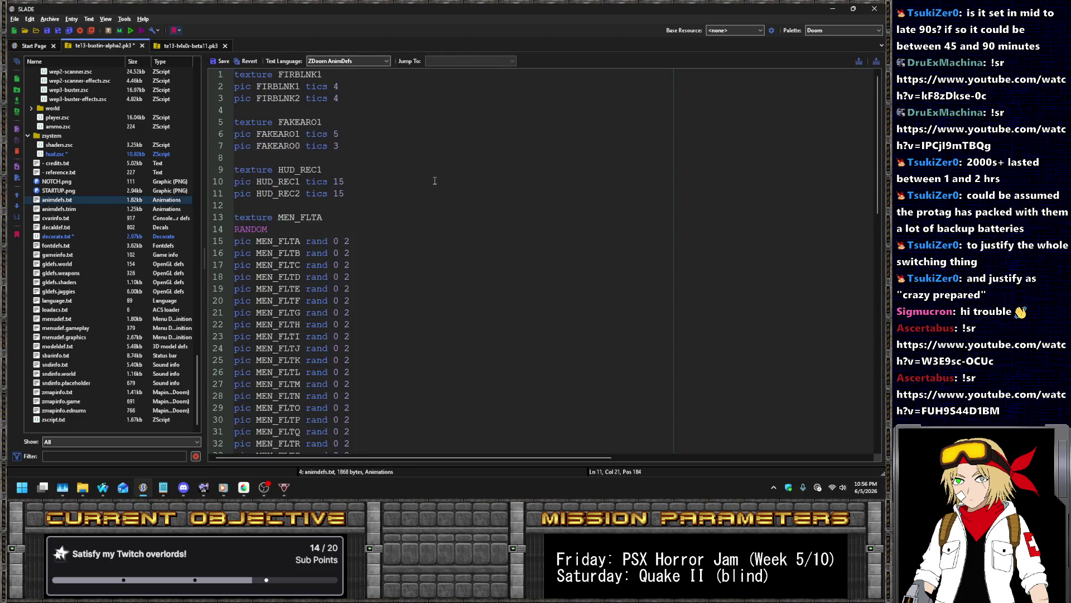
{"action": "left_click_drag", "start_coordinate": [351, 194], "coordinate": [362, 152]}
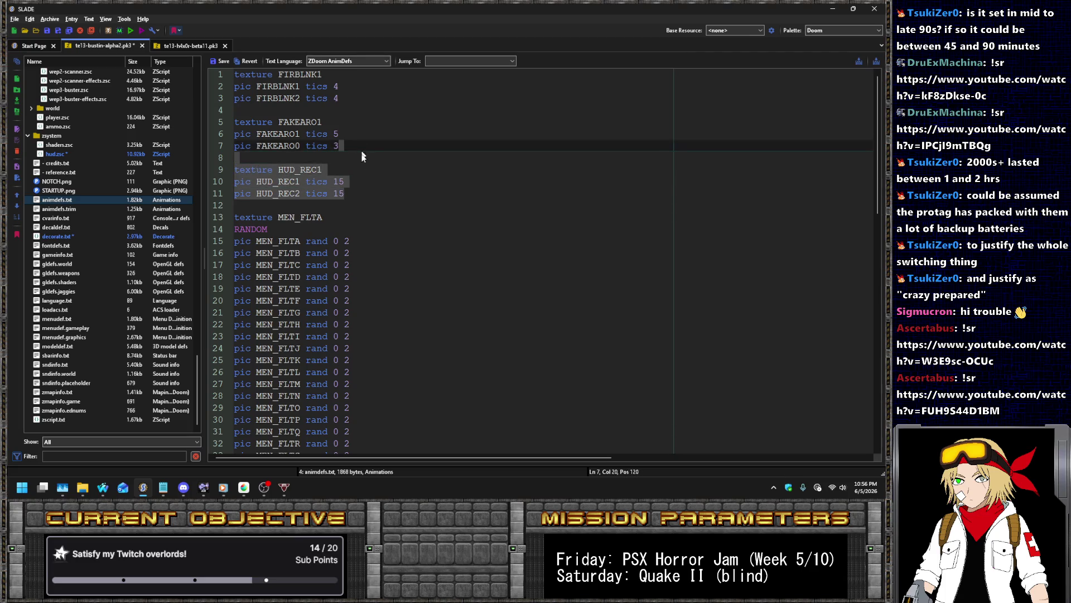
{"action": "key", "text": "ctrl+c"}
{"action": "left_click", "coordinate": [359, 202]}
{"action": "key", "text": "ctrl+v"}
Rename the copy to HUD_BLVW with frames HUD_BLVW and HUD_BLV0 at 10 tics
{"action": "left_click", "coordinate": [311, 217]}
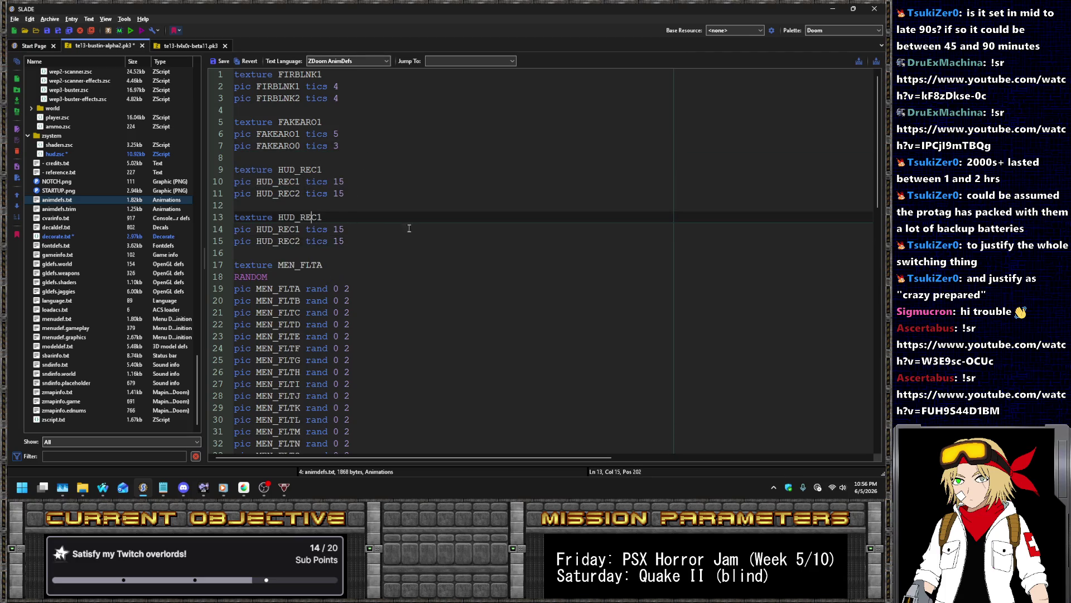
{"action": "key", "text": "BackSpace"}
{"action": "key", "text": "BackSpace"}
{"action": "key", "text": "Delete"}
{"action": "type", "text": "BAT"}
{"action": "key", "text": "ctrl+shift+Left"}
{"action": "key", "text": "Down"}
{"action": "key", "text": "ctrl+shift+Left"}
{"action": "key", "text": "ctrl+v"}
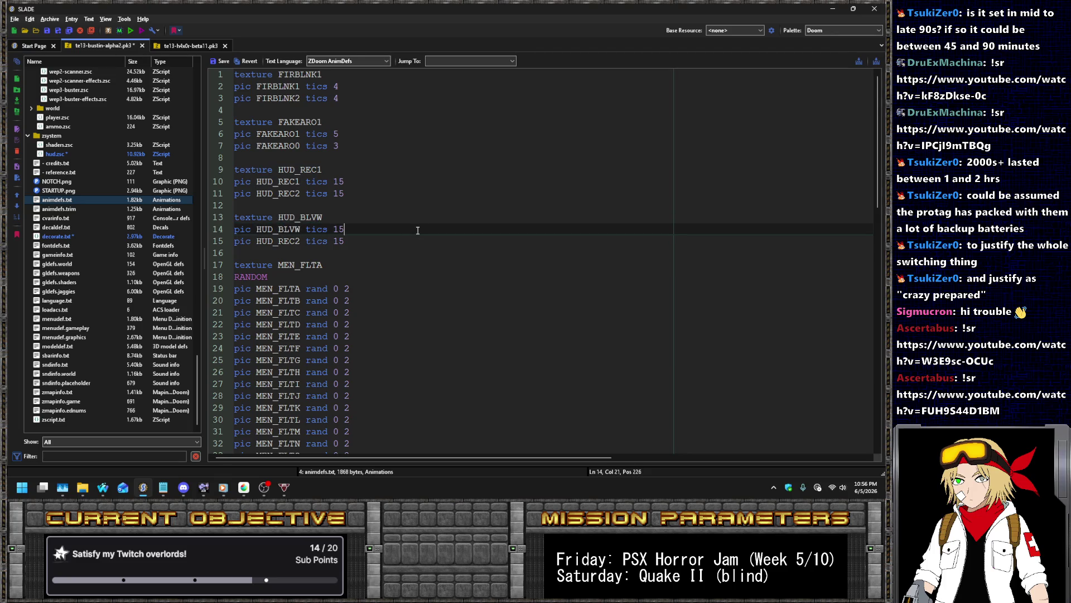
{"action": "key", "text": "Down"}
{"action": "key", "text": "ctrl+shift+Left"}
{"action": "type", "text": "10"}
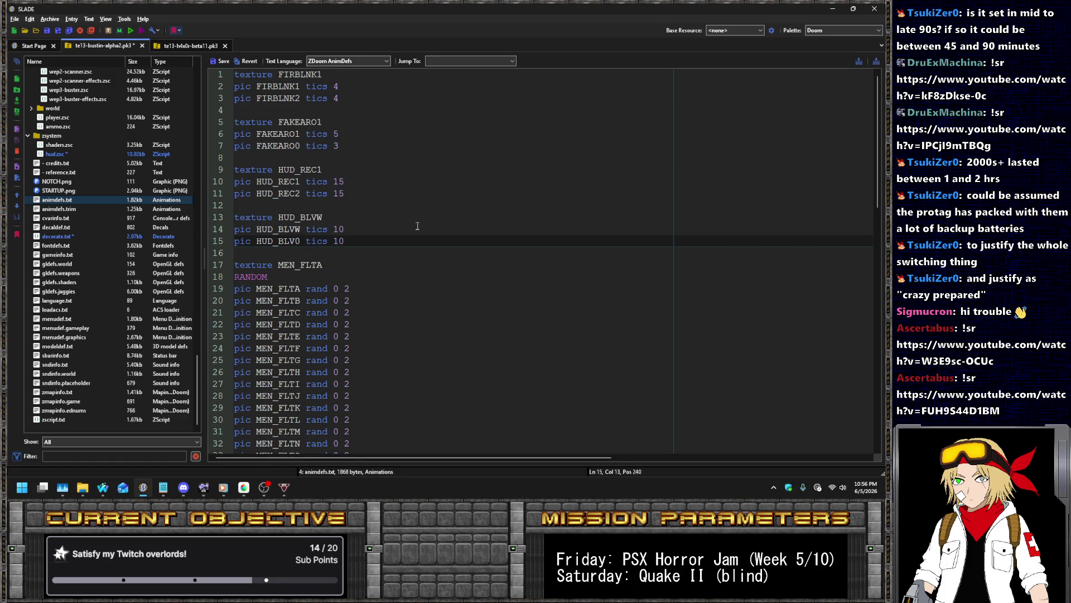
Save animdefs.txt and bring up hud.zsc
{"action": "left_click", "coordinate": [220, 61]}
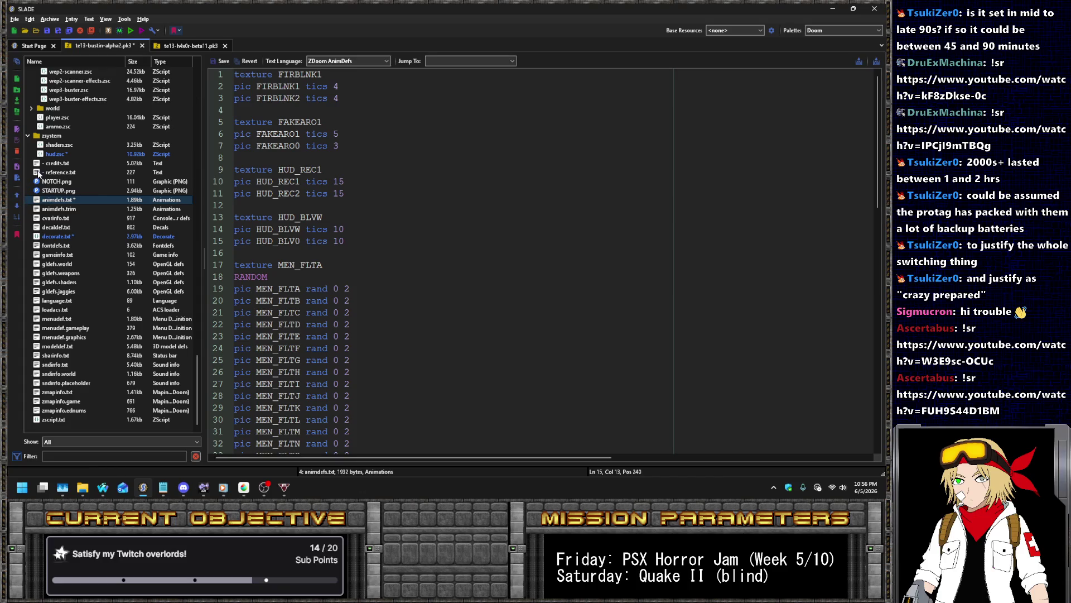
{"action": "left_click", "coordinate": [55, 156]}
{"action": "scroll", "coordinate": [559, 308], "scroll_direction": "down", "scroll_amount": 3}
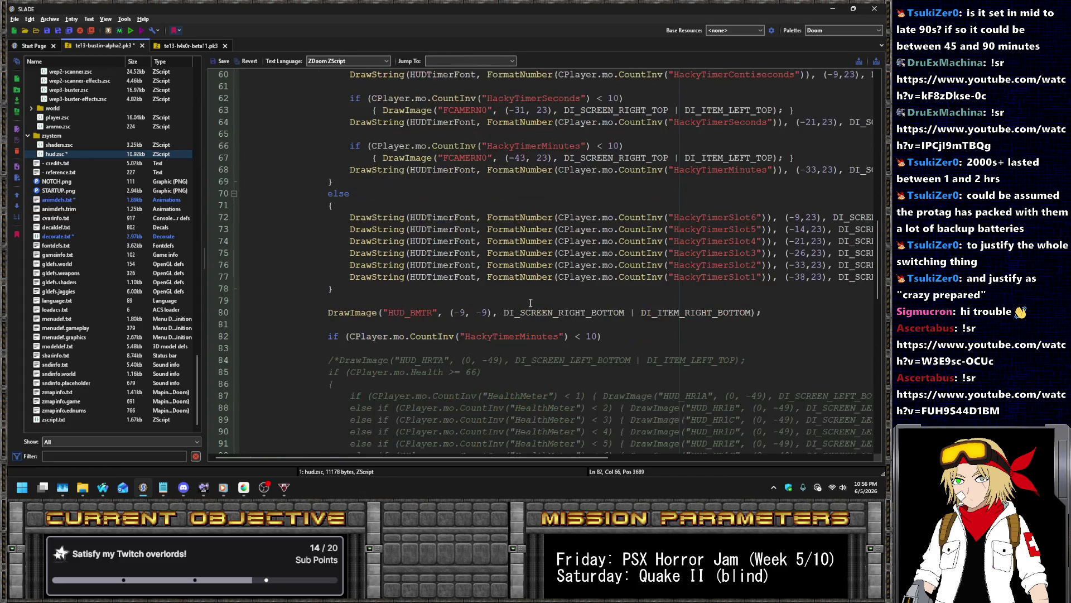
Duplicate the HUD_BMTR DrawImage line in hud.zsc
{"action": "left_click", "coordinate": [432, 312]}
{"action": "key", "text": "End"}
{"action": "key", "text": "shift+Up"}
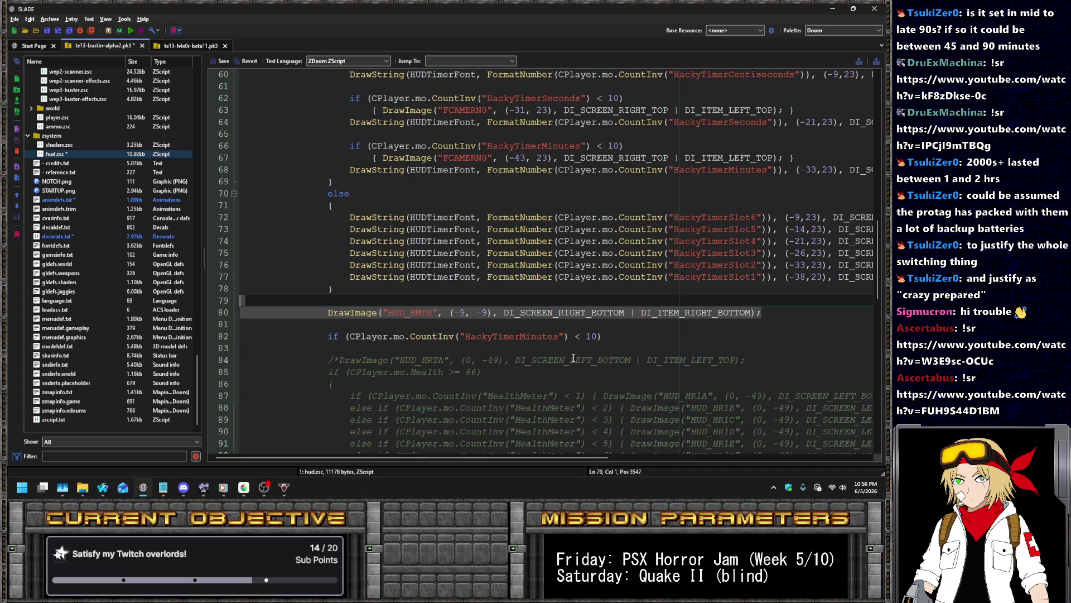
{"action": "key", "text": "ctrl+c"}
{"action": "key", "text": "Right"}
{"action": "key", "text": "ctrl+v"}
{"action": "key", "text": "Up"}
{"action": "key", "text": "Up"}
{"action": "key", "text": "Up"}
{"action": "key", "text": "Right"}
{"action": "key", "text": "Right"}
{"action": "key", "text": "Right"}
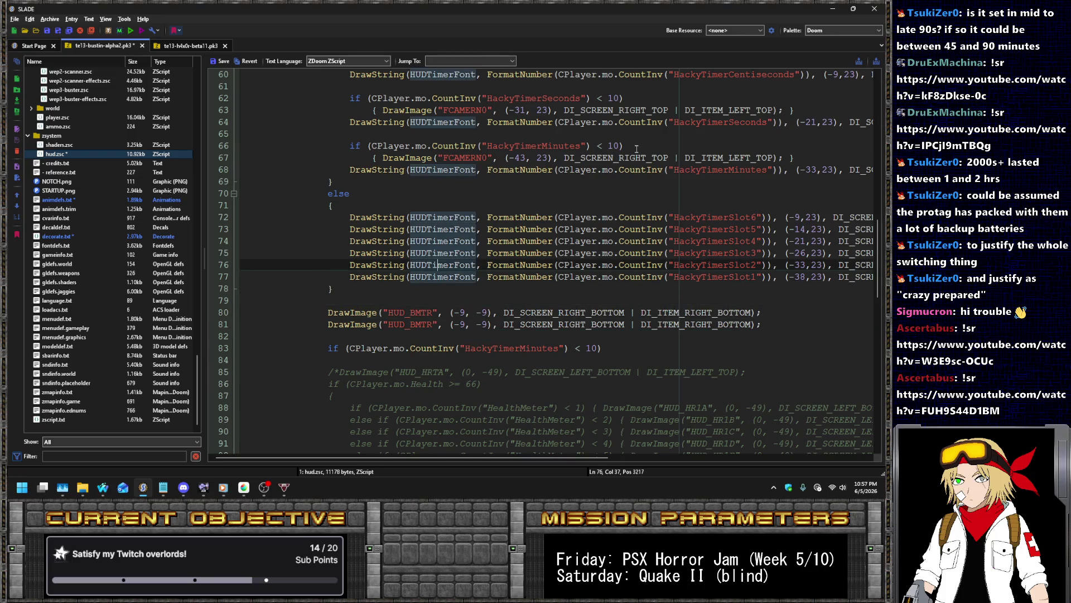
Copy the HackyTimerMinutes CountInv condition above the second draw, changing it to BatteryLevel
{"action": "left_click", "coordinate": [636, 148]}
{"action": "key", "text": "shift+Home"}
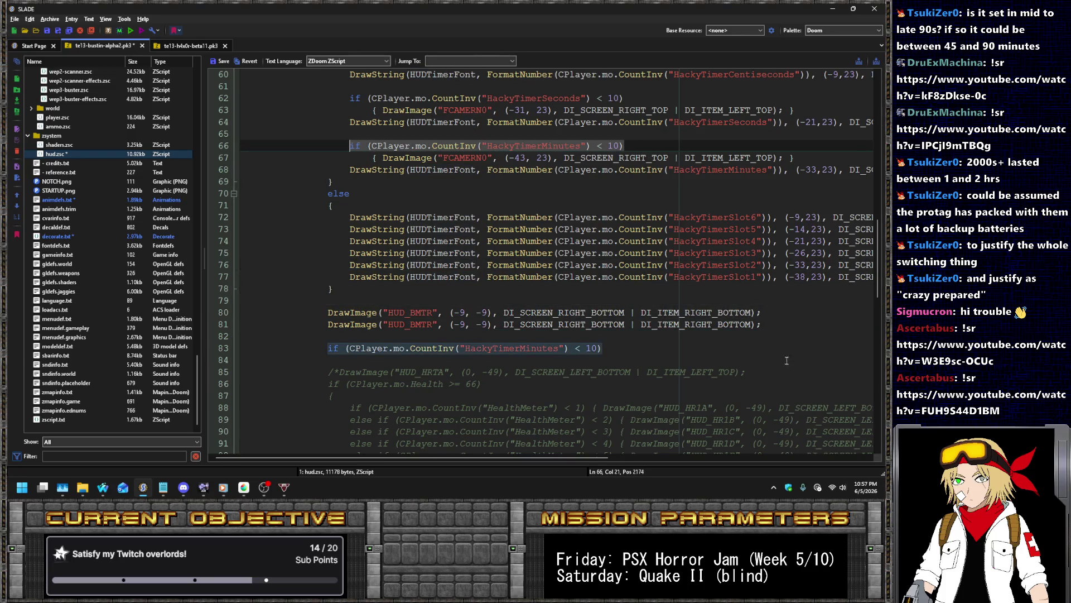
{"action": "left_click", "coordinate": [781, 317]}
{"action": "key", "text": "Return"}
{"action": "key", "text": "ctrl+v"}
{"action": "key", "text": "Home"}
{"action": "key", "text": "Right"}
{"action": "key", "text": "Right"}
{"action": "key", "text": "Right"}
{"action": "key", "text": "ctrl+Right"}
{"action": "key", "text": "ctrl+Right"}
{"action": "key", "text": "ctrl+Right"}
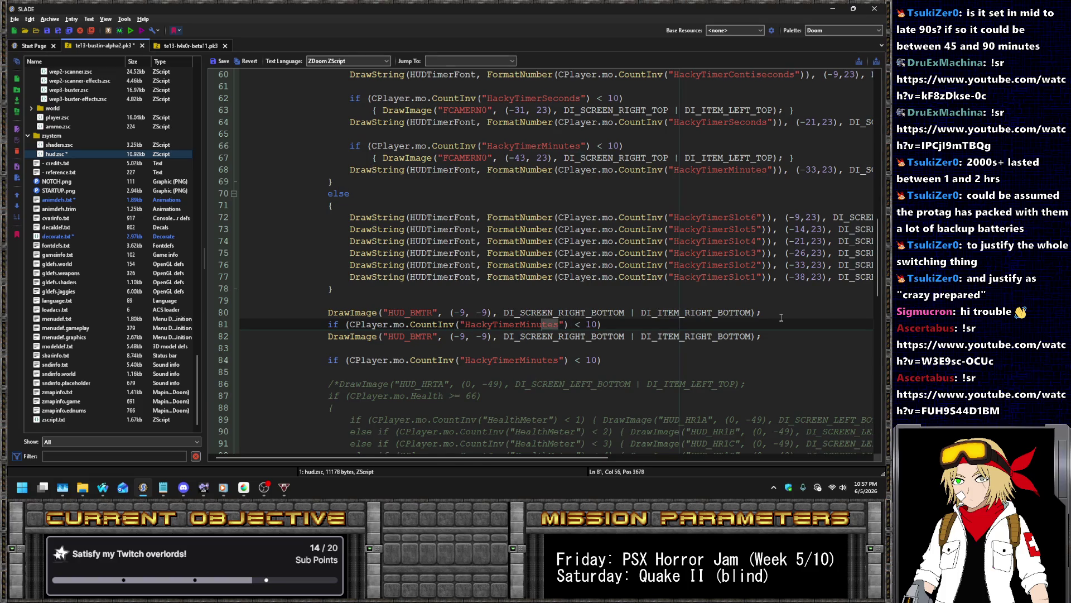
{"action": "key", "text": "ctrl+Left"}
{"action": "key", "text": "ctrl+shift+Right"}
{"action": "type", "text": "BatteryLevel"}
Save hud.zsc, check the BatteryLevel actor in decorate.txt, and return to the condition line
{"action": "left_click", "coordinate": [65, 234]}
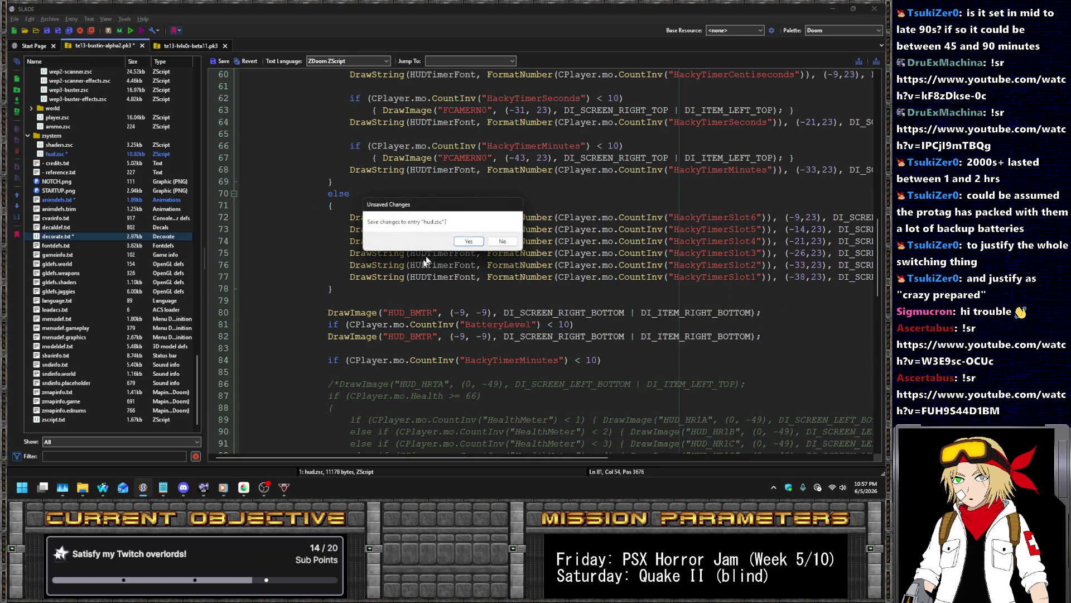
{"action": "left_click", "coordinate": [456, 241]}
{"action": "scroll", "coordinate": [456, 241], "scroll_direction": "down", "scroll_amount": 4}
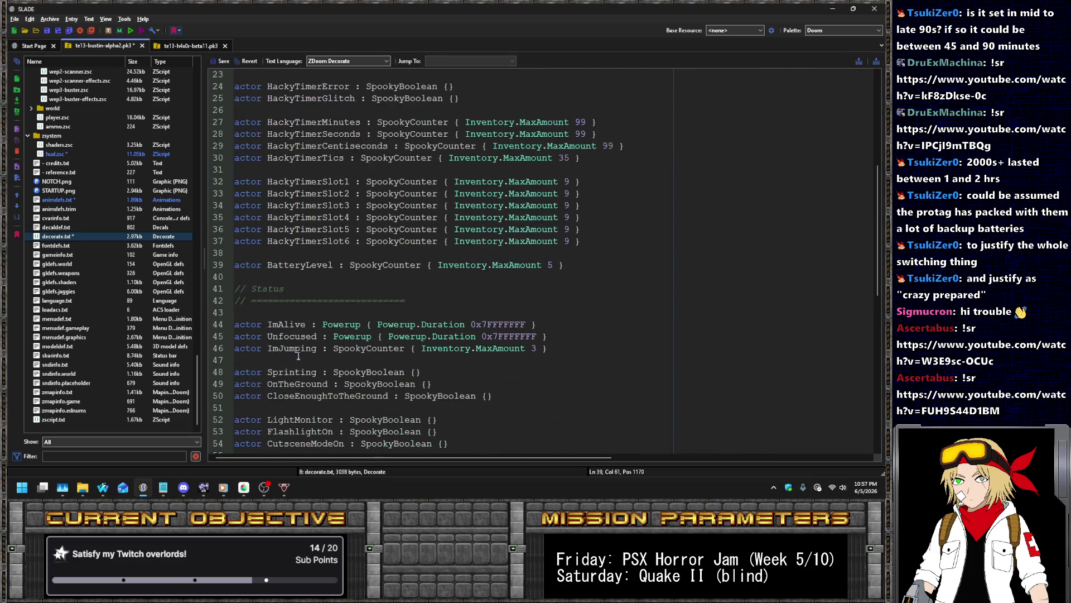
{"action": "left_click", "coordinate": [297, 265]}
{"action": "left_click", "coordinate": [62, 148]}
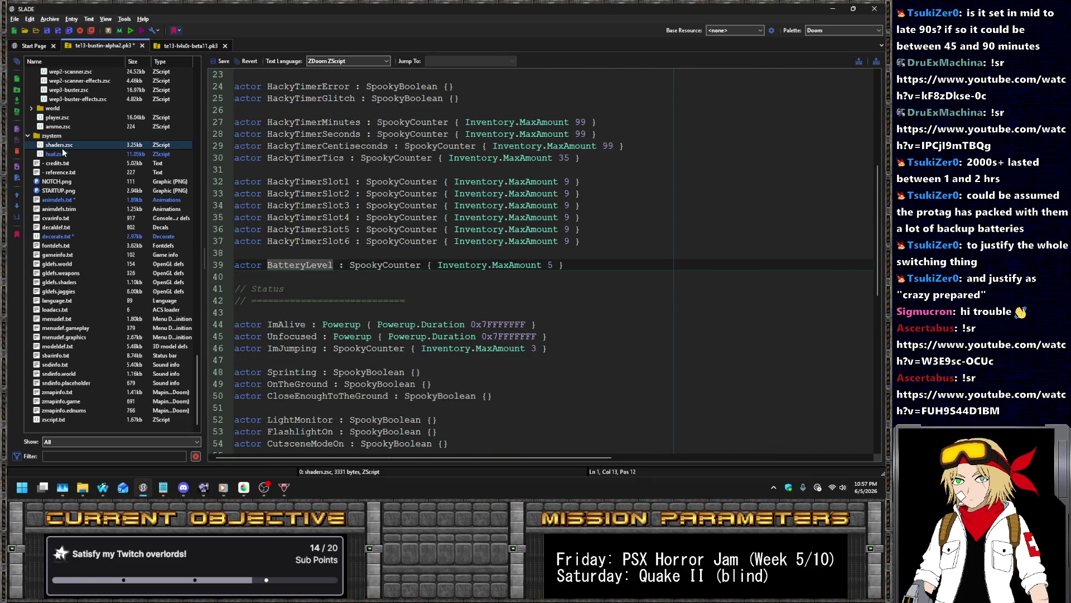
{"action": "scroll", "coordinate": [501, 320], "scroll_direction": "down", "scroll_amount": 4}
{"action": "left_click", "coordinate": [491, 300]}
Change the BatteryLevel condition to greater than 1 and wrap its draw line in braces
{"action": "key", "text": "Left"}
{"action": "key", "text": "Right"}
{"action": "key", "text": "Right"}
{"action": "key", "text": "Right"}
{"action": "key", "text": "BackSpace"}
{"action": "key", "text": "End"}
{"action": "key", "text": "Return"}
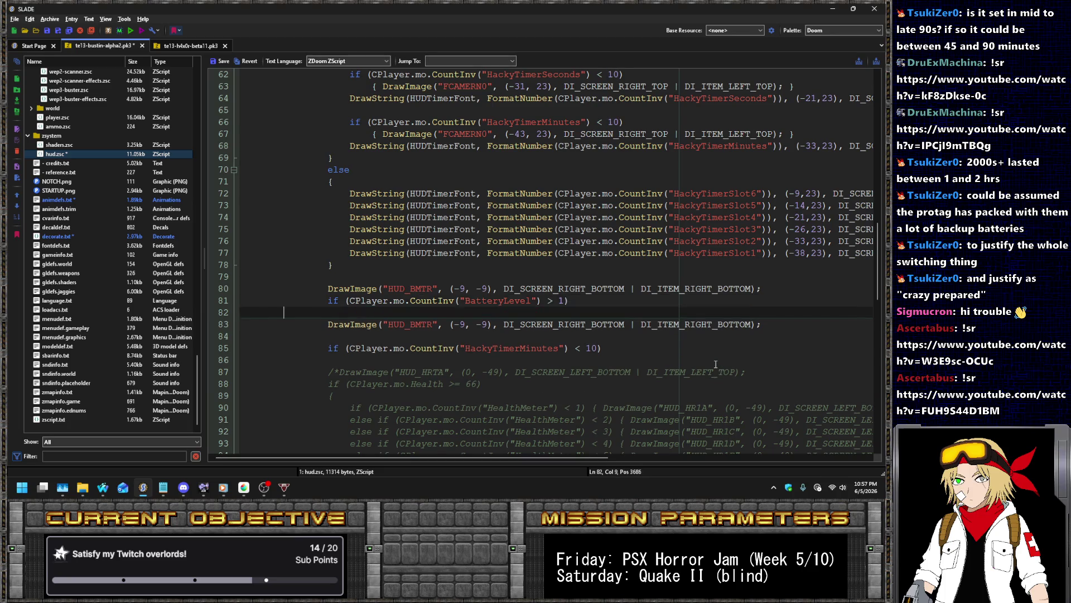
{"action": "type", "text": "{"}
{"action": "key", "text": "Down"}
{"action": "key", "text": "Home"}
{"action": "key", "text": "Tab"}
{"action": "key", "text": "End"}
{"action": "key", "text": "Return"}
{"action": "key", "text": "Tab"}
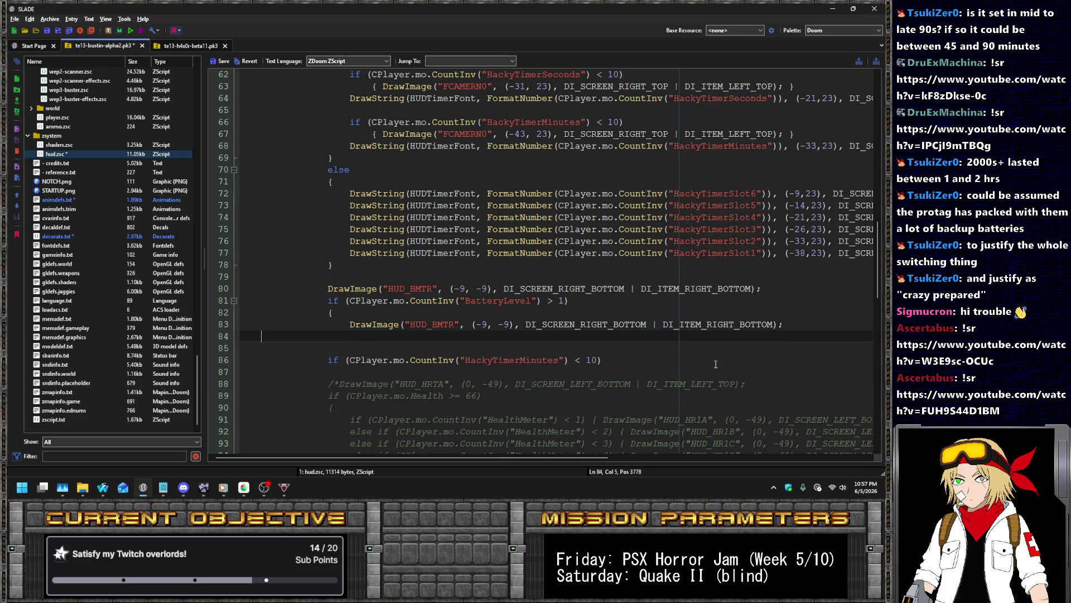
{"action": "type", "text": "}"}
{"action": "key", "text": "Up"}
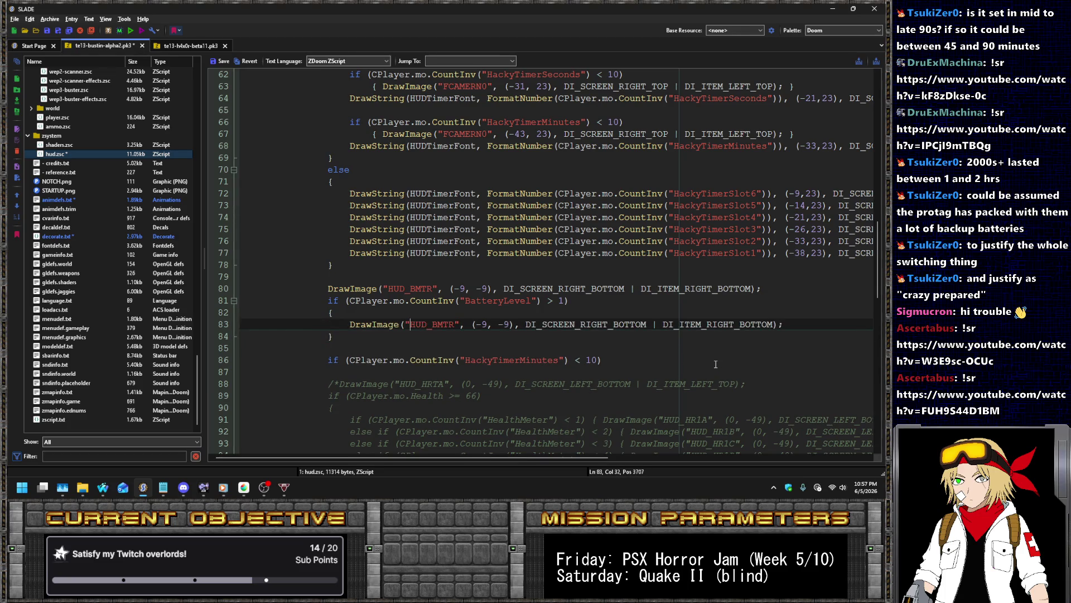
Make the guarded draw use HUD_BLV1 and duplicate it into a HUD_BLV2 line plus copies
{"action": "key", "text": "BackSpace"}
{"action": "key", "text": "BackSpace"}
{"action": "key", "text": "Delete"}
{"action": "type", "text": "LV1"}
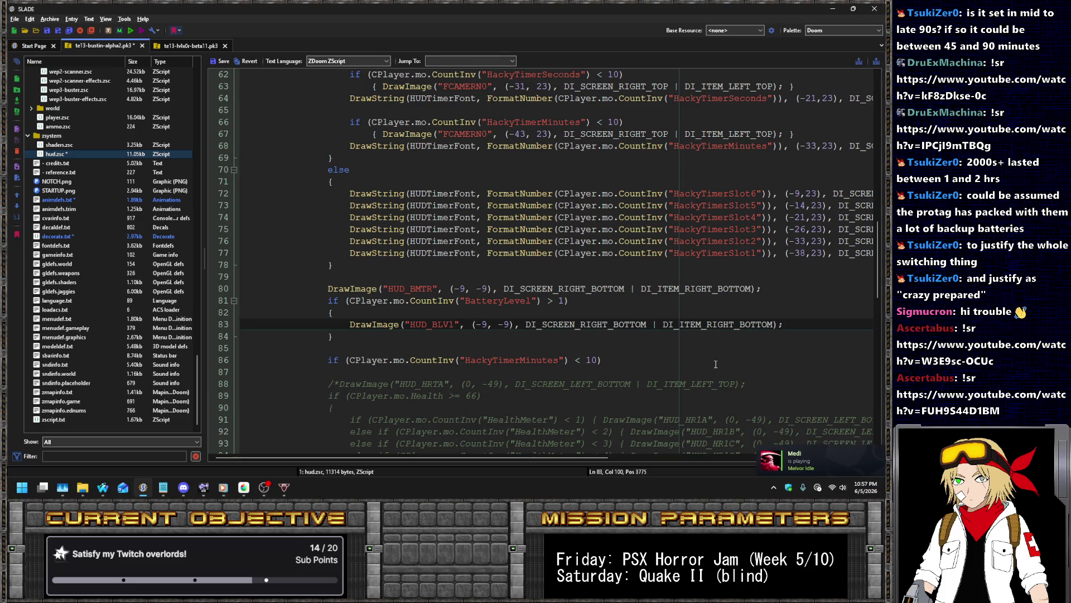
{"action": "key", "text": "ctrl+d"}
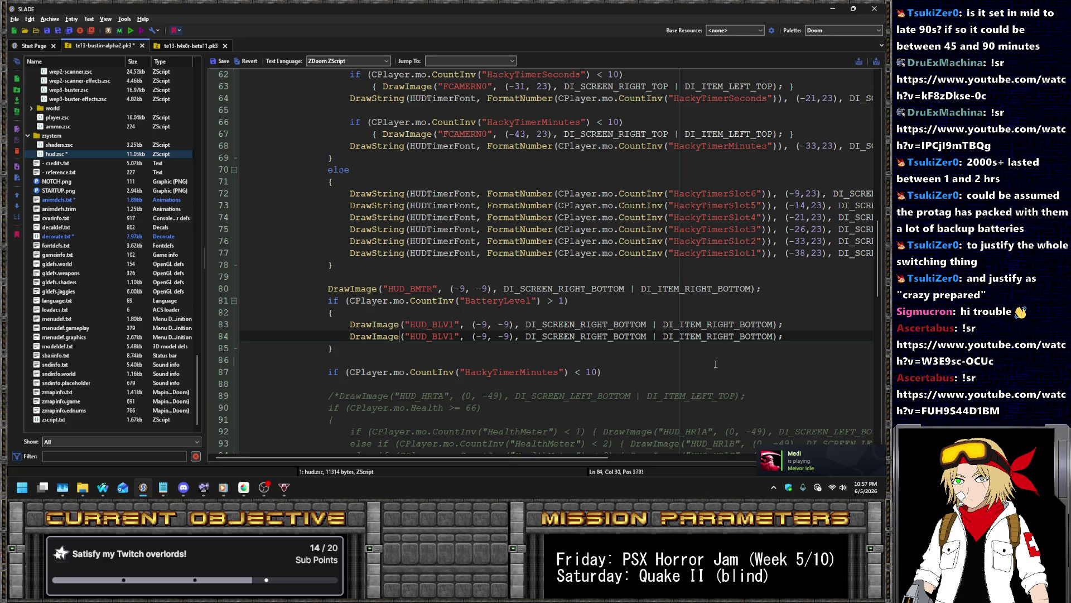
{"action": "key", "text": "Right"}
{"action": "key", "text": "Right"}
{"action": "key", "text": "Right"}
{"action": "key", "text": "BackSpace"}
{"action": "type", "text": "2"}
{"action": "key", "text": "End"}
{"action": "key", "text": "ctrl+d"}
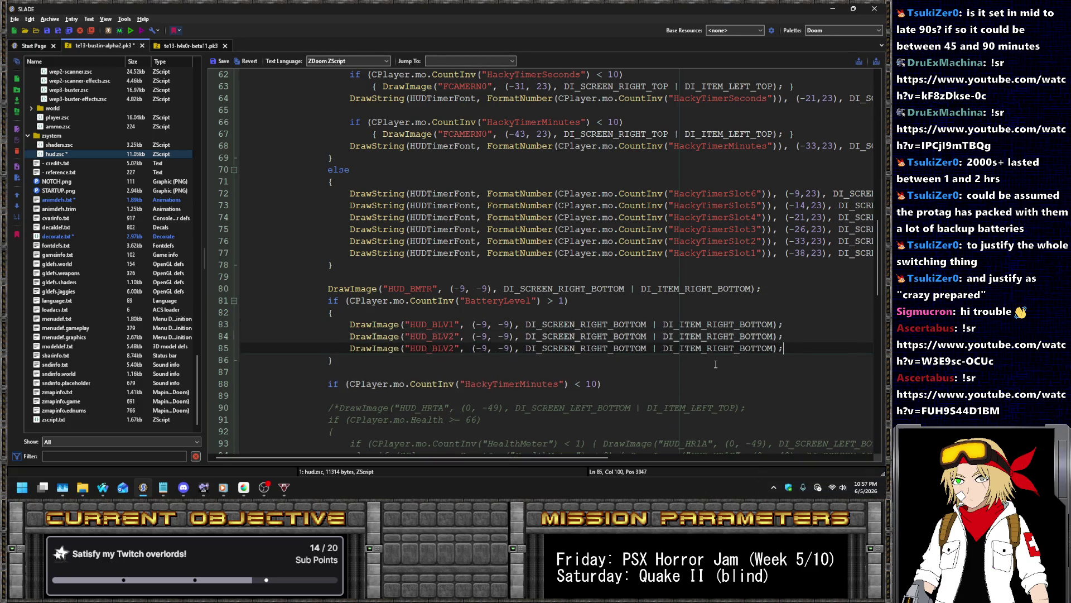
{"action": "key", "text": "ctrl+d"}
{"action": "key", "text": "ctrl+d"}
Renumber the remaining copied draw lines to HUD_BLV3, HUD_BLV4 and HUD_BLV5
{"action": "left_click", "coordinate": [458, 352]}
{"action": "key", "text": "BackSpace"}
{"action": "type", "text": "3"}
{"action": "key", "text": "Down"}
{"action": "key", "text": "BackSpace"}
{"action": "type", "text": "4"}
{"action": "key", "text": "Down"}
{"action": "key", "text": "BackSpace"}
{"action": "type", "text": "5"}
Paste a copy of the HUD_BLV1 draw line below the block's closing brace
{"action": "key", "text": "Up"}
{"action": "key", "text": "Up"}
{"action": "key", "text": "Up"}
{"action": "key", "text": "Down"}
{"action": "key", "text": "Down"}
{"action": "key", "text": "Down"}
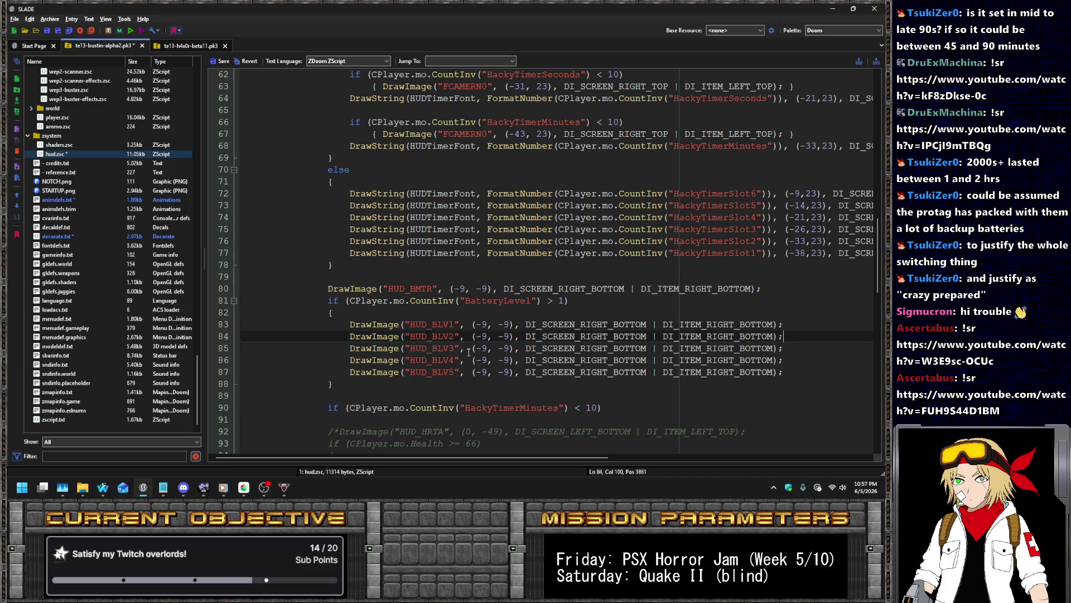
{"action": "key", "text": "End"}
{"action": "key", "text": "Return"}
{"action": "key", "text": "ctrl+v"}
{"action": "key", "text": "Home"}
{"action": "key", "text": "Return"}
{"action": "key", "text": "Up"}
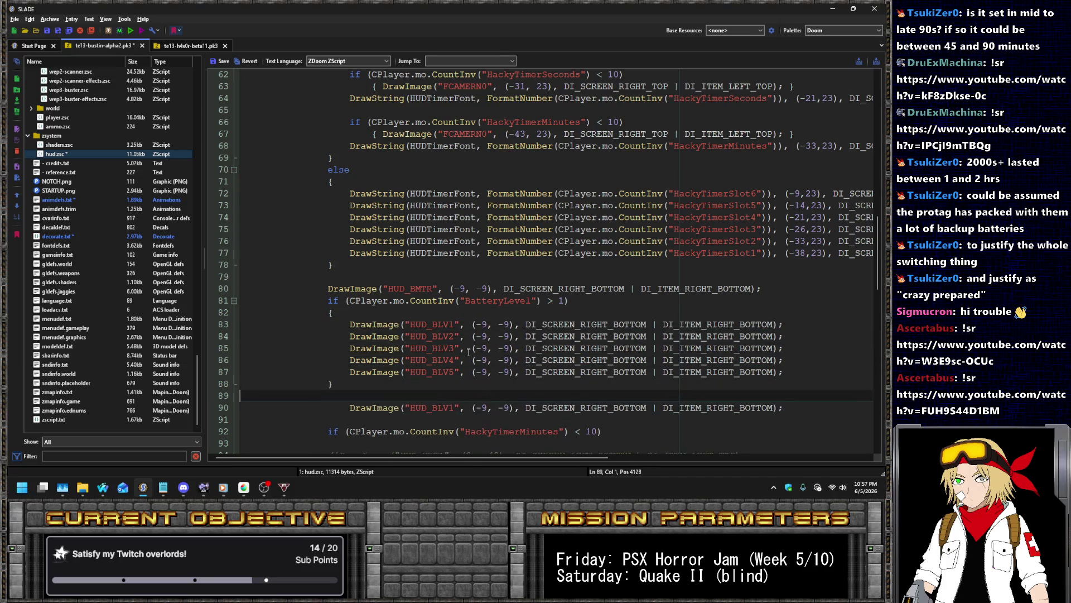
Add an else-if reusing the BatteryLevel condition, with the comparison changed to == 1
{"action": "type", "text": "if"}
{"action": "key", "text": "Up"}
{"action": "key", "text": "Up"}
{"action": "key", "text": "Up"}
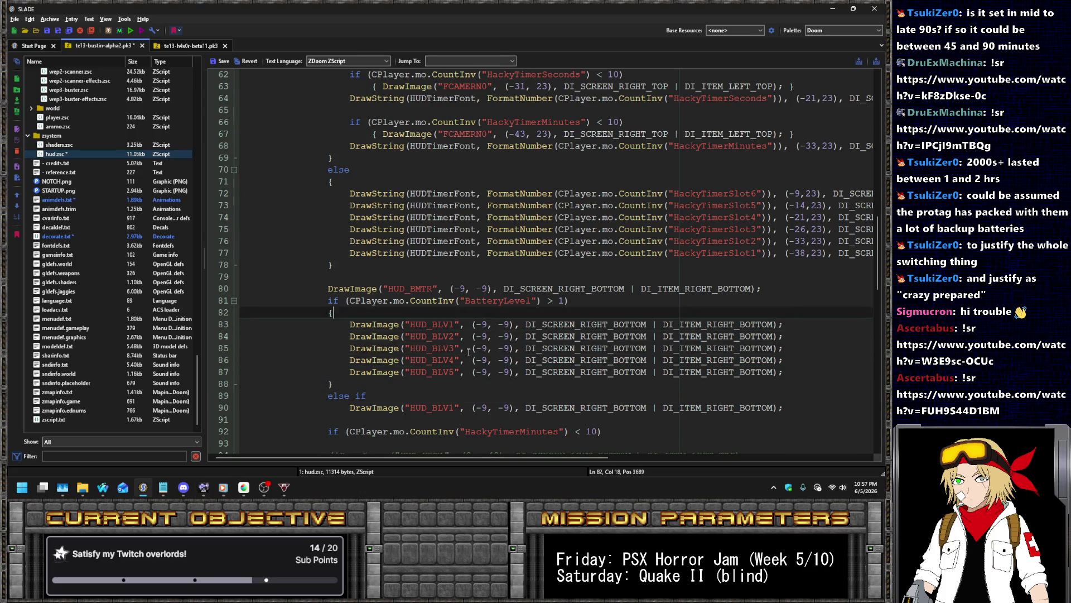
{"action": "key", "text": "End"}
{"action": "key", "text": "shift+Home"}
{"action": "key", "text": "ctrl+c"}
{"action": "double_click", "coordinate": [361, 395]}
{"action": "key", "text": "ctrl+v"}
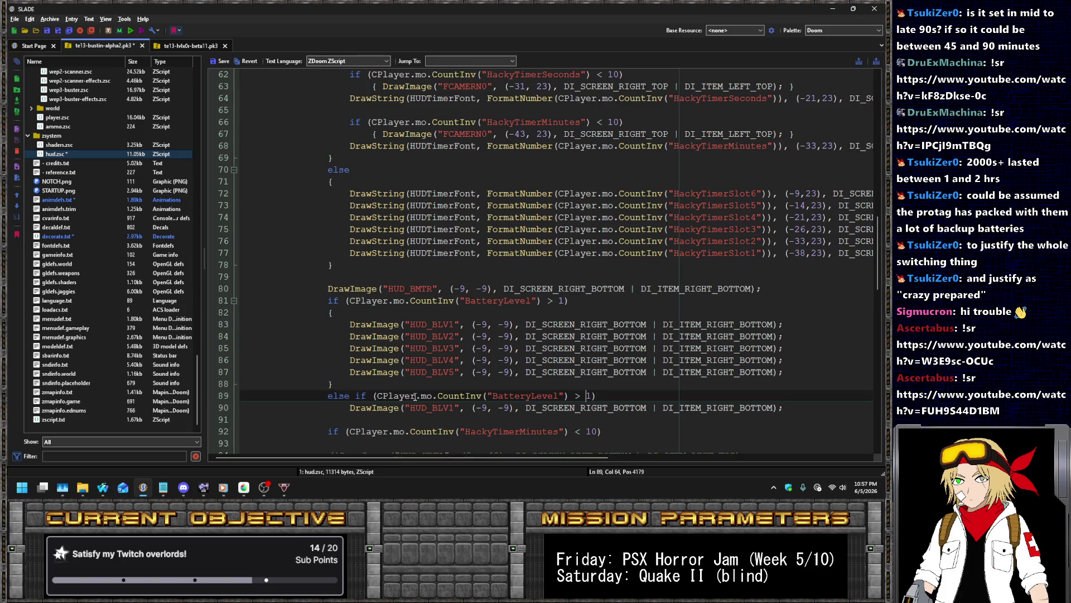
{"action": "key", "text": "BackSpace"}
{"action": "key", "text": "BackSpace"}
{"action": "type", "text": "=="}
Change the fallback draw image to HUD_BLVW and wrap it in braces
{"action": "key", "text": "Down"}
{"action": "key", "text": "Left"}
{"action": "key", "text": "Left"}
{"action": "key", "text": "Left"}
{"action": "key", "text": "Delete"}
{"action": "type", "text": "W"}
{"action": "key", "text": "Home"}
{"action": "type", "text": "{"}
{"action": "key", "text": "End"}
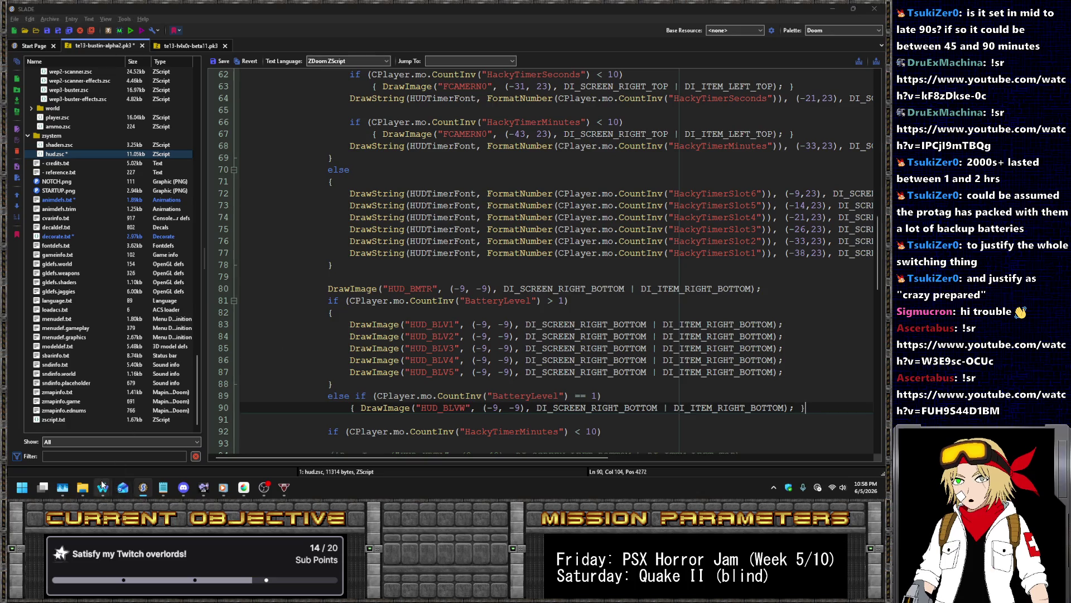
{"action": "left_click", "coordinate": [103, 489]}
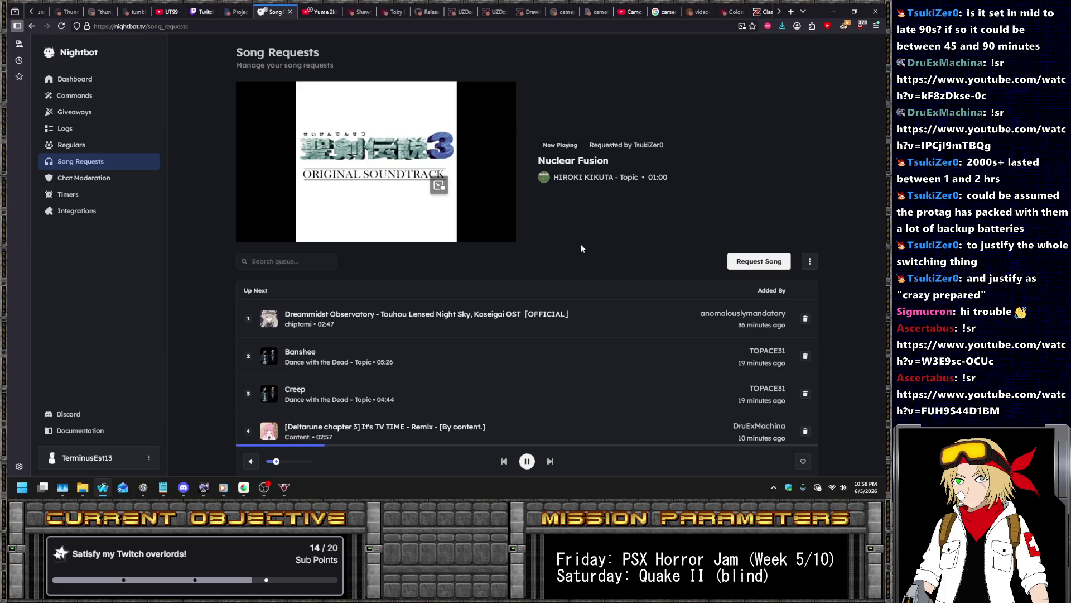
{"action": "key", "text": "alt+Tab"}
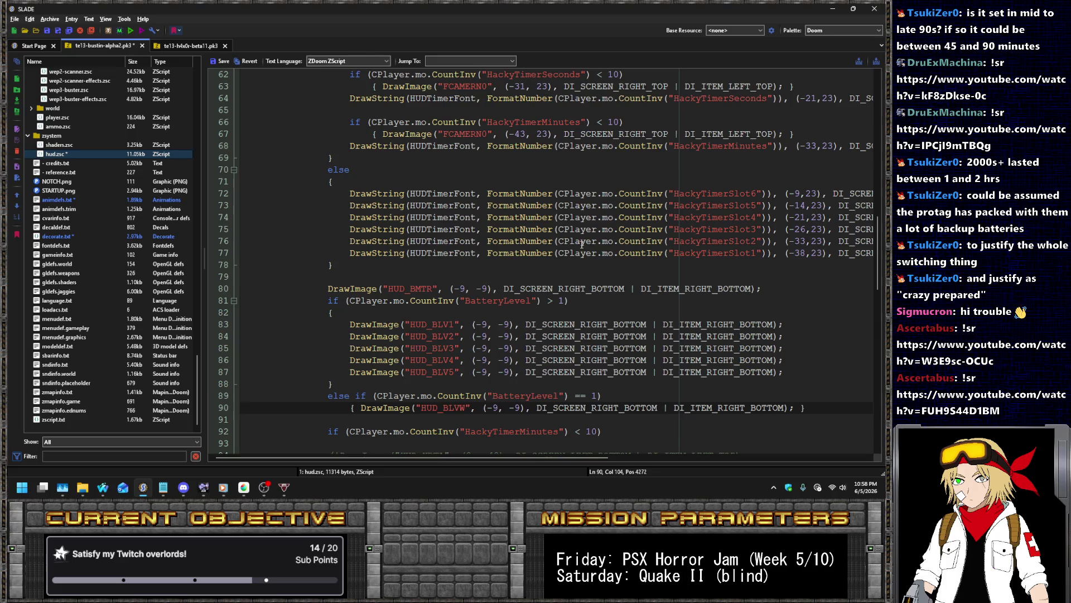
Put a BatteryLevel >= 2 condition before the HUD_BLV2 draw and brace that draw
{"action": "key", "text": "Up"}
{"action": "key", "text": "Up"}
{"action": "key", "text": "Up"}
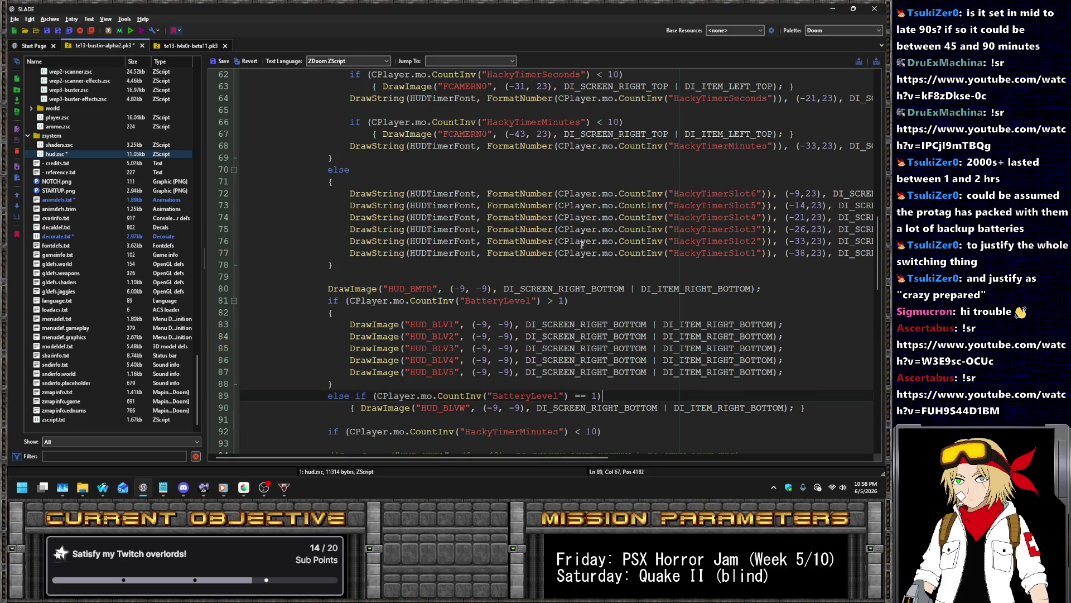
{"action": "key", "text": "shift+Home"}
{"action": "key", "text": "ctrl+c"}
{"action": "key", "text": "Down"}
{"action": "key", "text": "Down"}
{"action": "key", "text": "Down"}
{"action": "key", "text": "Home"}
{"action": "key", "text": "ctrl+v"}
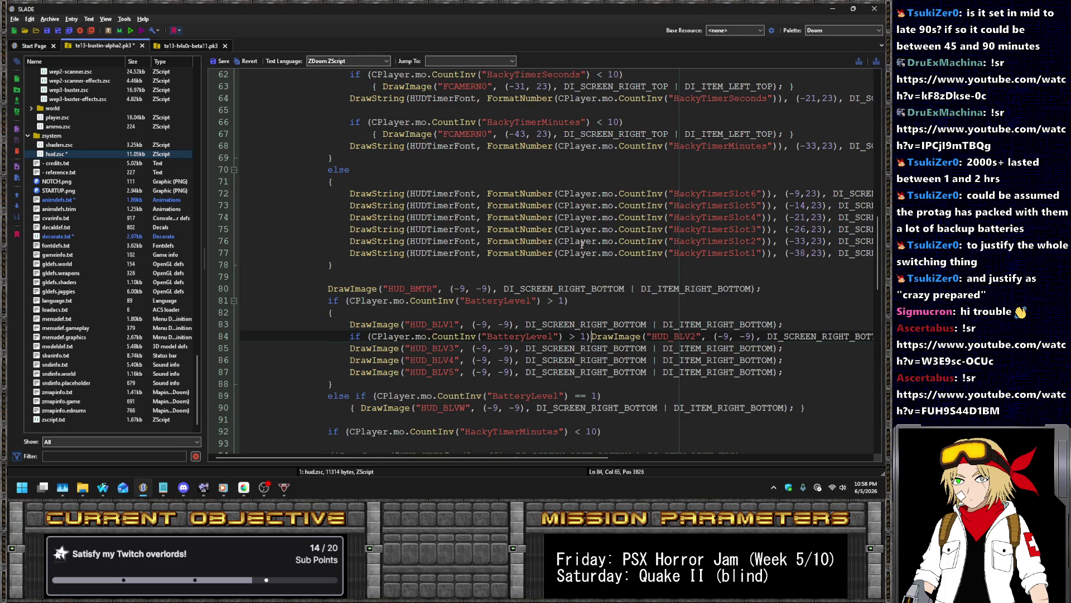
{"action": "key", "text": "Left"}
{"action": "key", "text": "Left"}
{"action": "key", "text": "Left"}
{"action": "type", "text": "= "}
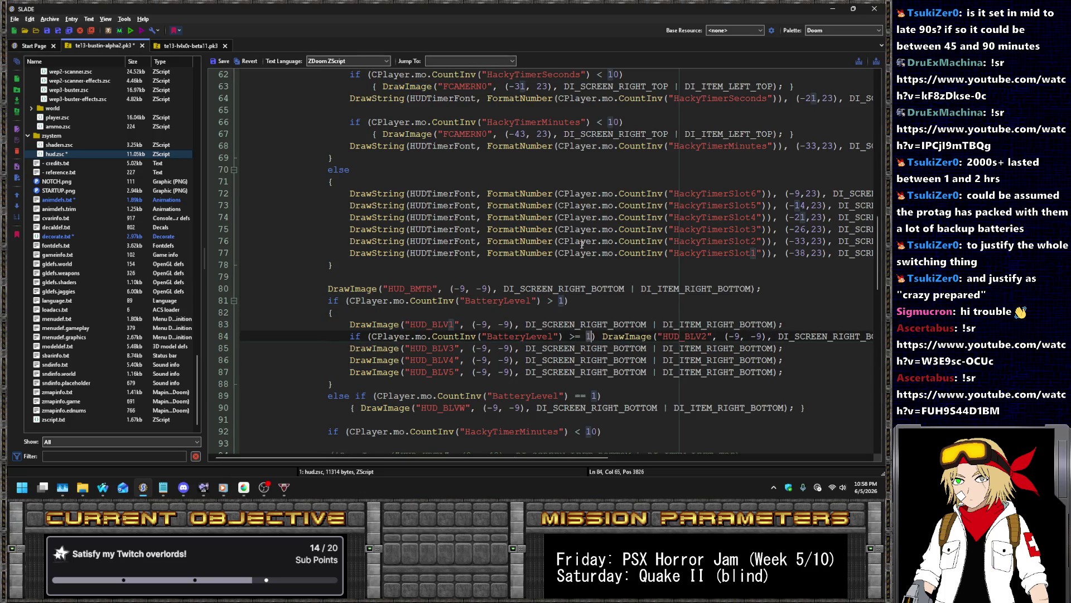
{"action": "type", "text": "2"}
{"action": "key", "text": "Right"}
{"action": "key", "text": "Right"}
{"action": "key", "text": "Return"}
{"action": "key", "text": "Tab"}
{"action": "key", "text": "Tab"}
{"action": "key", "text": "Tab"}
{"action": "type", "text": "{"}
Indent the HUD_BLV3, HUD_BLV4 and HUD_BLV5 draw lines and wrap each in braces
{"action": "key", "text": "Down"}
{"action": "key", "text": "Home"}
{"action": "key", "text": "Tab"}
{"action": "type", "text": "{"}
{"action": "key", "text": "End"}
{"action": "type", "text": "}"}
{"action": "key", "text": "Down"}
{"action": "type", "text": "}"}
{"action": "key", "text": "Down"}
{"action": "key", "text": "Tab"}
{"action": "type", "text": "{"}
{"action": "key", "text": "Up"}
{"action": "key", "text": "Home"}
{"action": "key", "text": "Tab"}
{"action": "type", "text": "{"}
Paste the BatteryLevel >= 2 condition before each of the HUD_BLV3, HUD_BLV4 and HUD_BLV5 draws
{"action": "key", "text": "Up"}
{"action": "key", "text": "Up"}
{"action": "key", "text": "Up"}
{"action": "key", "text": "End"}
{"action": "key", "text": "shift+Up"}
{"action": "key", "text": "shift+End"}
{"action": "key", "text": "ctrl+c"}
{"action": "key", "text": "Down"}
{"action": "key", "text": "Down"}
{"action": "key", "text": "End"}
{"action": "key", "text": "ctrl+v"}
{"action": "key", "text": "Down"}
{"action": "key", "text": "End"}
{"action": "key", "text": "ctrl+v"}
{"action": "key", "text": "Down"}
{"action": "key", "text": "End"}
{"action": "key", "text": "ctrl+v"}
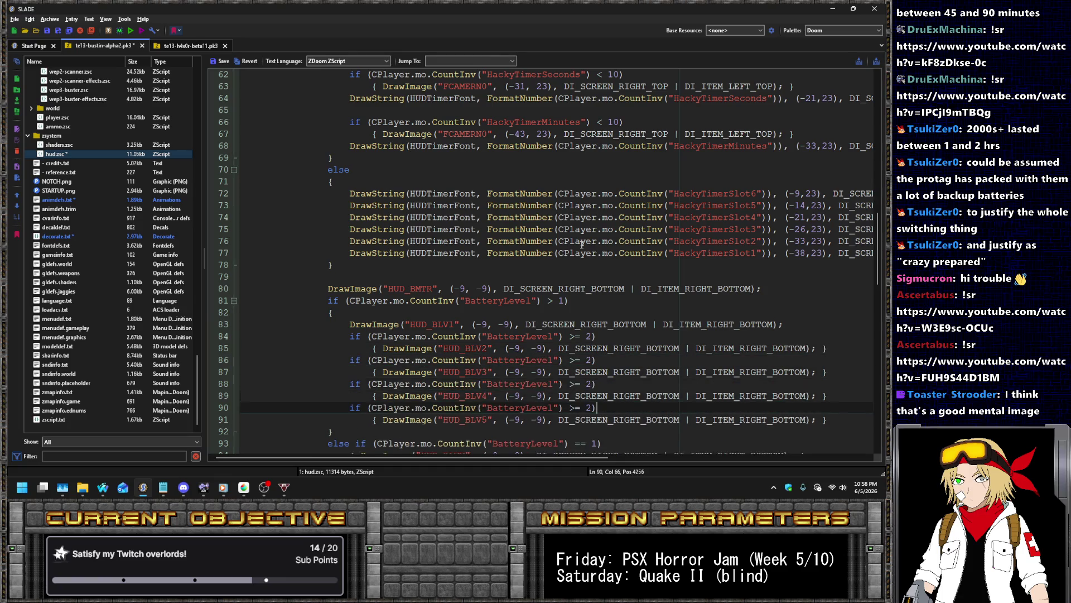
Set the pasted conditions' thresholds to 5, 4 and 3 respectively
{"action": "key", "text": "BackSpace"}
{"action": "type", "text": "54"}
{"action": "key", "text": "BackSpace"}
{"action": "key", "text": "Up"}
{"action": "key", "text": "Up"}
{"action": "key", "text": "BackSpace"}
{"action": "type", "text": "4"}
{"action": "key", "text": "Up"}
{"action": "key", "text": "Up"}
{"action": "key", "text": "BackSpace"}
{"action": "type", "text": "3"}
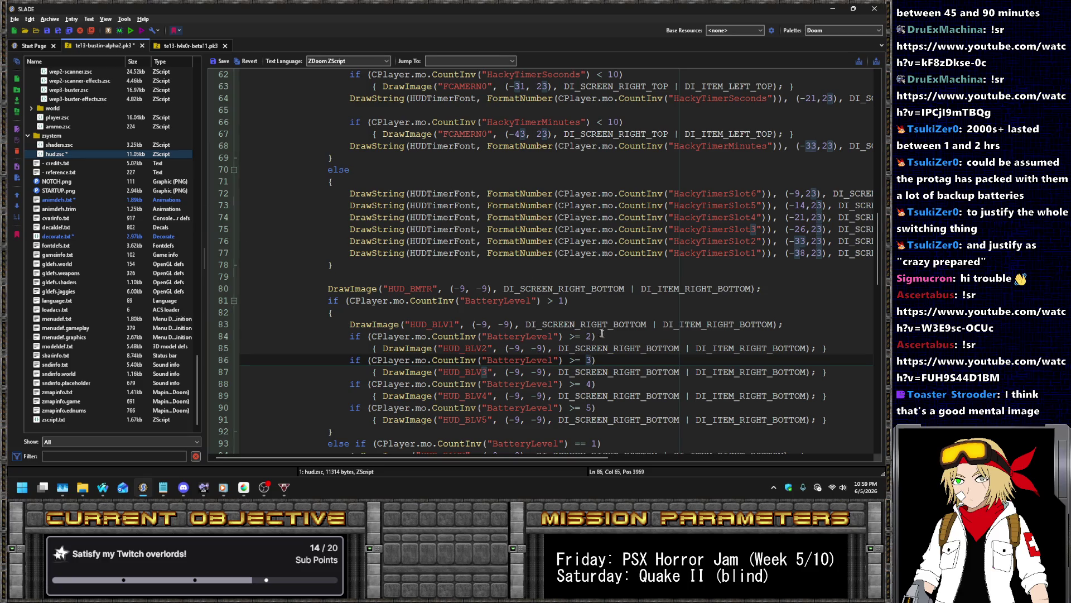
{"action": "scroll", "coordinate": [598, 331], "scroll_direction": "down", "scroll_amount": 4}
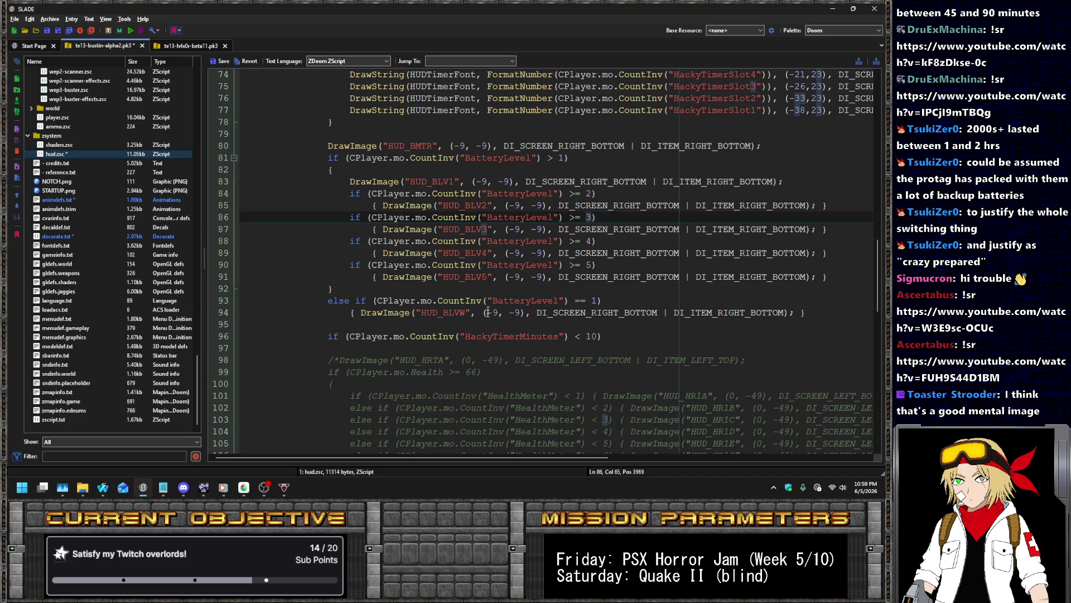
Delete the leftover HackyTimerMinutes condition line below the battery meter code
{"action": "left_click", "coordinate": [587, 338]}
{"action": "scroll", "coordinate": [619, 338], "scroll_direction": "down", "scroll_amount": 3}
{"action": "scroll", "coordinate": [628, 338], "scroll_direction": "up", "scroll_amount": 2}
{"action": "scroll", "coordinate": [628, 338], "scroll_direction": "up", "scroll_amount": 6}
{"action": "scroll", "coordinate": [642, 362], "scroll_direction": "down", "scroll_amount": 5}
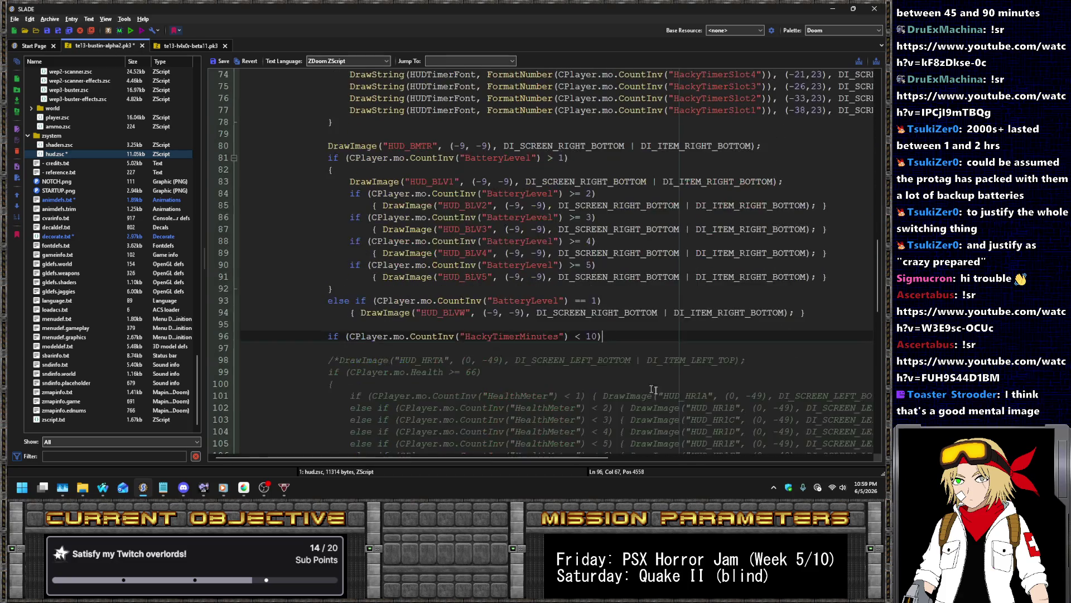
{"action": "key", "text": "shift+Up"}
{"action": "key", "text": "shift+Up"}
{"action": "key", "text": "shift+End"}
{"action": "key", "text": "Delete"}
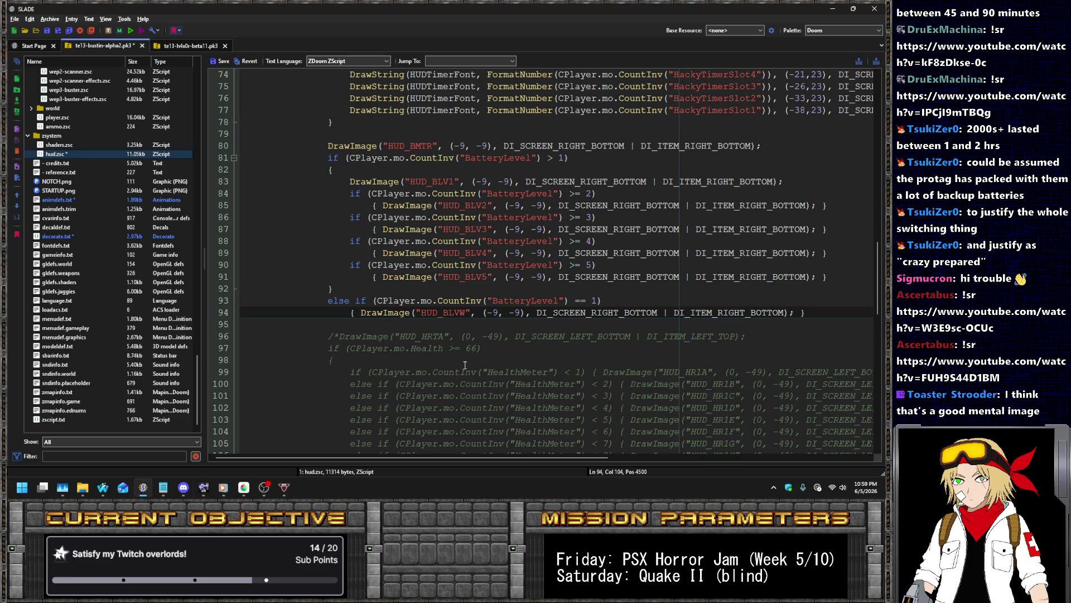
Save hud.zsc and open player.zsc
{"action": "double_click", "coordinate": [515, 266]}
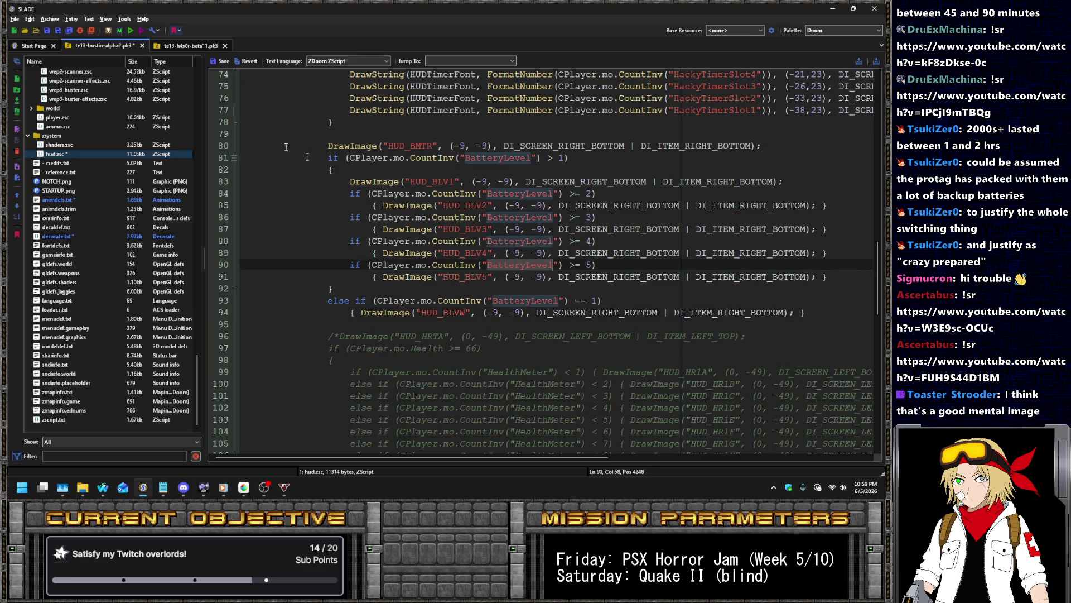
{"action": "left_click", "coordinate": [216, 64]}
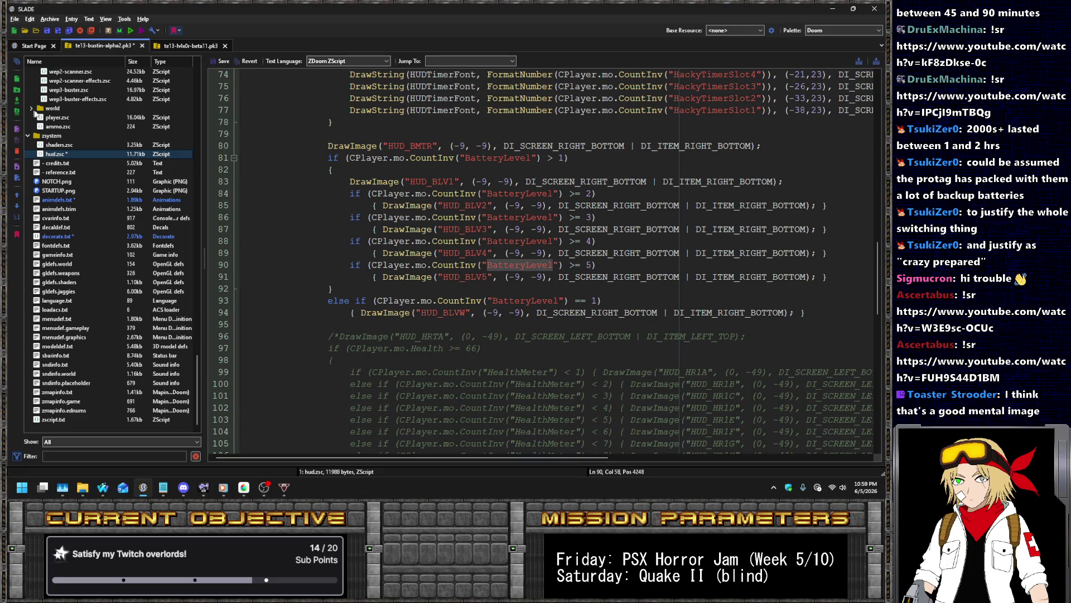
{"action": "left_click", "coordinate": [92, 118]}
{"action": "scroll", "coordinate": [491, 240], "scroll_direction": "up", "scroll_amount": 20}
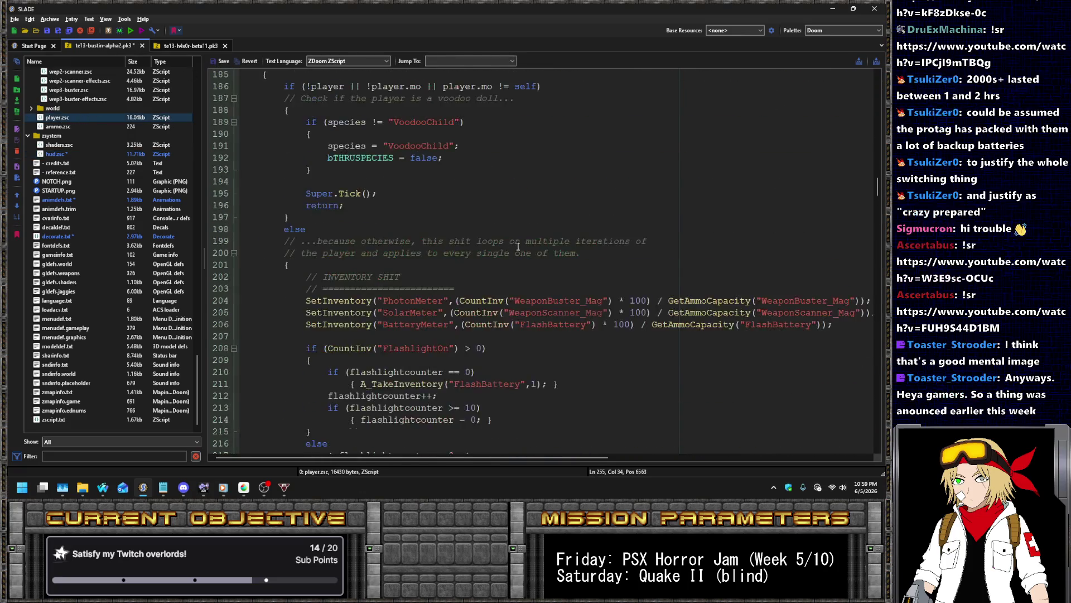
Add Player.StartItem "BatteryLevel", 5 below the FlashBattery start item, save, and reopen hud.zsc
{"action": "scroll", "coordinate": [515, 236], "scroll_direction": "up", "scroll_amount": 5}
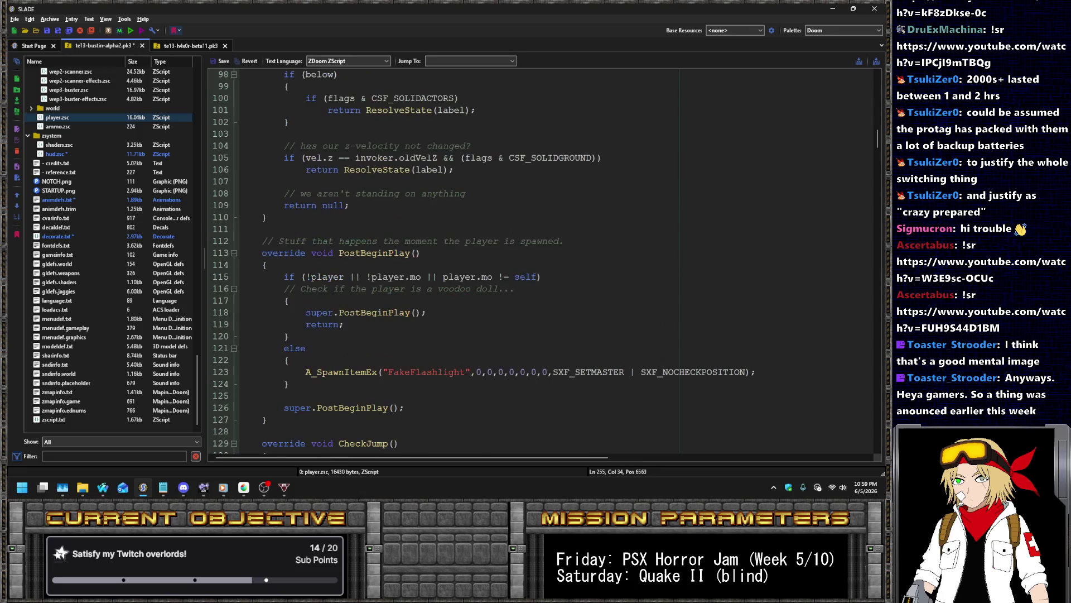
{"action": "key", "text": "alt+Tab"}
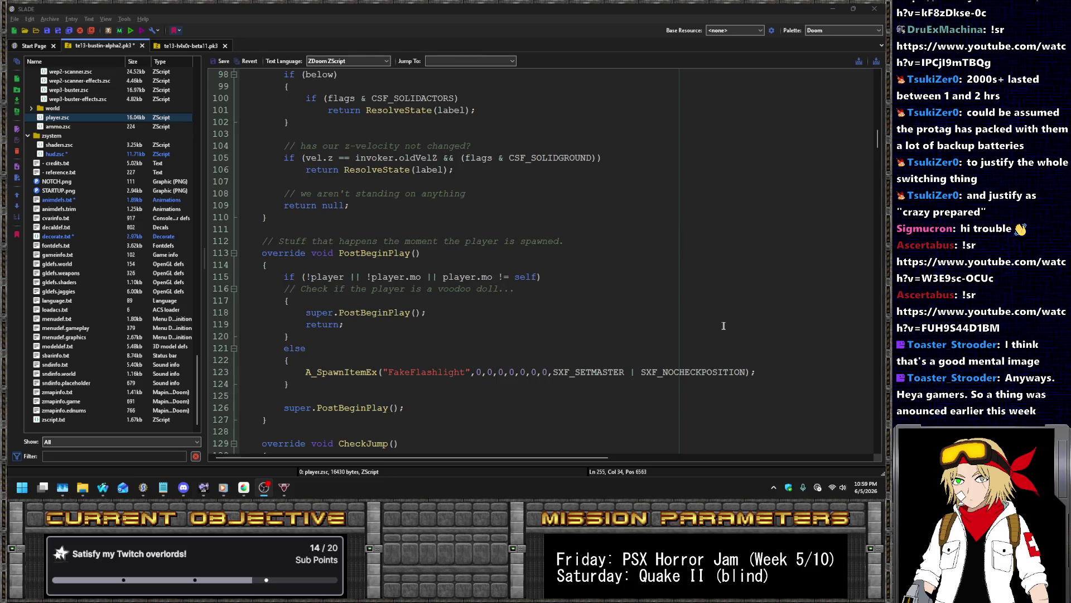
{"action": "scroll", "coordinate": [718, 326], "scroll_direction": "up", "scroll_amount": 20}
{"action": "scroll", "coordinate": [665, 324], "scroll_direction": "down", "scroll_amount": 7}
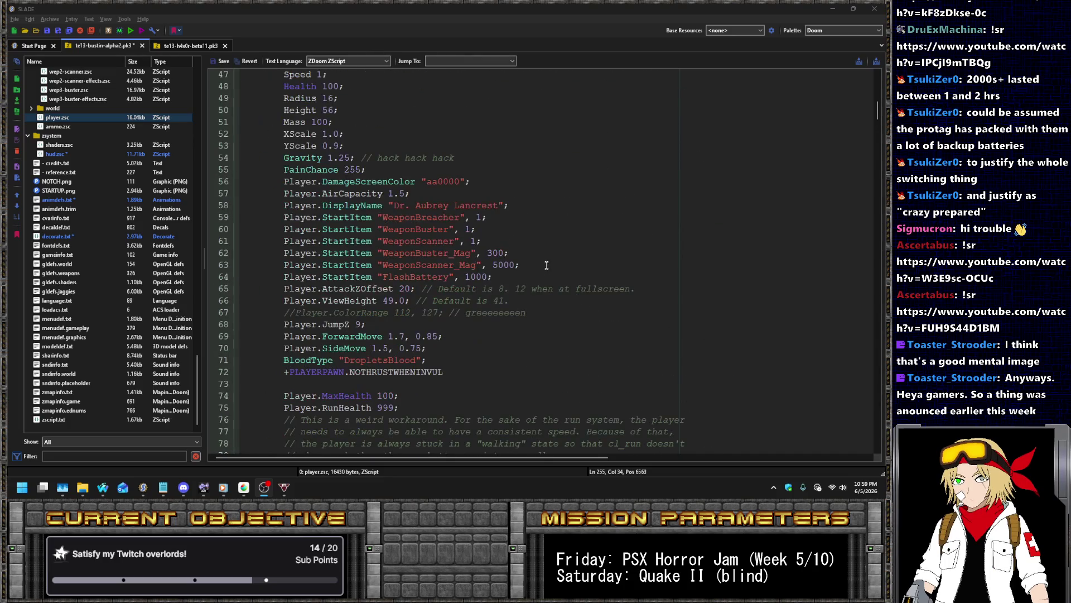
{"action": "left_click", "coordinate": [520, 273]}
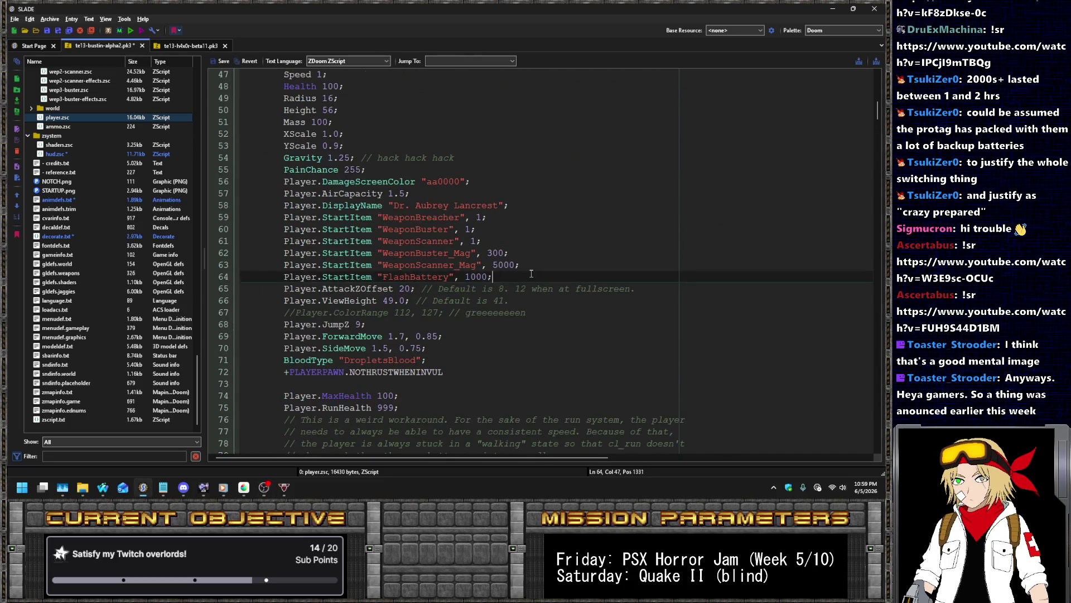
{"action": "key", "text": "Return"}
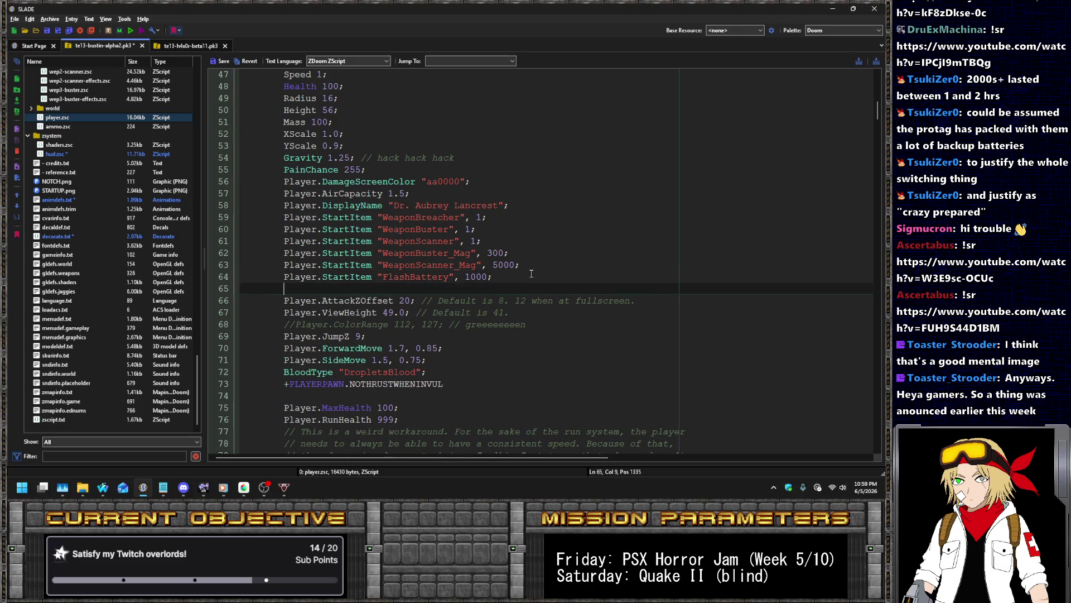
{"action": "type", "text": "Player.StartItem \"BatteryLevel\", 5;"}
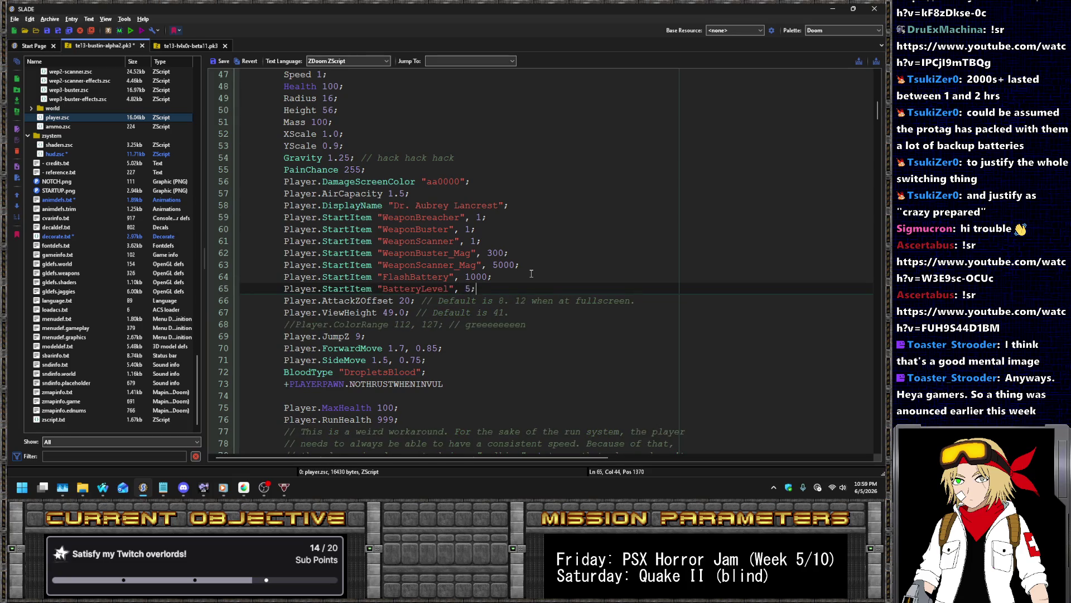
{"action": "key", "text": "ctrl+s"}
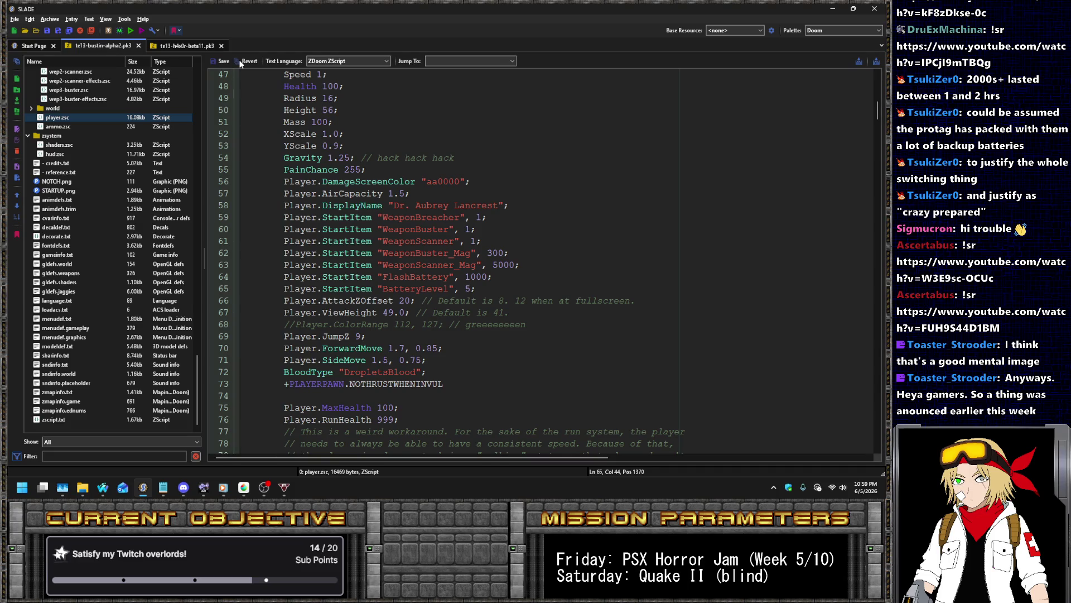
{"action": "left_click", "coordinate": [55, 154]}
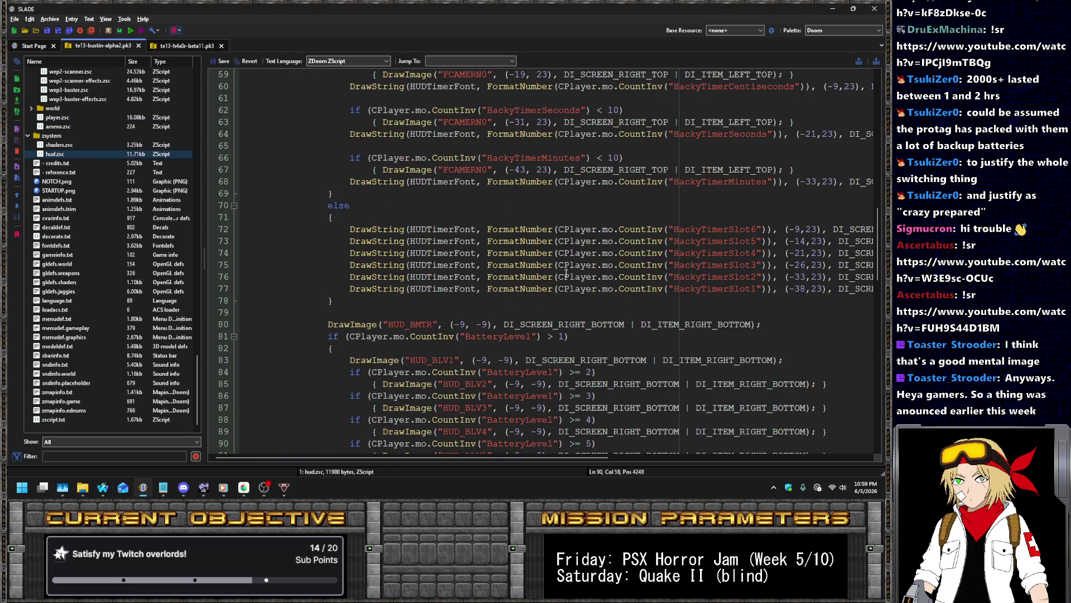
Change the battery frame and line 83 HUD_BLV1 x offsets to -11
{"action": "scroll", "coordinate": [567, 269], "scroll_direction": "down", "scroll_amount": 5}
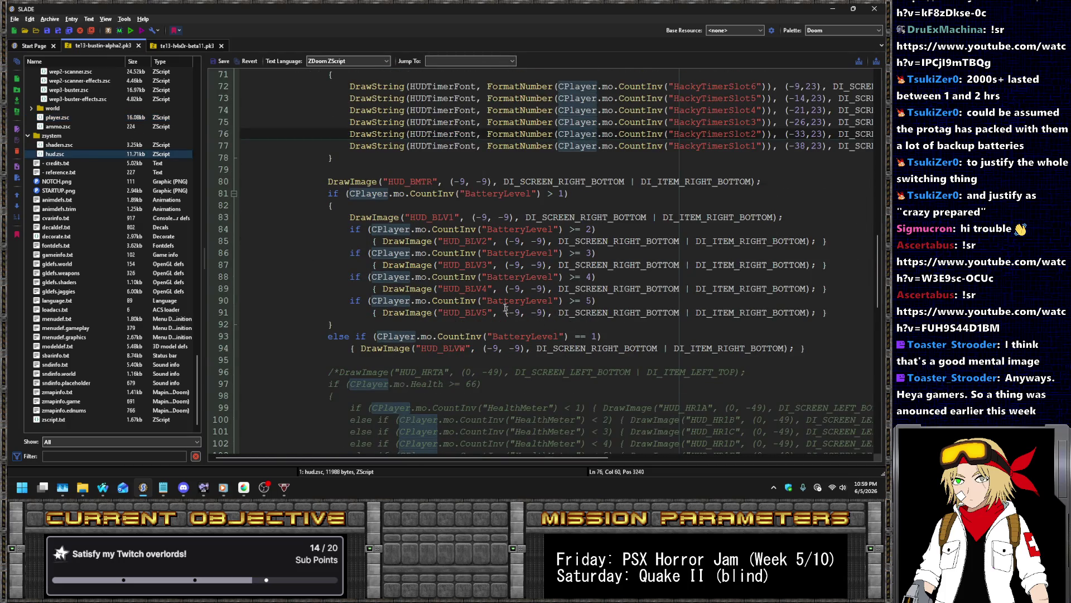
{"action": "double_click", "coordinate": [519, 300]}
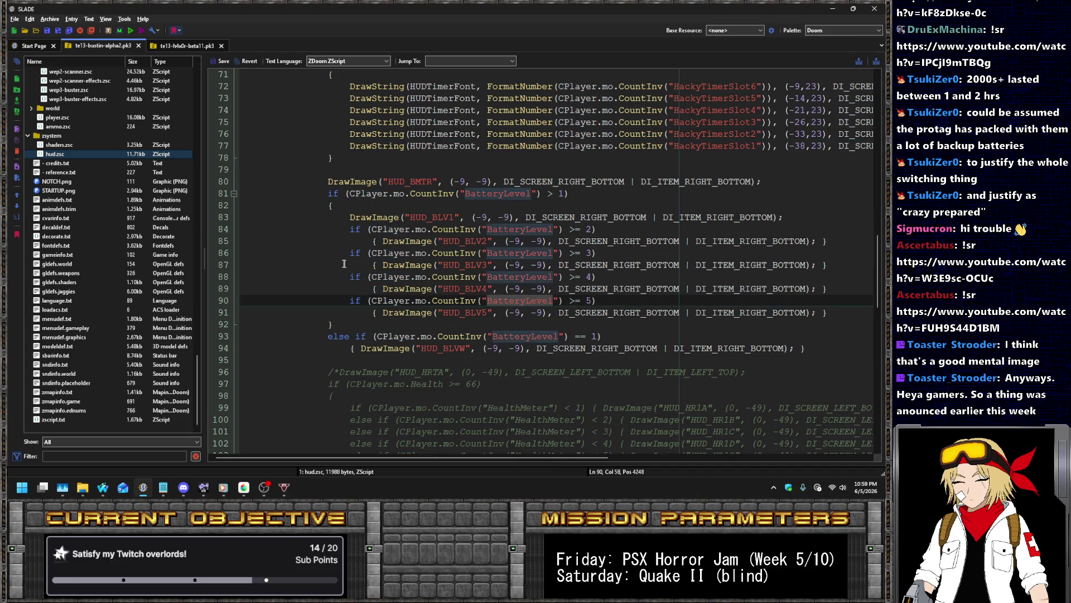
{"action": "left_click_drag", "start_coordinate": [475, 182], "coordinate": [488, 182]}
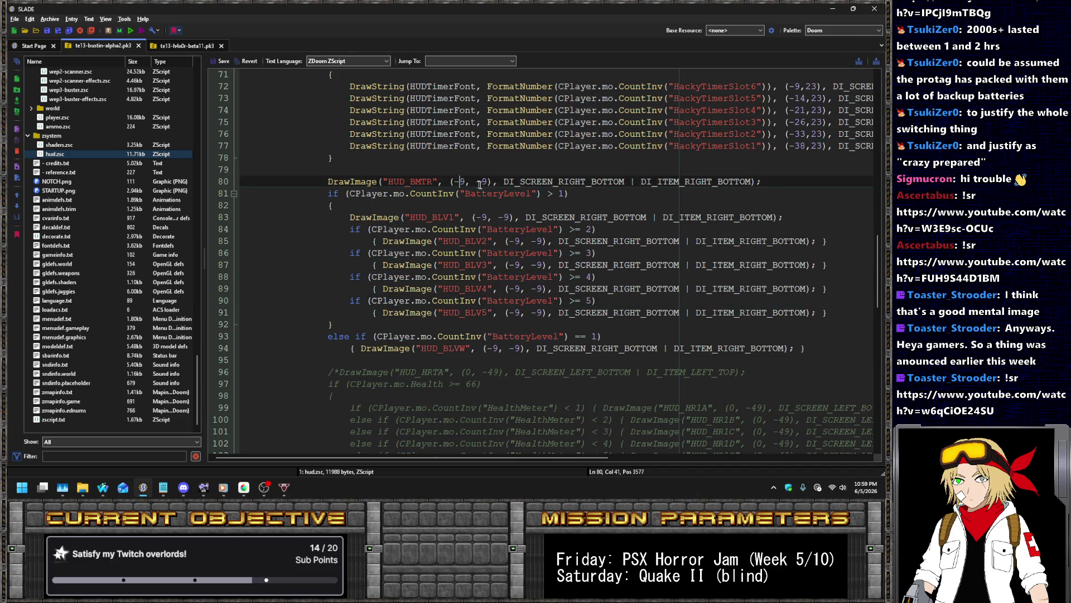
{"action": "key", "text": "shift+Right"}
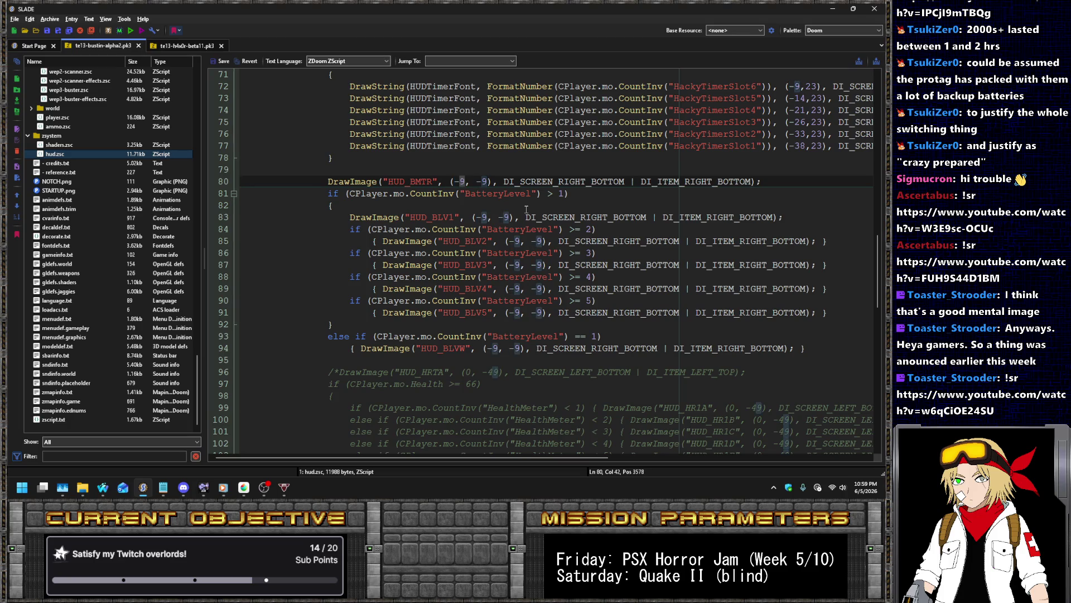
{"action": "type", "text": "1"}
{"action": "key", "text": "Down"}
{"action": "key", "text": "Down"}
{"action": "key", "text": "Down"}
{"action": "key", "text": "shift+Right"}
{"action": "key", "text": "shift+Right"}
{"action": "type", "text": "-11"}
{"action": "key", "text": "Down"}
{"action": "key", "text": "Down"}
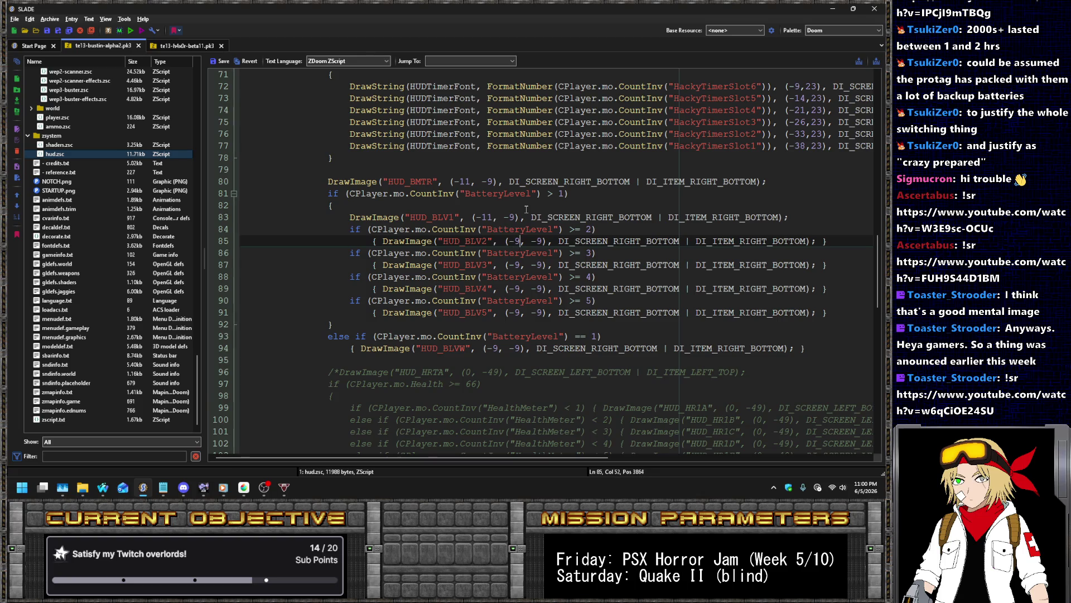
Set the remaining segment draws on lines 85–94 to an x offset of -11
{"action": "type", "text": "1"}
{"action": "key", "text": "Down"}
{"action": "key", "text": "Down"}
{"action": "key", "text": "shift+Left"}
{"action": "type", "text": "11"}
{"action": "key", "text": "Down"}
{"action": "key", "text": "Down"}
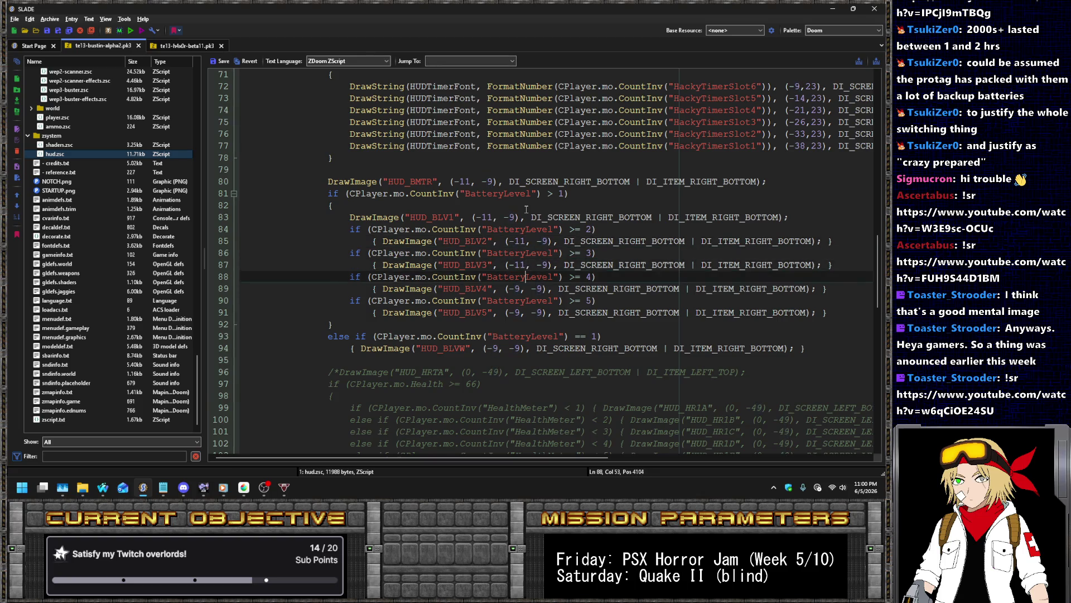
{"action": "key", "text": "shift+Left"}
{"action": "type", "text": "11"}
{"action": "key", "text": "Down"}
{"action": "key", "text": "Down"}
{"action": "key", "text": "shift+Left"}
{"action": "type", "text": "11"}
{"action": "key", "text": "Down"}
{"action": "key", "text": "Down"}
{"action": "key", "text": "Down"}
{"action": "key", "text": "shift+Left"}
{"action": "type", "text": "11"}
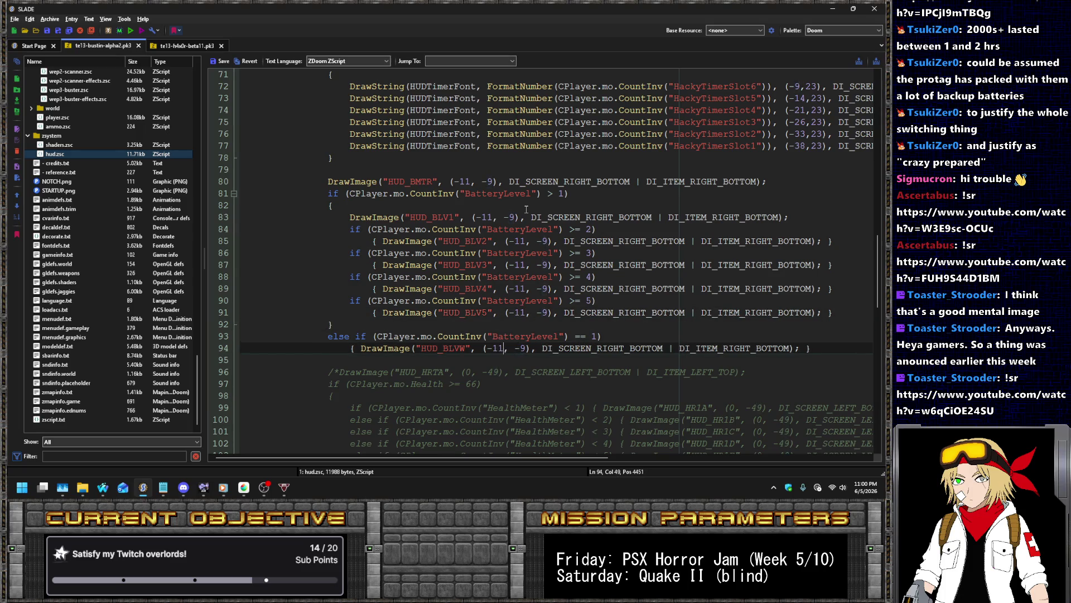
Save hud.zsc and launch the mod in a test run
{"action": "left_click", "coordinate": [222, 61]}
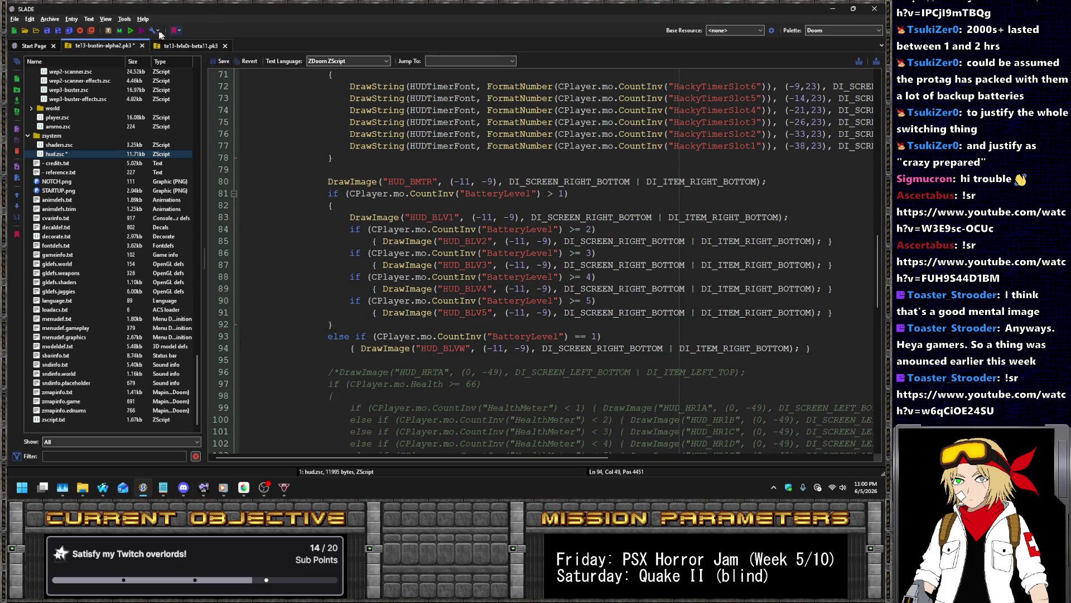
{"action": "left_click", "coordinate": [130, 31]}
{"action": "left_click", "coordinate": [498, 334]}
Confirm the game data and start a new game in MAP01
{"action": "left_click", "coordinate": [344, 397]}
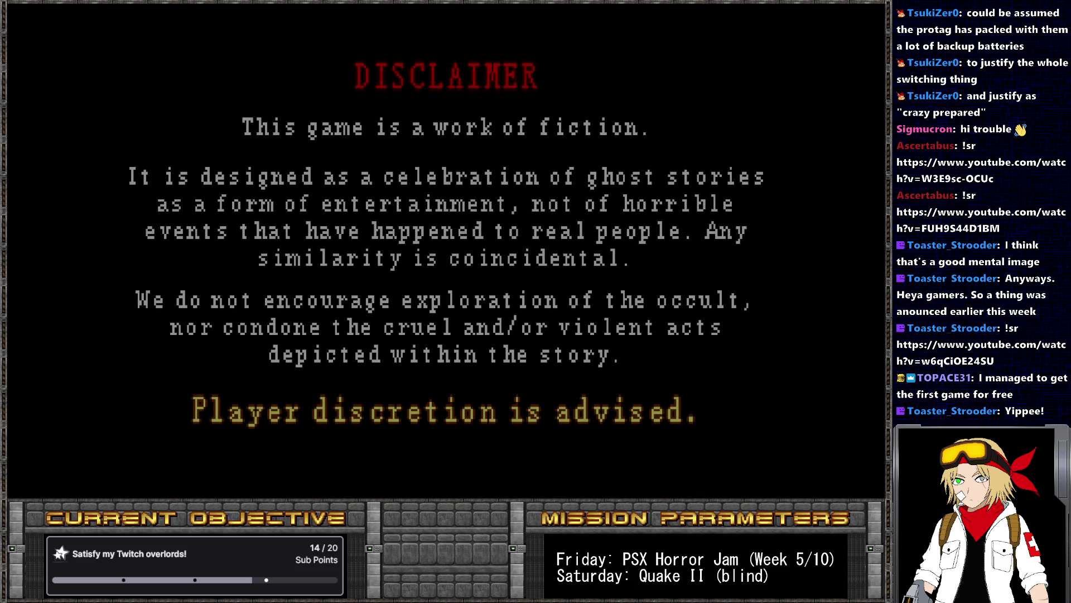
{"action": "key", "text": "Return"}
{"action": "key", "text": "Return"}
{"action": "key", "text": "Return"}
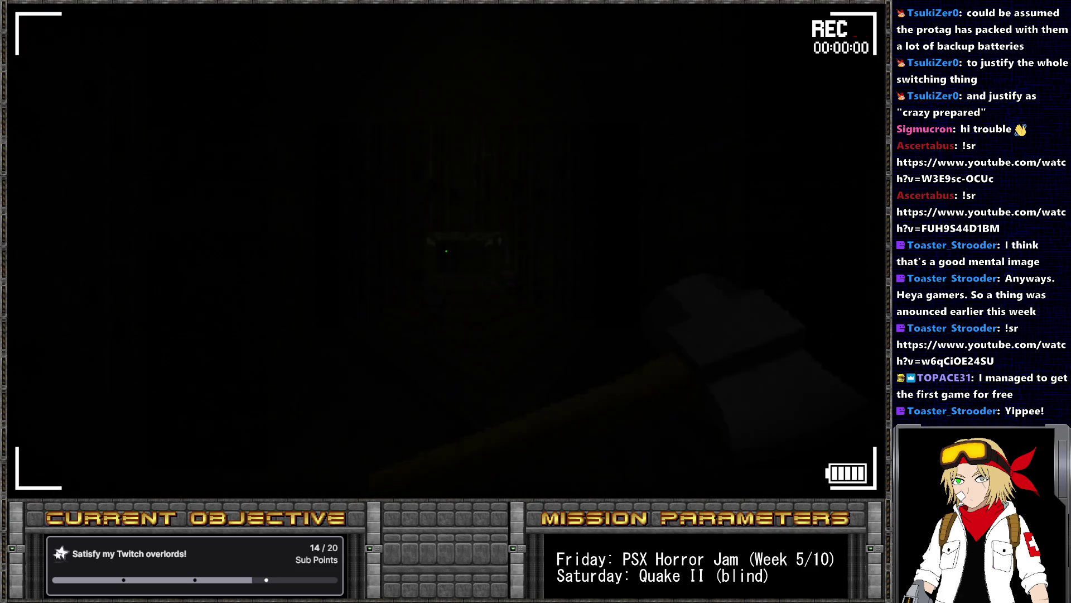
{"action": "key", "text": "Escape"}
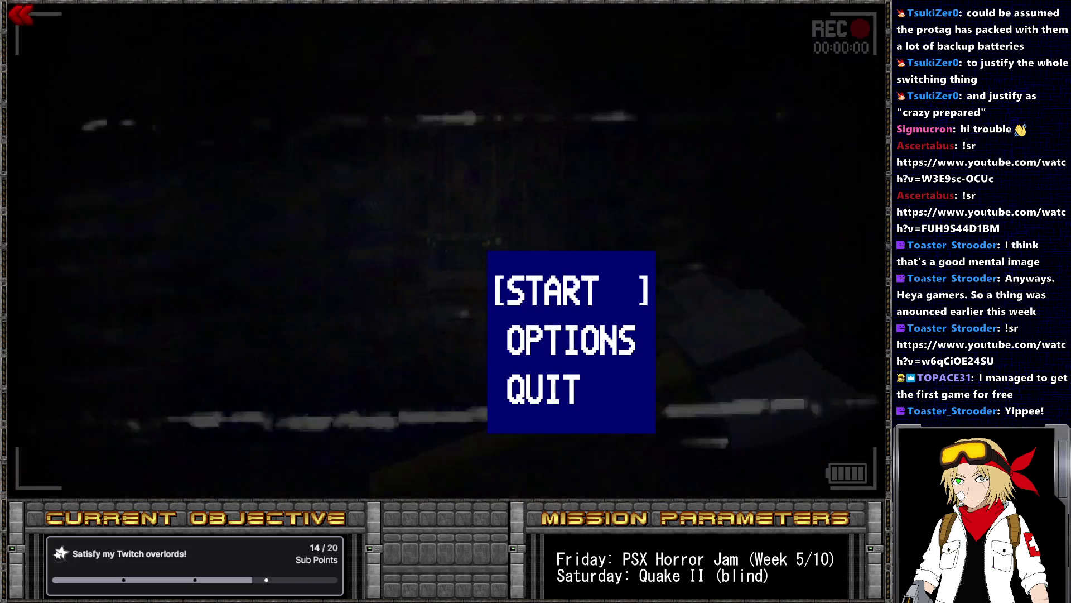
{"action": "key", "text": "Return"}
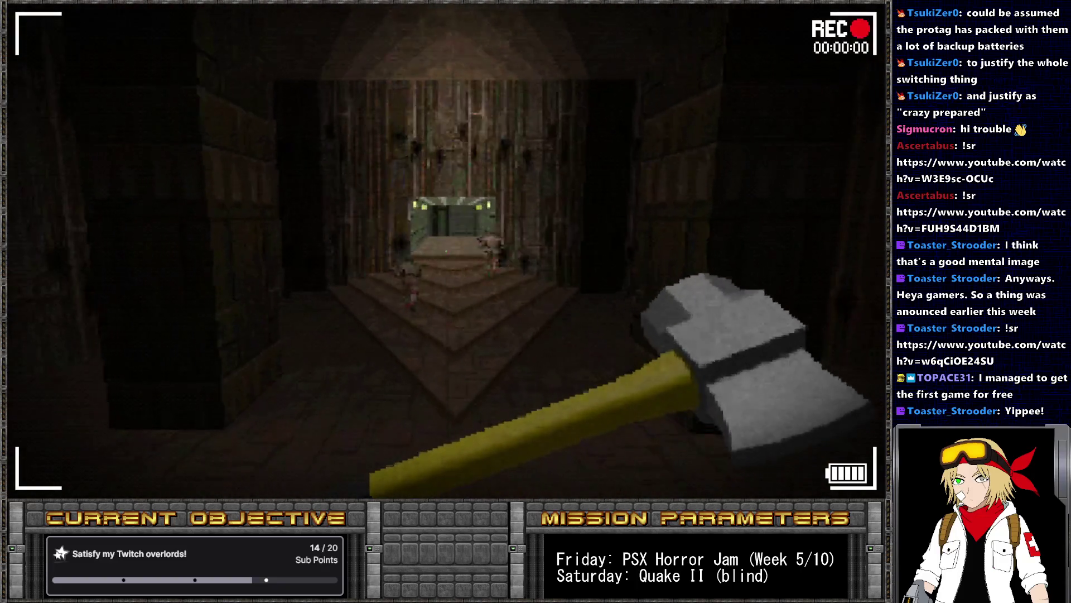
Drain the battery with the console command 'take batterylevel'
{"action": "key", "text": "grave"}
{"action": "type", "text": "take batterylevel"}
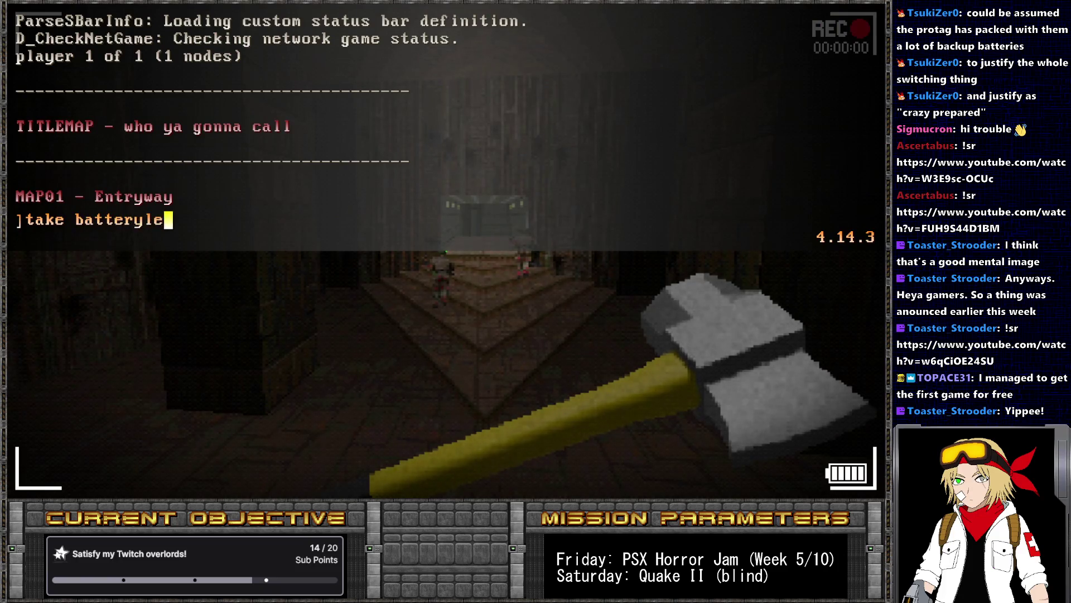
{"action": "key", "text": "Return"}
{"action": "key", "text": "grave"}
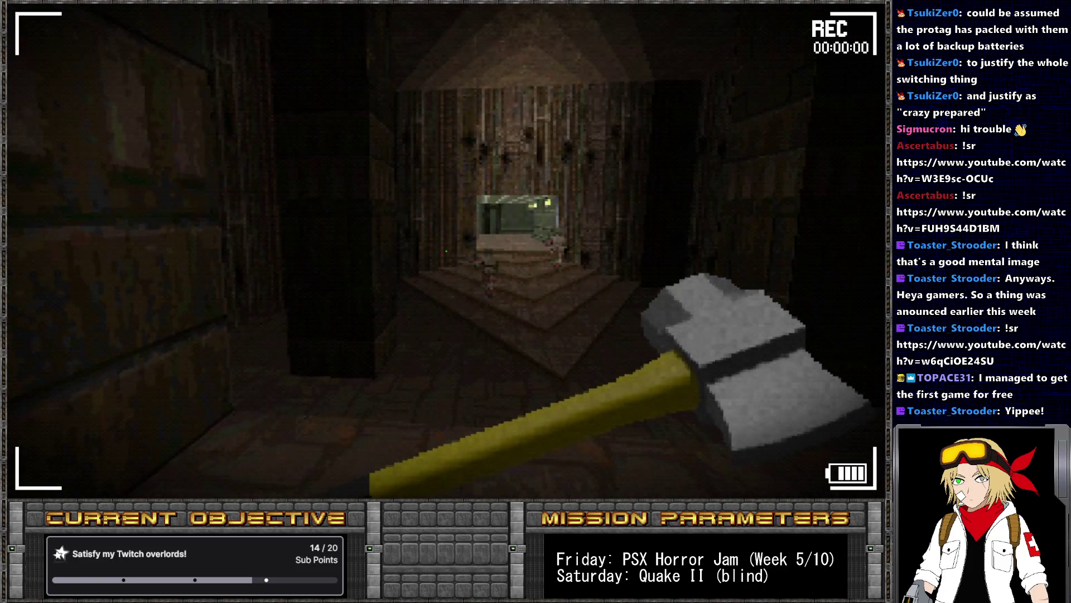
{"action": "key", "text": "grave"}
{"action": "key", "text": "grave"}
{"action": "key", "text": "grave"}
{"action": "key", "text": "grave"}
Walk around MAP01 with the axe watching the low battery meter, then leave the game
{"action": "key", "text": "w"}
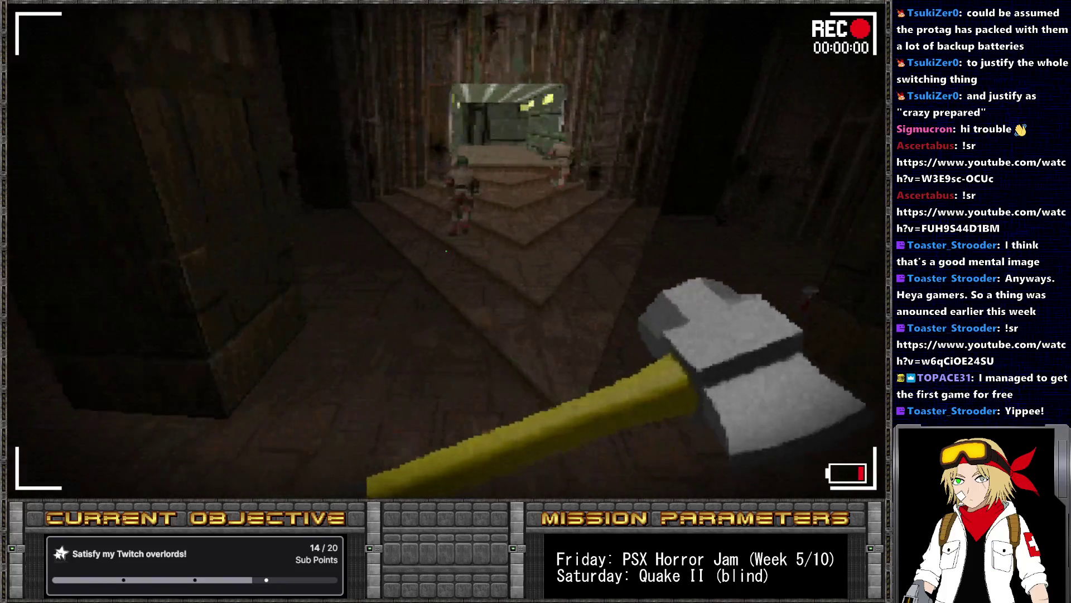
{"action": "key", "text": "w"}
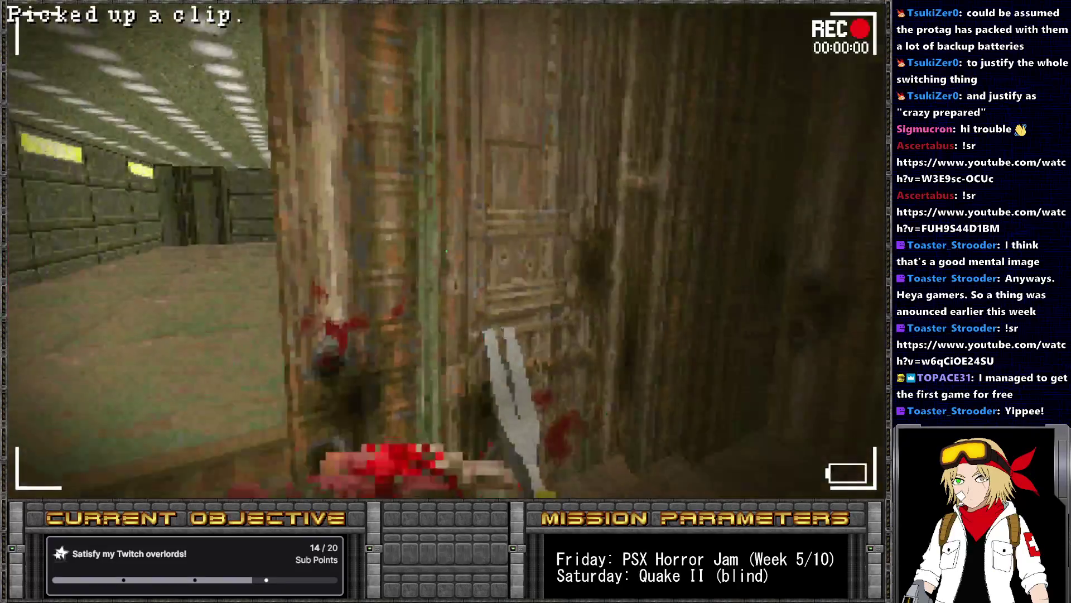
{"action": "key", "text": "w"}
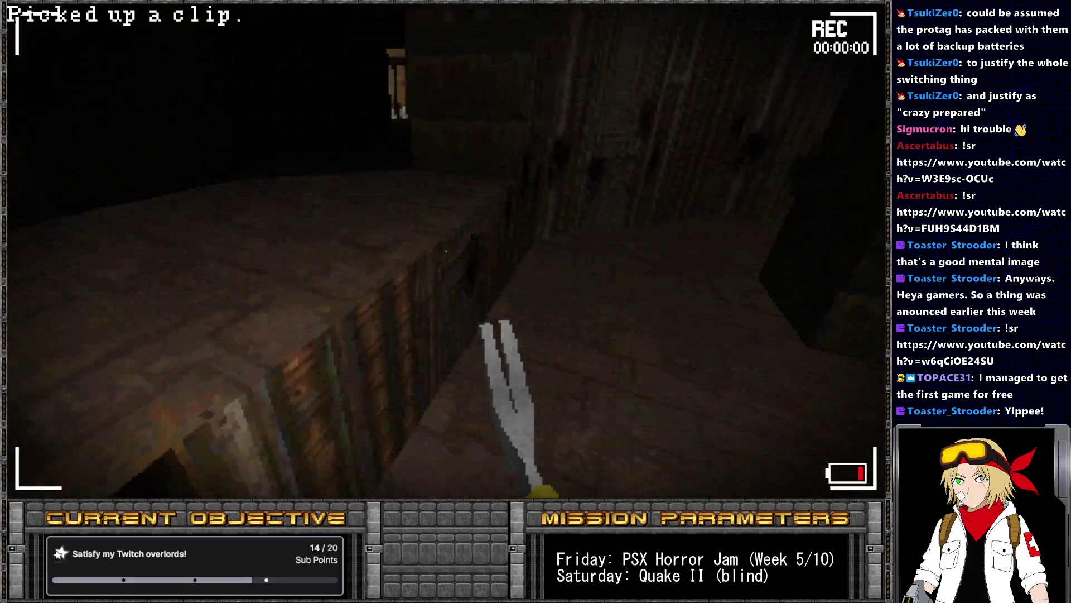
{"action": "key", "text": "1"}
{"action": "key", "text": "w"}
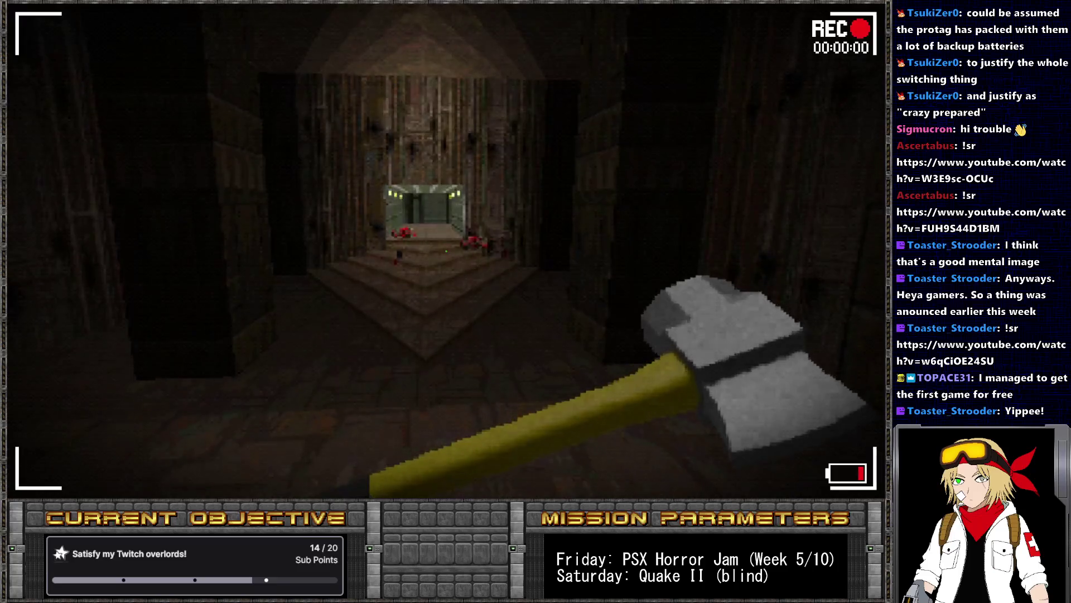
{"action": "key", "text": "alt+Tab"}
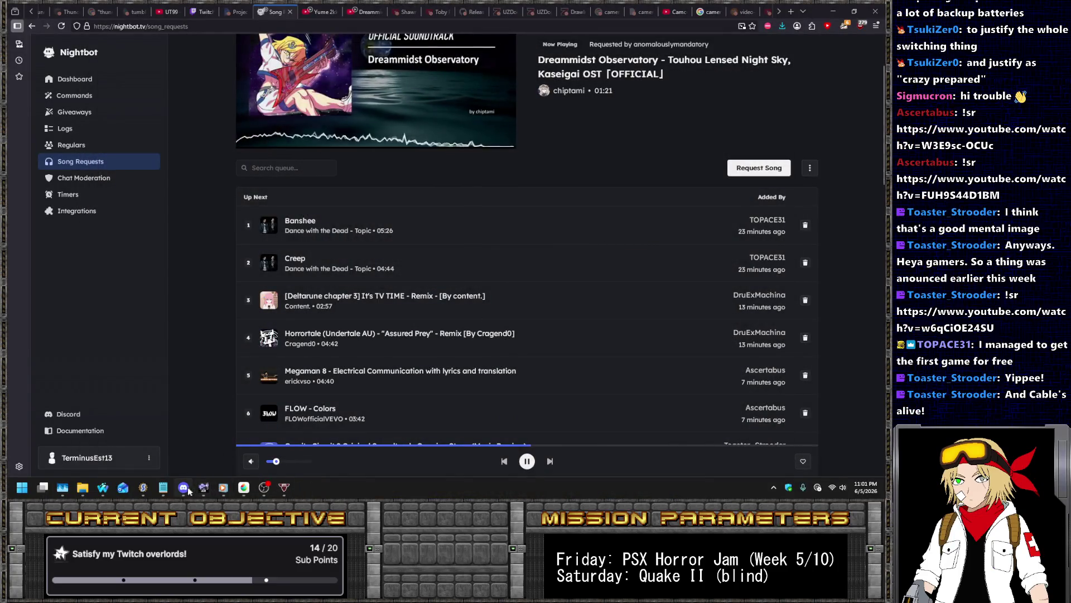
Switch back to SLADE and put focus in the hud.zsc script text
{"action": "left_click", "coordinate": [143, 487]}
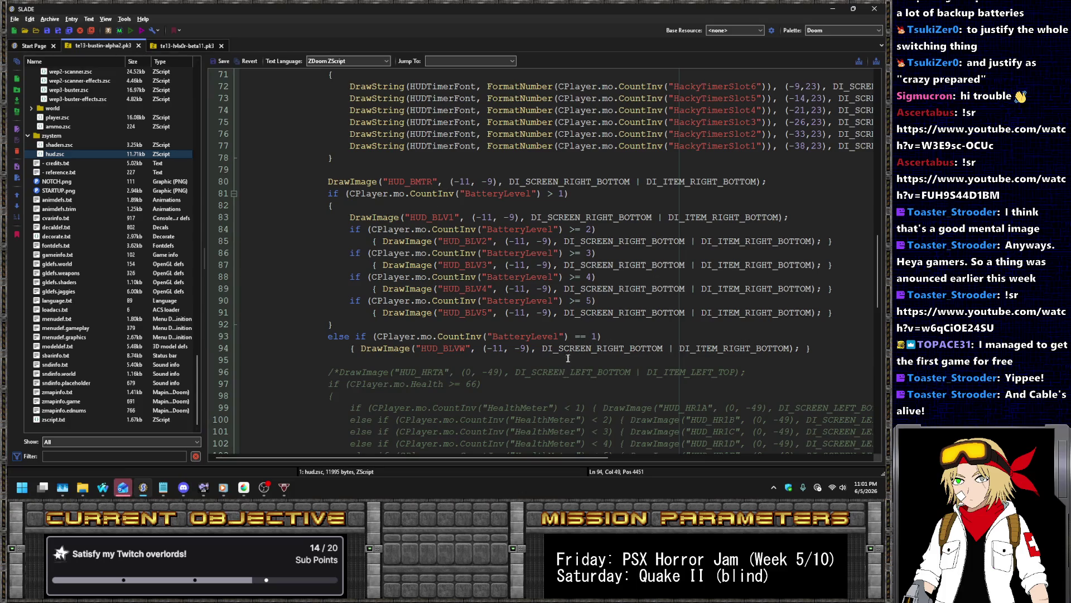
{"action": "left_click", "coordinate": [484, 372]}
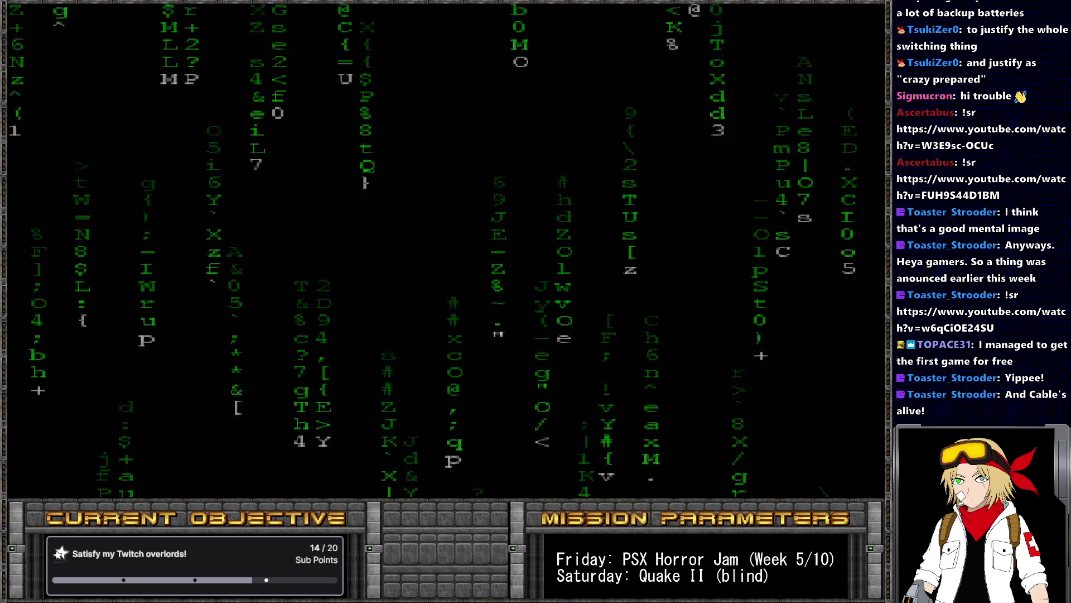
{"action": "mouse_move", "coordinate": [618, 325]}
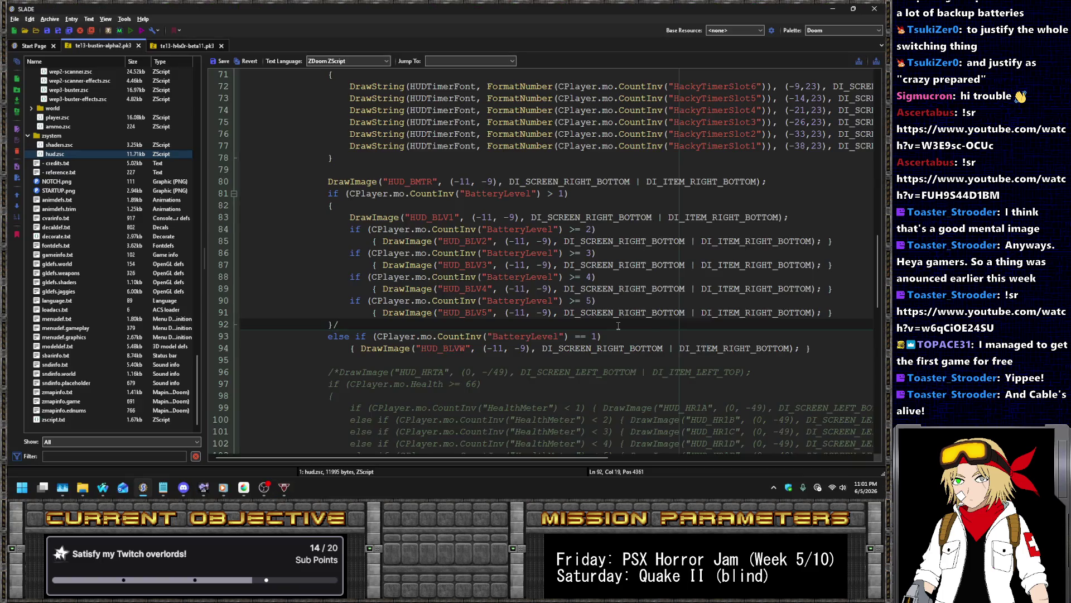
Change the -11 x offsets on lines 94, 91 and 89 back to -9
{"action": "key", "text": "Down"}
{"action": "key", "text": "Down"}
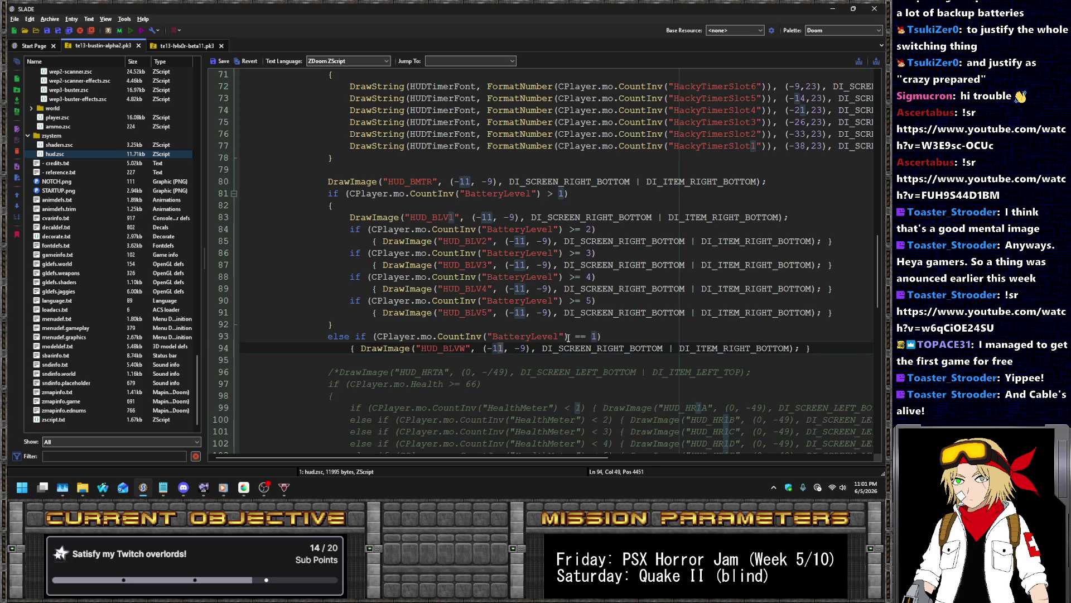
{"action": "key", "text": "BackSpace"}
{"action": "key", "text": "Delete"}
{"action": "type", "text": "9"}
{"action": "key", "text": "Up"}
{"action": "key", "text": "Up"}
{"action": "key", "text": "Up"}
{"action": "key", "text": "BackSpace"}
{"action": "key", "text": "Delete"}
{"action": "type", "text": "9"}
Change the x offsets on lines 87 and 85 to -9
{"action": "key", "text": "Up"}
{"action": "key", "text": "Up"}
{"action": "key", "text": "BackSpace"}
{"action": "key", "text": "Delete"}
{"action": "type", "text": "9"}
{"action": "key", "text": "Up"}
{"action": "key", "text": "Up"}
{"action": "key", "text": "BackSpace"}
{"action": "key", "text": "Delete"}
{"action": "type", "text": "9"}
{"action": "key", "text": "Up"}
{"action": "key", "text": "Up"}
{"action": "key", "text": "BackSpace"}
{"action": "key", "text": "Delete"}
{"action": "type", "text": "9"}
{"action": "key", "text": "Up"}
{"action": "key", "text": "Up"}
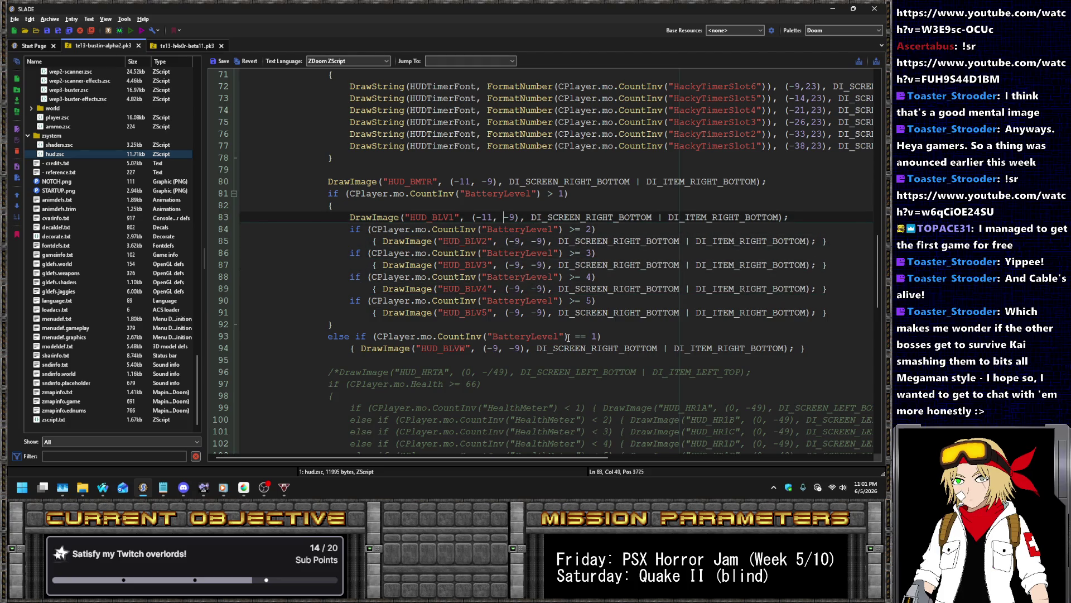
Set line 83 and the HUD_BMTR frame draw to offset -9
{"action": "key", "text": "Right"}
{"action": "key", "text": "BackSpace"}
{"action": "key", "text": "BackSpace"}
{"action": "type", "text": "9"}
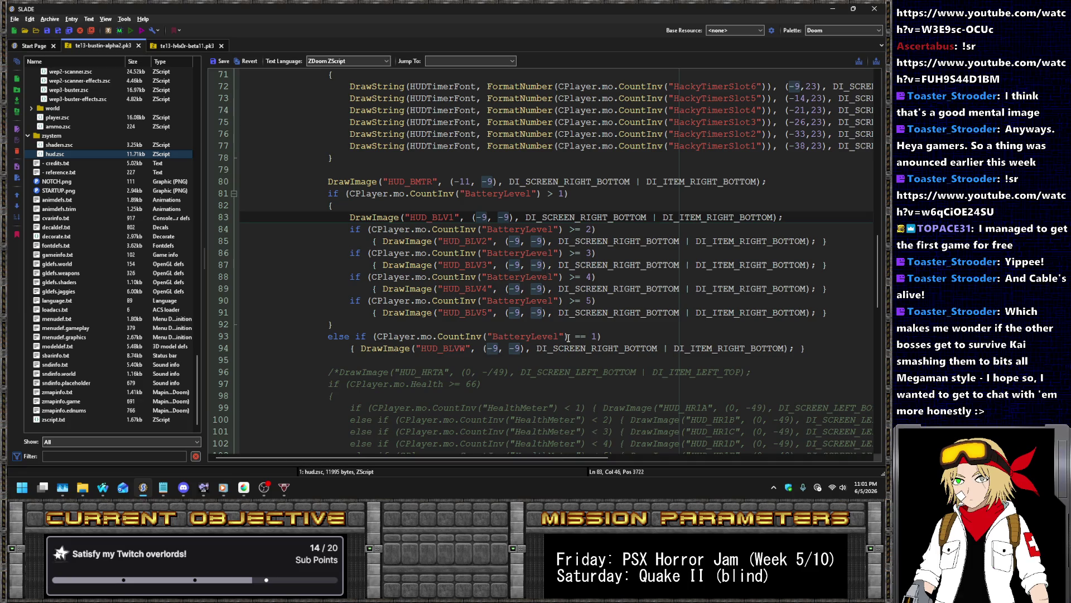
{"action": "key", "text": "Up"}
{"action": "key", "text": "Up"}
{"action": "key", "text": "Up"}
{"action": "key", "text": "Left"}
{"action": "key", "text": "Left"}
{"action": "key", "text": "Left"}
{"action": "key", "text": "BackSpace"}
{"action": "key", "text": "BackSpace"}
{"action": "type", "text": "9"}
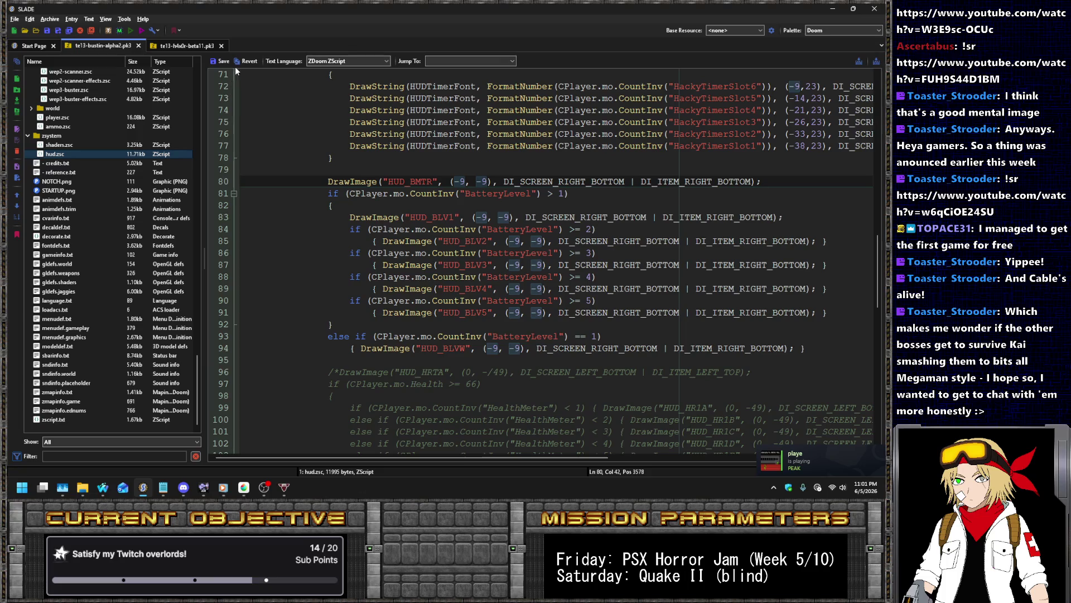
Save the edited archive and start another test run
{"action": "key", "text": "ctrl+z"}
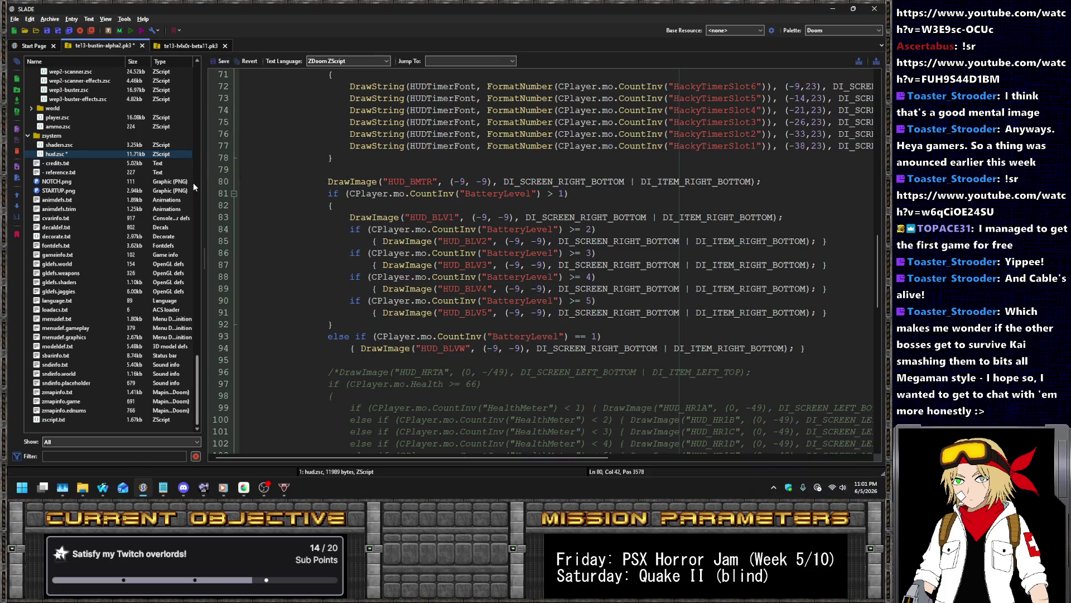
{"action": "key", "text": "ctrl+s"}
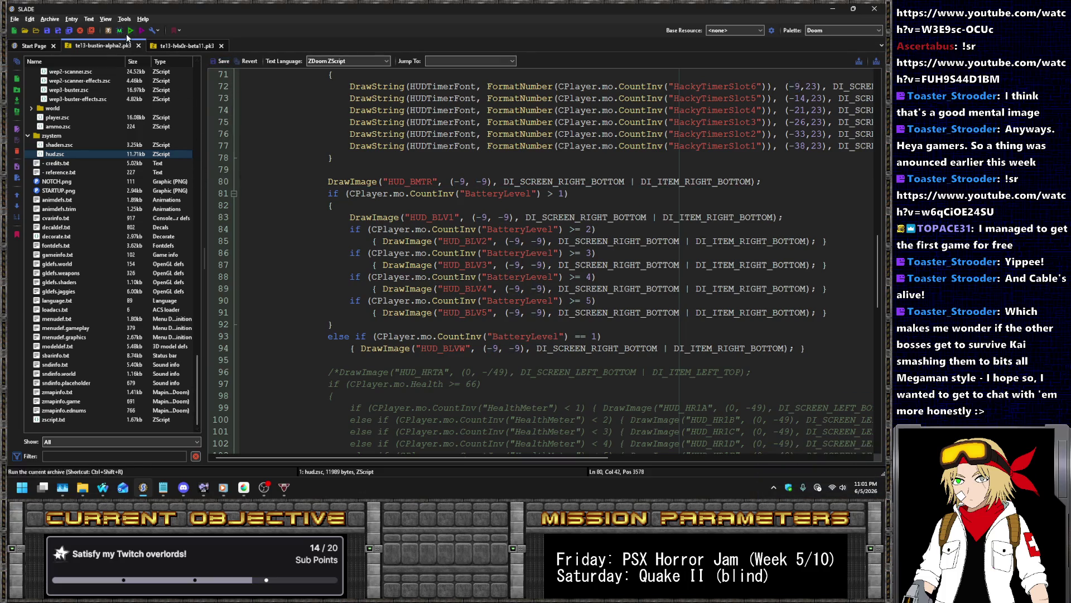
{"action": "left_click", "coordinate": [128, 32]}
Launch UZDoom, skip the startup menus and walk around viewing the battery HUD at (-9, -9)
{"action": "key", "text": "Return"}
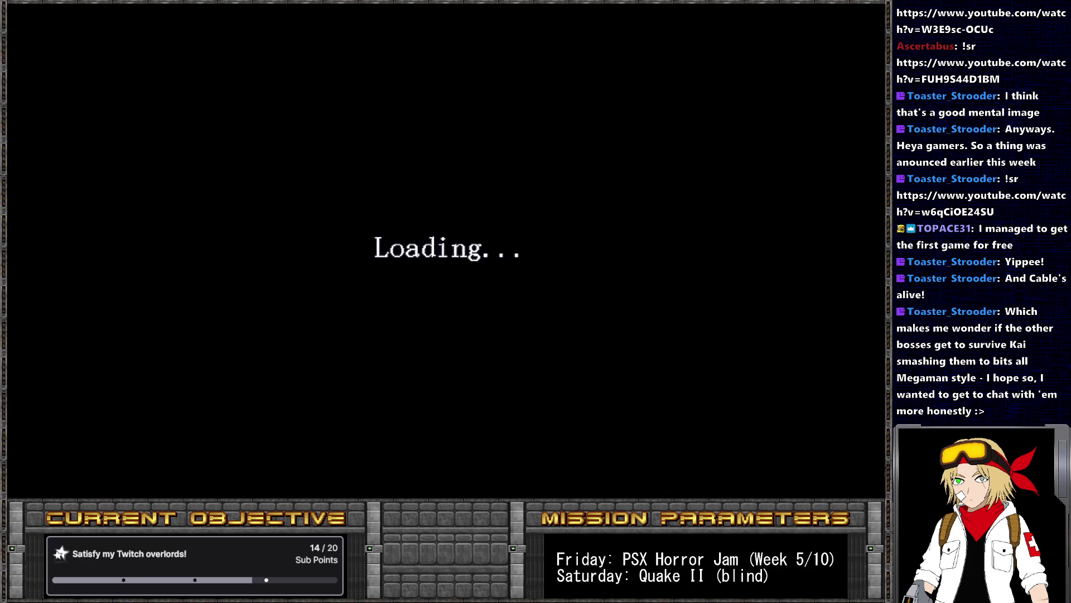
{"action": "key", "text": "Return"}
{"action": "key", "text": "Return"}
{"action": "key", "text": "Return"}
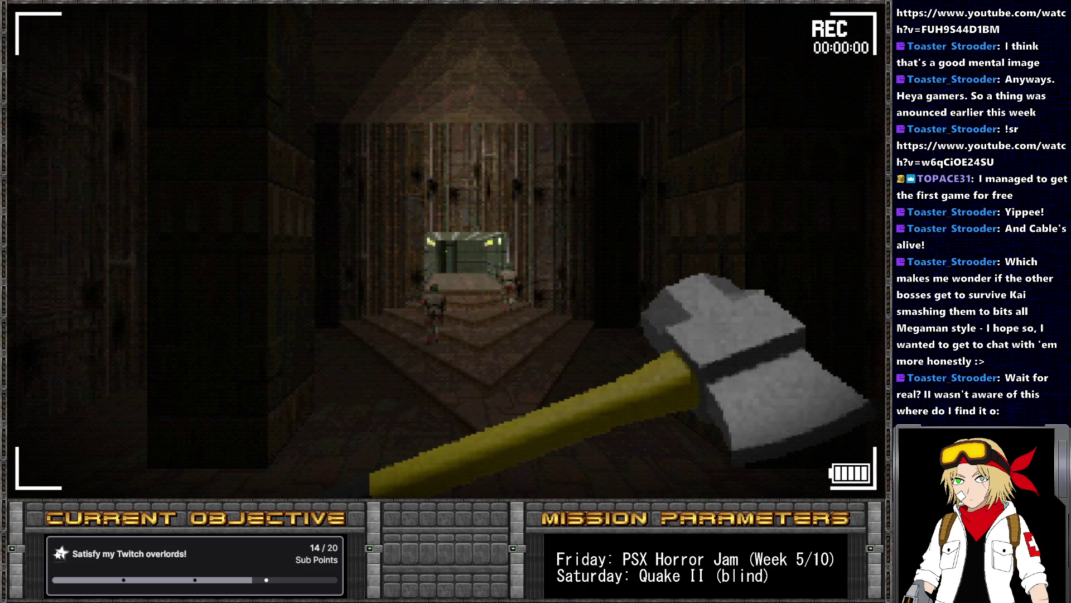
{"action": "key", "text": "s"}
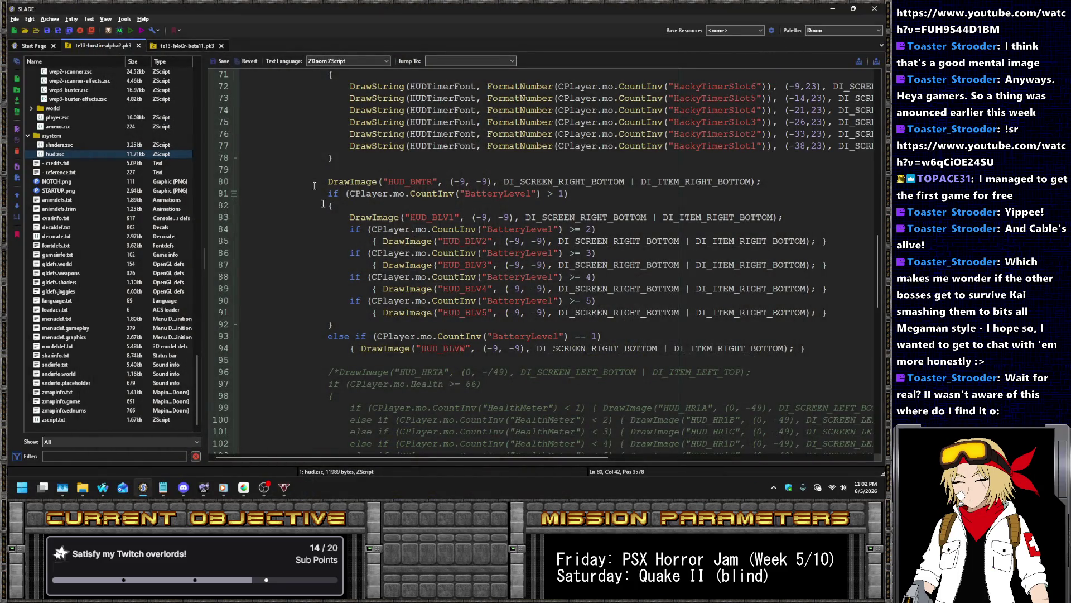
Search the web for 'gravity circuit epilogue comic' in a new browser tab
{"action": "mouse_move", "coordinate": [103, 487]}
{"action": "left_click", "coordinate": [169, 448]}
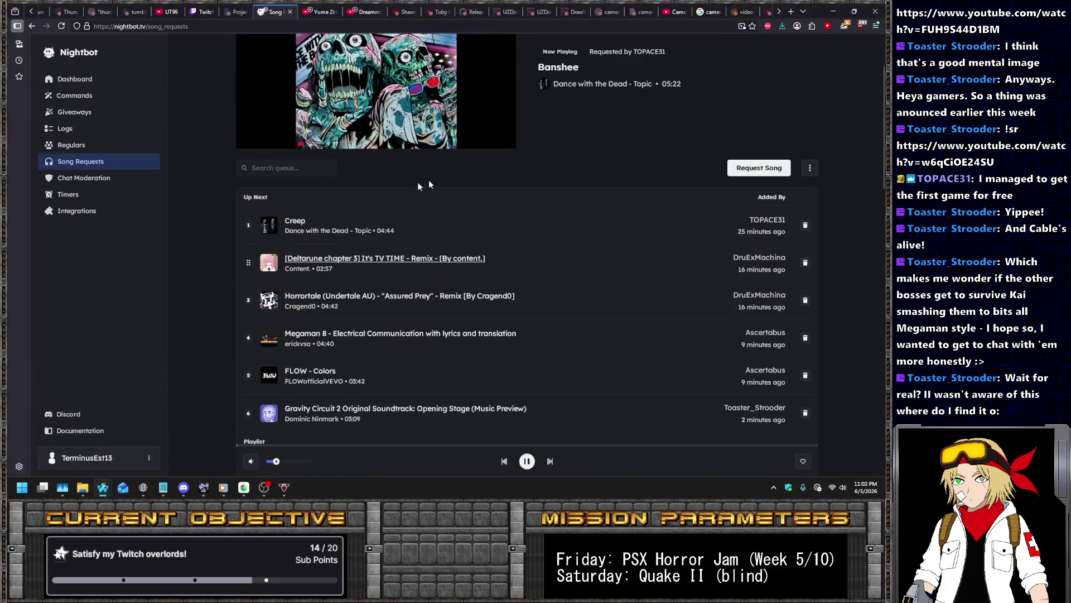
{"action": "key", "text": "ctrl+t"}
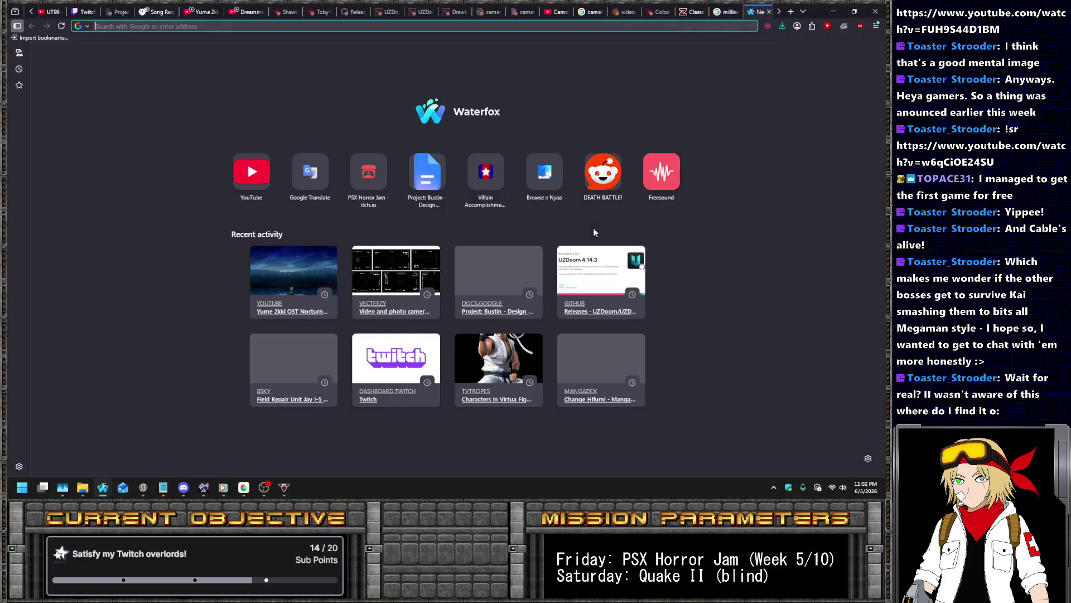
{"action": "type", "text": "gravity circuit epilogue comic"}
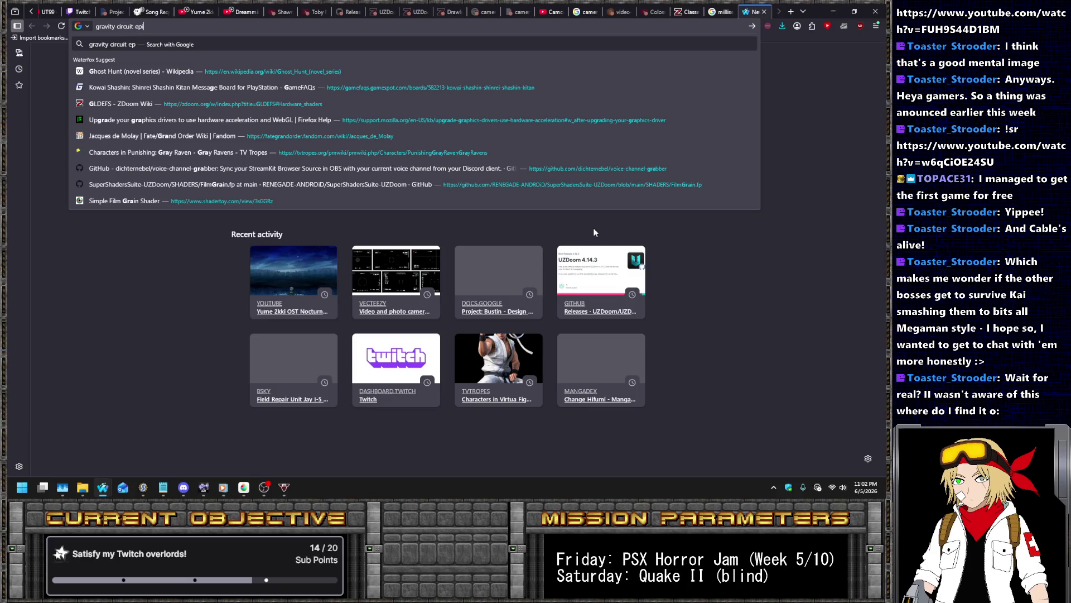
{"action": "key", "text": "Return"}
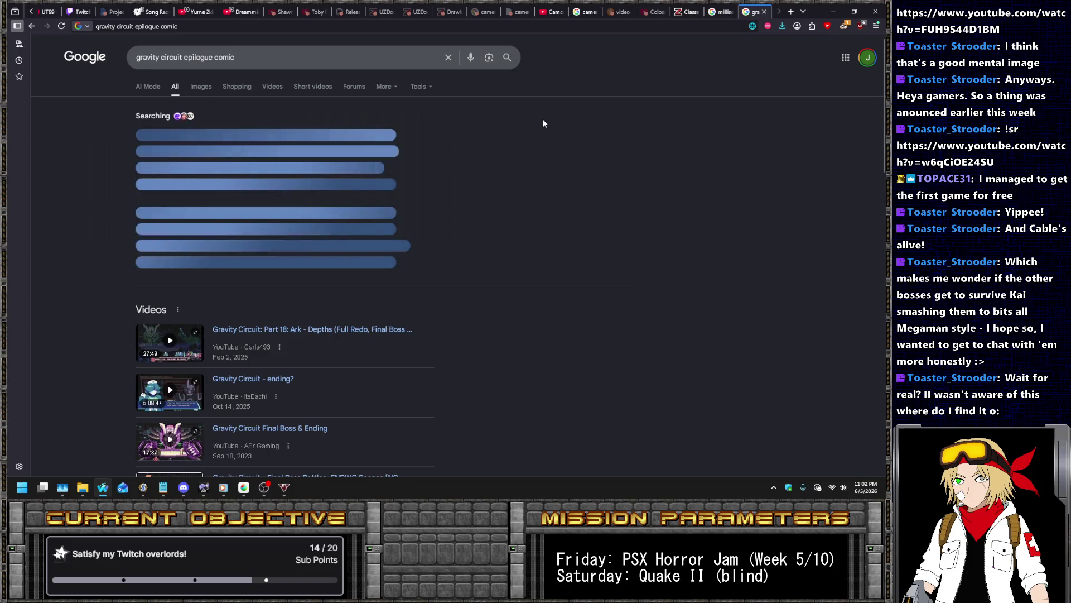
Open the comic's Tumblr post, return to the wiki article, then go back to hud.zsc
{"action": "scroll", "coordinate": [519, 114], "scroll_direction": "down", "scroll_amount": 6}
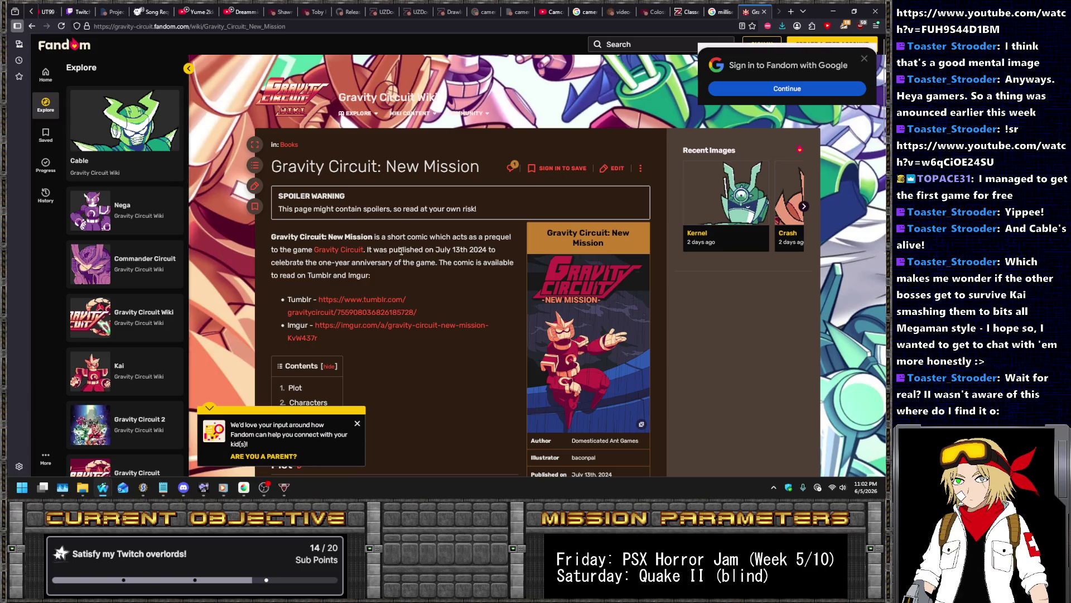
{"action": "scroll", "coordinate": [373, 163], "scroll_direction": "down", "scroll_amount": 3}
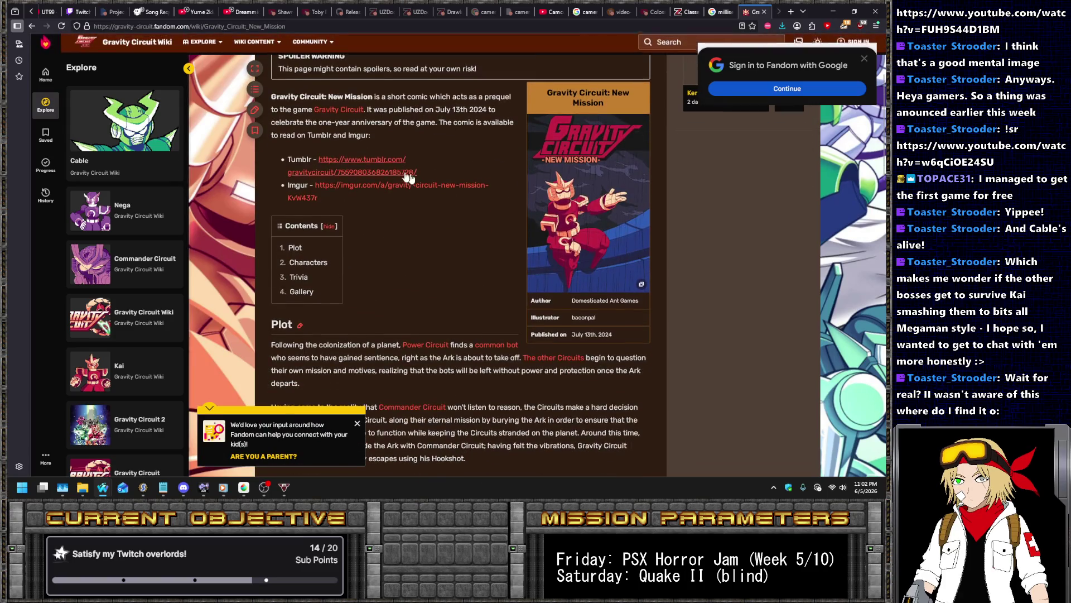
{"action": "left_click", "coordinate": [367, 161]}
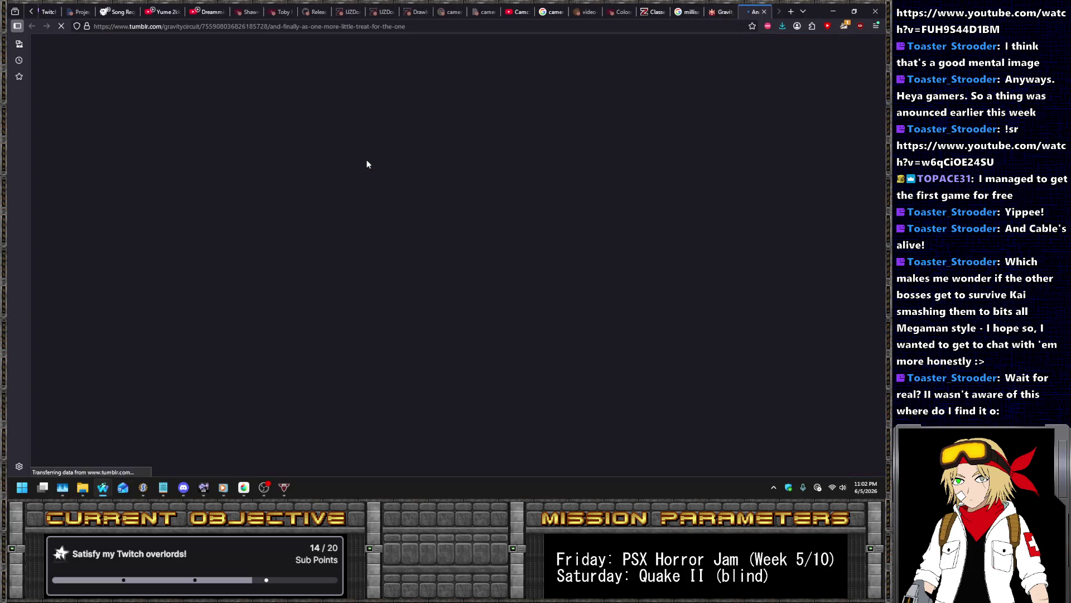
{"action": "scroll", "coordinate": [430, 140], "scroll_direction": "down", "scroll_amount": 5}
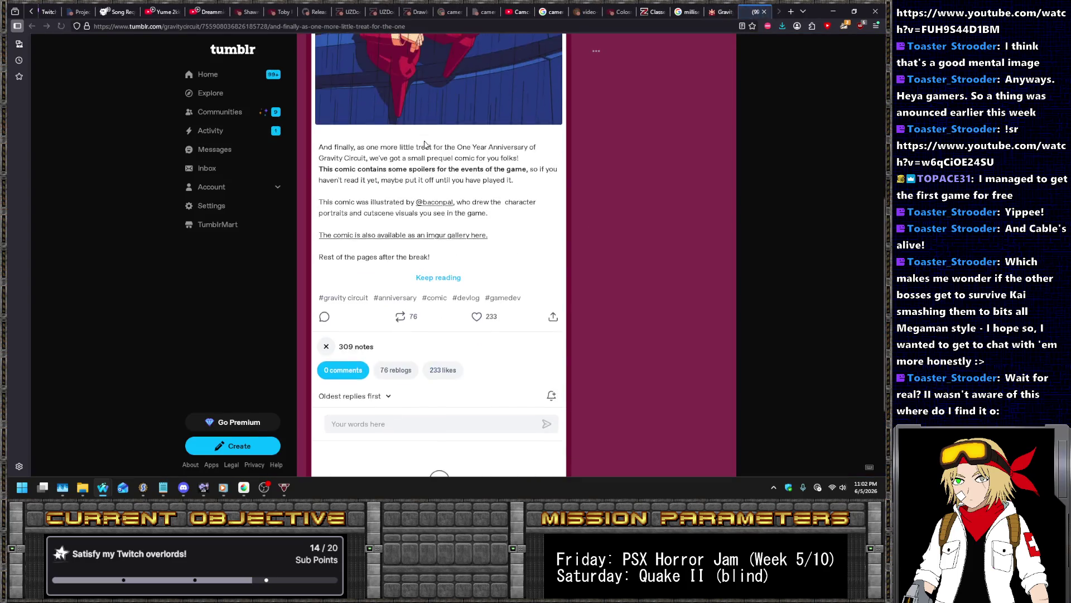
{"action": "scroll", "coordinate": [430, 140], "scroll_direction": "up", "scroll_amount": 5}
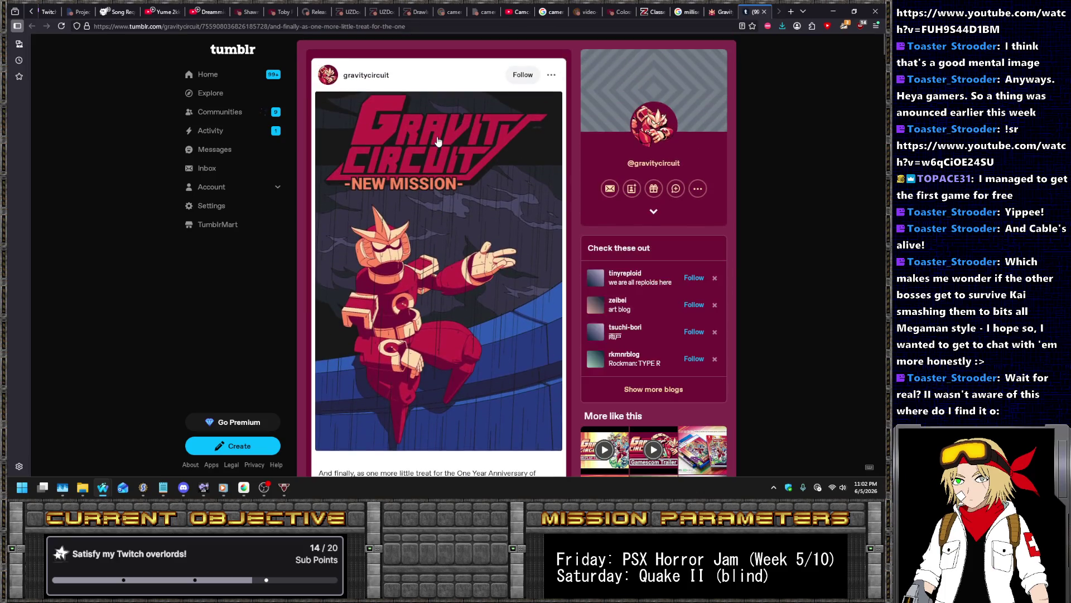
{"action": "left_click", "coordinate": [723, 12]}
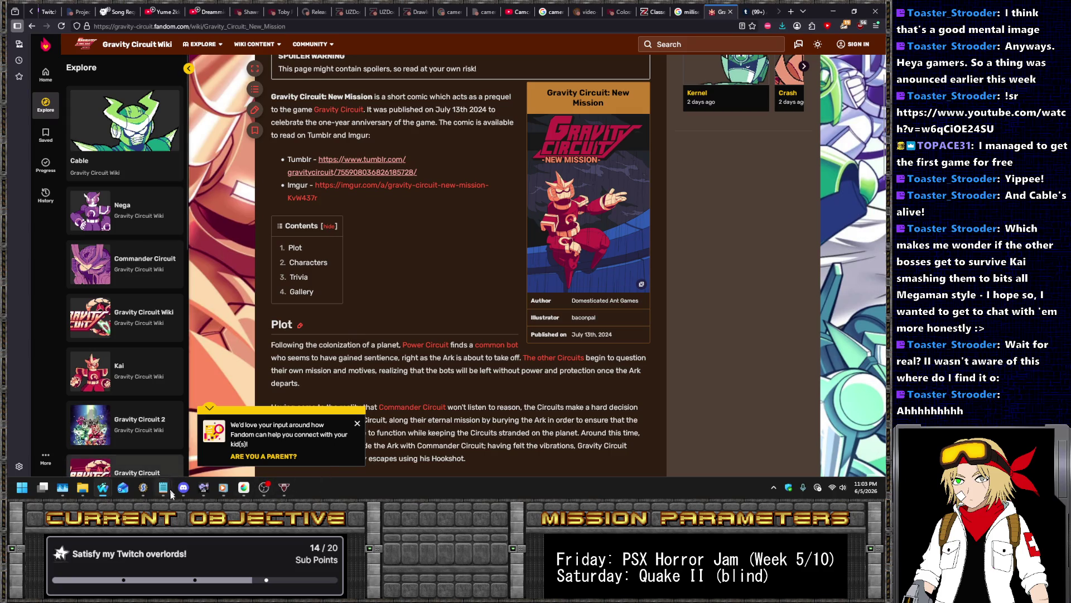
{"action": "left_click", "coordinate": [143, 487]}
{"action": "left_click", "coordinate": [388, 276]}
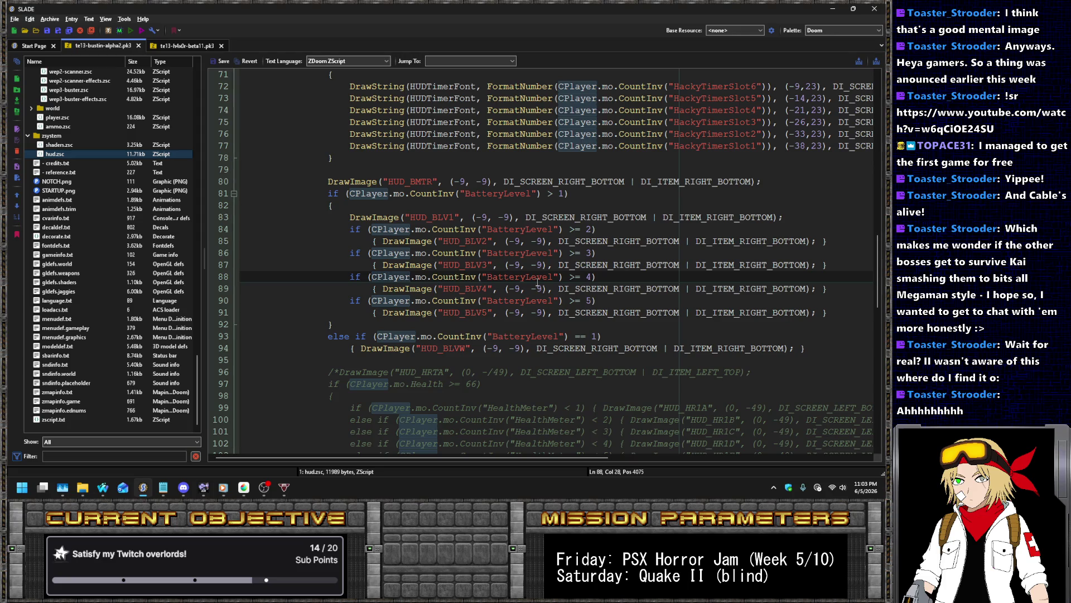
Review hud.zsc, then look through credits.txt and shaders.zsc
{"action": "scroll", "coordinate": [304, 268], "scroll_direction": "down", "scroll_amount": 5}
{"action": "scroll", "coordinate": [306, 249], "scroll_direction": "up", "scroll_amount": 20}
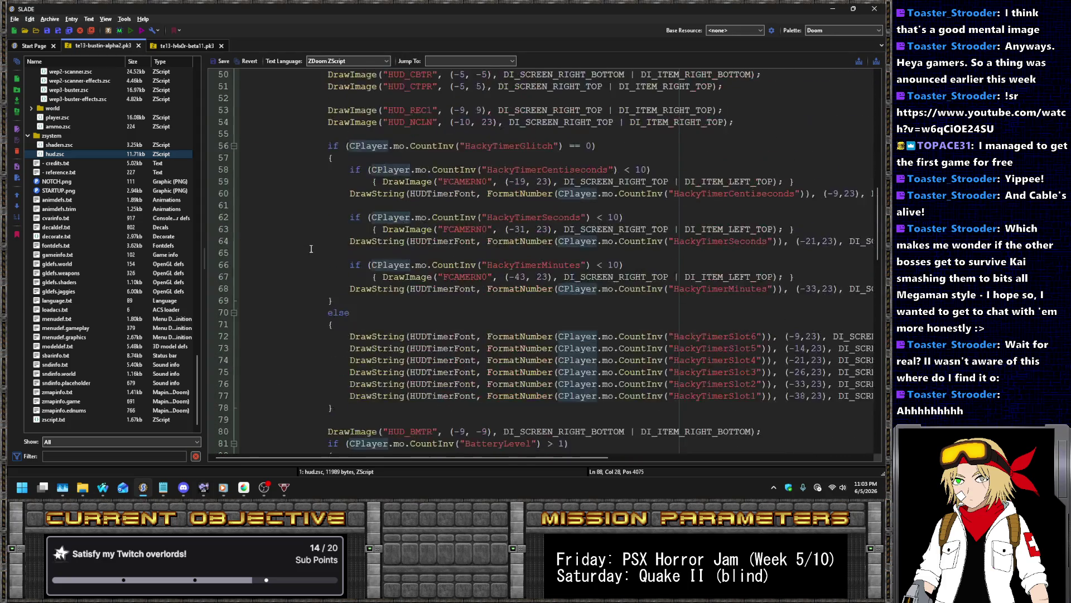
{"action": "scroll", "coordinate": [309, 253], "scroll_direction": "up", "scroll_amount": 3}
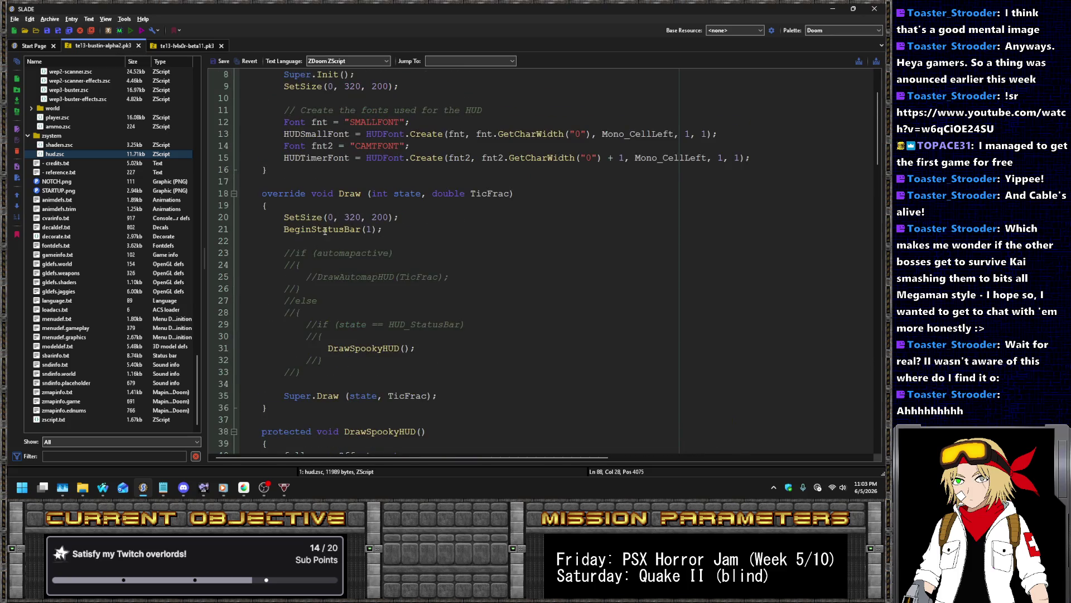
{"action": "left_click", "coordinate": [342, 264]}
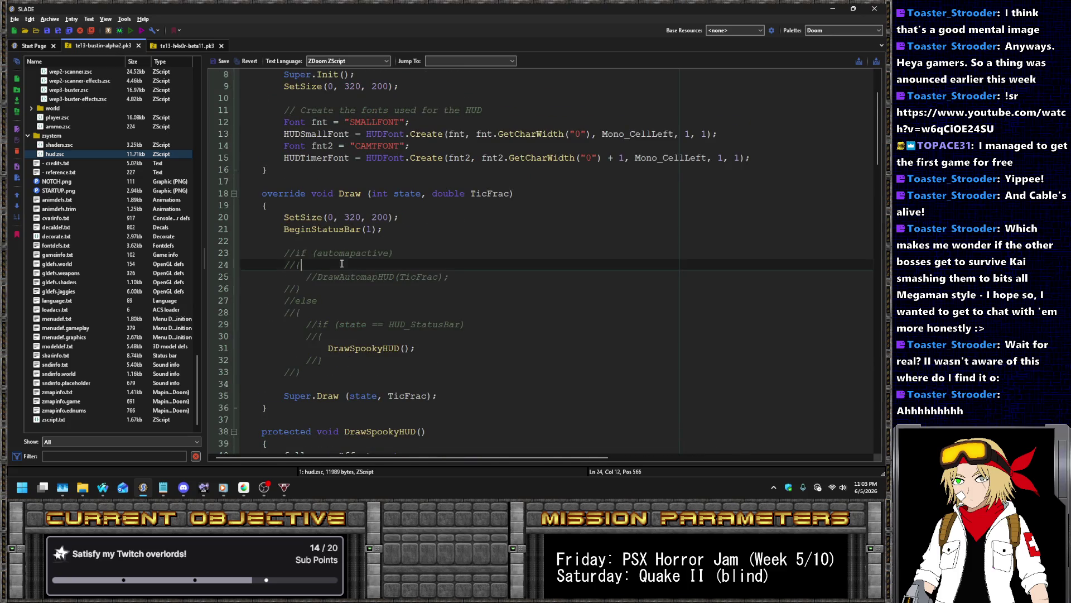
{"action": "key", "text": "Down"}
{"action": "key", "text": "Down"}
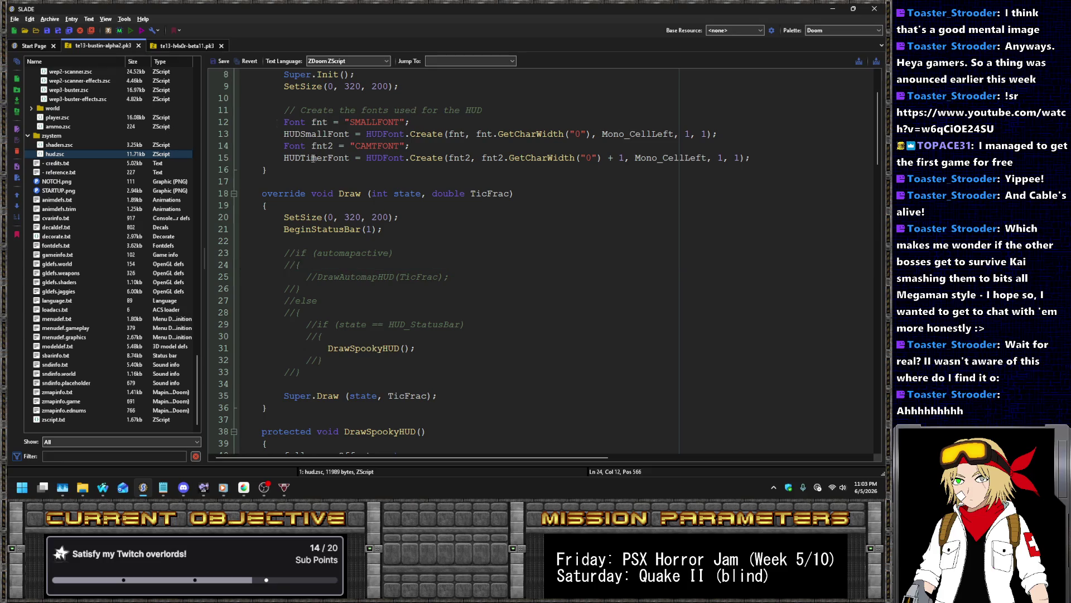
{"action": "scroll", "coordinate": [534, 277], "scroll_direction": "up", "scroll_amount": 3}
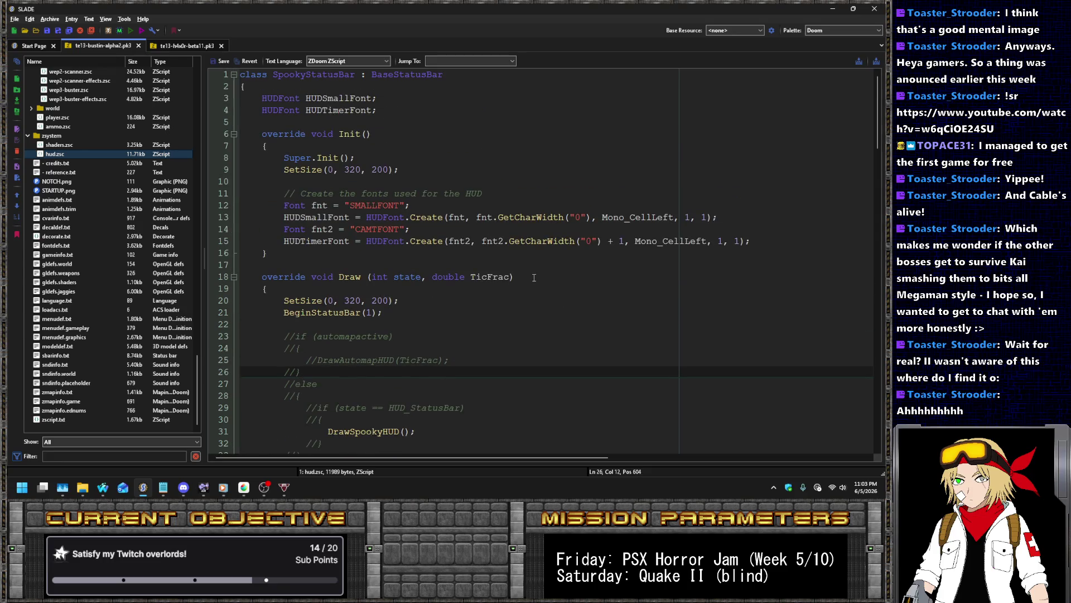
{"action": "scroll", "coordinate": [508, 261], "scroll_direction": "down", "scroll_amount": 5}
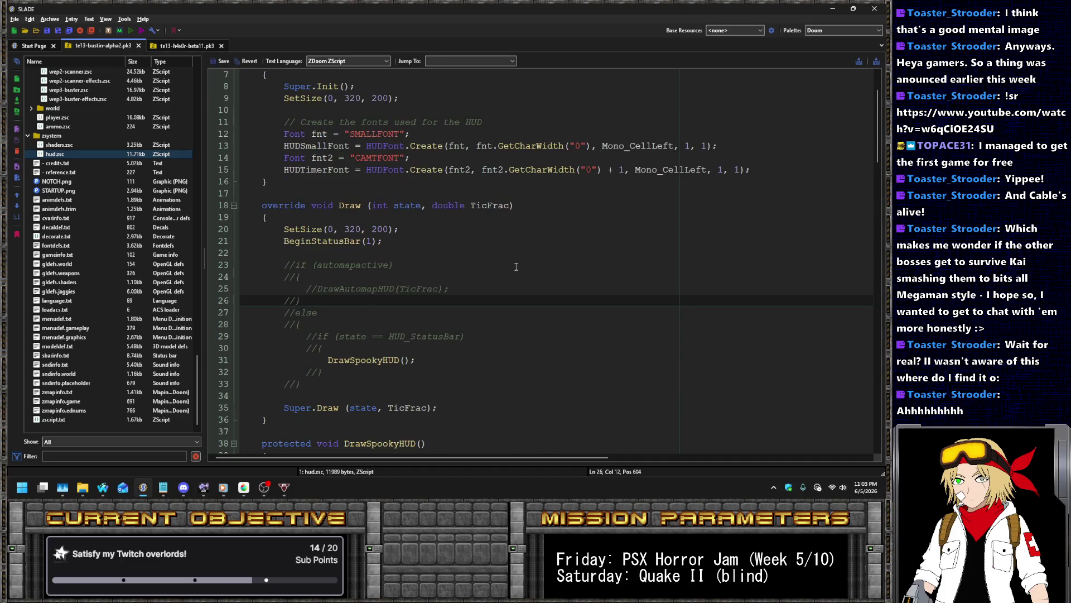
{"action": "left_click", "coordinate": [94, 163]}
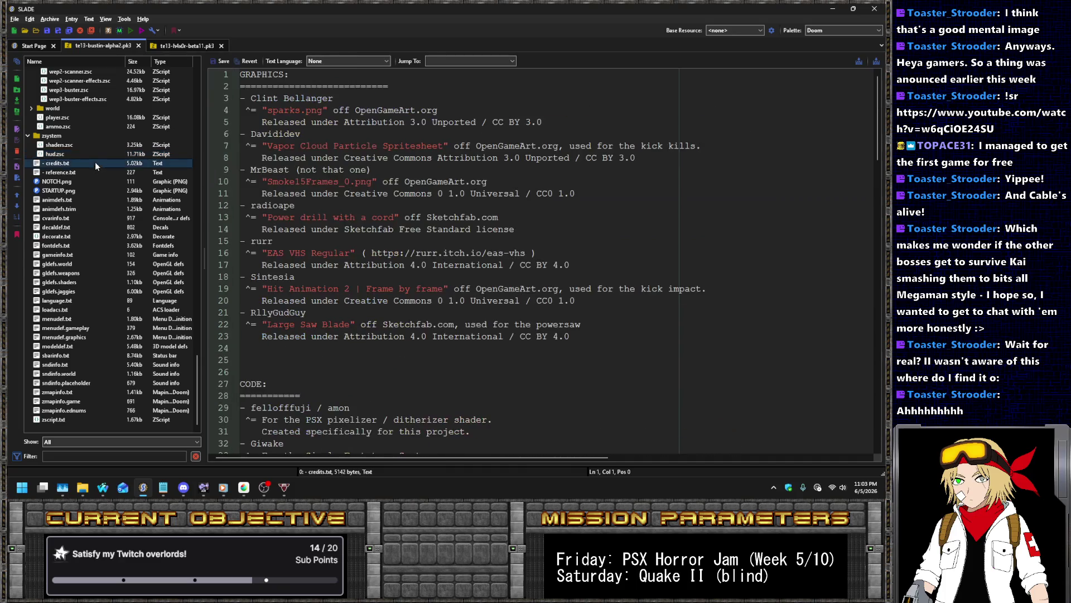
{"action": "left_click", "coordinate": [96, 145]}
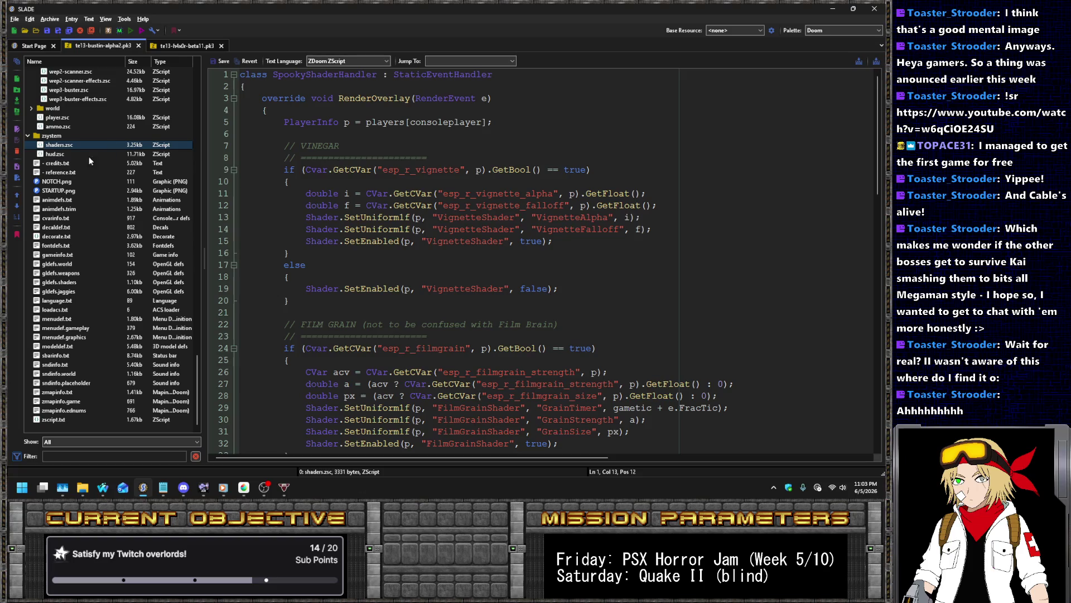
{"action": "scroll", "coordinate": [122, 224], "scroll_direction": "up", "scroll_amount": 13}
{"action": "scroll", "coordinate": [122, 250], "scroll_direction": "up", "scroll_amount": 20}
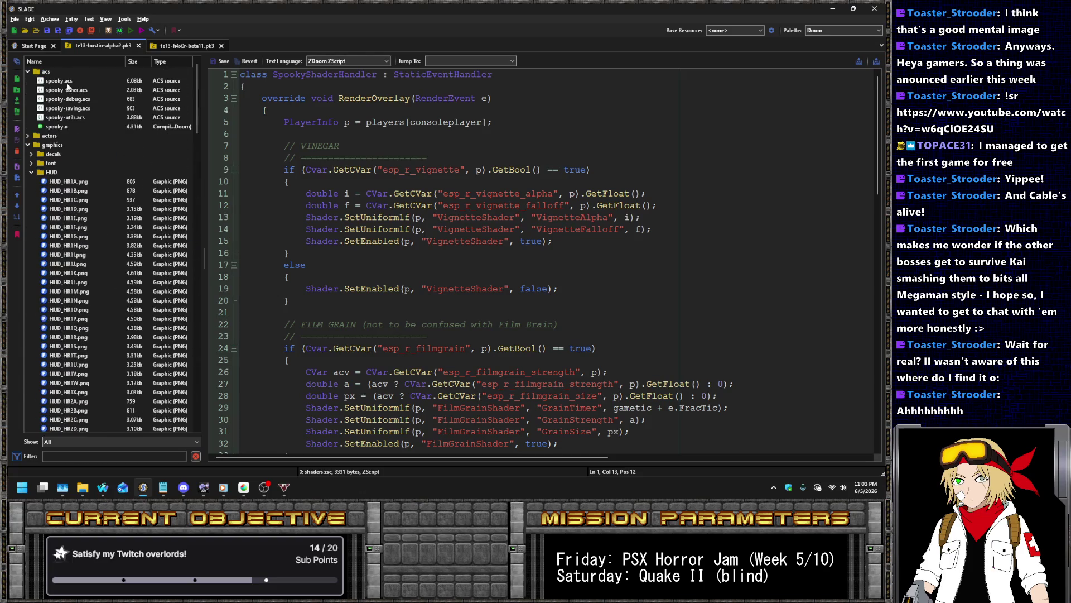
Compile spooky.acs, save te13-bustin-alpha2.pk3 and open Run Archive with UZDoom
{"action": "right_click", "coordinate": [67, 85]}
{"action": "mouse_move", "coordinate": [139, 237]}
{"action": "left_click", "coordinate": [218, 236]}
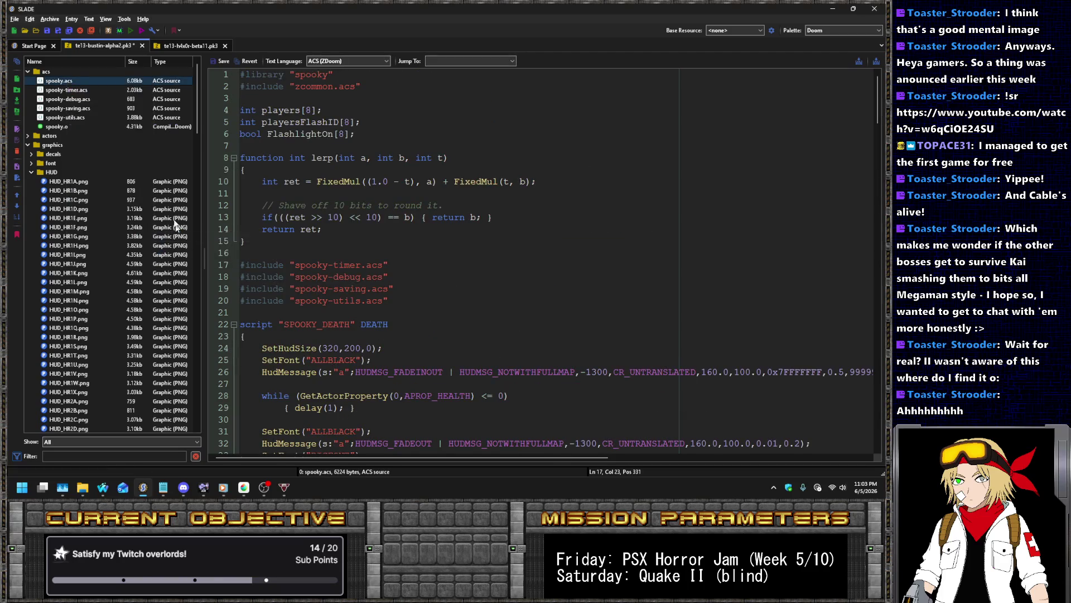
{"action": "key", "text": "ctrl+s"}
{"action": "left_click", "coordinate": [132, 32]}
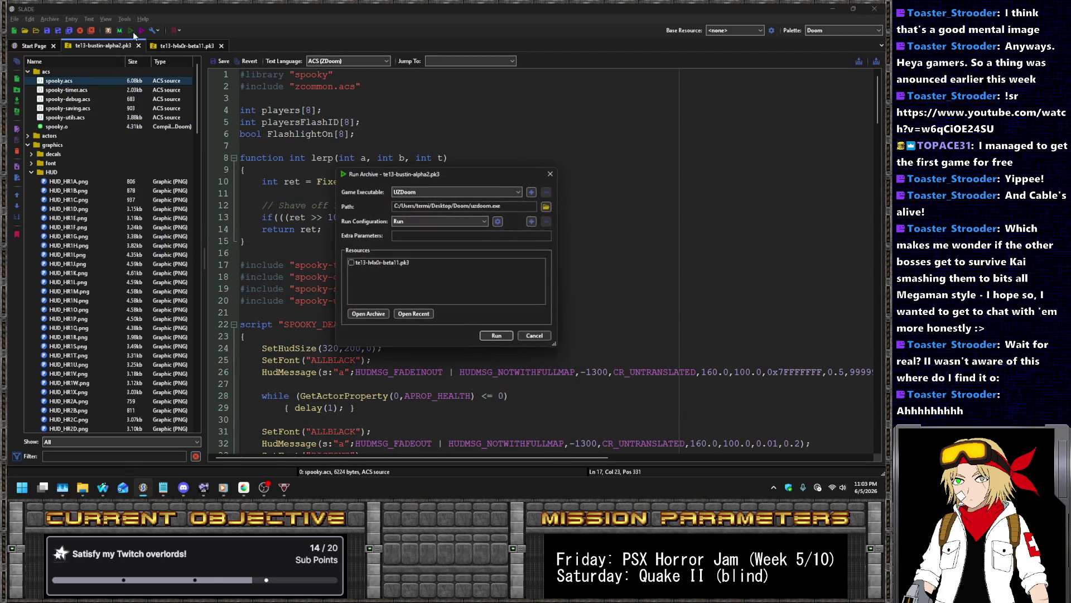
Launch the mod past the disclaimer, browse the START menu, then begin the doomy doom episode
{"action": "key", "text": "Return"}
{"action": "key", "text": "Return"}
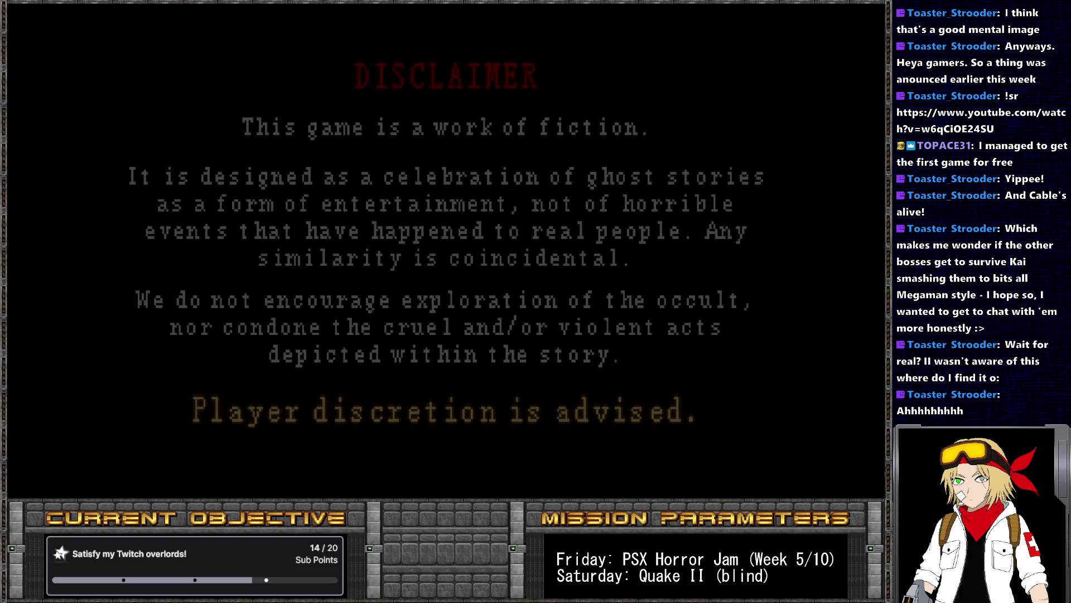
{"action": "key", "text": "Escape"}
{"action": "key", "text": "Return"}
{"action": "key", "text": "Escape"}
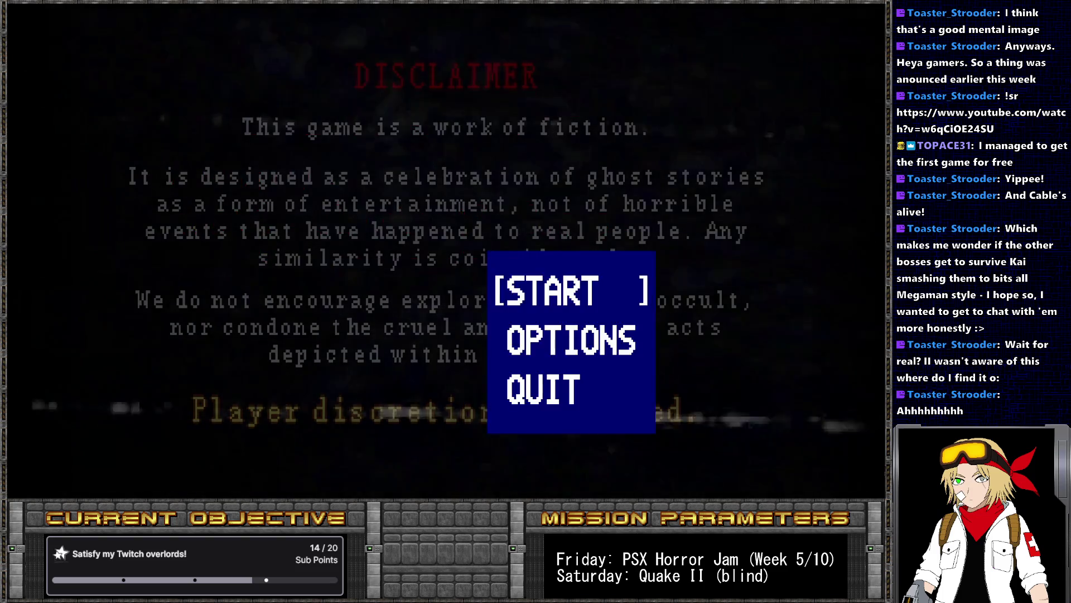
{"action": "key", "text": "Escape"}
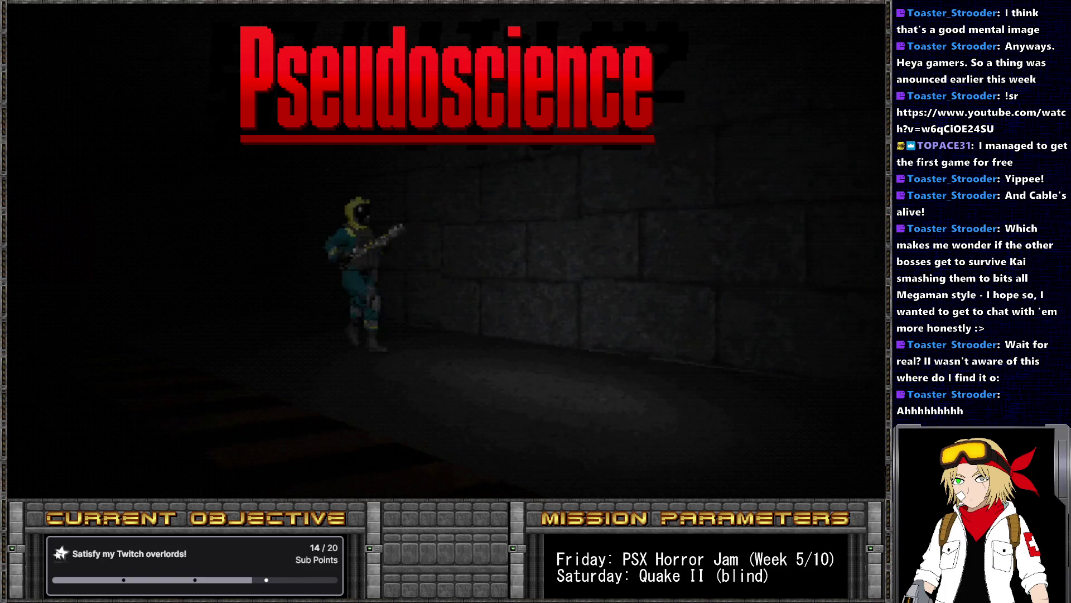
{"action": "key", "text": "Return"}
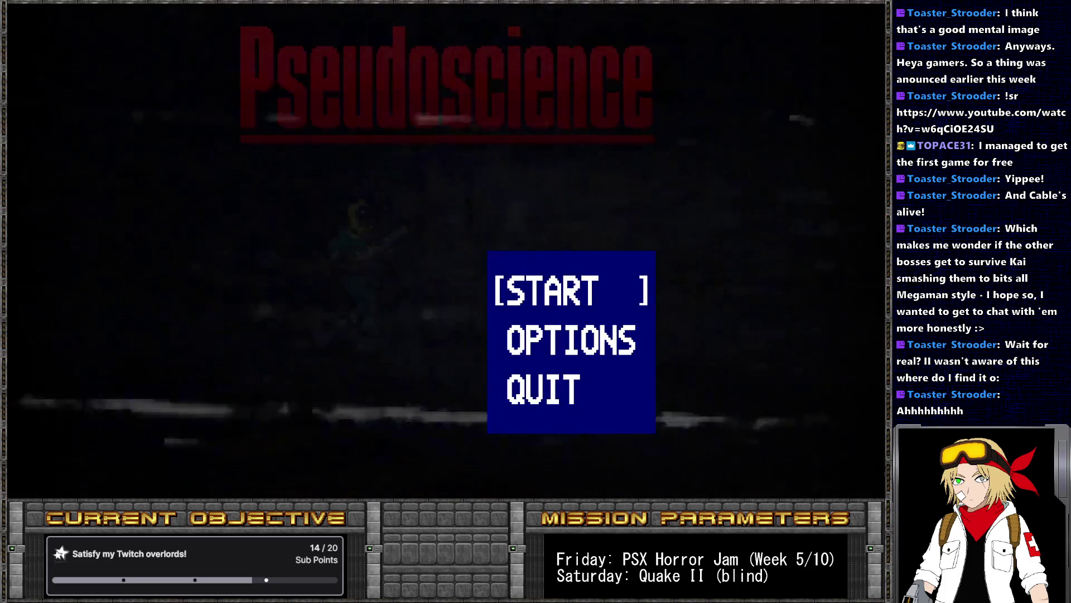
{"action": "key", "text": "Return"}
{"action": "key", "text": "Return"}
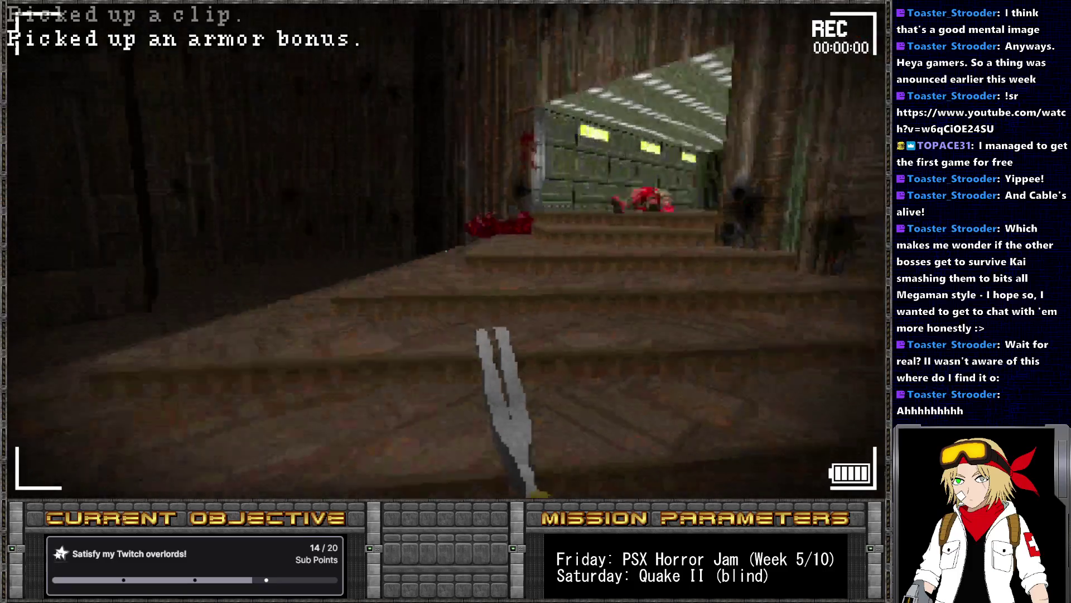
Enter a 'take health' console command, then close the console and resume MAP01
{"action": "type", "text": "take health"}
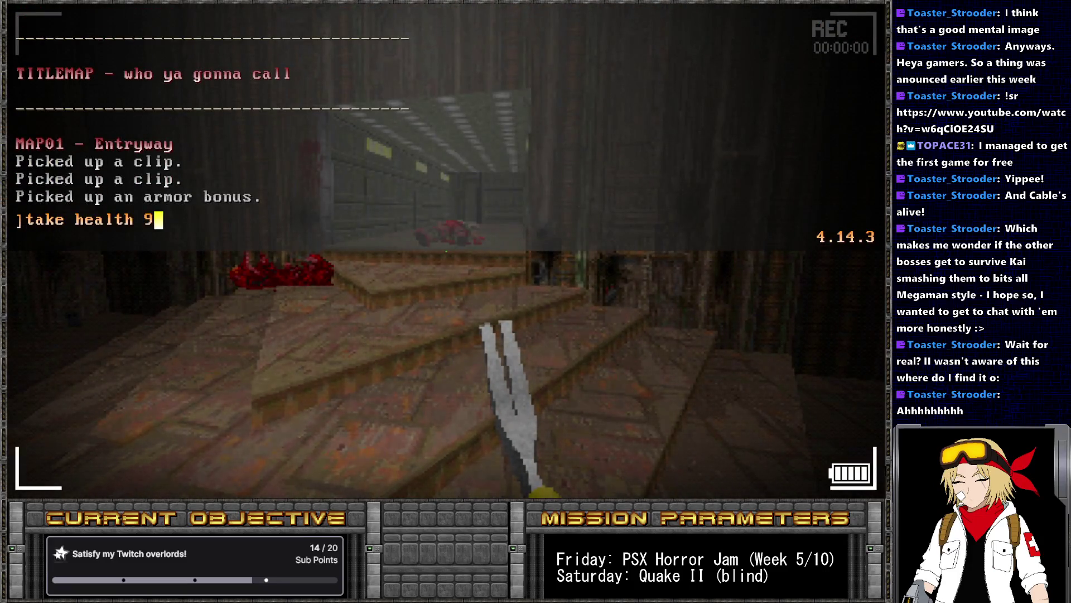
{"action": "type", "text": "9"}
{"action": "key", "text": "Return"}
{"action": "key", "text": "grave"}
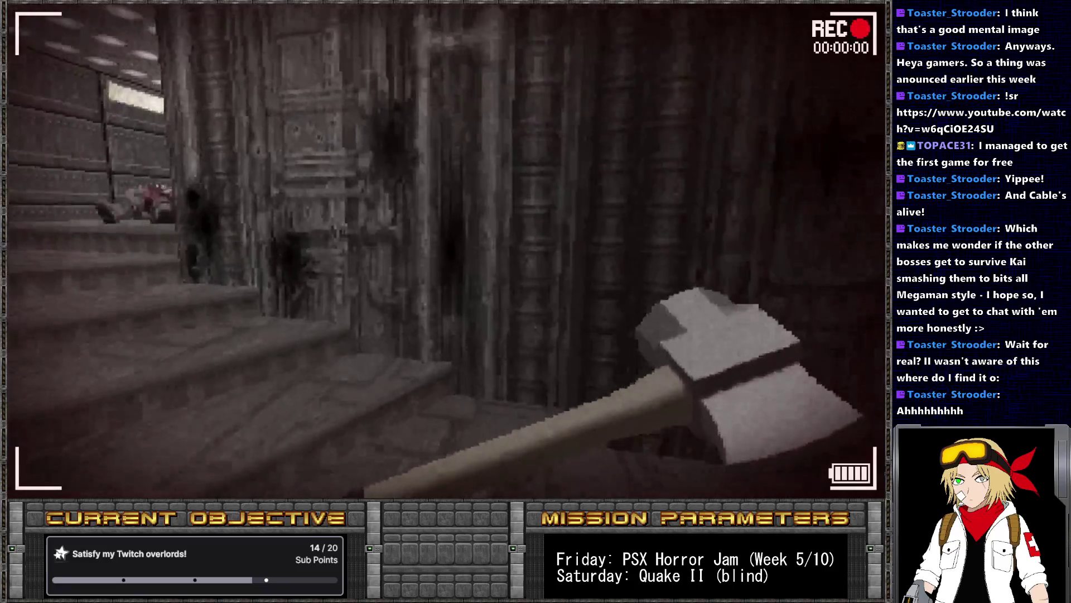
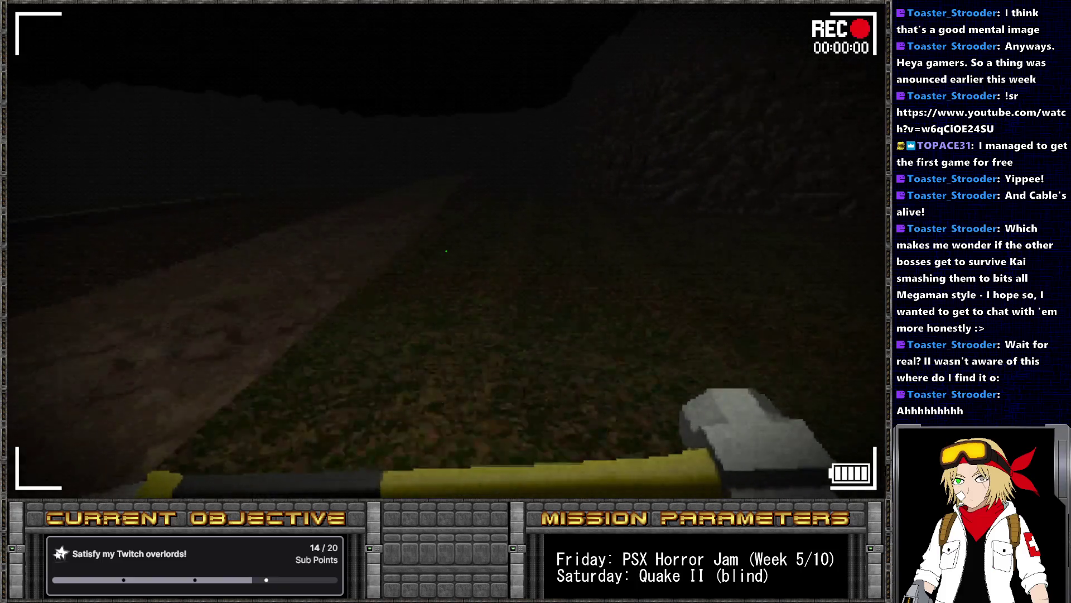
Walk the dark road in GZDoom, inspecting the yellow road sign, the No admittance fence and the red car
{"action": "scroll", "coordinate": [447, 251], "scroll_direction": "down", "scroll_amount": 1}
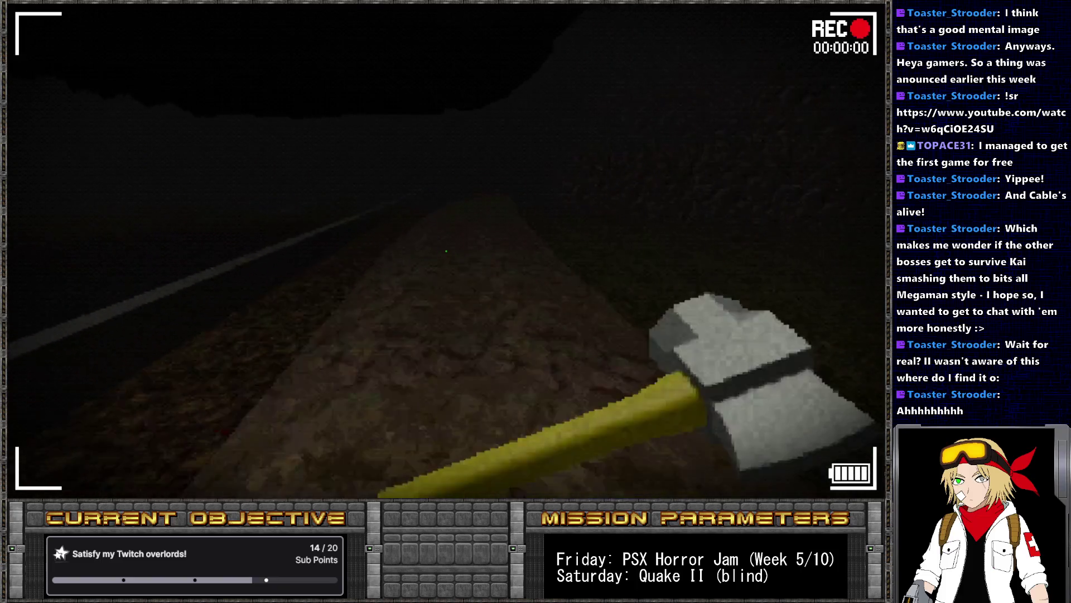
{"action": "scroll", "coordinate": [446, 251], "scroll_direction": "down", "scroll_amount": 1}
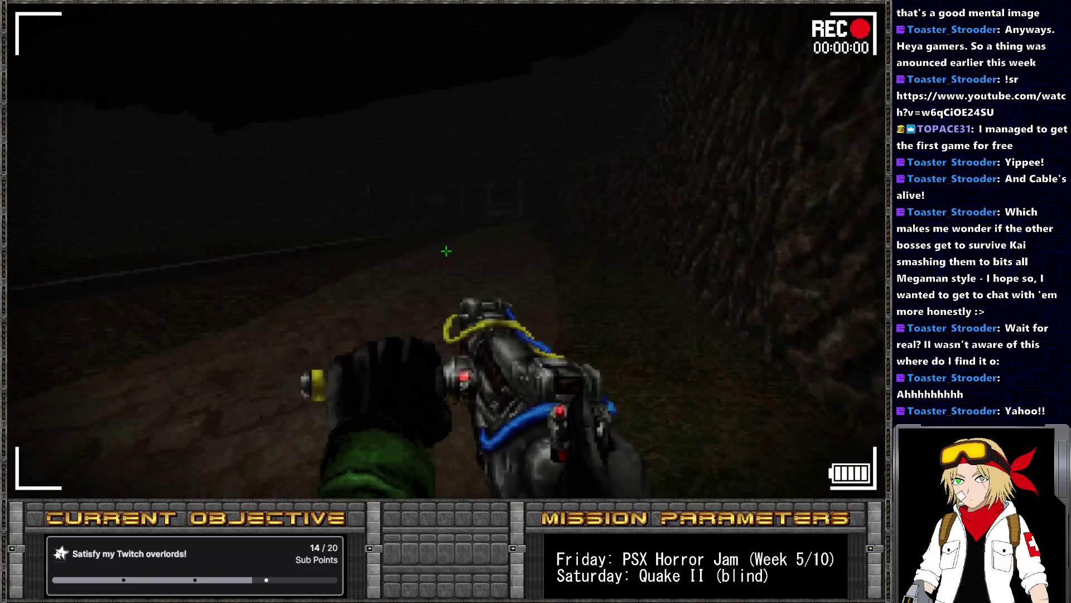
{"action": "key", "text": "w"}
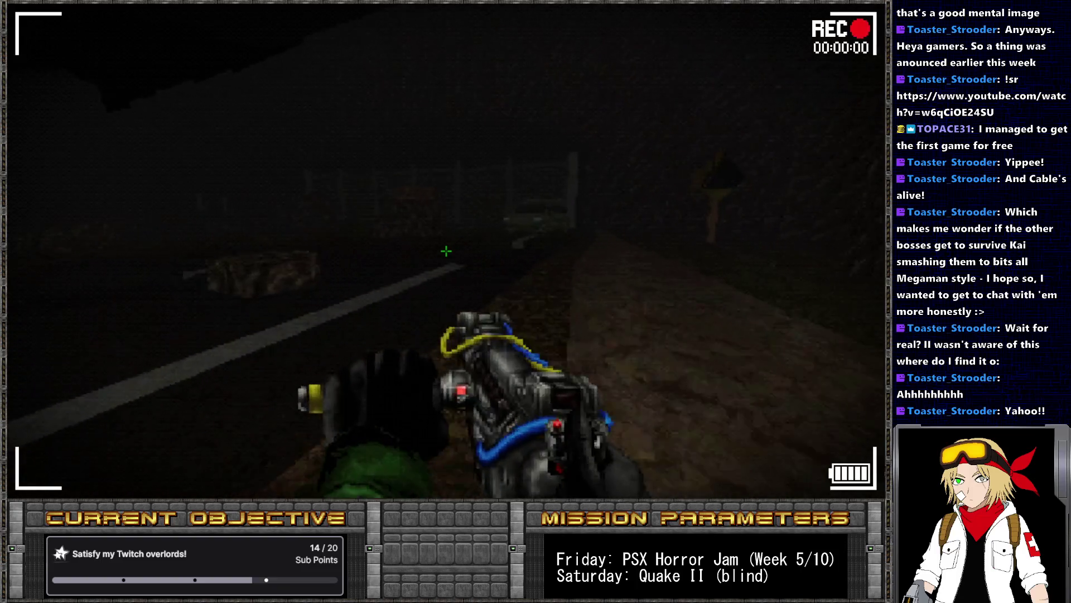
{"action": "key", "text": "w"}
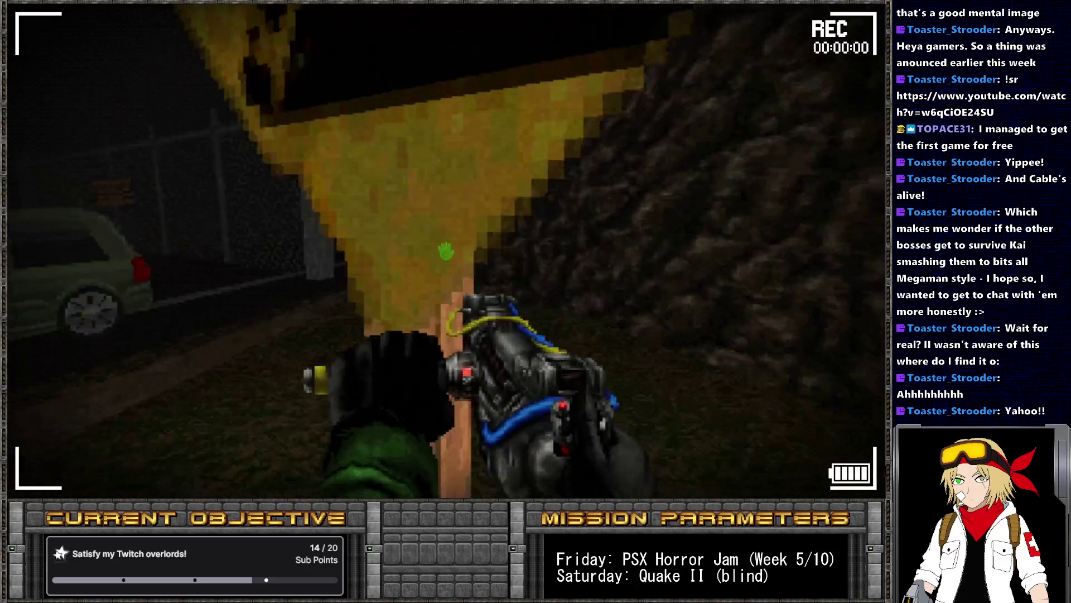
{"action": "key", "text": "e"}
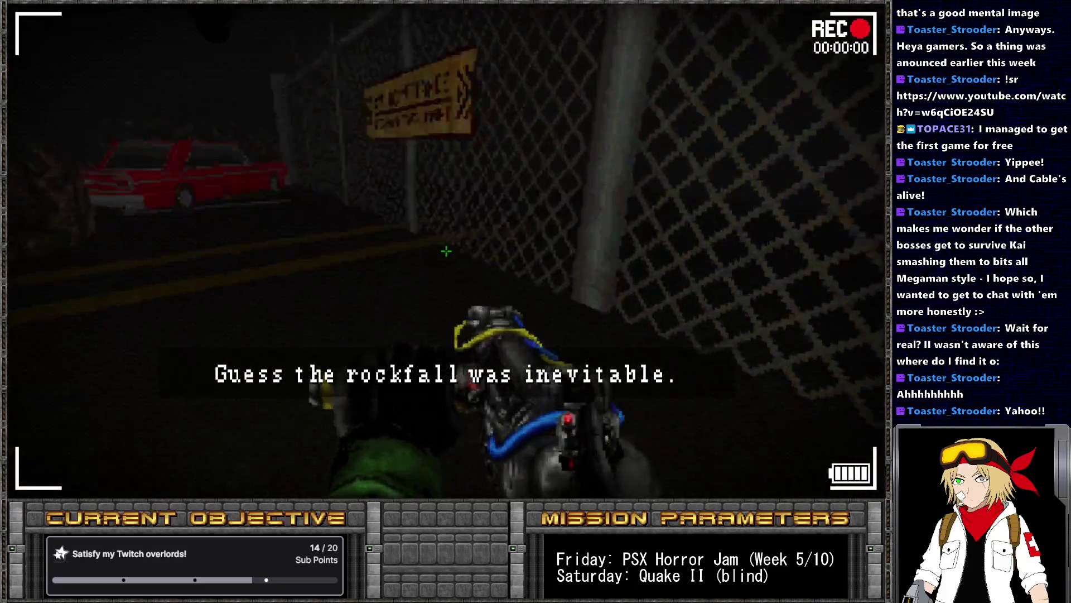
{"action": "key", "text": "w"}
{"action": "key", "text": "w"}
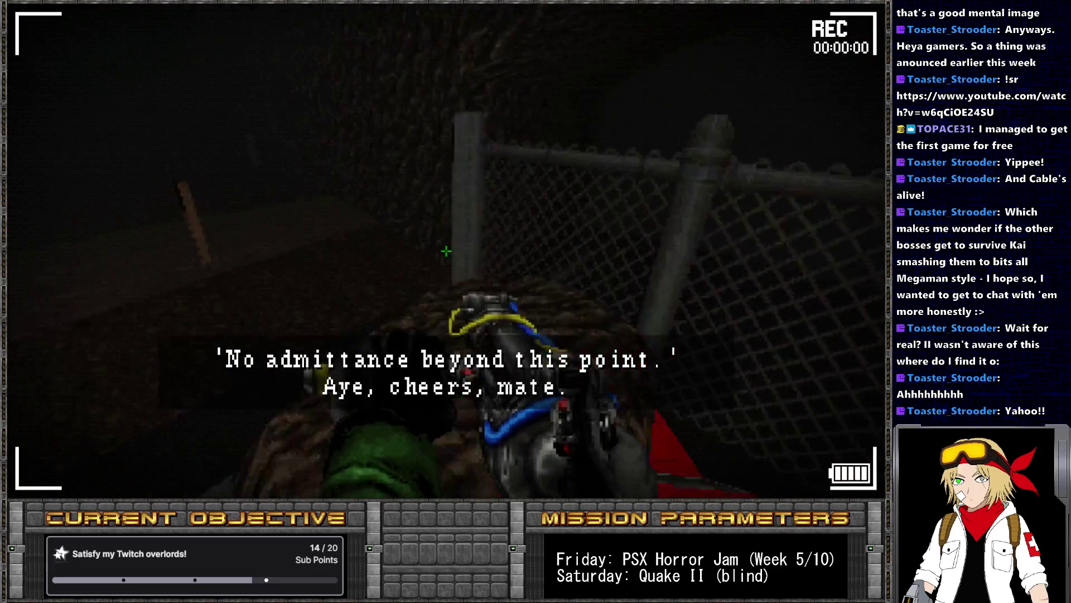
{"action": "key", "text": "w"}
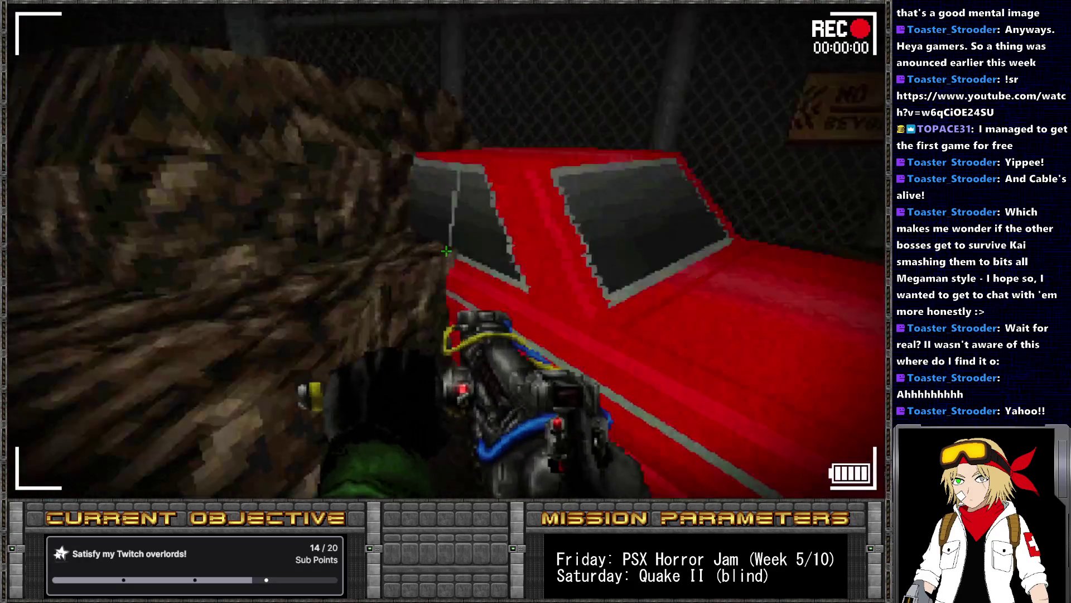
{"action": "key", "text": "e"}
Cross the dark field along the dirt path past the graveyard fence
{"action": "key", "text": "w"}
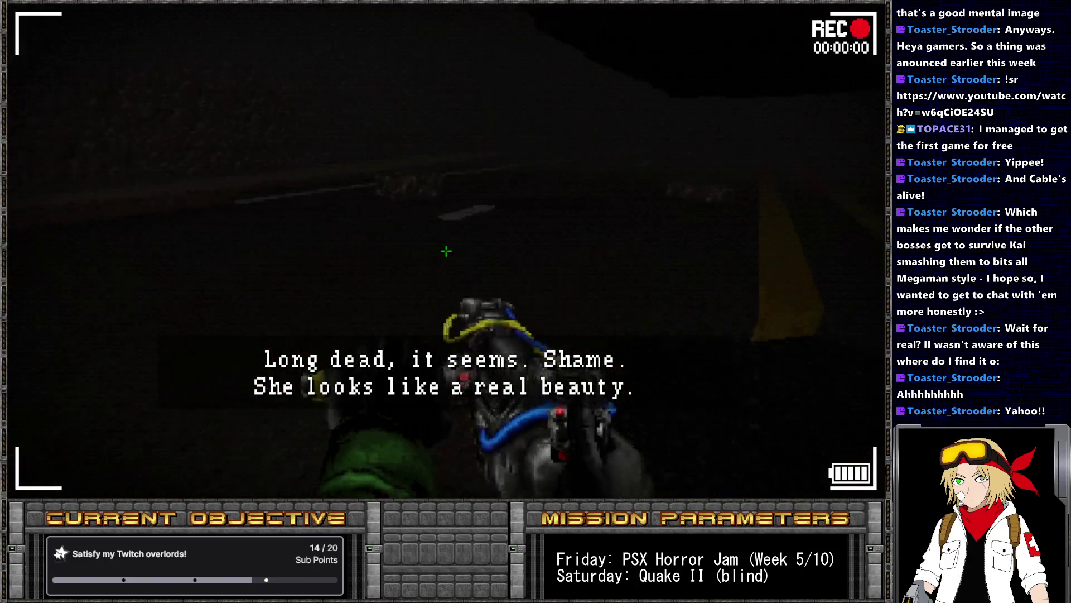
{"action": "key", "text": "w"}
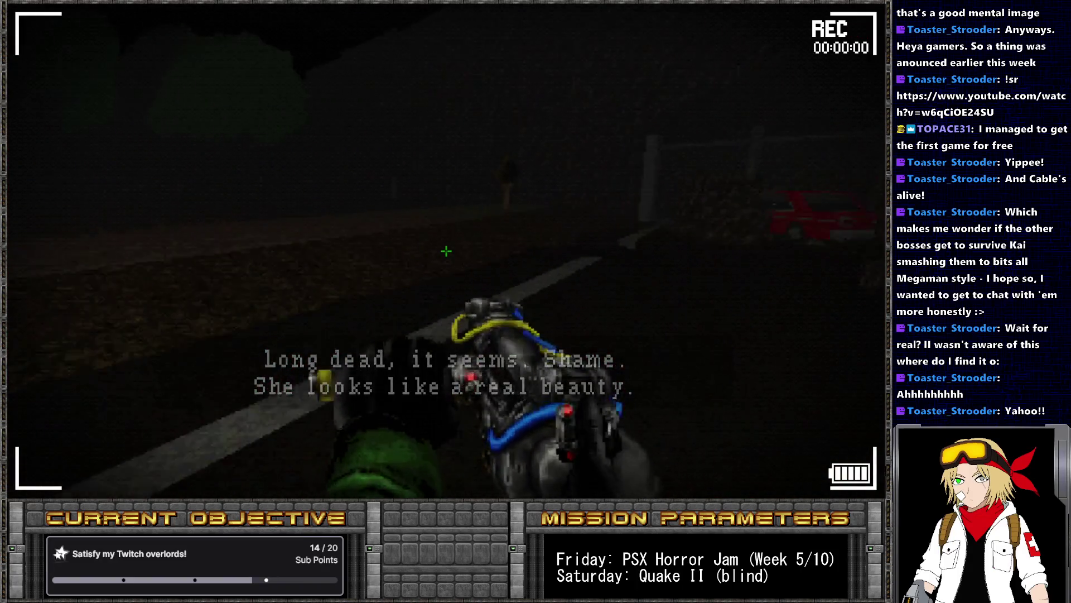
{"action": "key", "text": "w"}
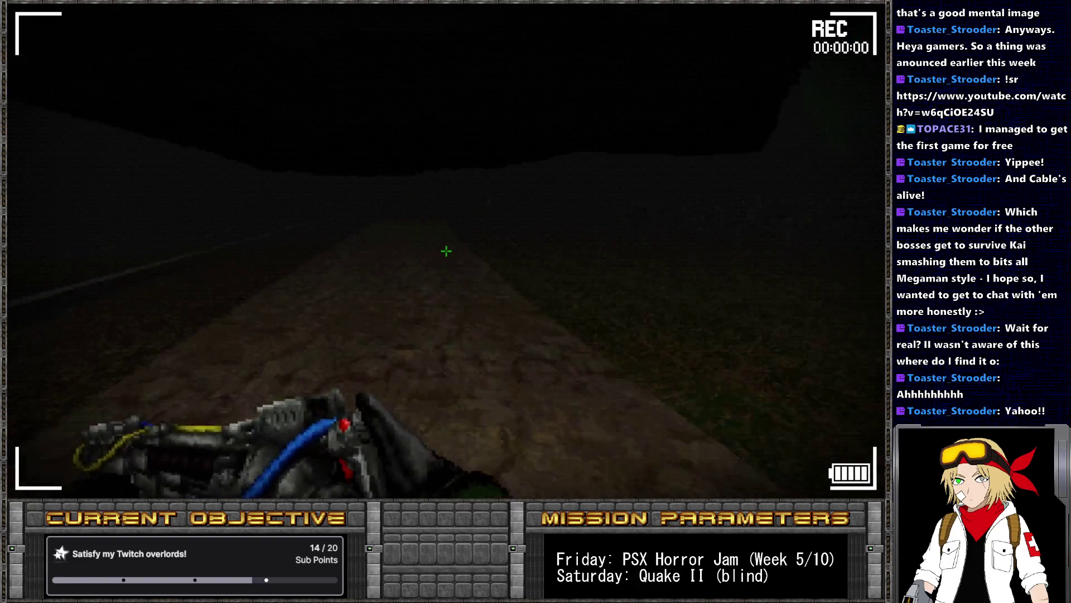
{"action": "key", "text": "w"}
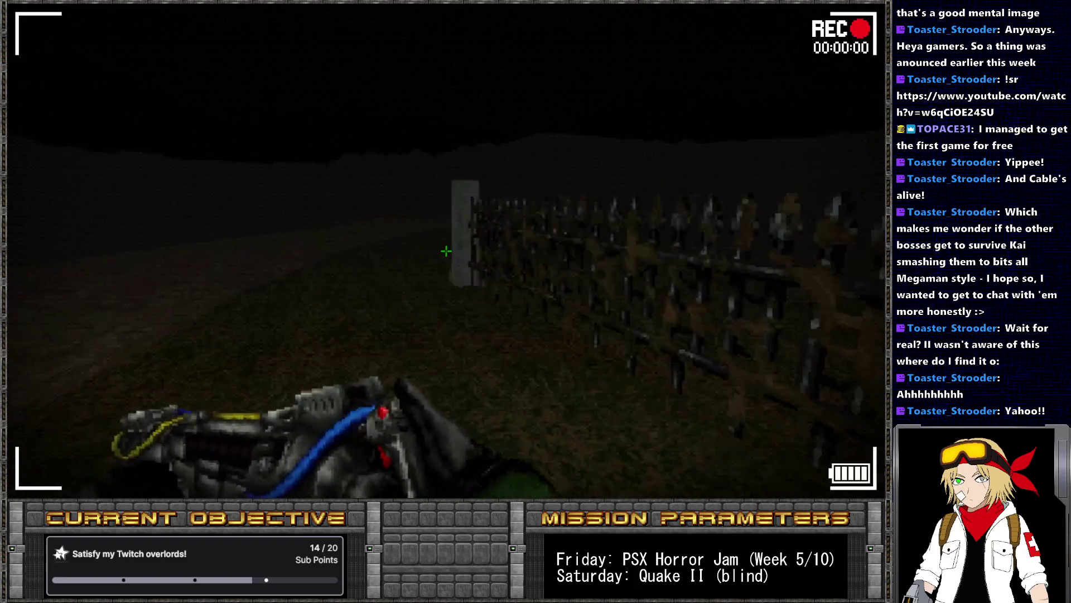
{"action": "key", "text": "w"}
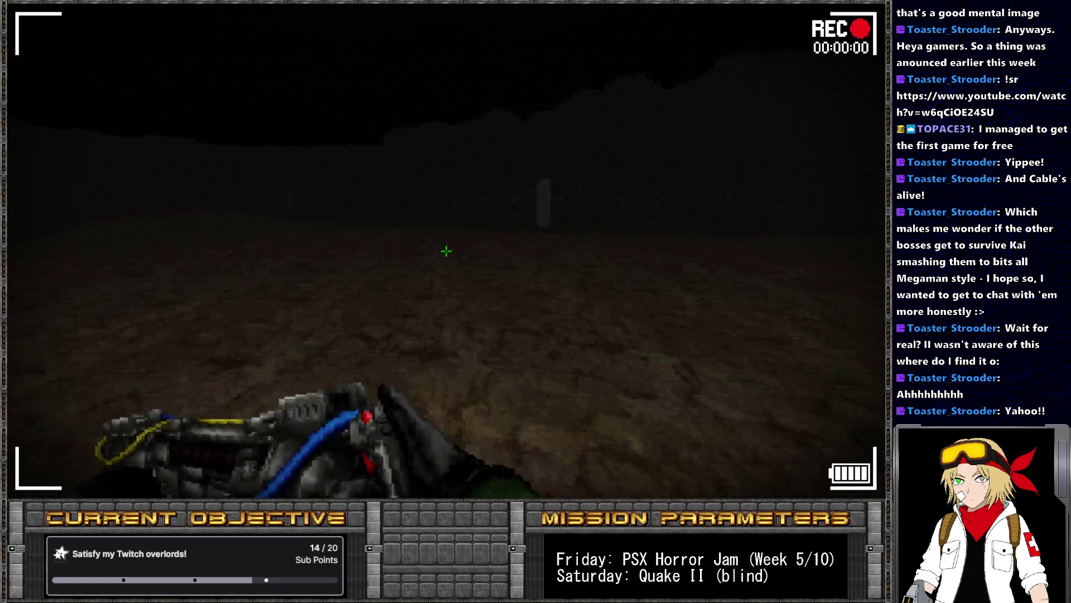
{"action": "key", "text": "w"}
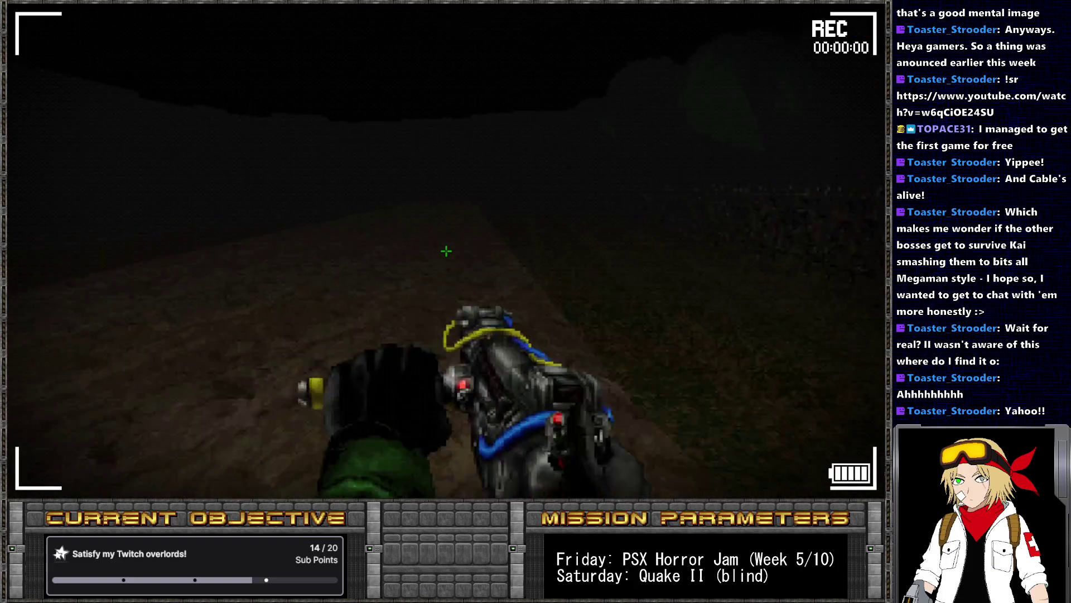
{"action": "key", "text": "w"}
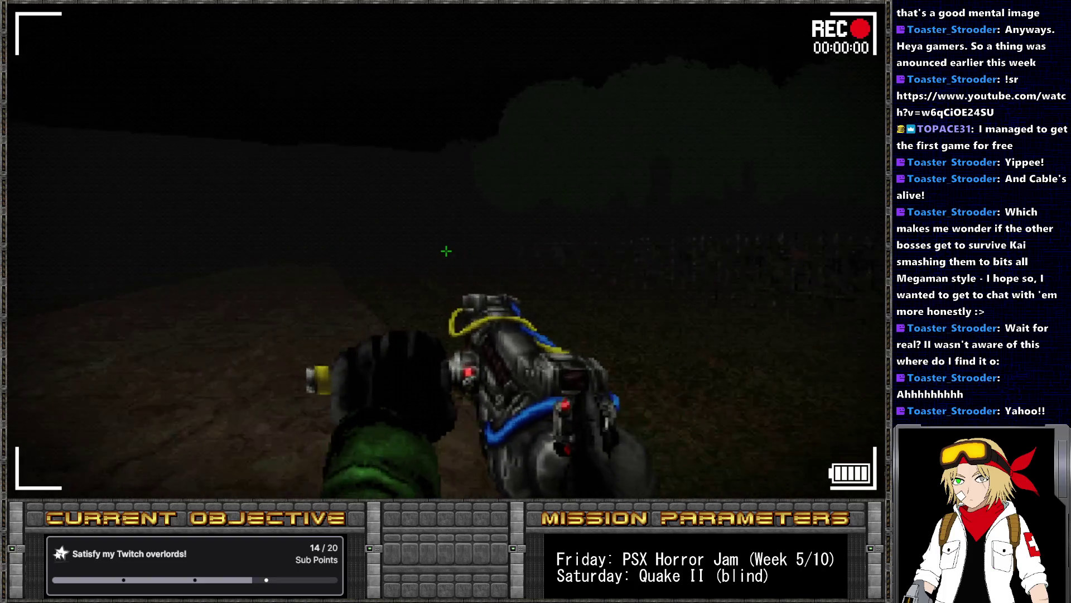
{"action": "key", "text": "w"}
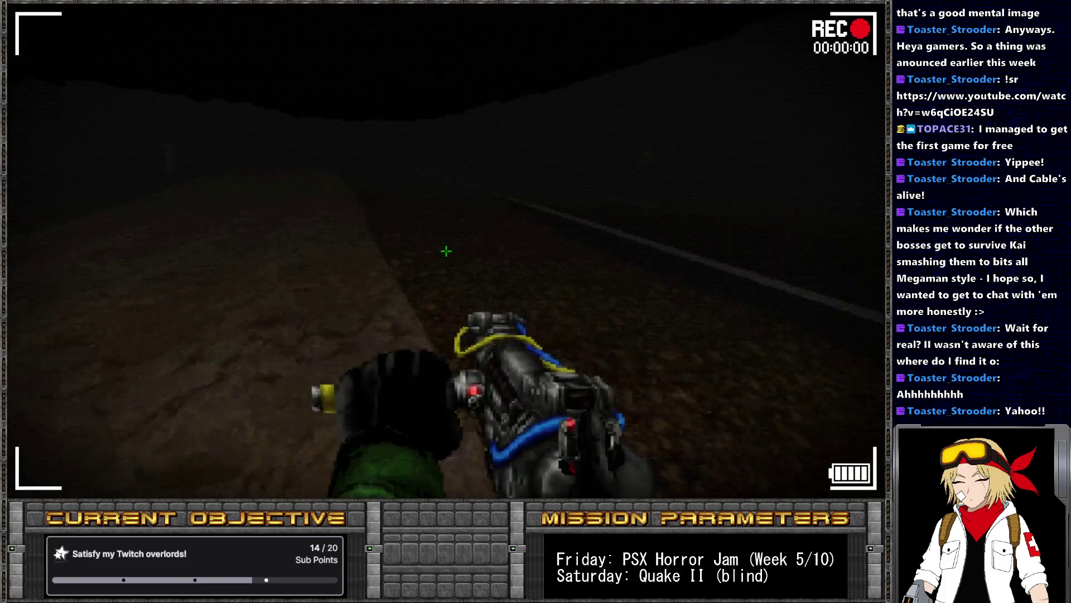
Walk up to the parked truck, interact with it for its subtitle, then back away
{"action": "key", "text": "w"}
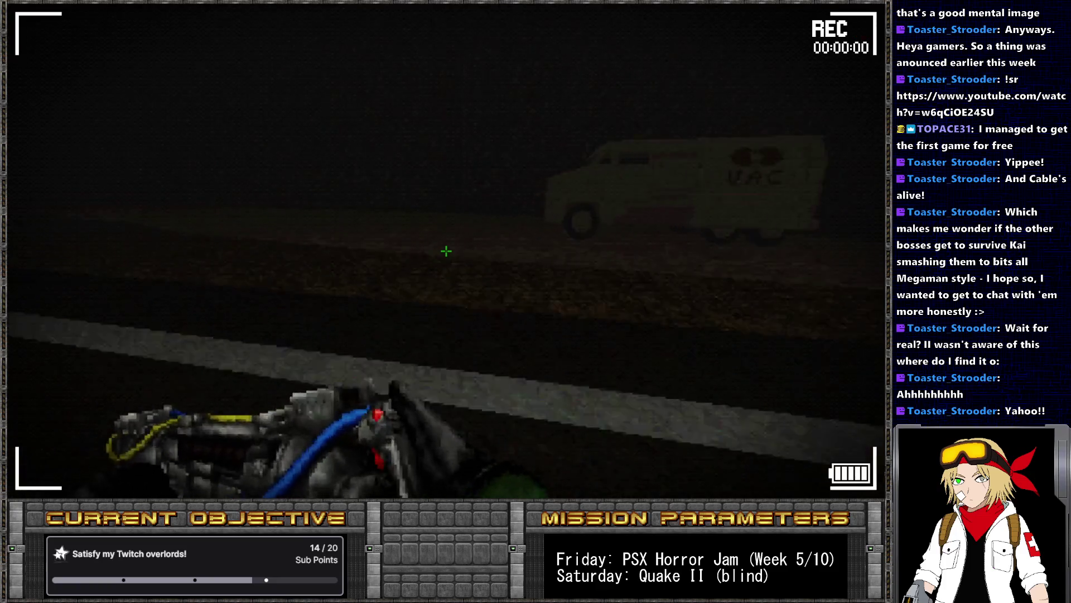
{"action": "key", "text": "e"}
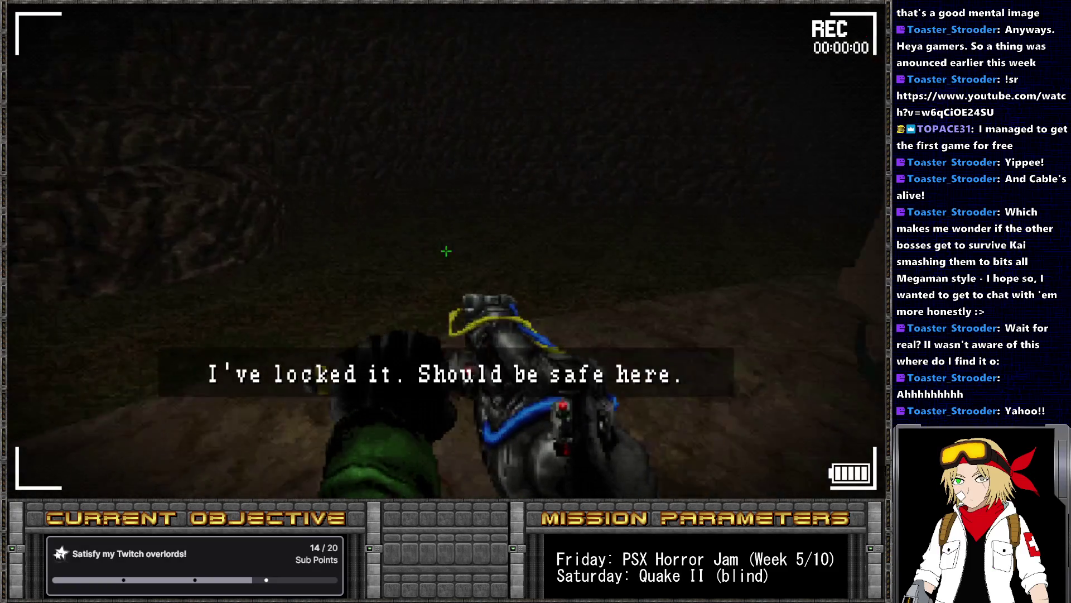
{"action": "key", "text": "Left"}
{"action": "key", "text": "w"}
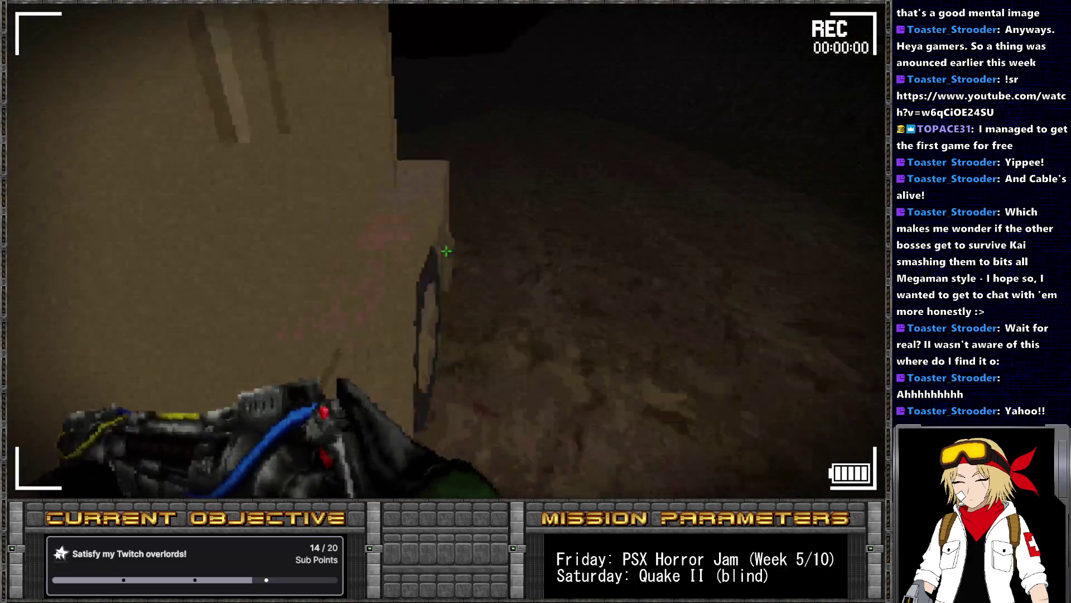
{"action": "key", "text": "Left"}
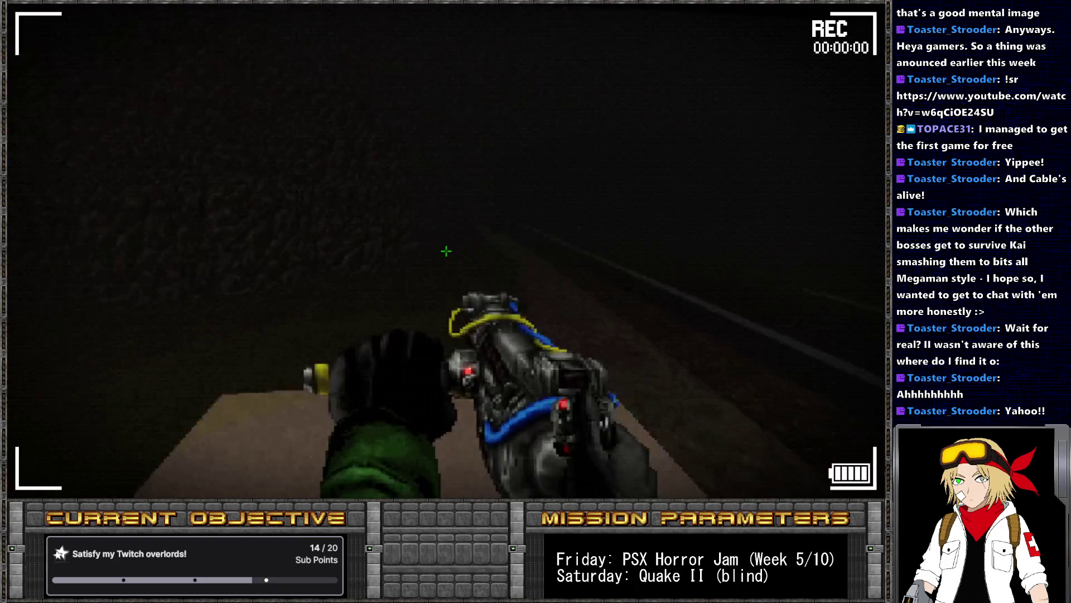
{"action": "key", "text": "s"}
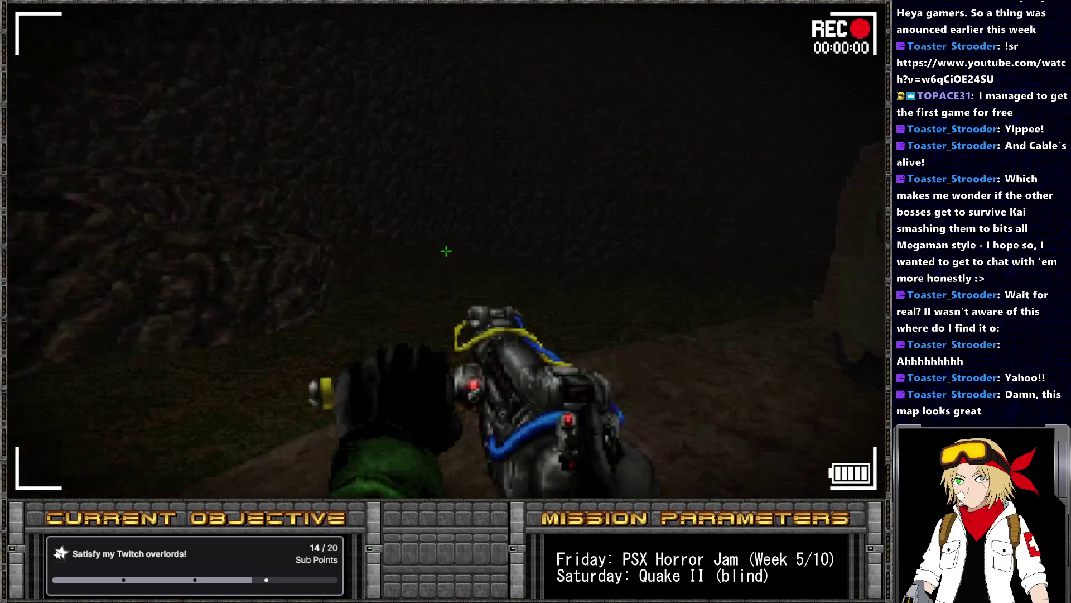
{"action": "key", "text": "Left"}
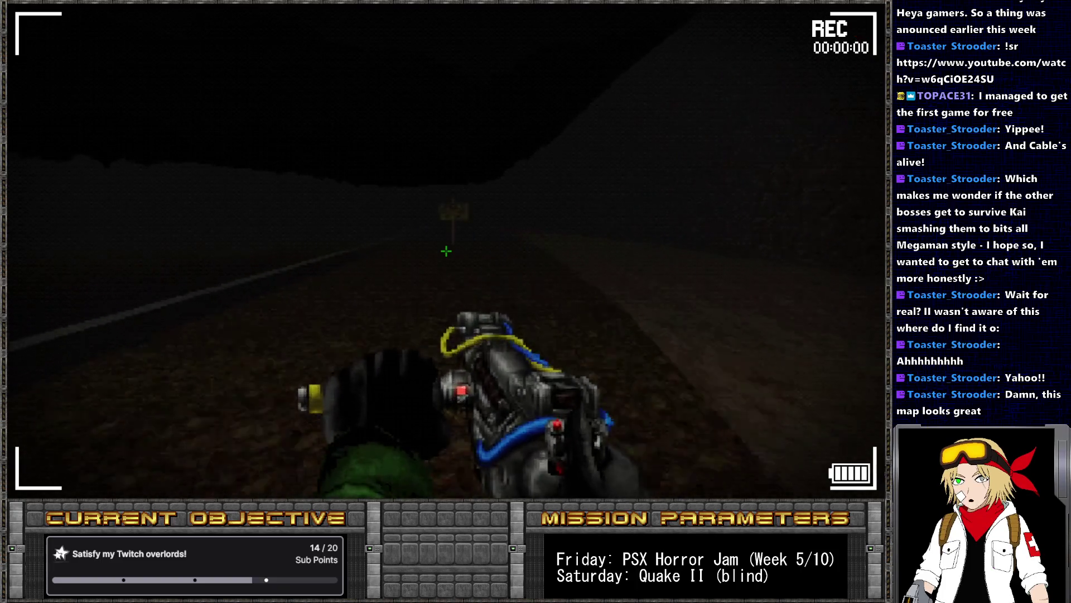
Follow the road past the caution sign to the chain-link fence, then return to SLADE
{"action": "key", "text": "w"}
{"action": "key", "text": "w"}
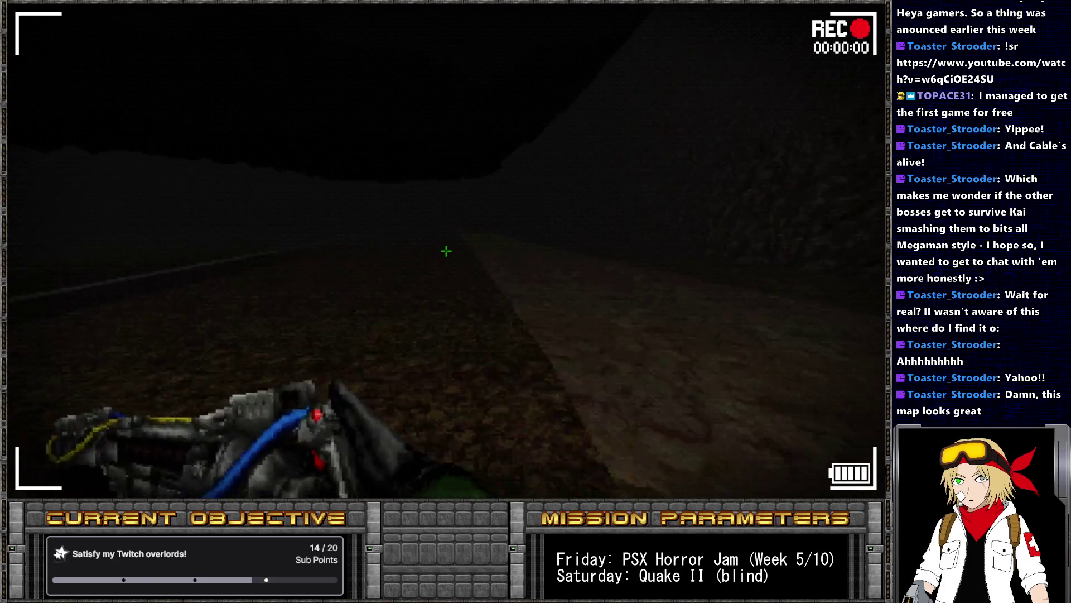
{"action": "key", "text": "w"}
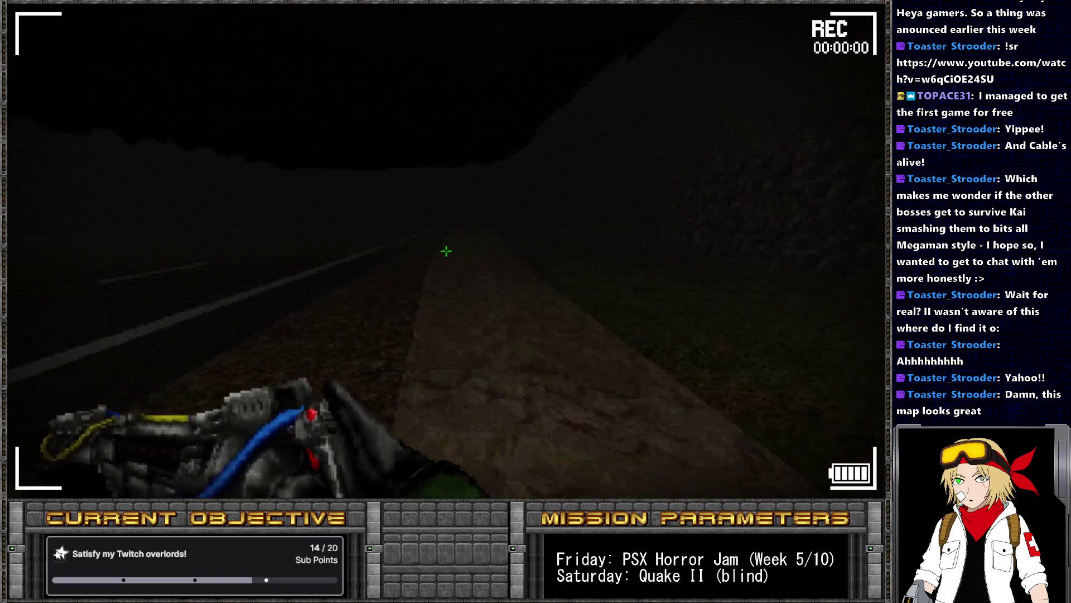
{"action": "key", "text": "w"}
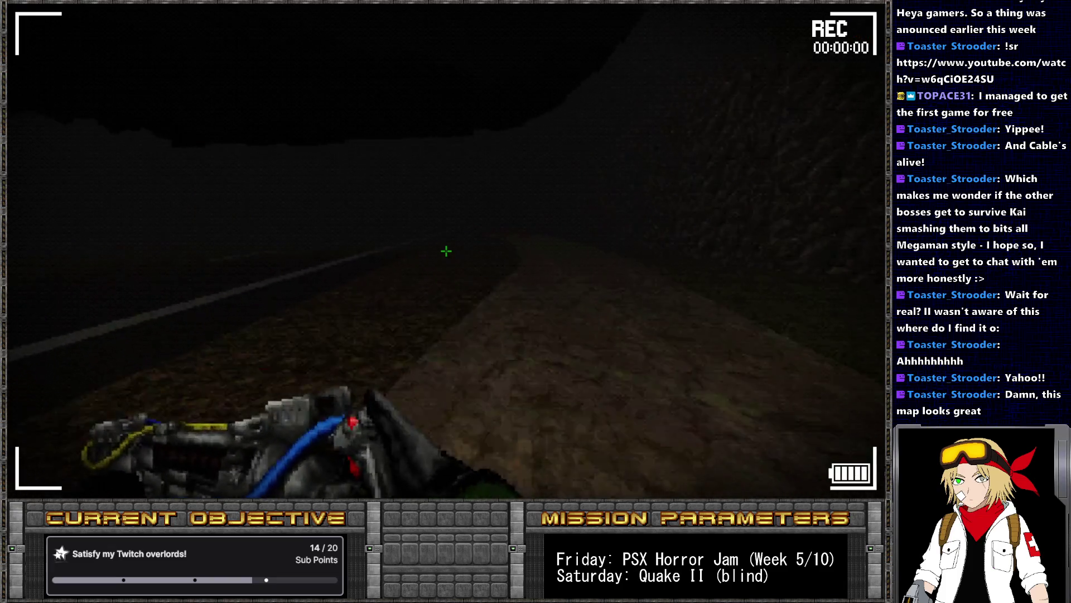
{"action": "key", "text": "w"}
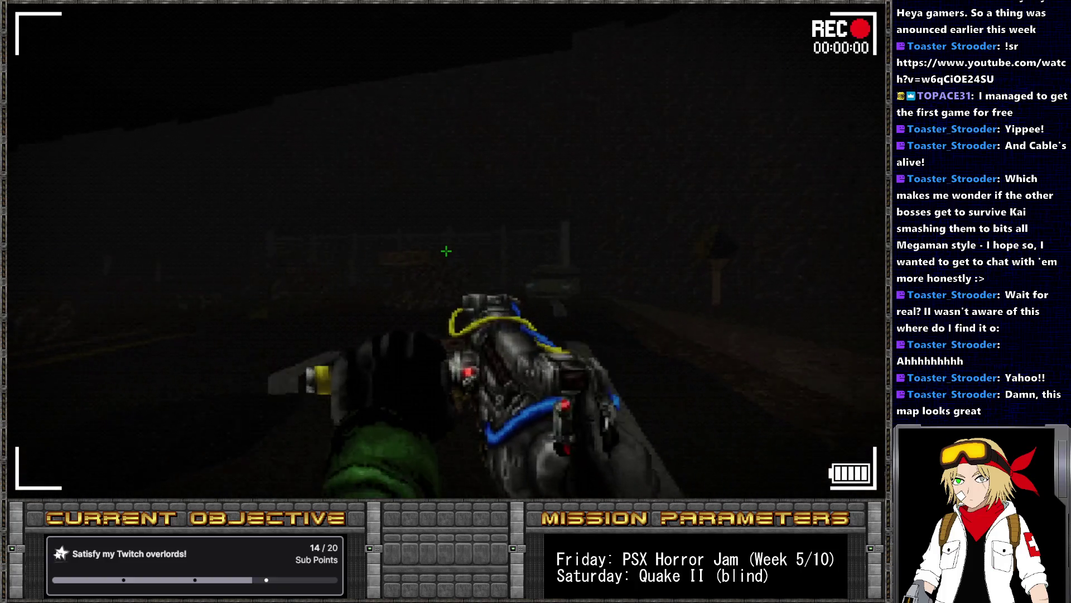
{"action": "key", "text": "w"}
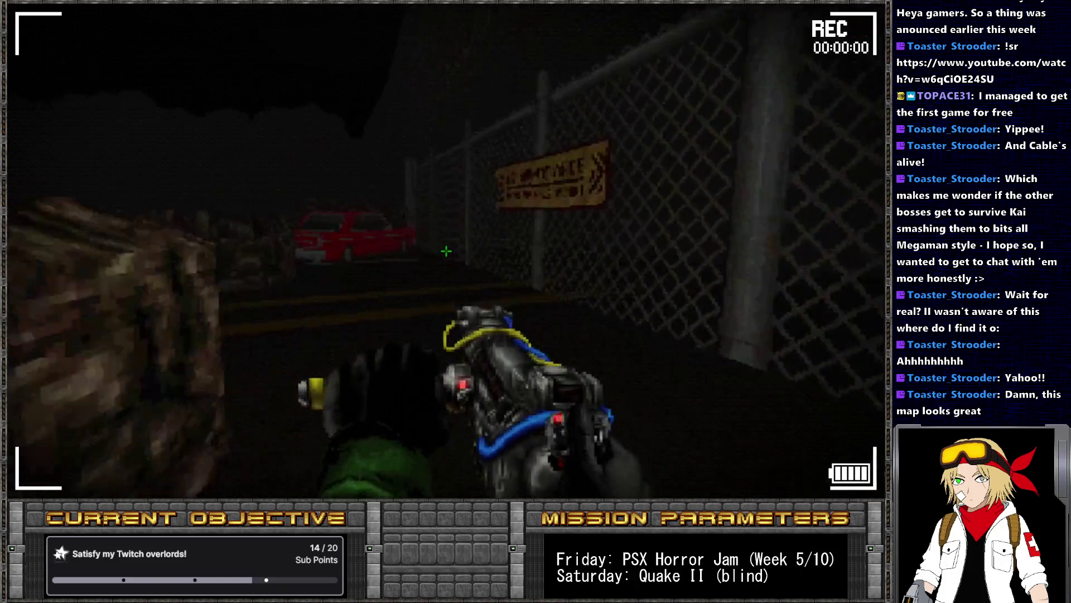
{"action": "key", "text": "alt+Tab"}
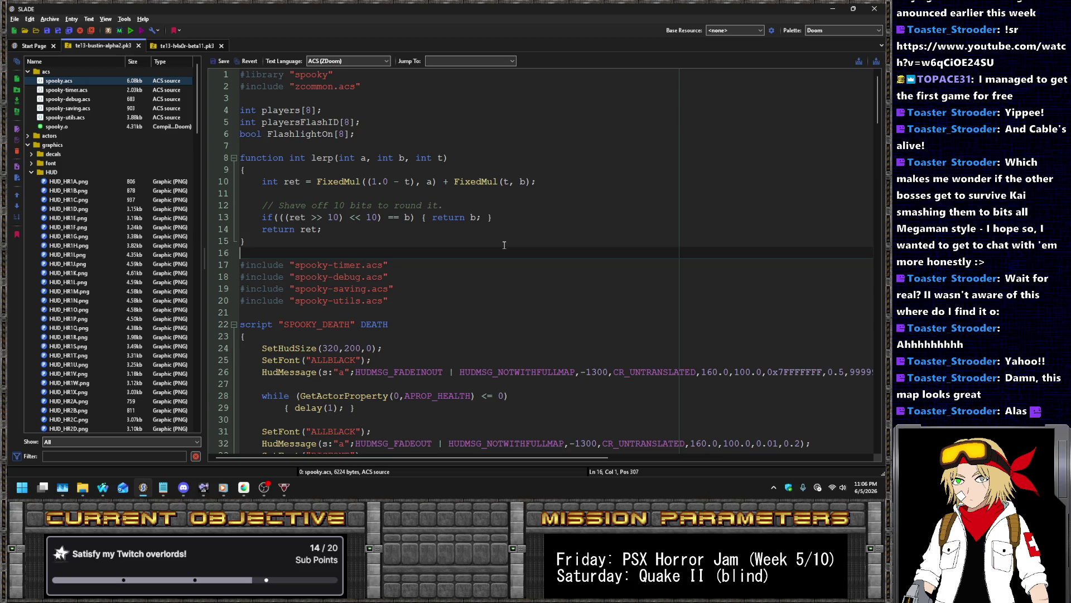
Browse spooky-timer.acs, fontdefs.txt, loadacs.txt and gldefs.shaders in the archive entry list
{"action": "left_click", "coordinate": [183, 89]}
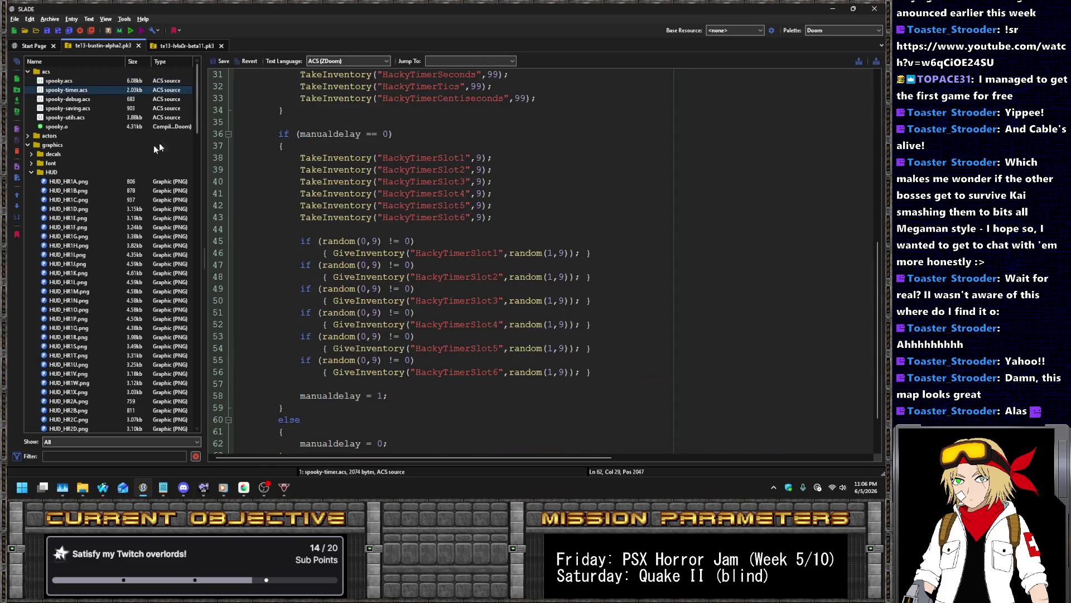
{"action": "scroll", "coordinate": [190, 185], "scroll_direction": "down", "scroll_amount": 20}
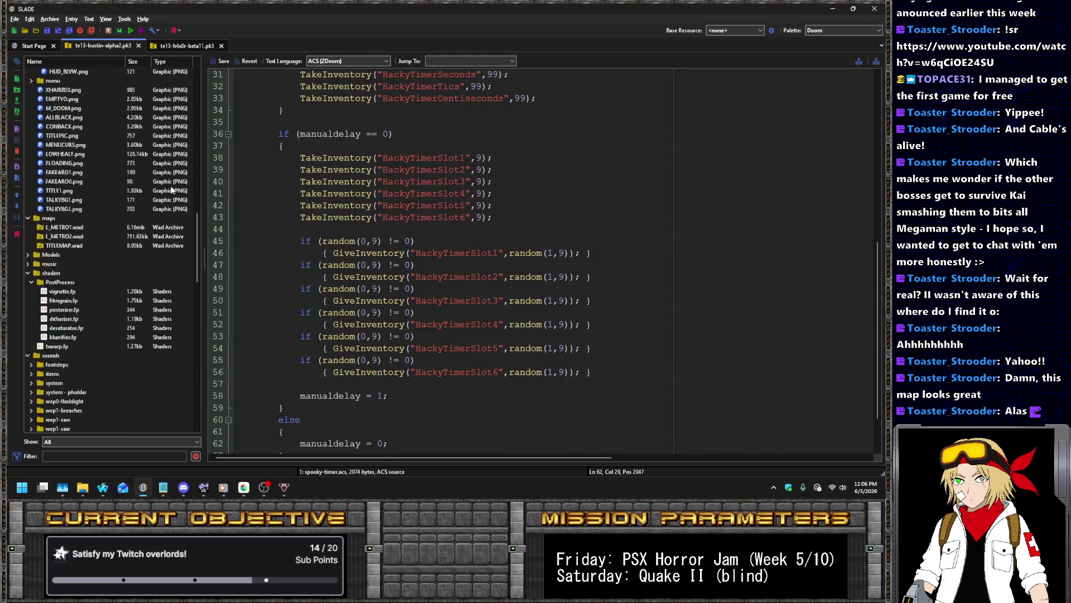
{"action": "scroll", "coordinate": [165, 188], "scroll_direction": "down", "scroll_amount": 15}
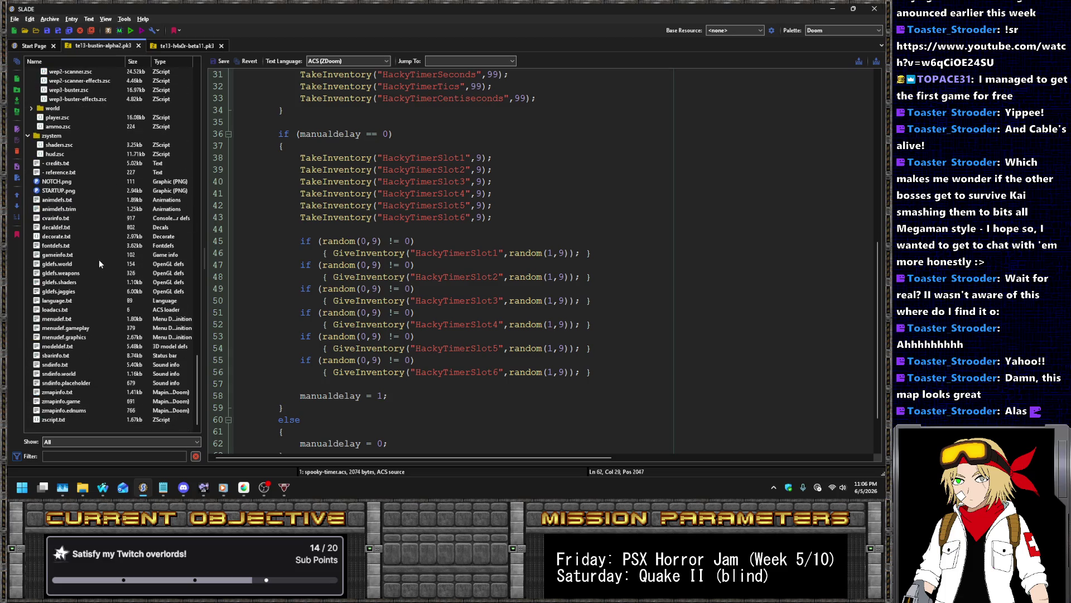
{"action": "left_click", "coordinate": [56, 246]}
{"action": "left_click", "coordinate": [62, 309]}
{"action": "left_click", "coordinate": [67, 283]}
Select the gldefs.world entry and delete it from the archive
{"action": "left_click", "coordinate": [68, 273]}
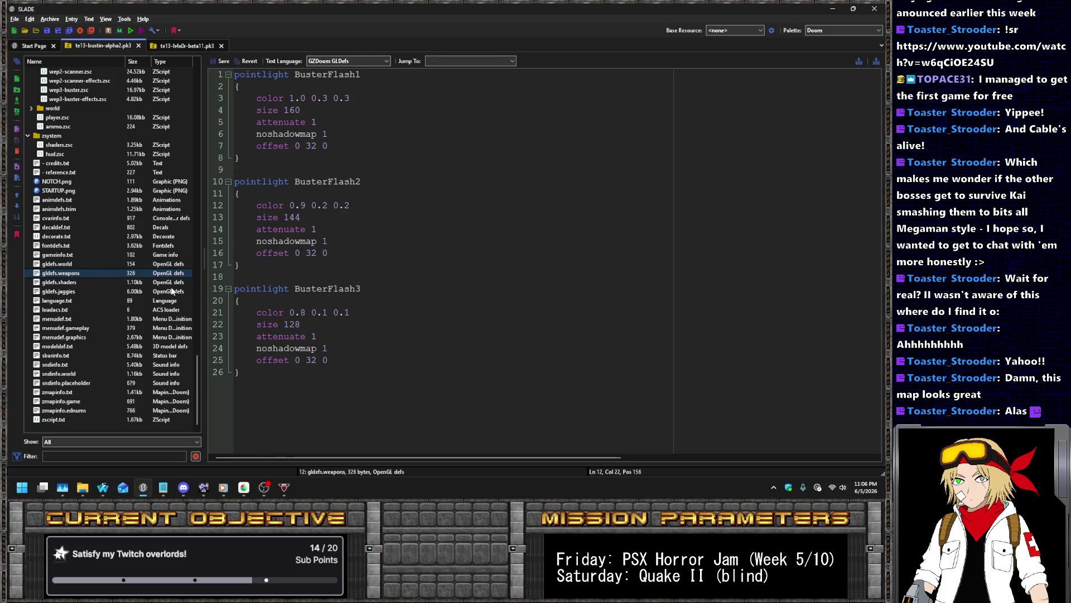
{"action": "key", "text": "Up"}
{"action": "key", "text": "Delete"}
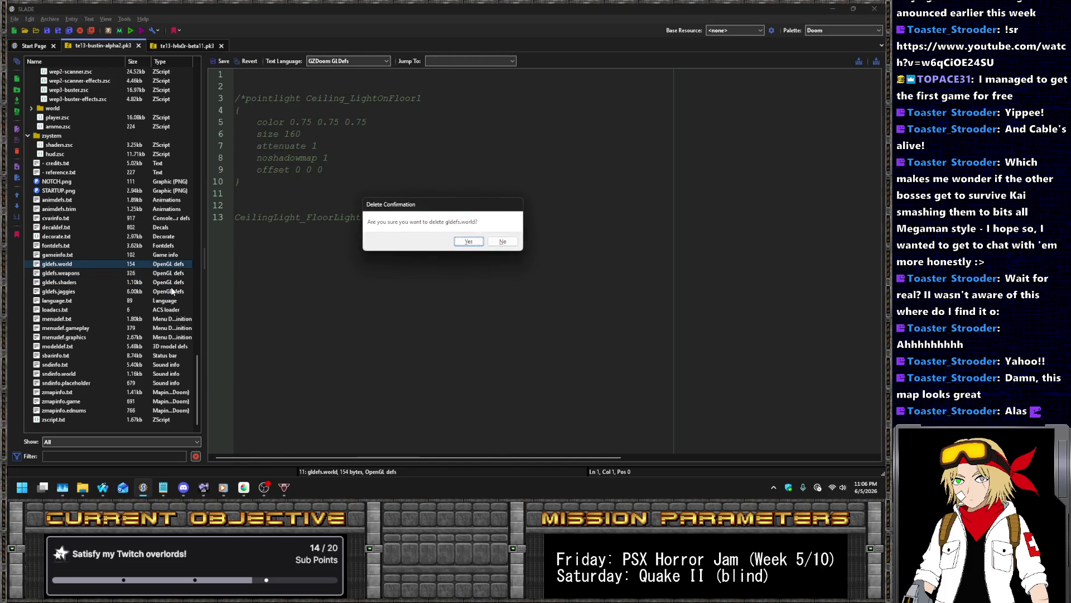
Confirm deleting gldefs.world, then move up the entry list to open fontdefs.txt
{"action": "key", "text": "Return"}
{"action": "key", "text": "Down"}
{"action": "key", "text": "Up"}
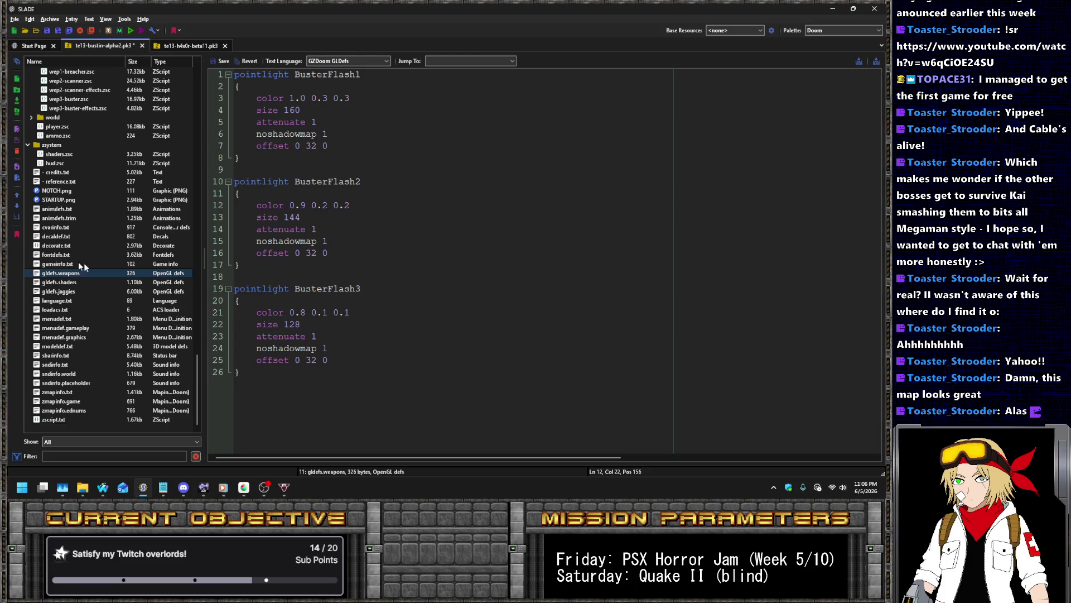
{"action": "scroll", "coordinate": [131, 201], "scroll_direction": "up", "scroll_amount": 3}
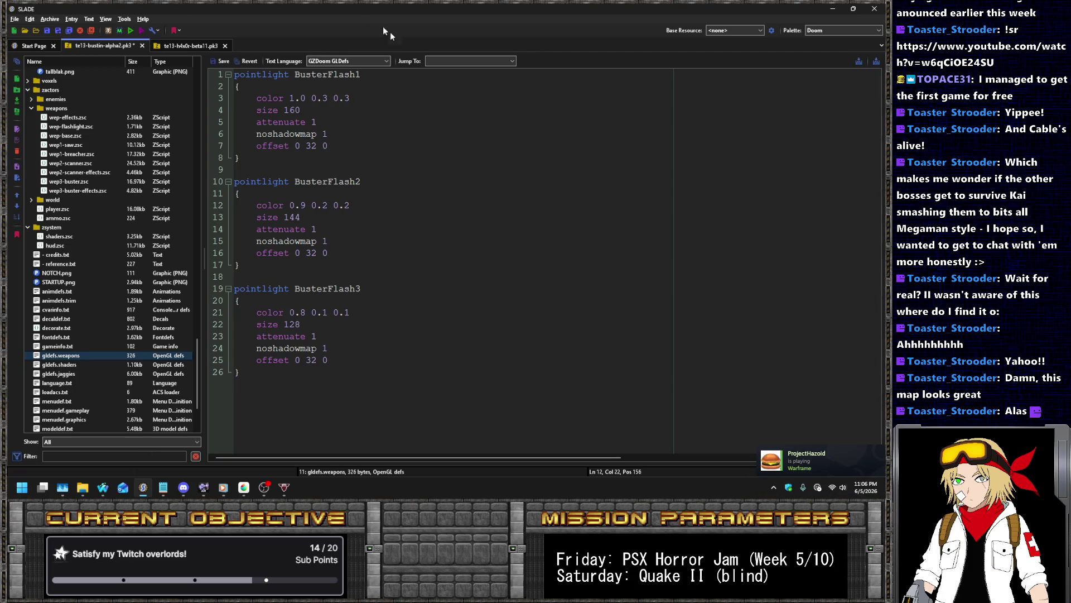
{"action": "key", "text": "Up"}
{"action": "key", "text": "Up"}
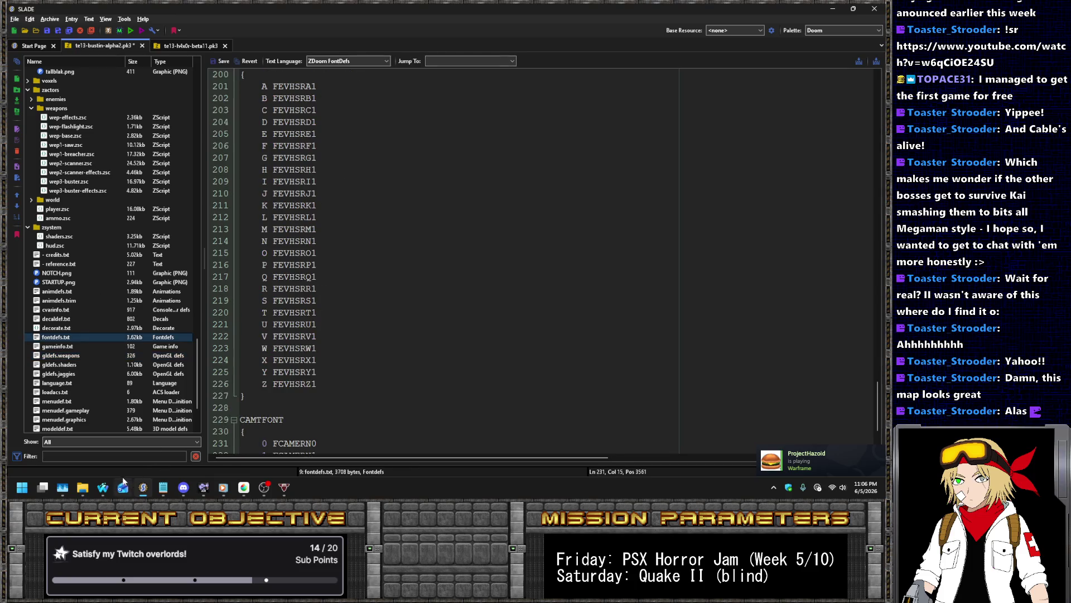
{"action": "mouse_move", "coordinate": [106, 491]}
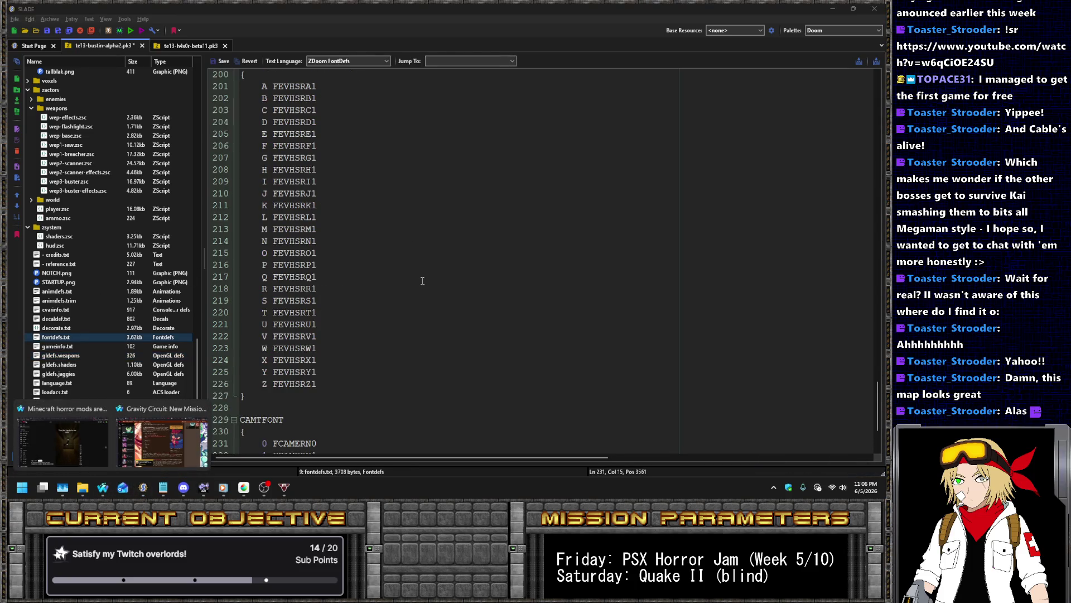
In MediBang, close the battery meter 0–5 and number error image tabs
{"action": "left_click", "coordinate": [242, 491]}
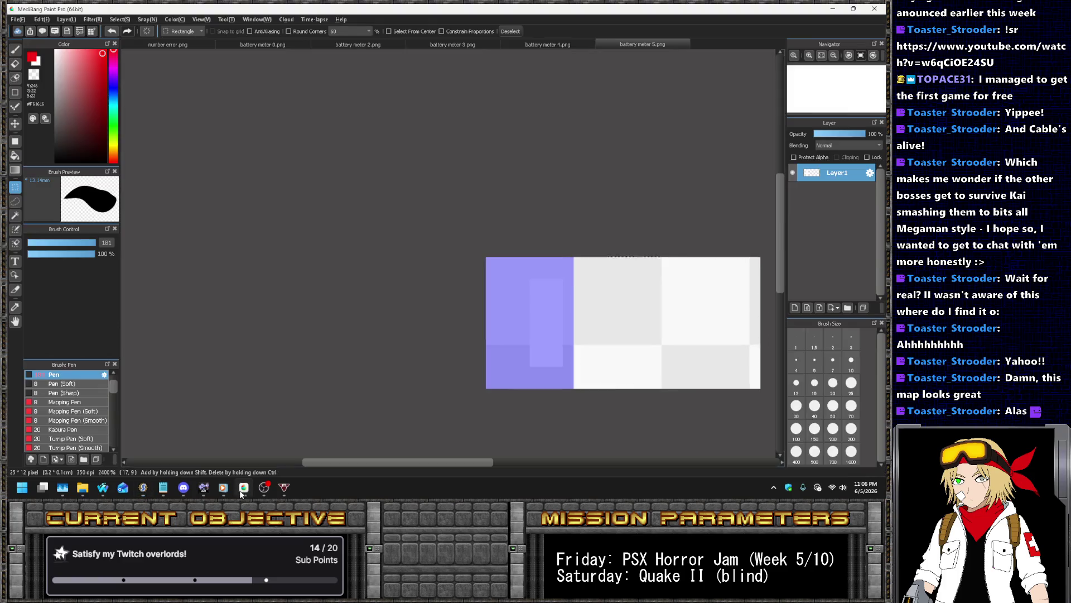
{"action": "left_click", "coordinate": [537, 45]}
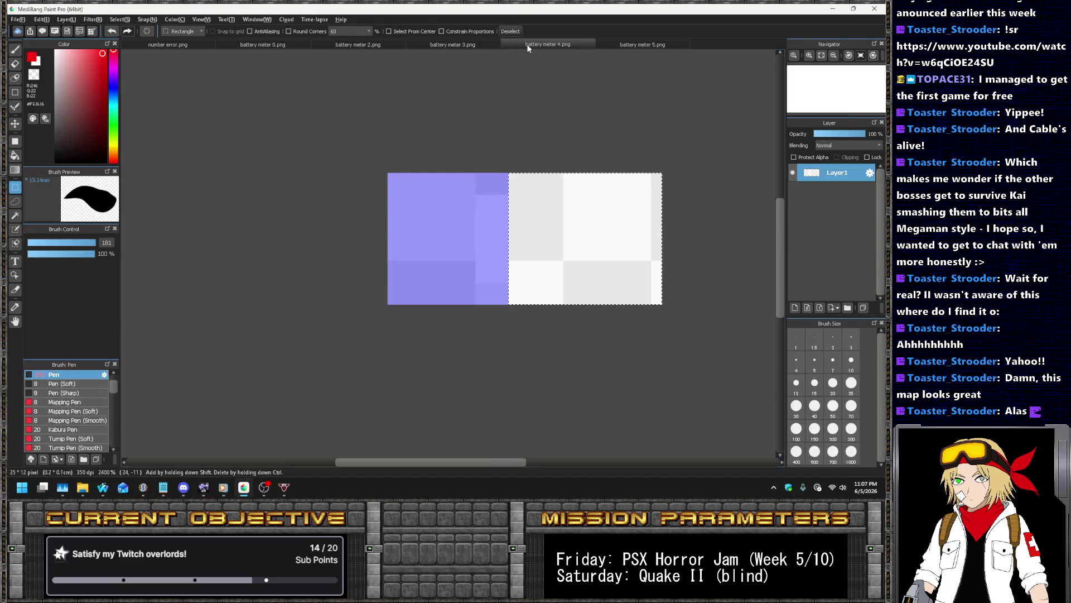
{"action": "middle_click", "coordinate": [526, 47]}
{"action": "middle_click", "coordinate": [524, 44]}
{"action": "middle_click", "coordinate": [479, 42]}
{"action": "middle_click", "coordinate": [389, 38]}
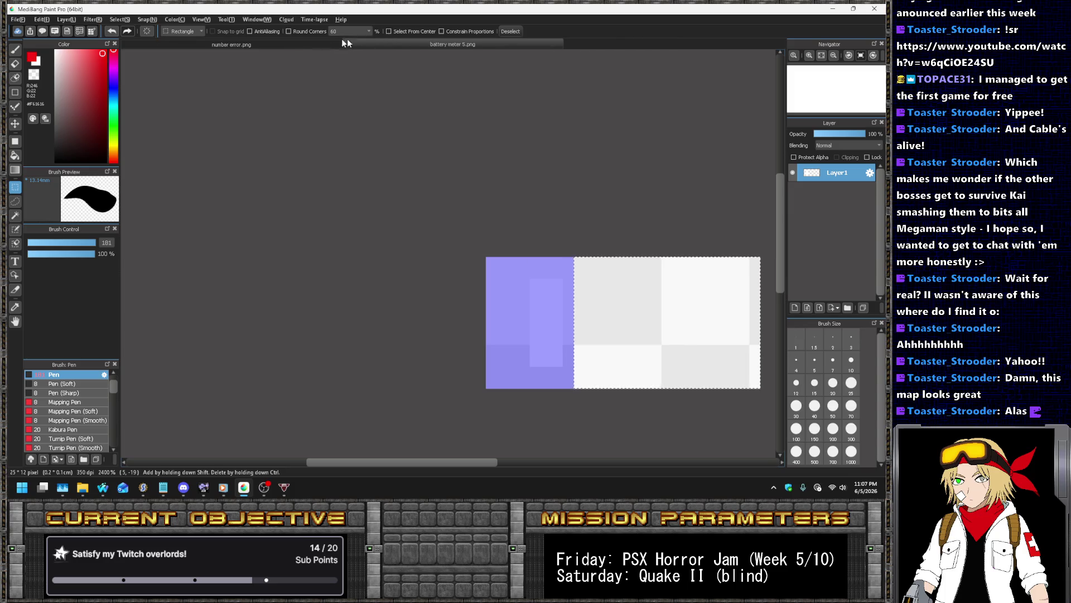
{"action": "left_click", "coordinate": [267, 45]}
{"action": "middle_click", "coordinate": [266, 44]}
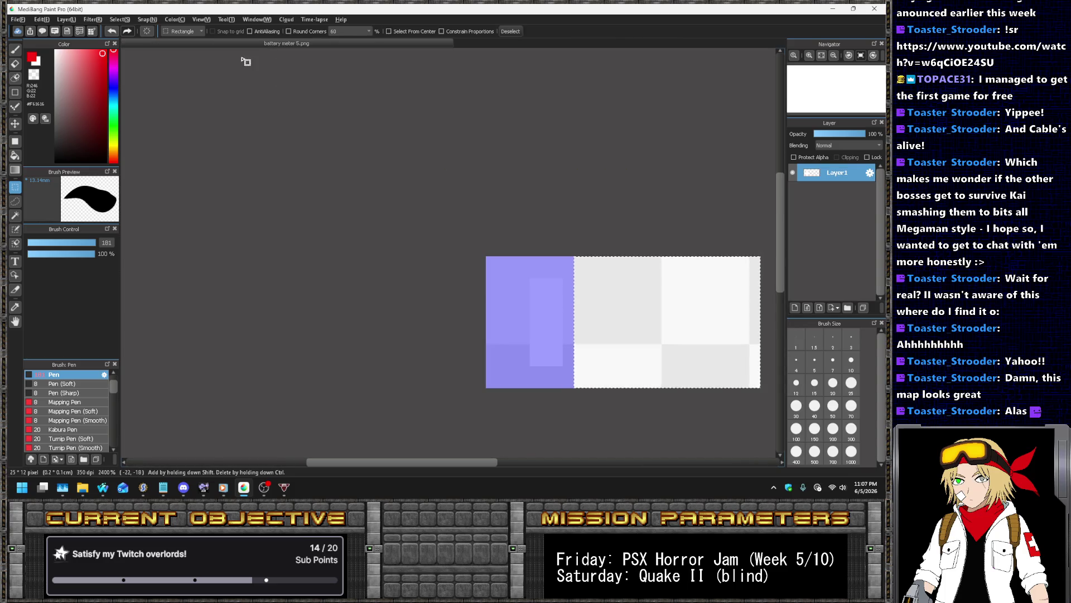
{"action": "middle_click", "coordinate": [258, 44]}
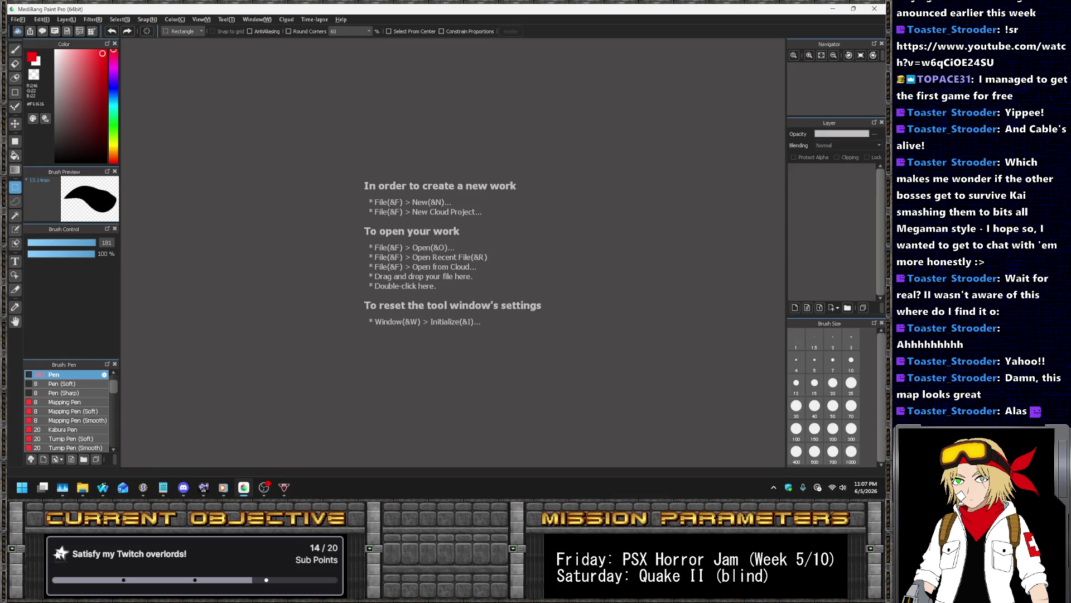
Return to SLADE and open the wep1-breacher.zsc script
{"action": "key", "text": "alt+Tab"}
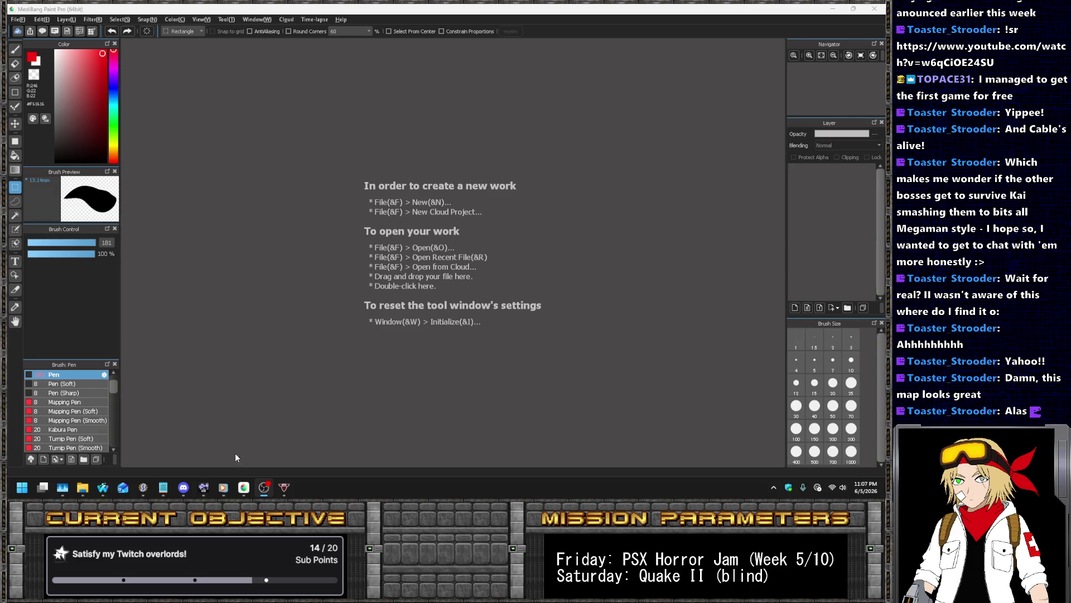
{"action": "left_click", "coordinate": [143, 487]}
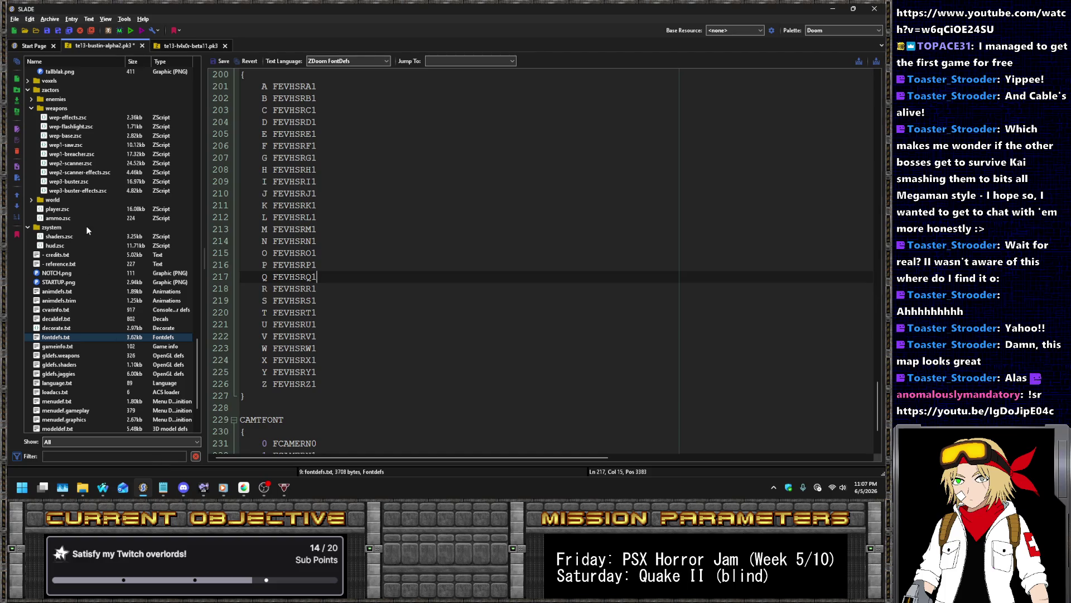
{"action": "left_click", "coordinate": [98, 154]}
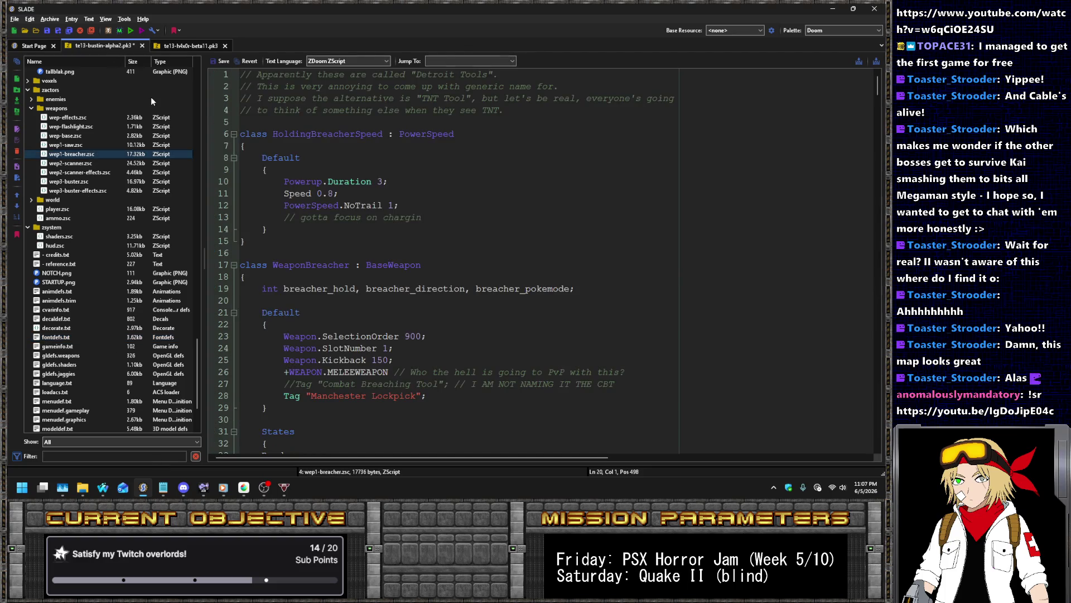
Save the archive, then end comment line 4 with 'either explosives or the mapset'
{"action": "key", "text": "ctrl+s"}
{"action": "left_click", "coordinate": [511, 106]}
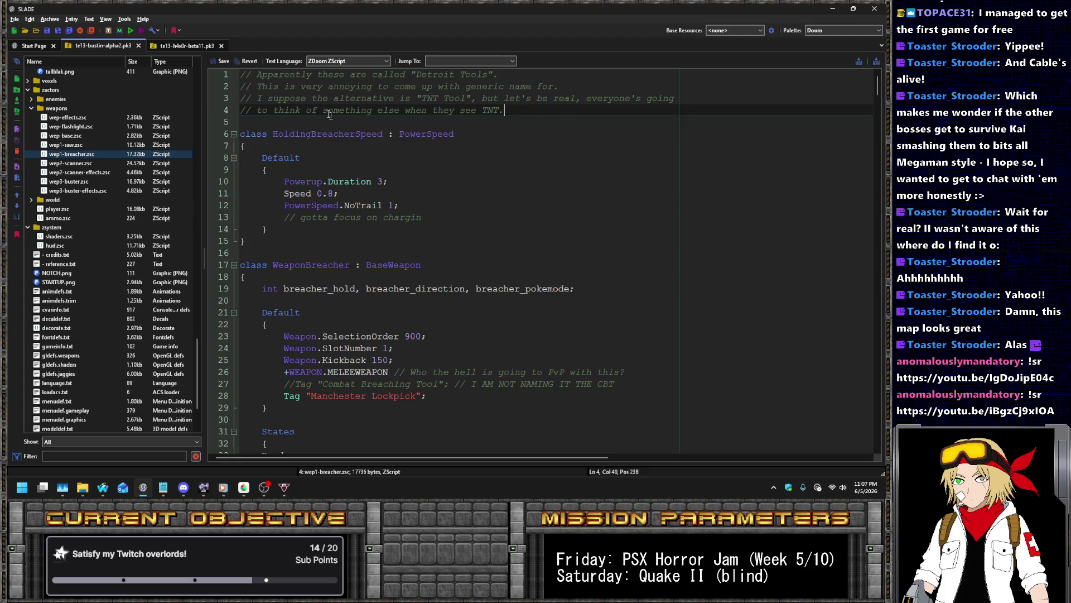
{"action": "type", "text": "either explosives "}
{"action": "type", "text": "or the mapset"}
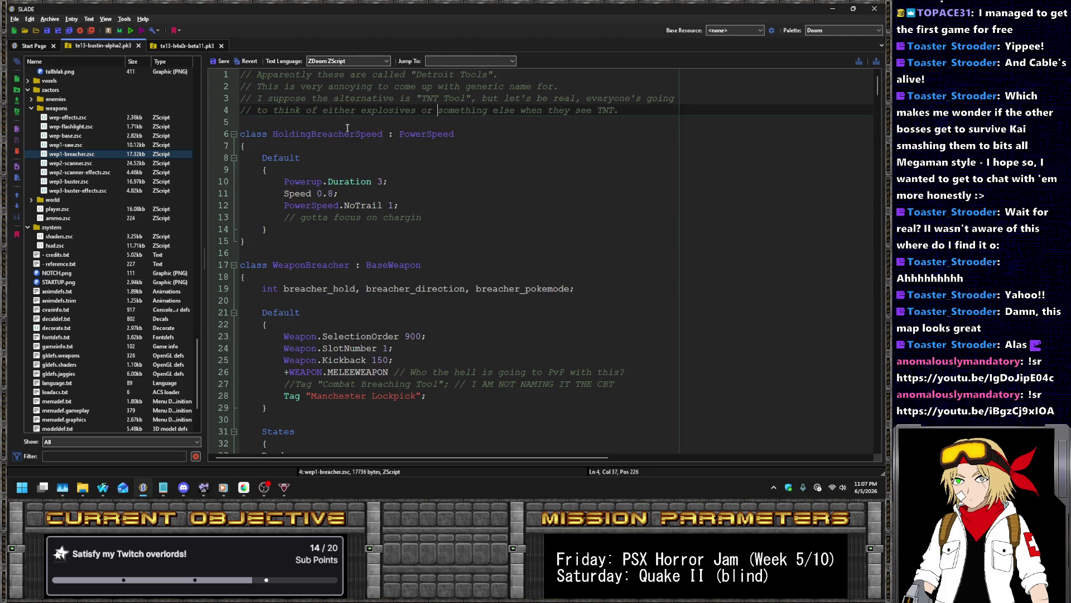
{"action": "key", "text": "shift+End"}
{"action": "key", "text": "shift+Left"}
{"action": "key", "text": "Delete"}
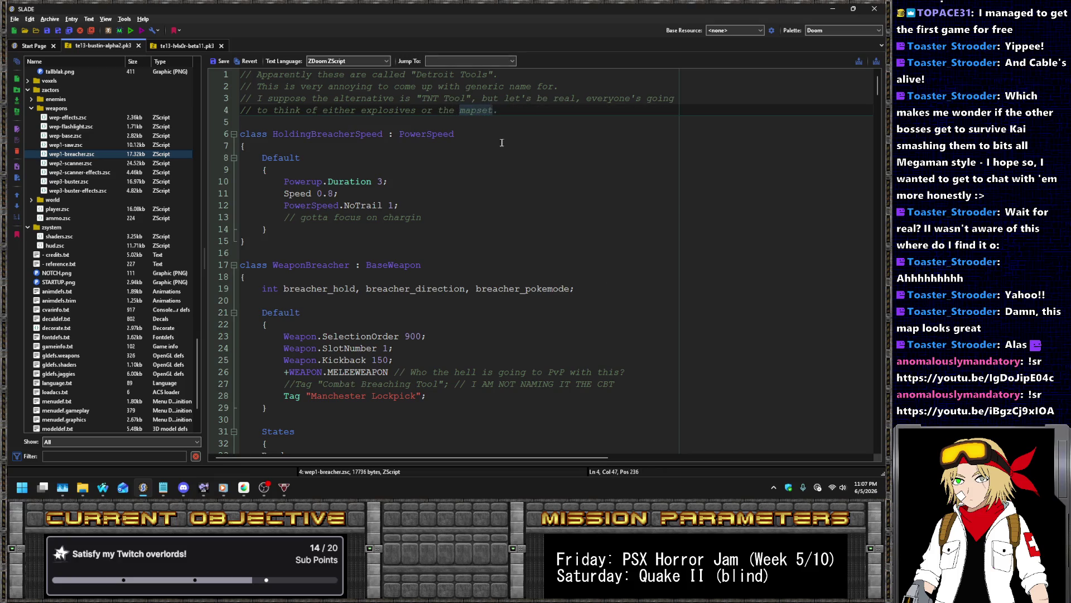
Insert 'if I name it that' on line 3, reflow the comment with '// then', and save the script
{"action": "left_click", "coordinate": [585, 98]}
{"action": "type", "text": "if I name it that"}
{"action": "key", "text": "Return"}
{"action": "type", "text": "// then"}
{"action": "key", "text": "End"}
{"action": "key", "text": "Right"}
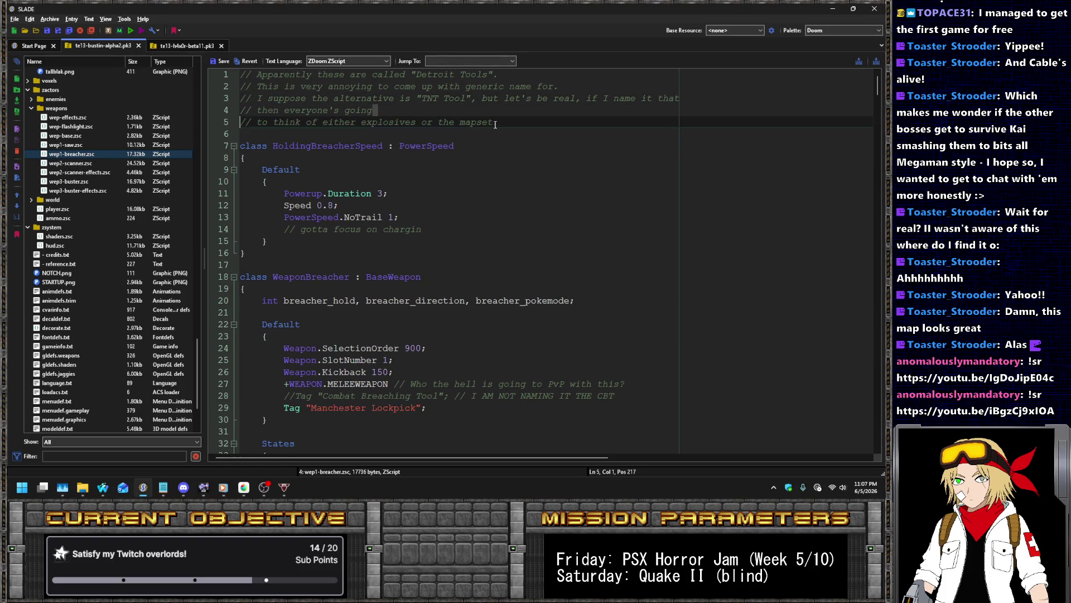
{"action": "key", "text": "Delete"}
{"action": "key", "text": "Delete"}
{"action": "key", "text": "Delete"}
{"action": "key", "text": "BackSpace"}
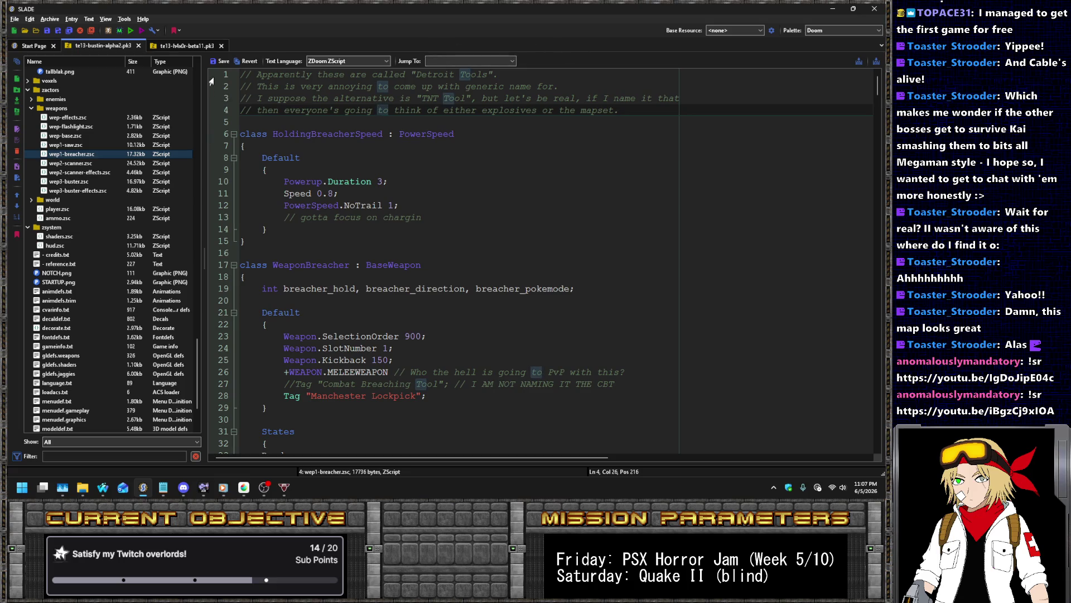
{"action": "left_click", "coordinate": [216, 60]}
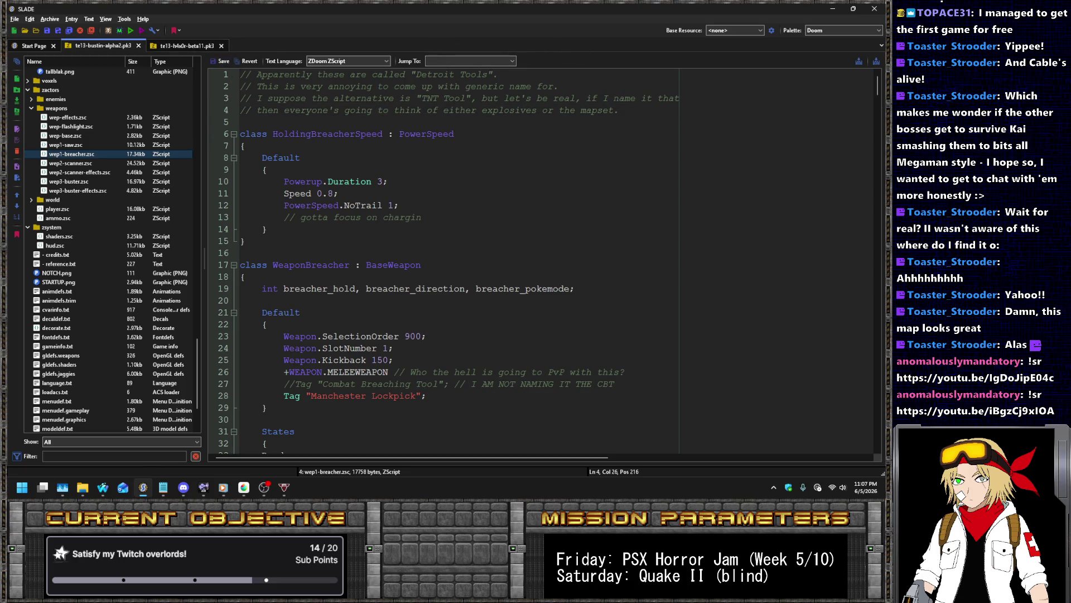
{"action": "key", "text": "alt+Tab"}
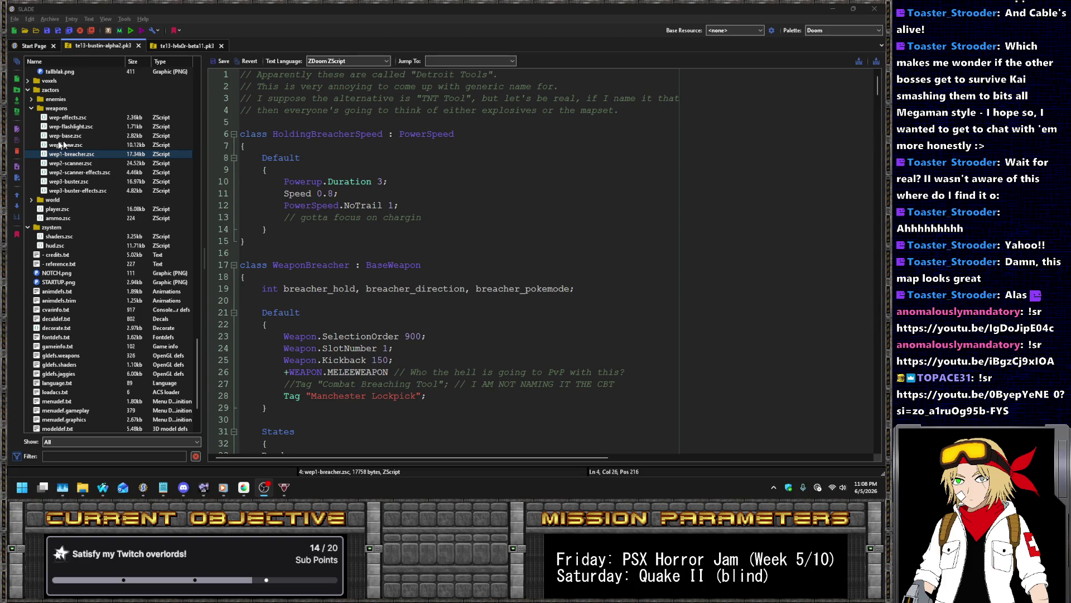
Look through the weapon scripts (wep2-scanner-effects, wep3-buster), menu definitions and modeldef.txt
{"action": "key", "text": "alt+Tab"}
{"action": "key", "text": "Up"}
{"action": "key", "text": "Up"}
{"action": "key", "text": "Up"}
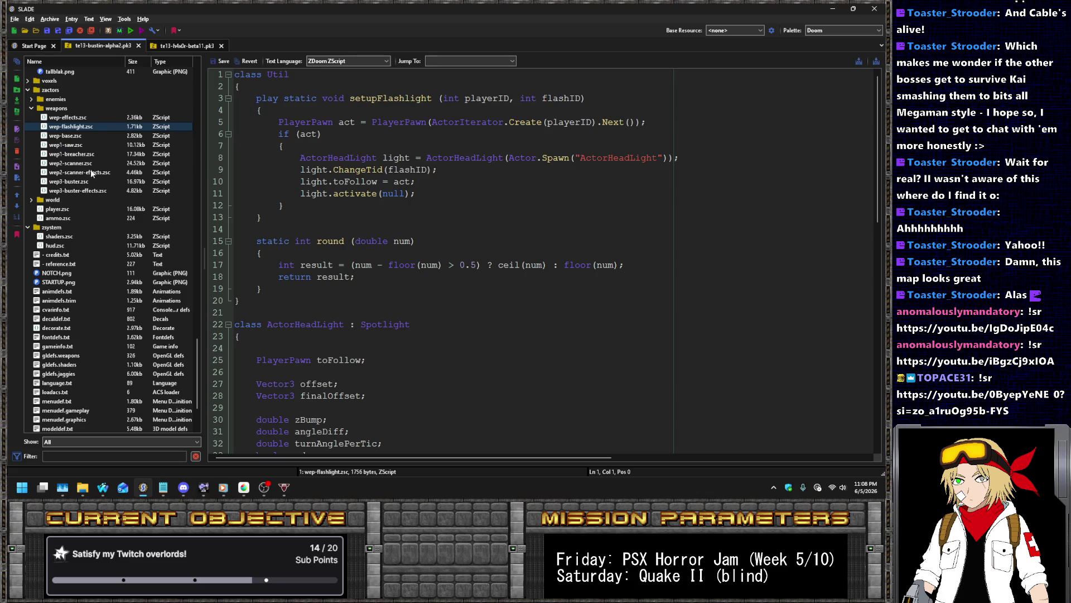
{"action": "left_click", "coordinate": [85, 174]}
{"action": "left_click", "coordinate": [81, 180]}
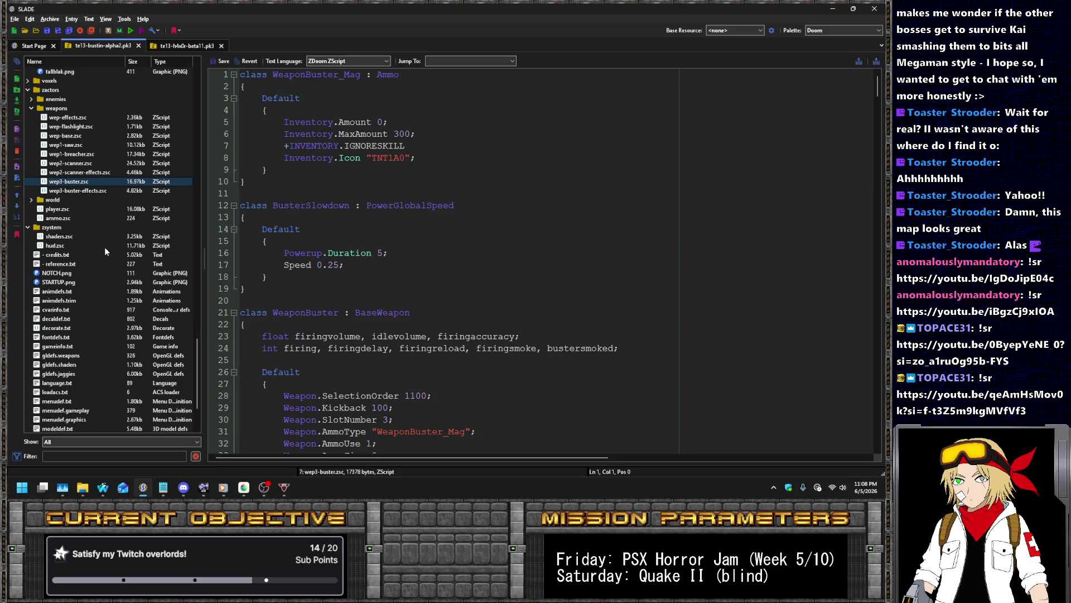
{"action": "scroll", "coordinate": [105, 246], "scroll_direction": "down", "scroll_amount": 3}
{"action": "left_click", "coordinate": [58, 328]}
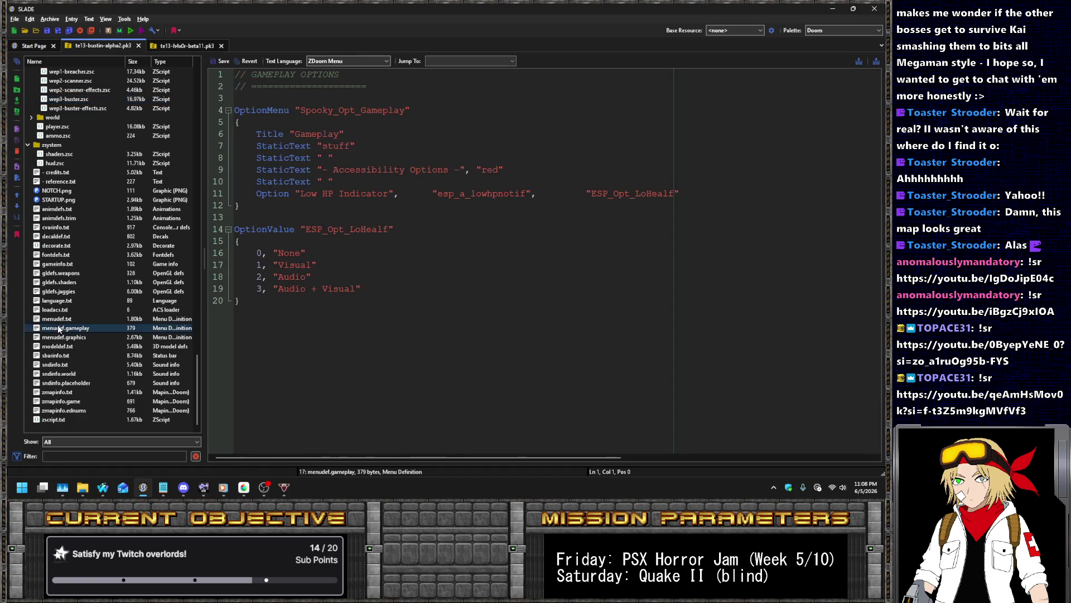
{"action": "left_click", "coordinate": [64, 337]}
{"action": "left_click", "coordinate": [71, 346]}
Check decaldef.txt, gldefs.weapons, gldefs.jaggies and sndinfo.world, then open hud.zsc
{"action": "left_click", "coordinate": [64, 237]}
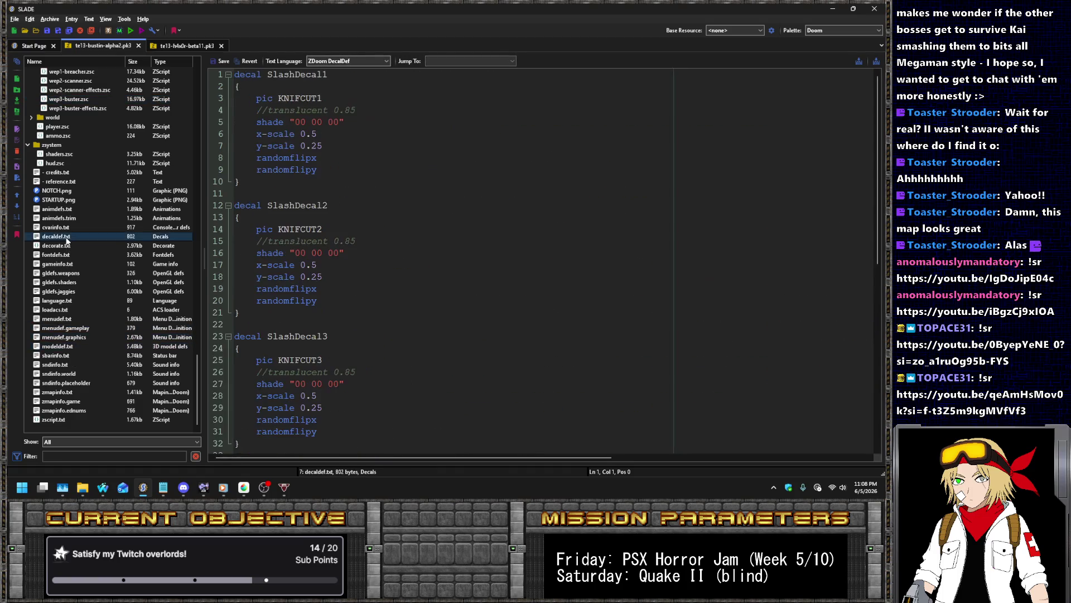
{"action": "left_click", "coordinate": [83, 274]}
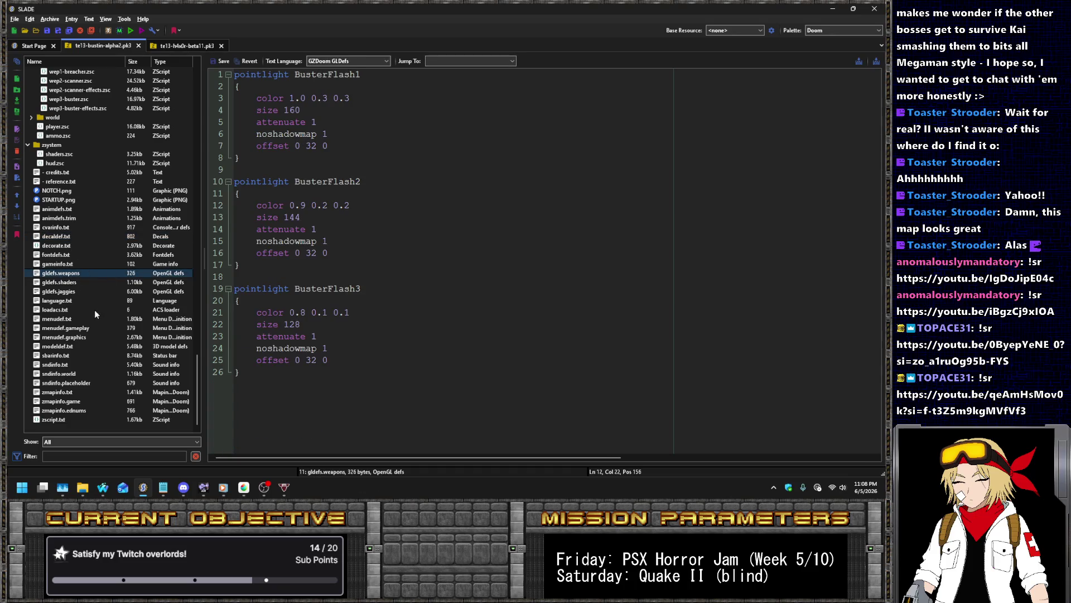
{"action": "left_click", "coordinate": [78, 291]}
{"action": "left_click", "coordinate": [61, 374]}
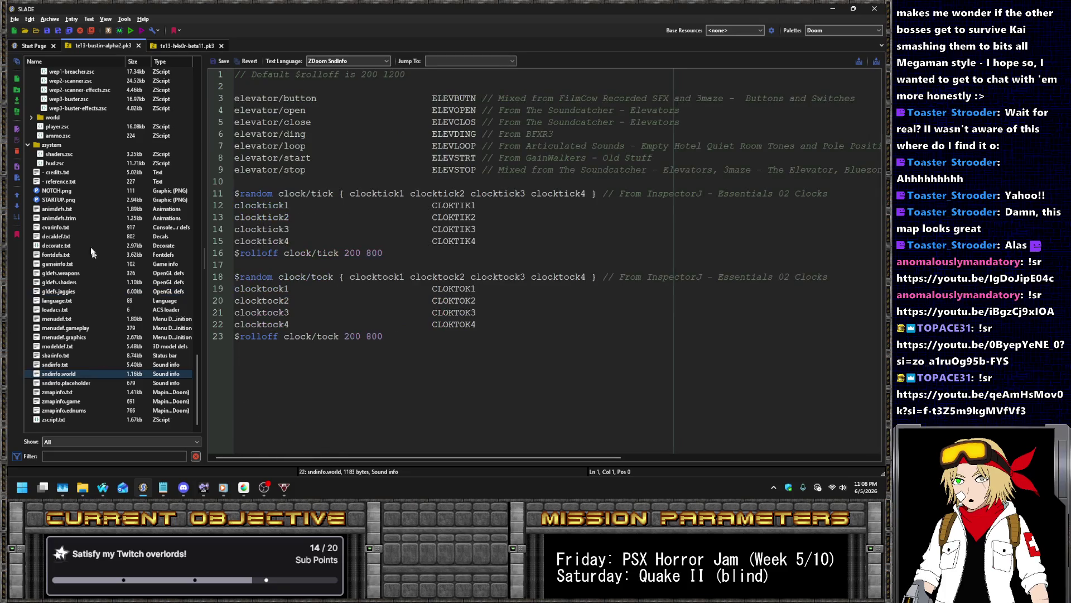
{"action": "left_click", "coordinate": [54, 163]}
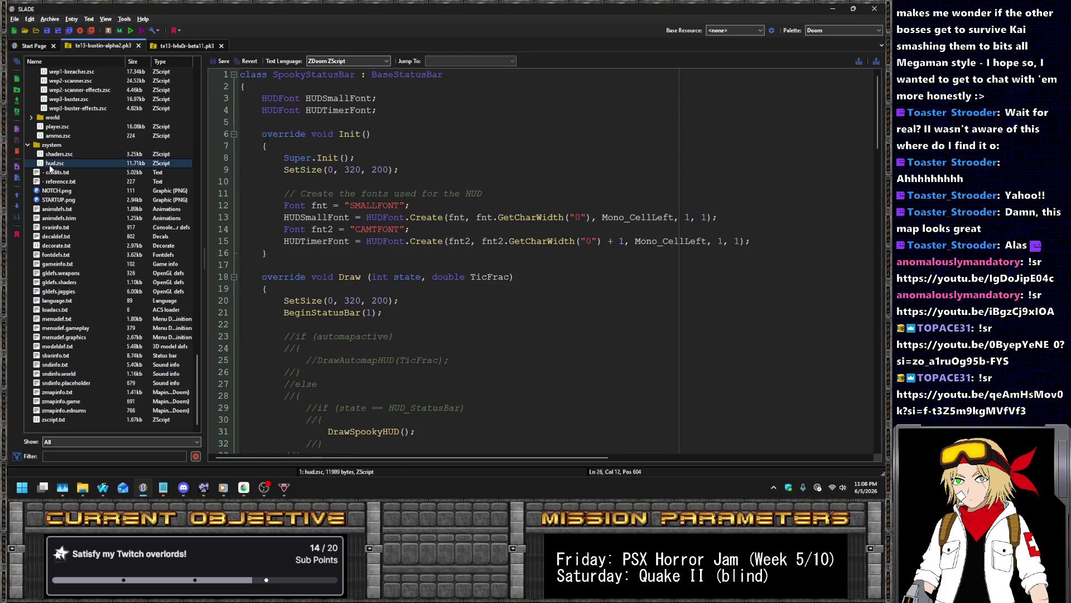
Uncomment the automapactive check, its brace, the DrawAutomapHUD call and the closing brace in hud.zsc
{"action": "left_click", "coordinate": [369, 226]}
{"action": "key", "text": "Home"}
{"action": "key", "text": "Delete"}
{"action": "key", "text": "Delete"}
{"action": "key", "text": "Down"}
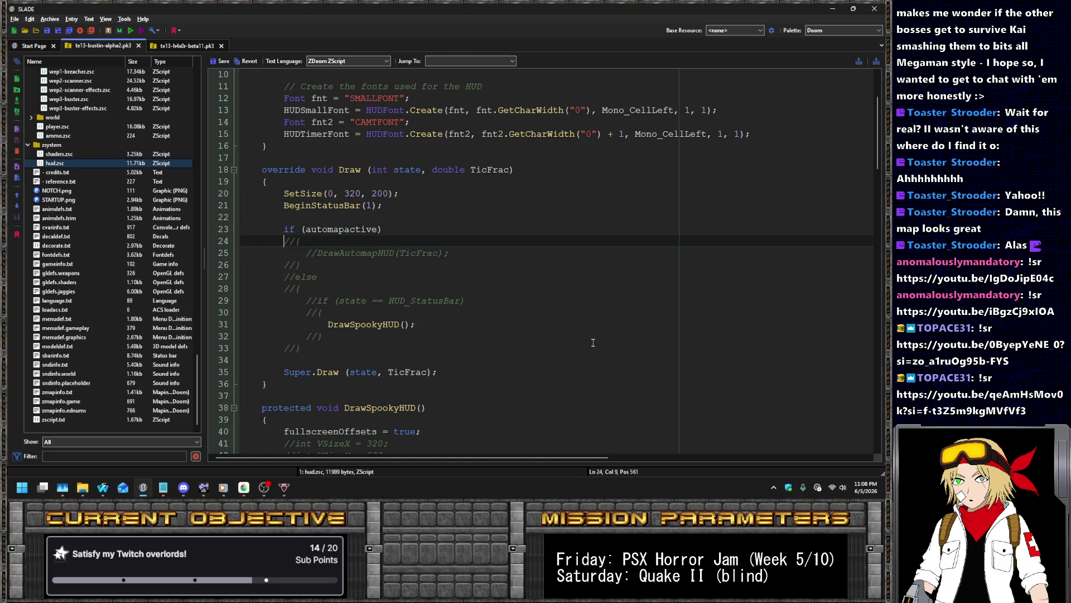
{"action": "key", "text": "Down"}
{"action": "key", "text": "Home"}
{"action": "key", "text": "Delete"}
{"action": "key", "text": "Delete"}
{"action": "scroll", "coordinate": [594, 343], "scroll_direction": "down", "scroll_amount": 1}
{"action": "key", "text": "Down"}
{"action": "key", "text": "Home"}
{"action": "key", "text": "Delete"}
{"action": "key", "text": "Delete"}
Uncomment the else line, the HUD_StatusBar state check and the closing braces on lines 32–33
{"action": "key", "text": "Down"}
{"action": "key", "text": "Delete"}
{"action": "key", "text": "Delete"}
{"action": "key", "text": "Down"}
{"action": "key", "text": "Down"}
{"action": "key", "text": "Home"}
{"action": "key", "text": "Delete"}
{"action": "key", "text": "Delete"}
{"action": "key", "text": "Down"}
{"action": "key", "text": "Delete"}
{"action": "key", "text": "Delete"}
{"action": "key", "text": "Down"}
{"action": "key", "text": "Down"}
{"action": "key", "text": "Delete"}
{"action": "key", "text": "Down"}
{"action": "key", "text": "Home"}
{"action": "key", "text": "Delete"}
{"action": "key", "text": "Delete"}
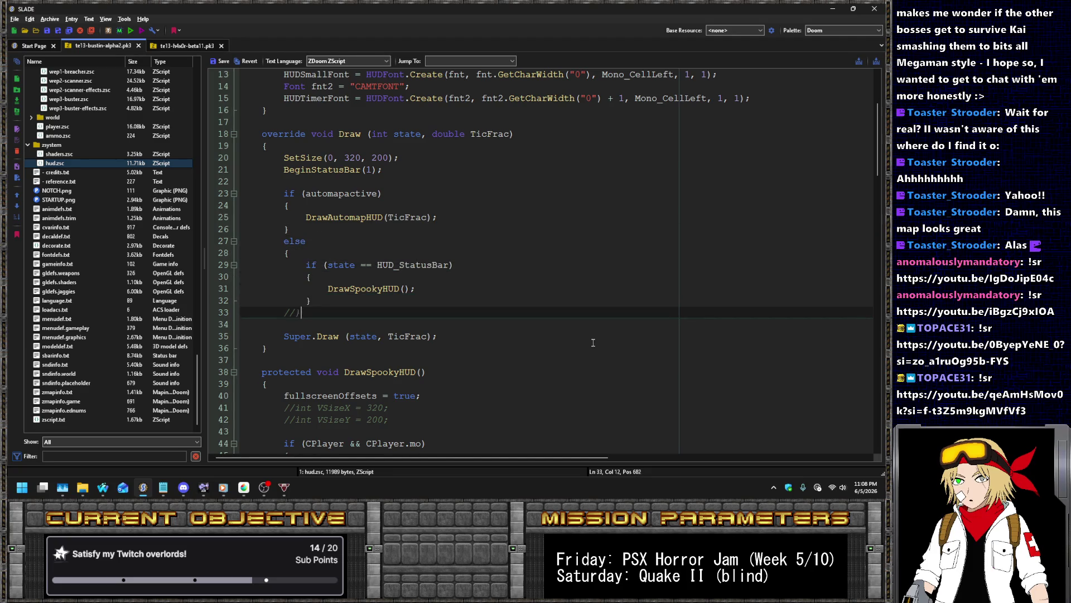
Save hud.zsc, select BeginStatusBar, and bring up the browser on the ZDoom wiki
{"action": "left_click", "coordinate": [221, 61]}
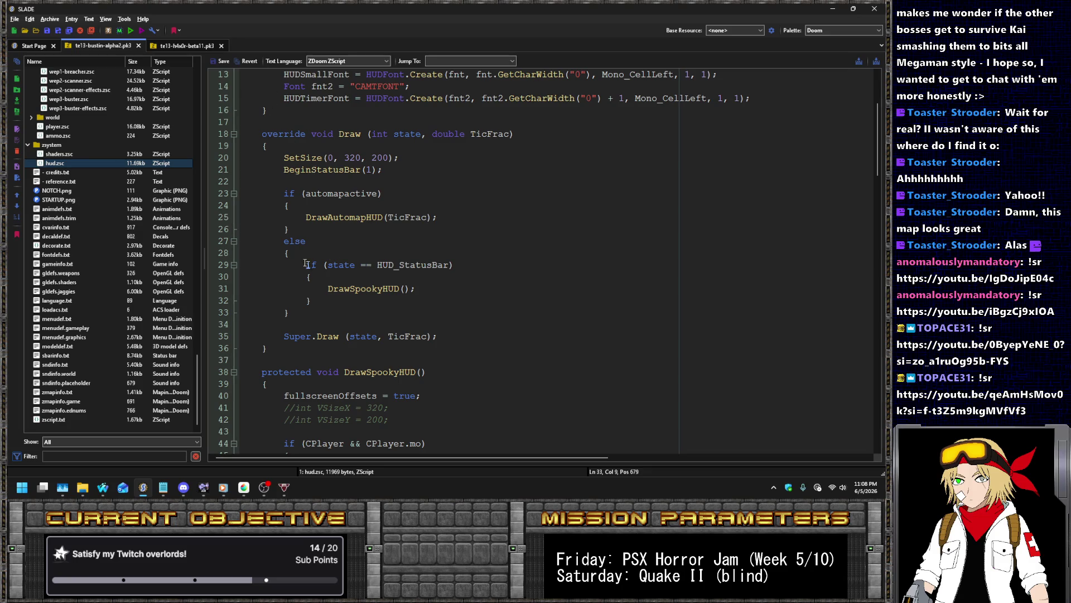
{"action": "left_click", "coordinate": [381, 278]}
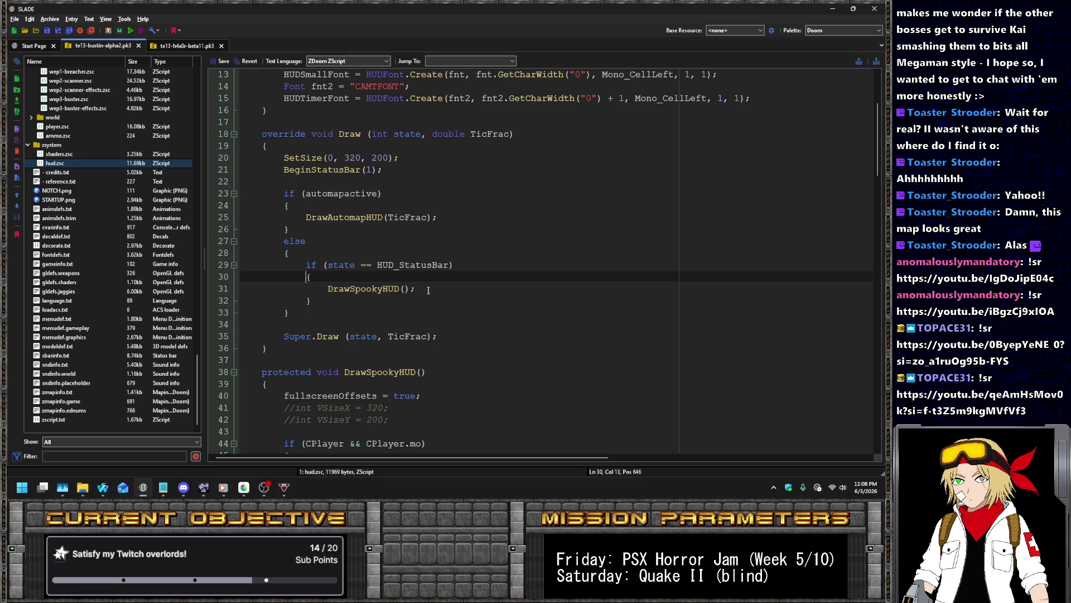
{"action": "double_click", "coordinate": [297, 170]}
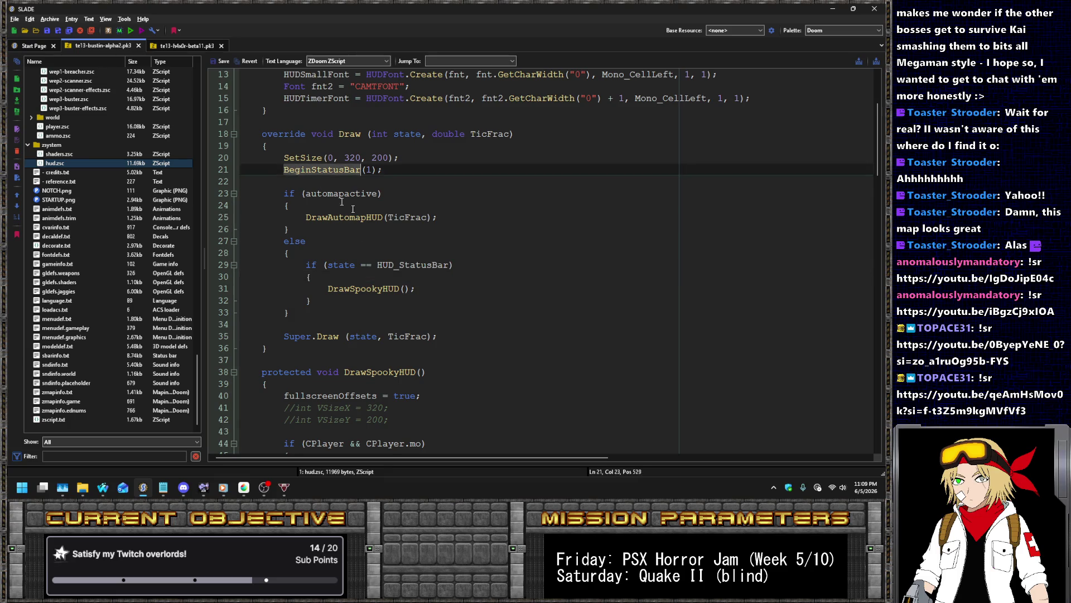
{"action": "key", "text": "alt+Tab"}
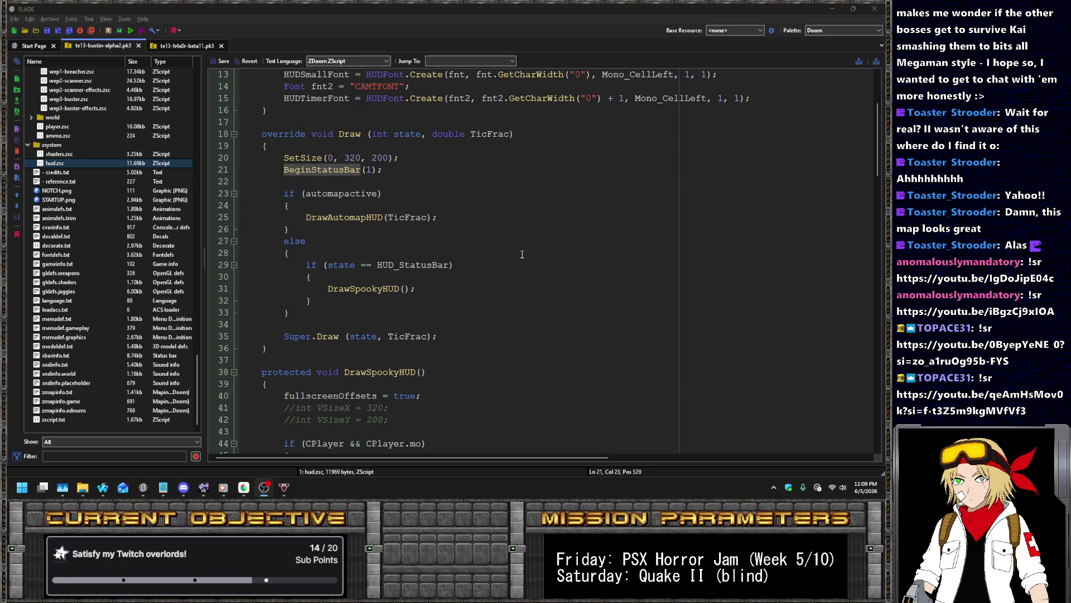
{"action": "key", "text": "Tab"}
{"action": "key", "text": "Tab"}
{"action": "key", "text": "ctrl+shift+Tab"}
{"action": "key", "text": "ctrl+shift+Tab"}
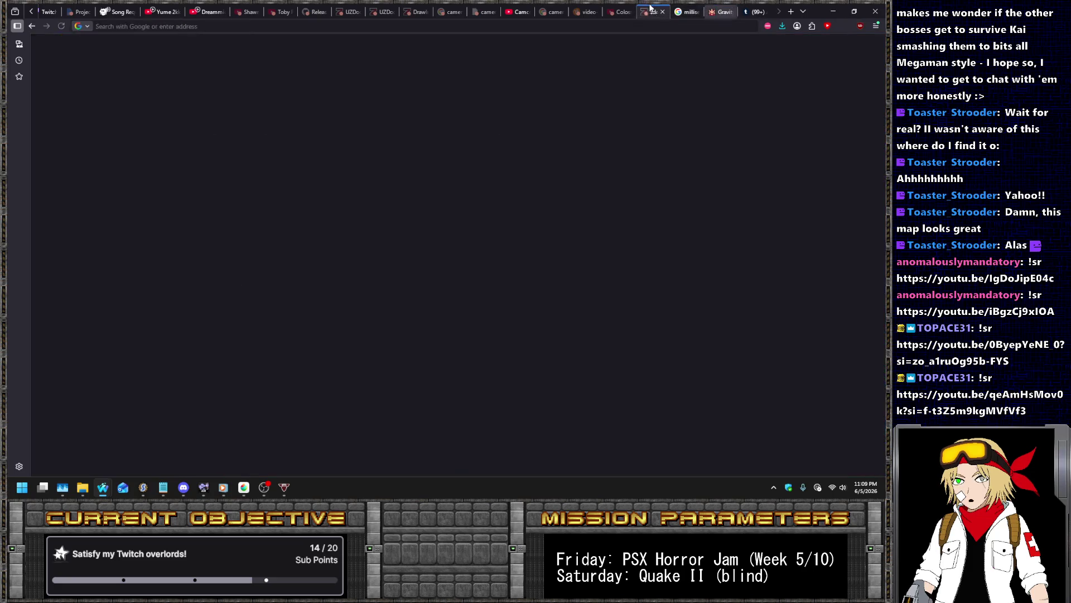
Search the ZDoom Wiki for BeginStatusBar and open the Draw page from the results
{"action": "scroll", "coordinate": [712, 105], "scroll_direction": "up", "scroll_amount": 6}
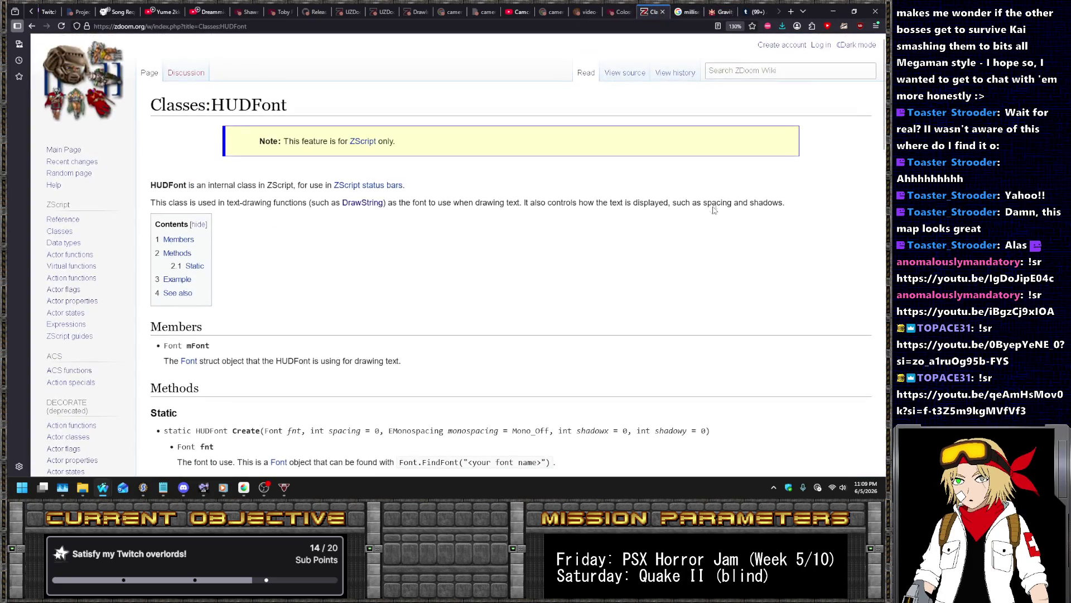
{"action": "left_click", "coordinate": [722, 71]}
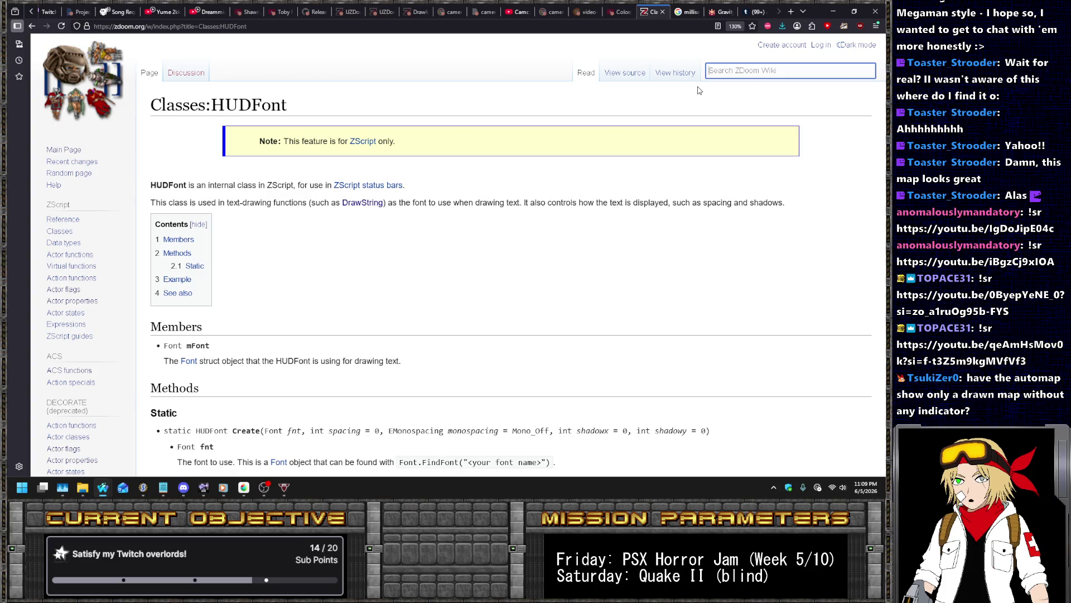
{"action": "type", "text": "BeginStatusBar"}
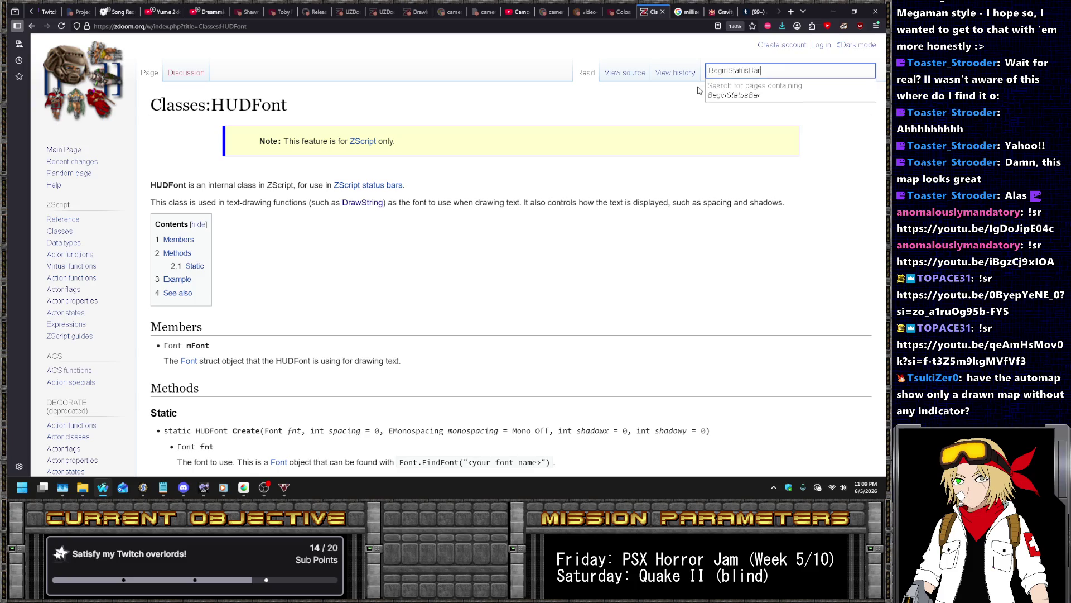
{"action": "key", "text": "Return"}
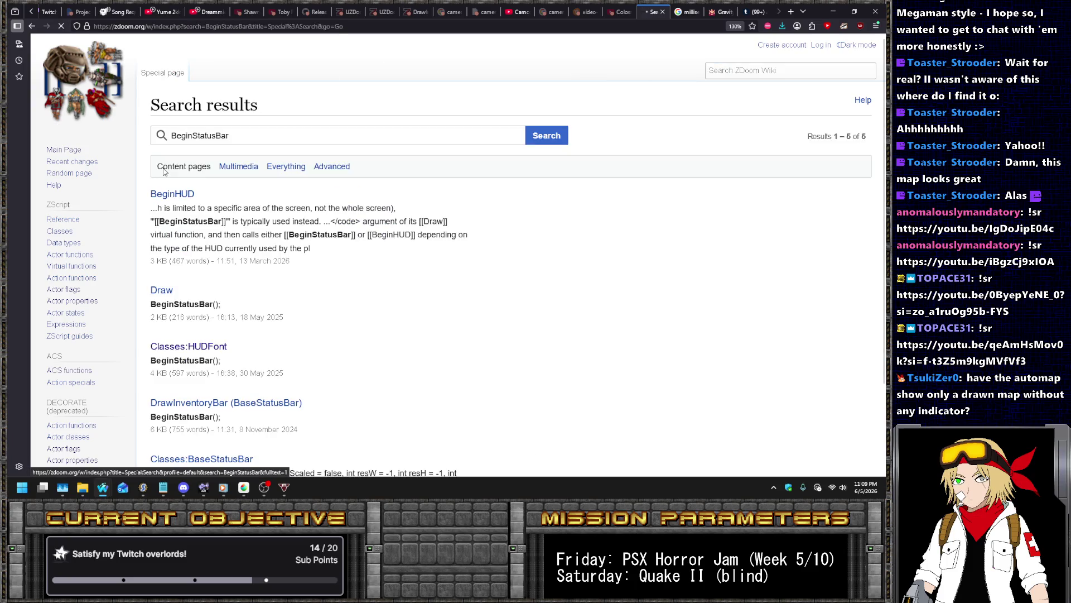
{"action": "left_click", "coordinate": [165, 293]}
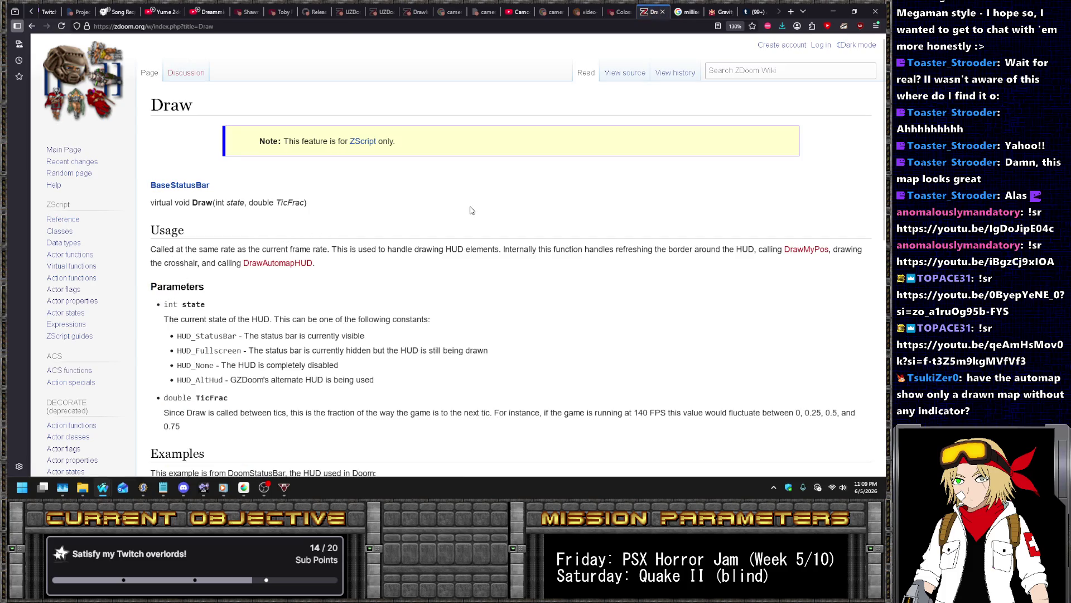
{"action": "scroll", "coordinate": [468, 212], "scroll_direction": "down", "scroll_amount": 5}
{"action": "scroll", "coordinate": [483, 177], "scroll_direction": "down", "scroll_amount": 3}
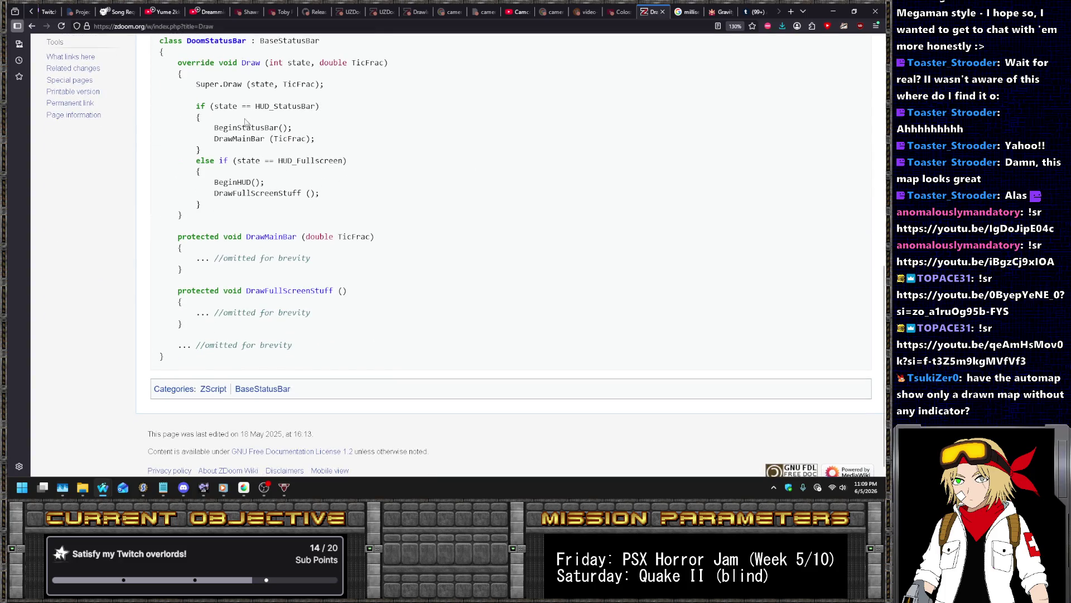
Find occurrences of 'state' on the Draw page, then return to hud.zsc in SLADE
{"action": "double_click", "coordinate": [226, 107]}
{"action": "scroll", "coordinate": [475, 174], "scroll_direction": "up", "scroll_amount": 10}
{"action": "key", "text": "ctrl+f"}
{"action": "type", "text": "state"}
{"action": "key", "text": "Return"}
{"action": "key", "text": "Return"}
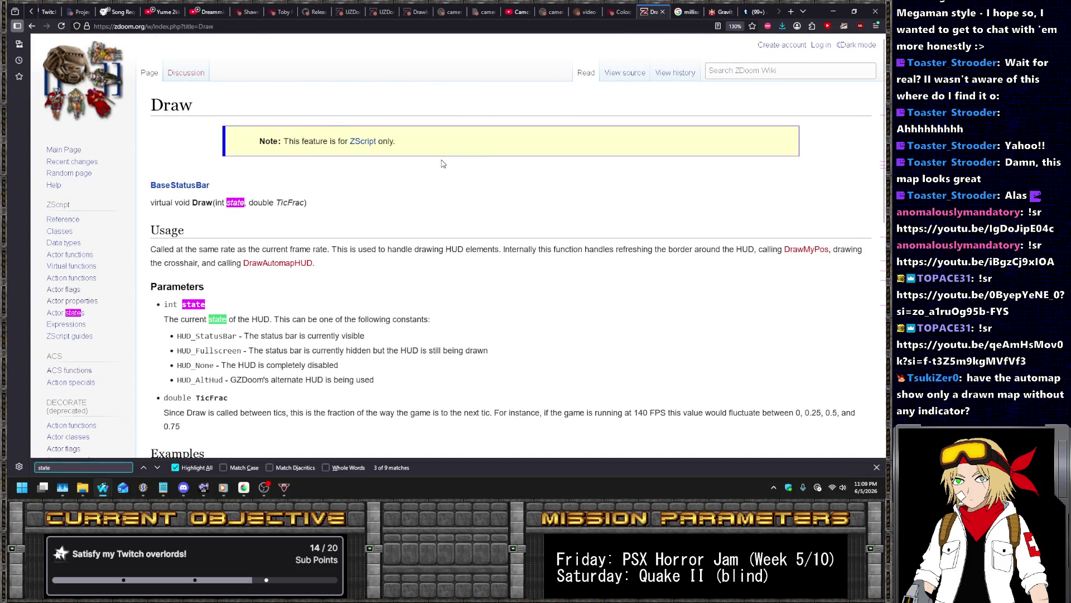
{"action": "key", "text": "Return"}
{"action": "scroll", "coordinate": [430, 195], "scroll_direction": "up", "scroll_amount": 3}
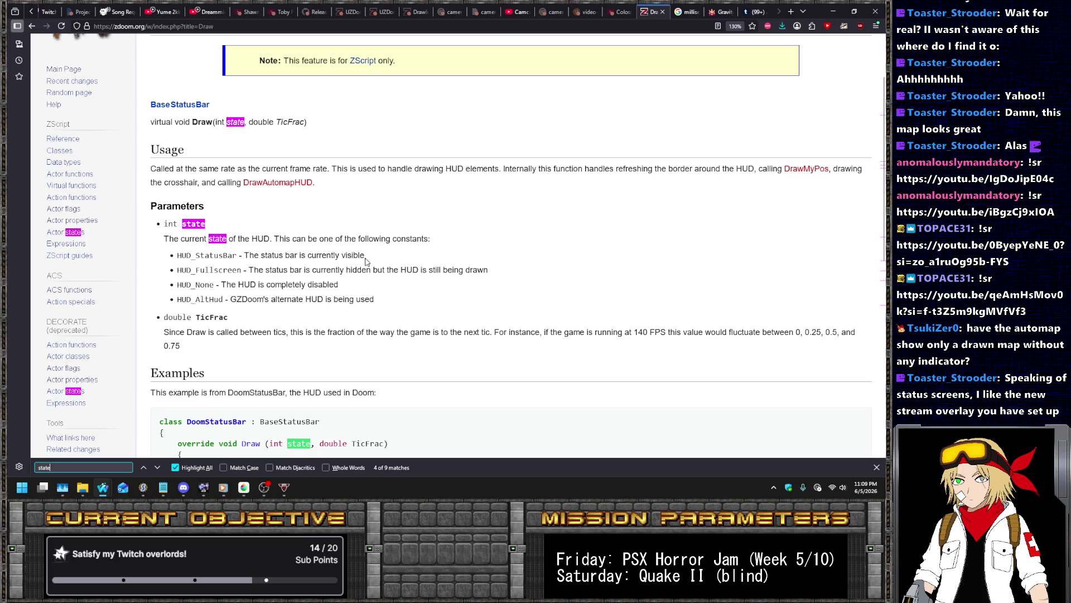
{"action": "key", "text": "alt+Tab"}
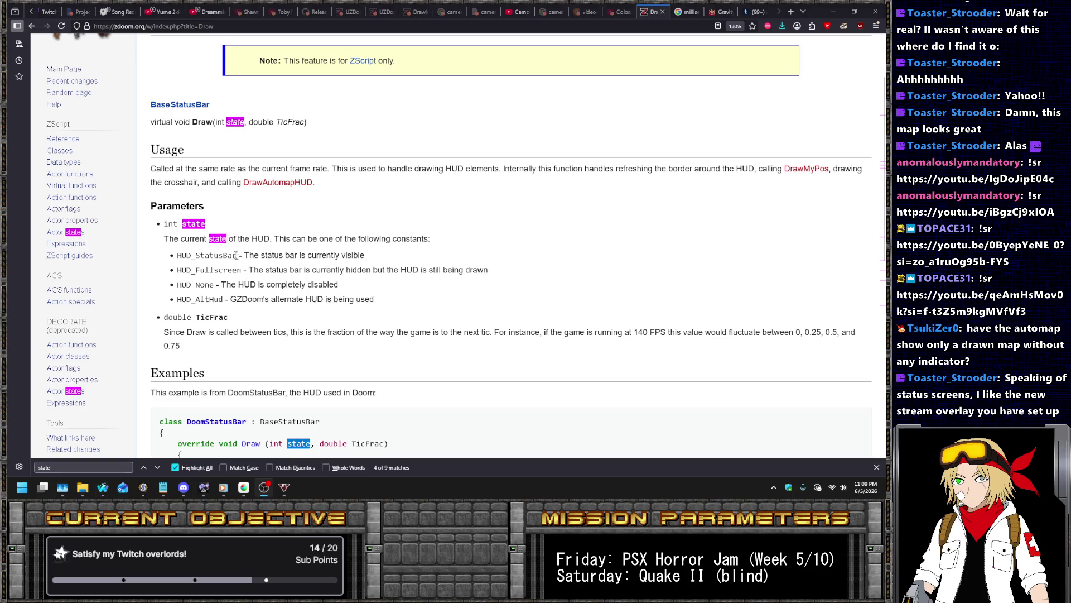
{"action": "key", "text": "alt+Tab"}
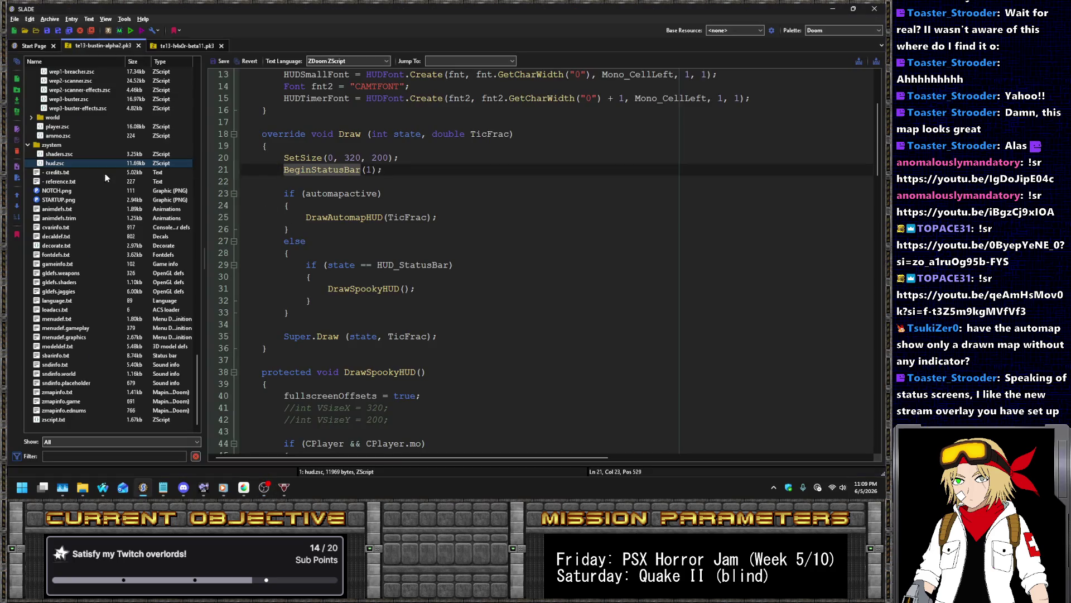
Copy DrawAutomapHUD from line 25 of hud.zsc and search the ZDoom Wiki for it
{"action": "double_click", "coordinate": [337, 217]}
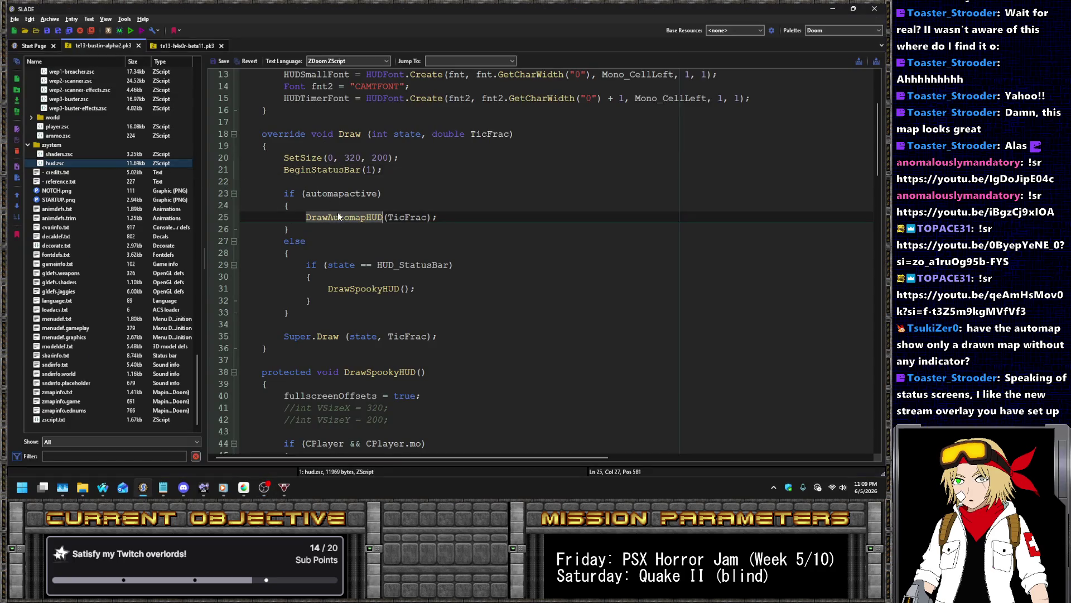
{"action": "key", "text": "alt+Tab"}
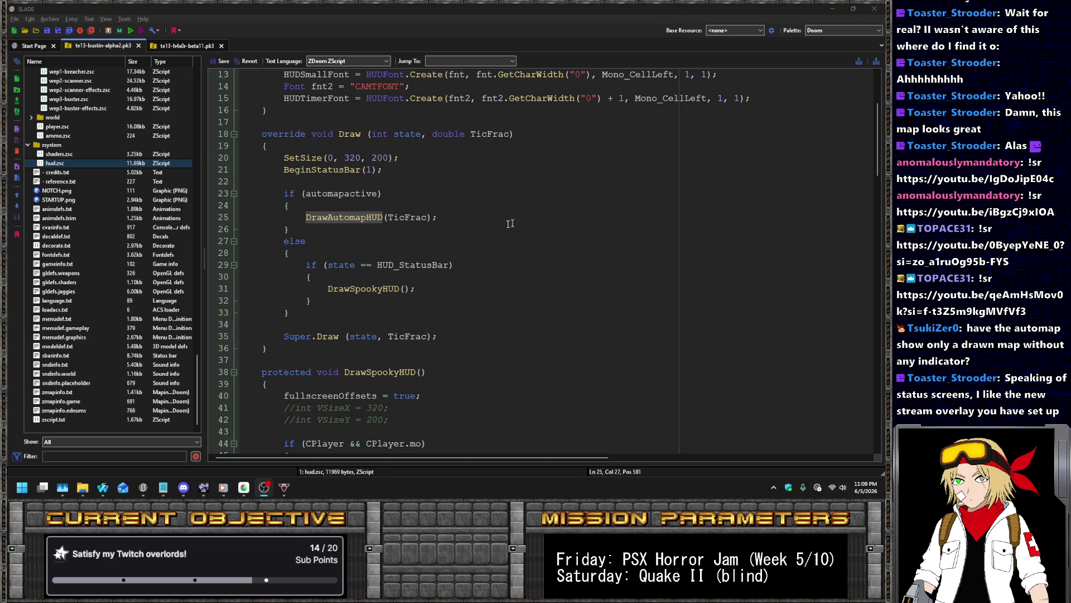
{"action": "key", "text": "alt+Tab"}
{"action": "scroll", "coordinate": [756, 112], "scroll_direction": "up", "scroll_amount": 2}
{"action": "left_click", "coordinate": [759, 70]}
{"action": "type", "text": "DrawAutomapHUD"}
{"action": "key", "text": "Return"}
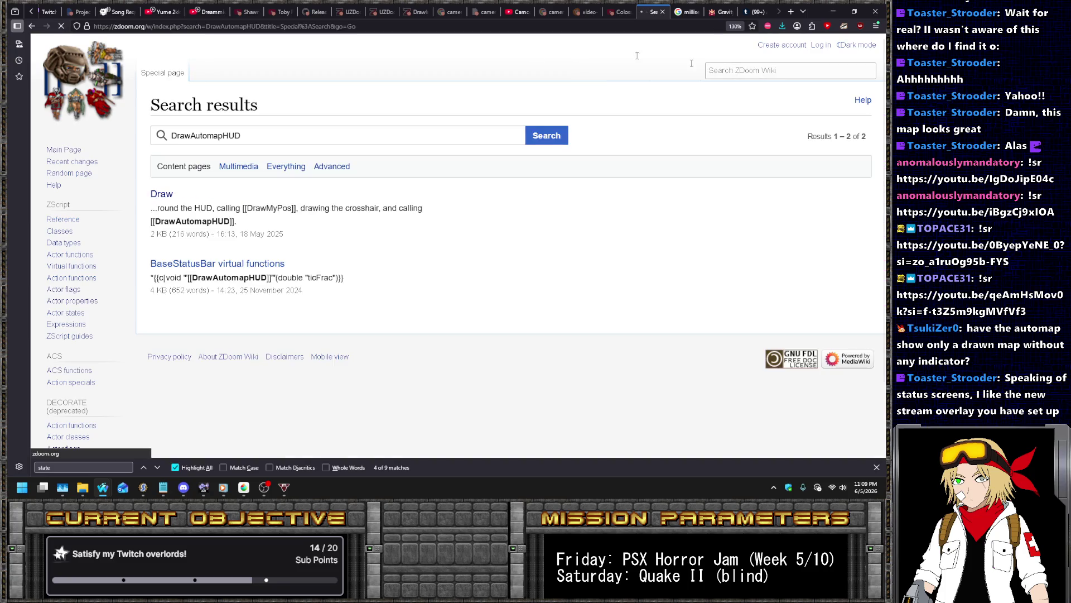
Open the BaseStatusBar virtual functions wiki page and follow its ScreenSizeChanged link
{"action": "left_click", "coordinate": [284, 263]}
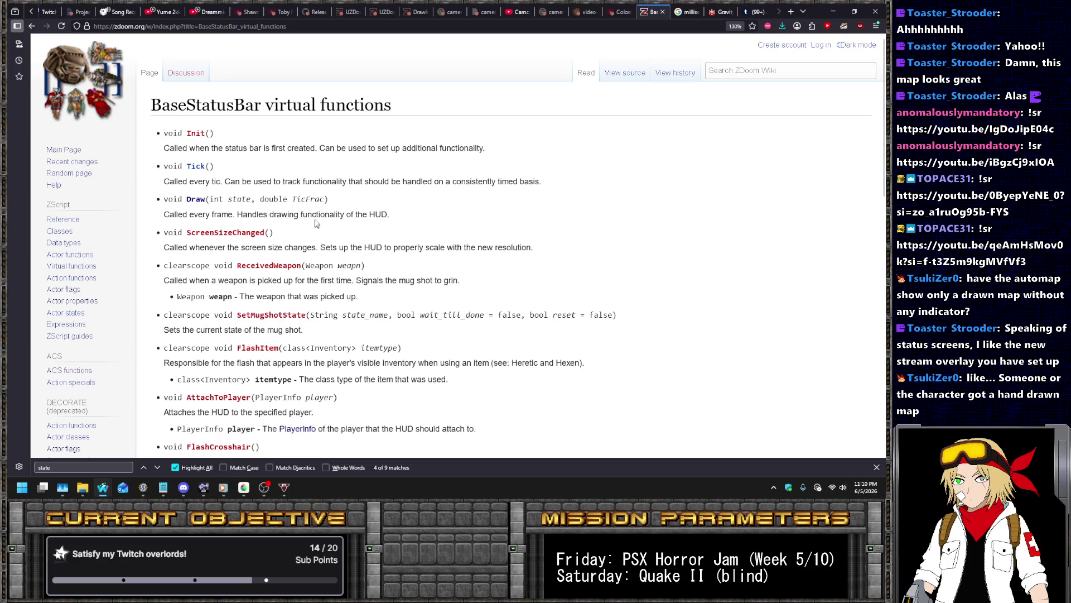
{"action": "scroll", "coordinate": [309, 214], "scroll_direction": "down", "scroll_amount": 7}
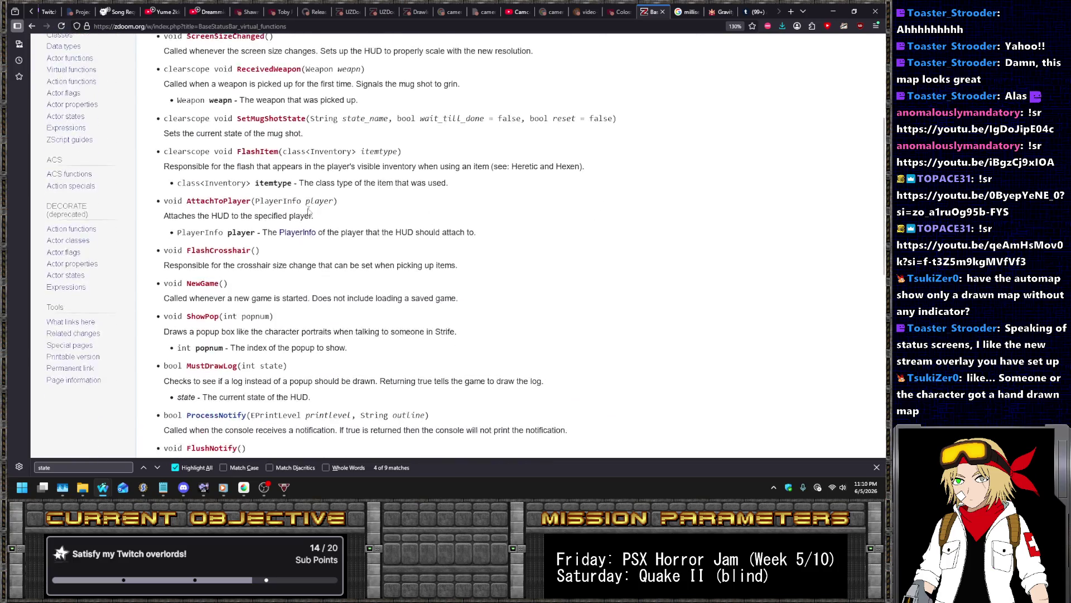
{"action": "scroll", "coordinate": [300, 183], "scroll_direction": "down", "scroll_amount": 5}
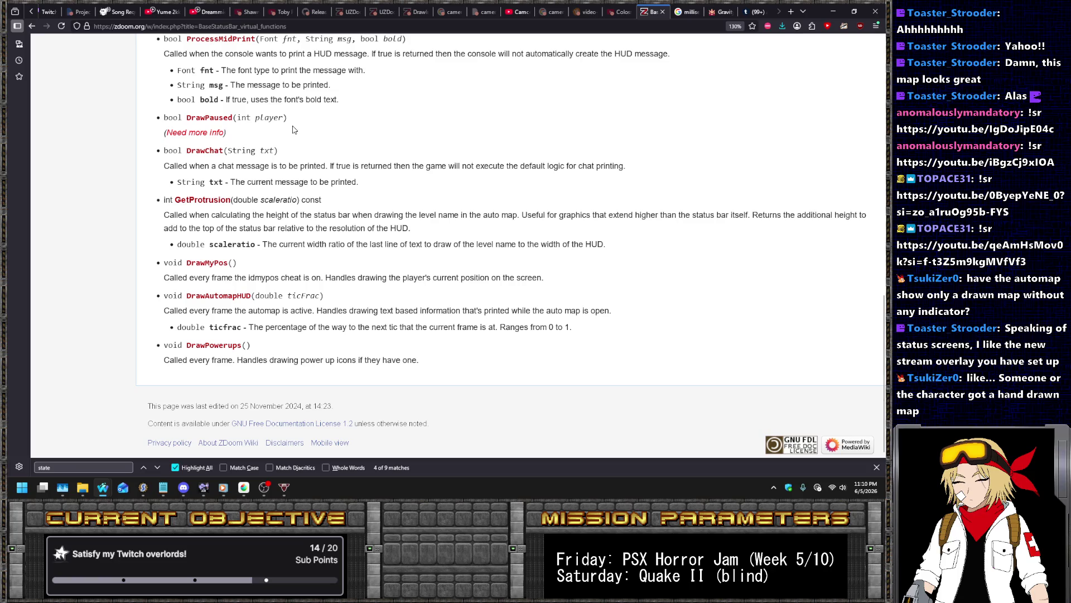
{"action": "scroll", "coordinate": [319, 148], "scroll_direction": "up", "scroll_amount": 3}
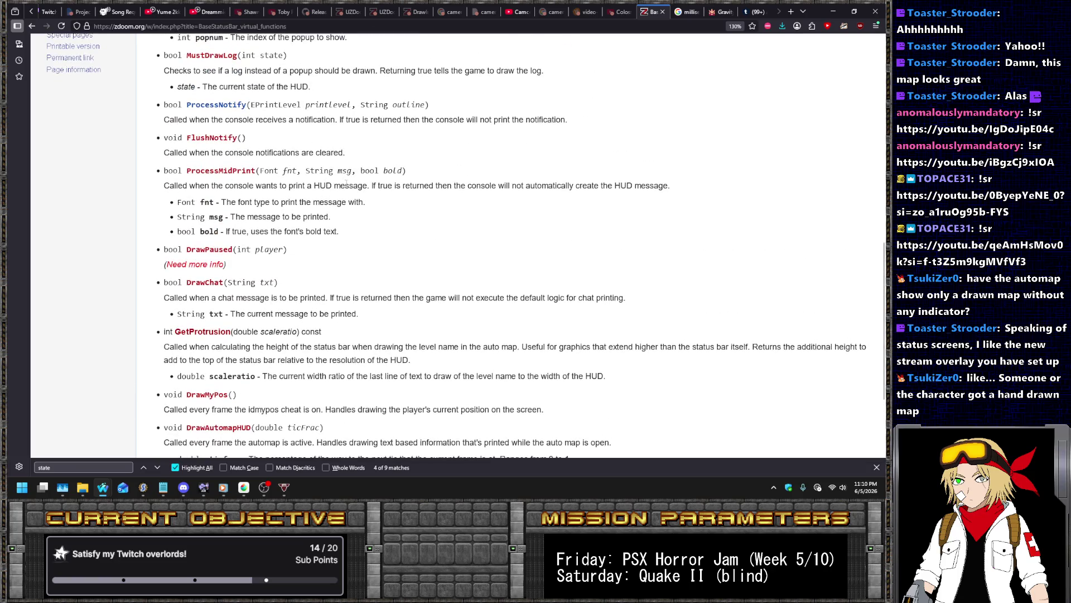
{"action": "scroll", "coordinate": [350, 182], "scroll_direction": "up", "scroll_amount": 4}
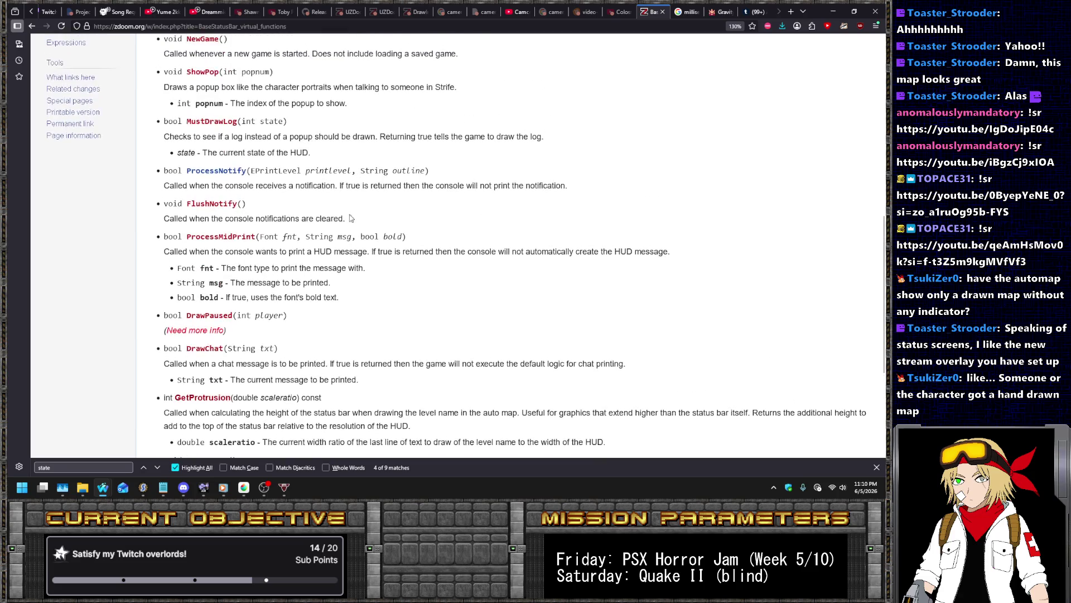
{"action": "scroll", "coordinate": [289, 241], "scroll_direction": "up", "scroll_amount": 2}
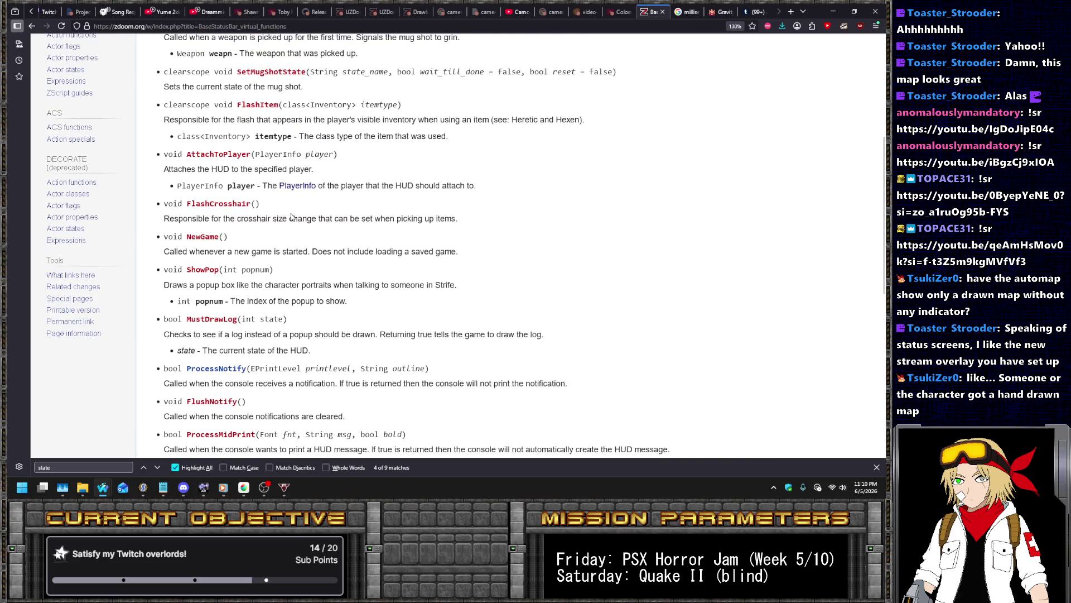
{"action": "scroll", "coordinate": [290, 217], "scroll_direction": "up", "scroll_amount": 3}
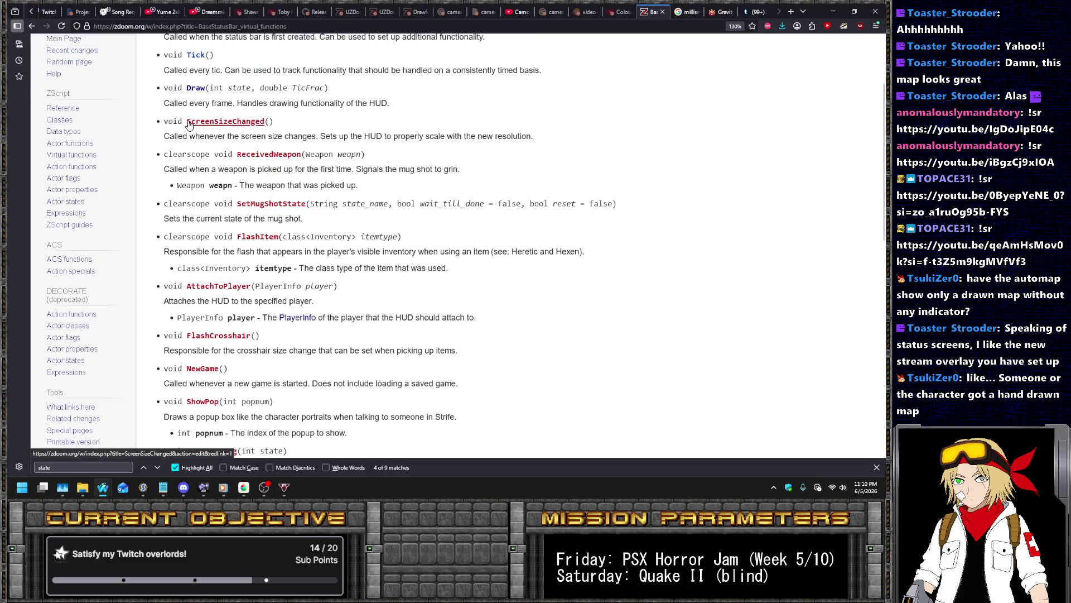
{"action": "left_click_drag", "start_coordinate": [185, 121], "coordinate": [264, 122]}
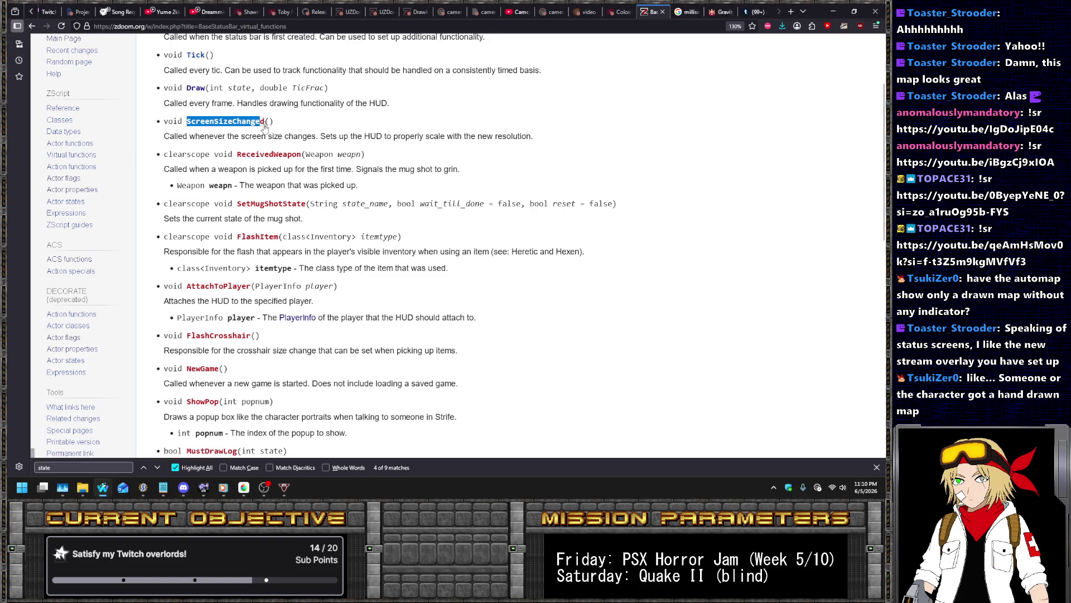
{"action": "left_click", "coordinate": [262, 121]}
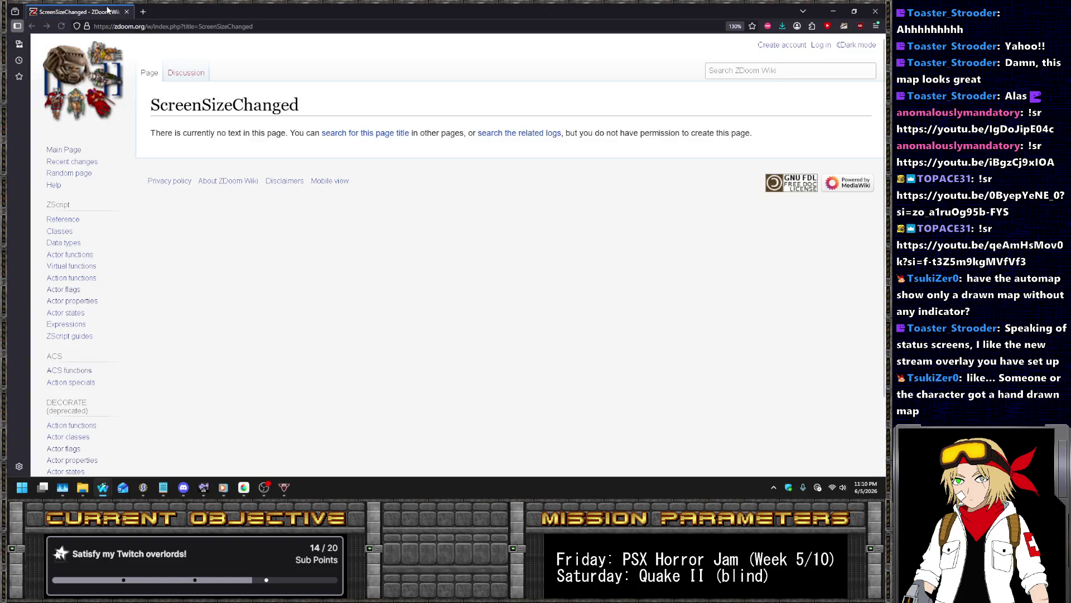
{"action": "left_click_drag", "start_coordinate": [189, 4], "coordinate": [197, 33]}
{"action": "left_click_drag", "start_coordinate": [305, 33], "coordinate": [649, 20]}
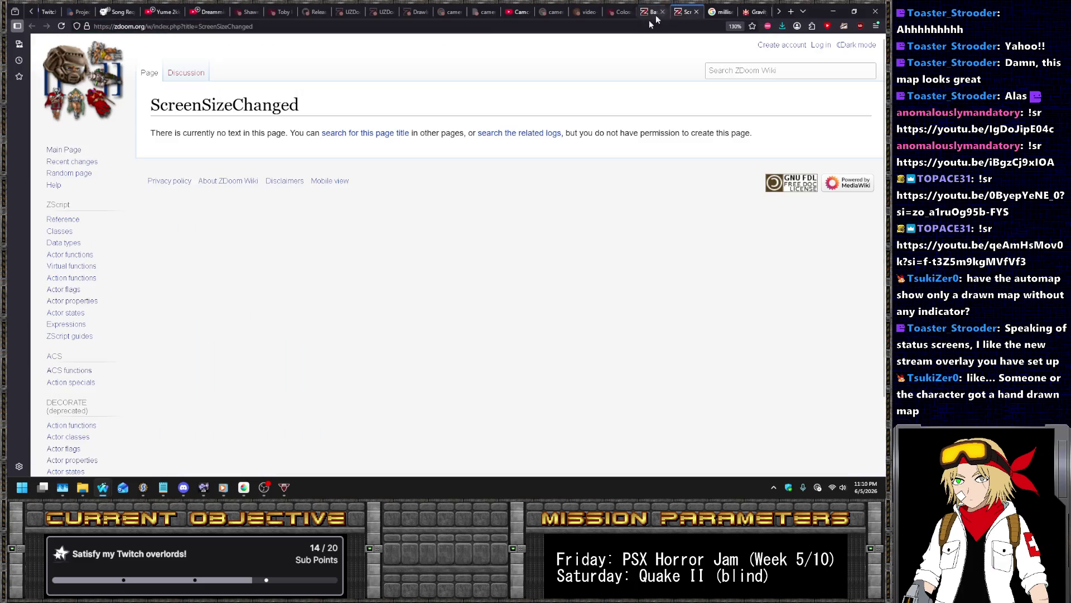
{"action": "double_click", "coordinate": [247, 98]}
Search Google for site:forum.zdoom.org "ScreenSizeChanged" and open the Console Scrolling thread
{"action": "left_click", "coordinate": [263, 26]}
{"action": "type", "text": "site:forum.zdoom.org"}
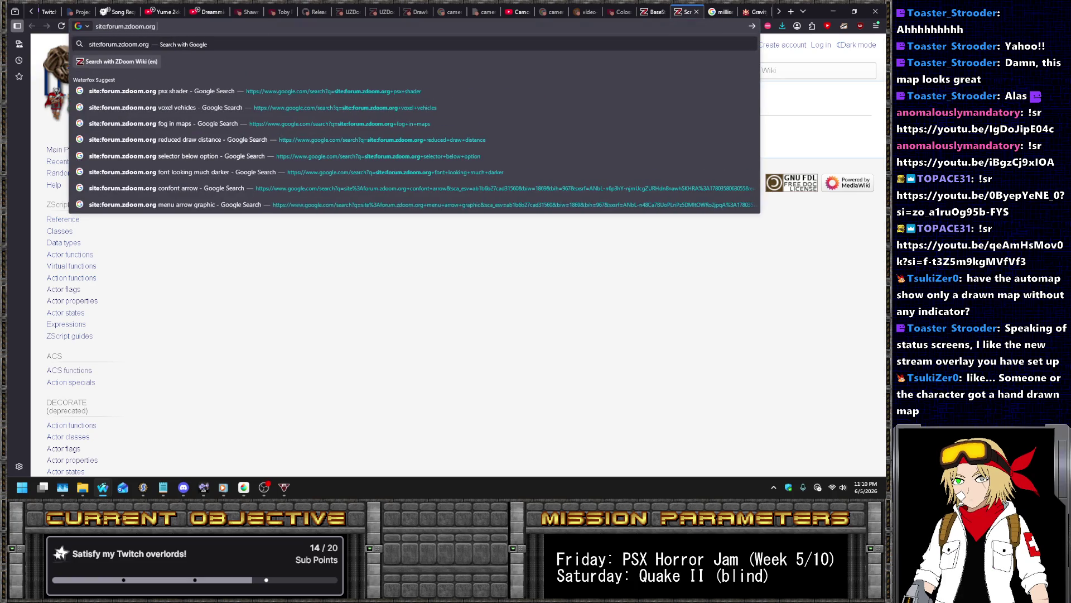
{"action": "type", "text": " \"ScreenSizeChanged\""}
{"action": "key", "text": "Return"}
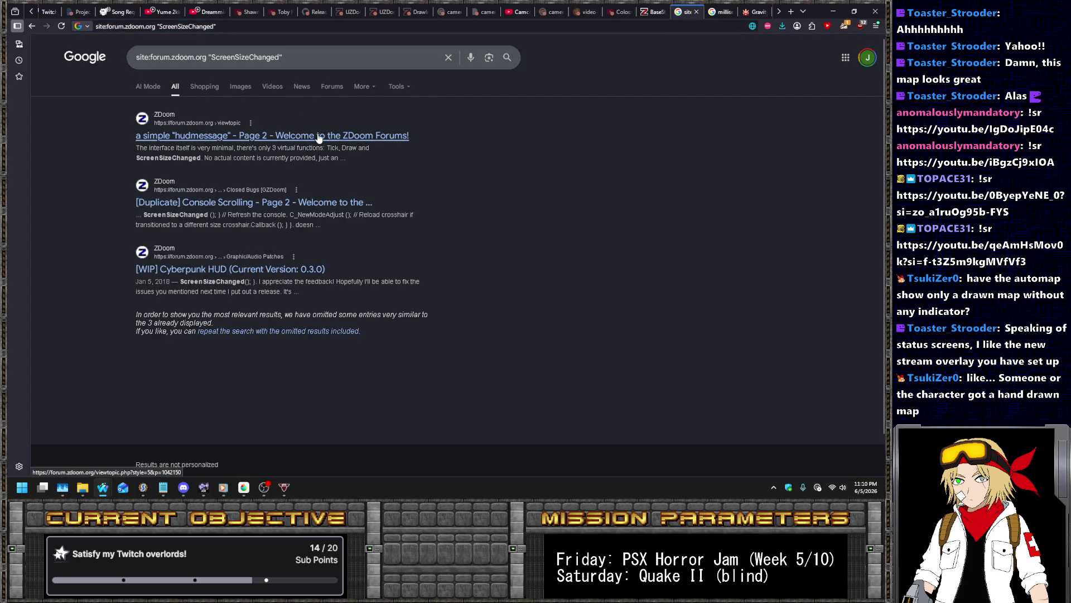
{"action": "left_click", "coordinate": [207, 203]}
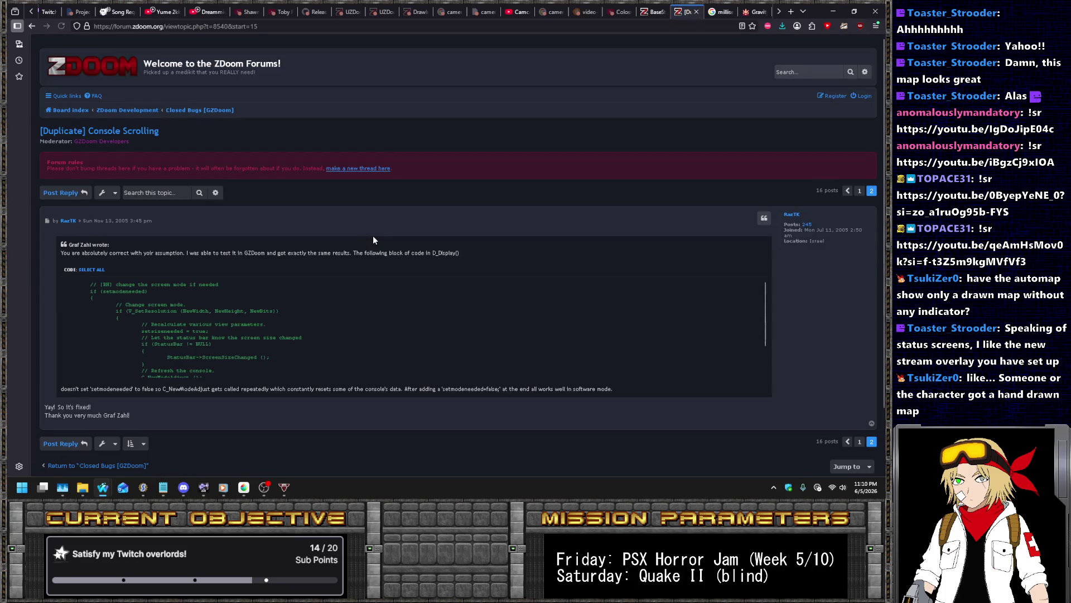
Find ScreenSizeChanged in the Console Scrolling thread, then return to the search results
{"action": "key", "text": "ctrl+f"}
{"action": "type", "text": "ScreenSizeChanged"}
{"action": "key", "text": "Return"}
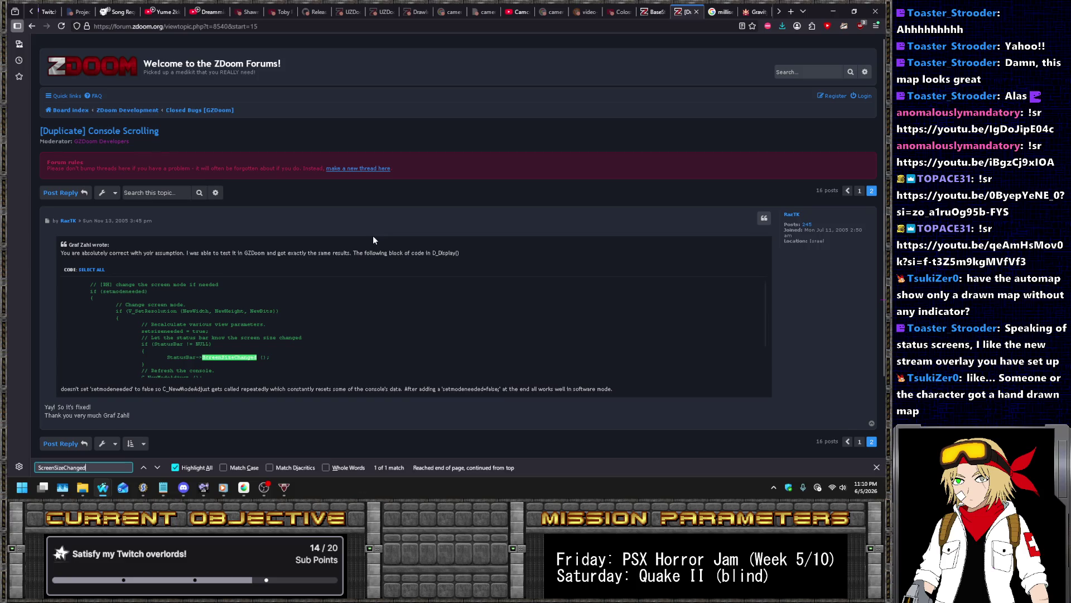
{"action": "left_click", "coordinate": [372, 222]}
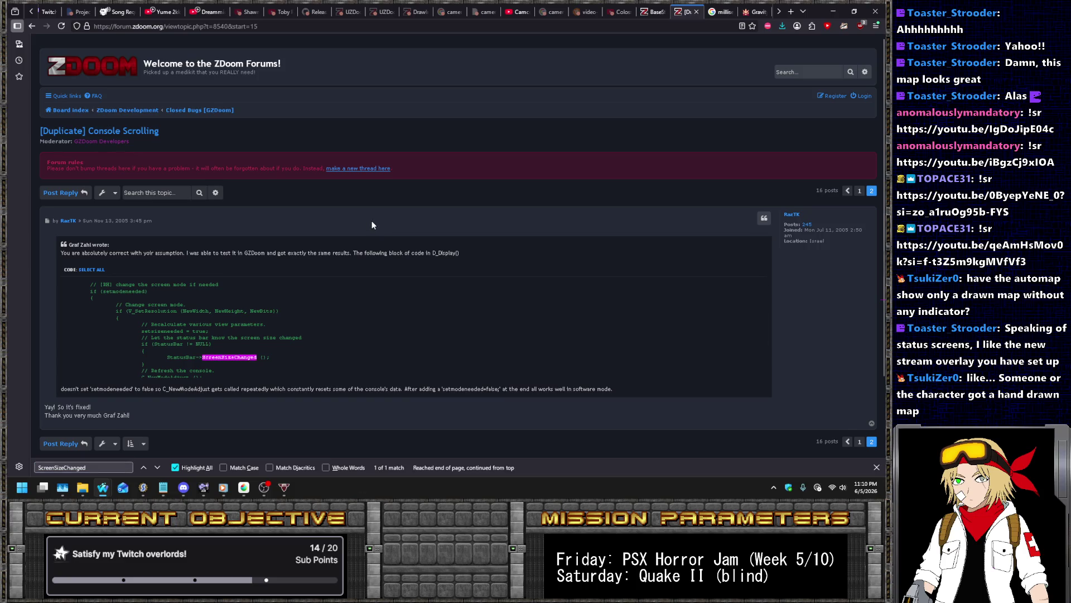
{"action": "key", "text": "alt+Left"}
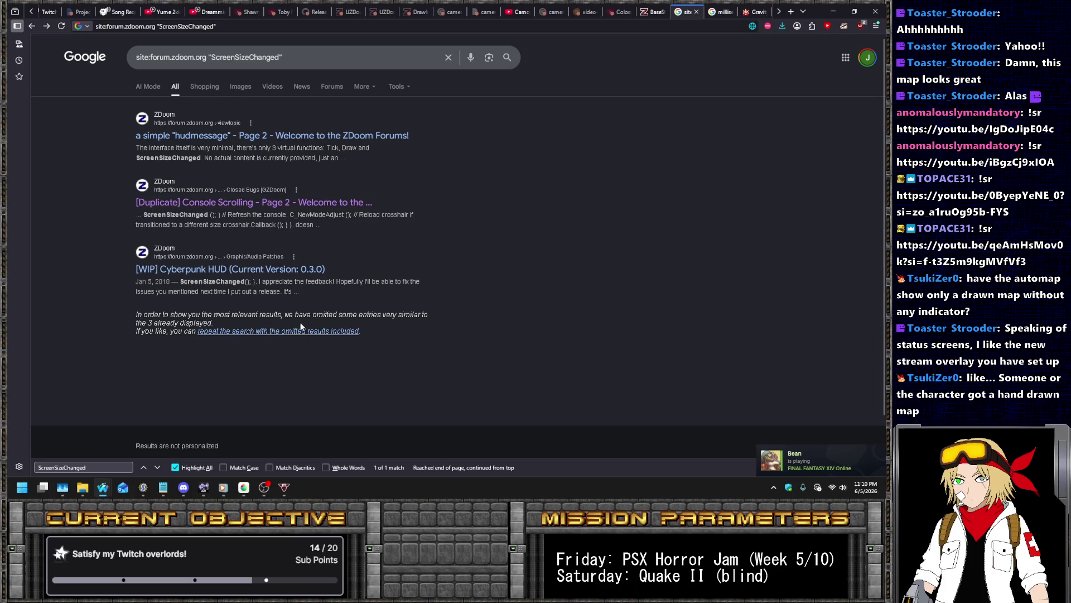
Open the Cyberpunk HUD thread and expand its Changelog and Screenshots spoilers
{"action": "left_click", "coordinate": [283, 272]}
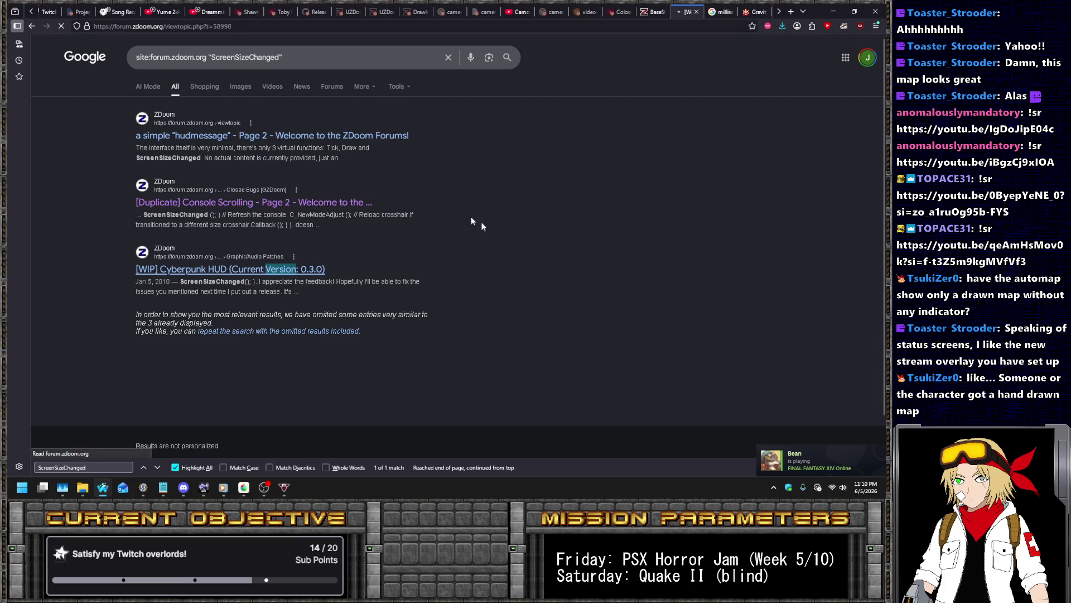
{"action": "key", "text": "ctrl+f"}
{"action": "key", "text": "Return"}
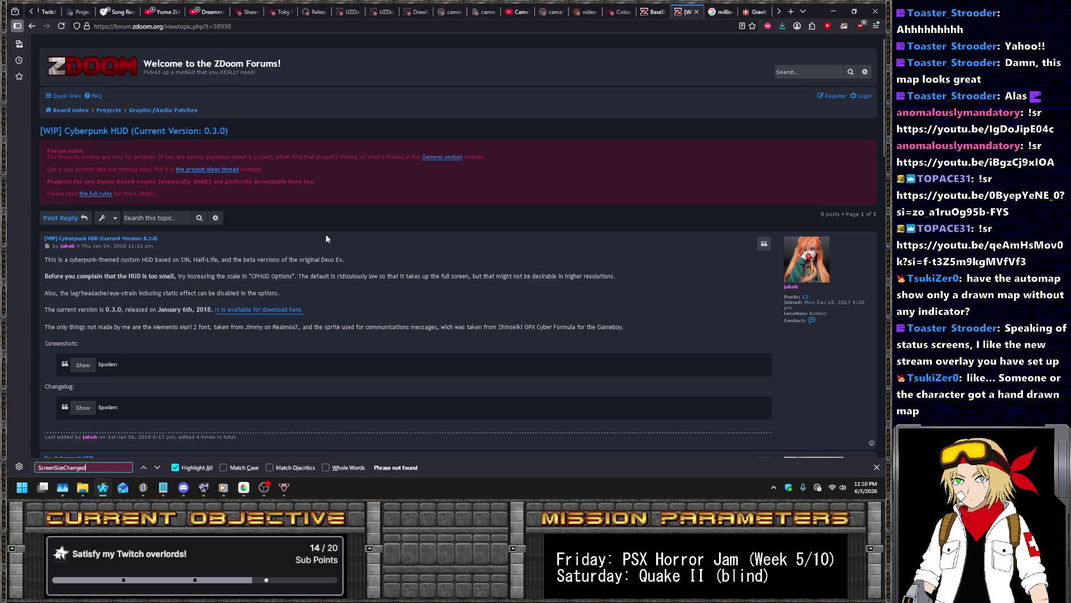
{"action": "scroll", "coordinate": [307, 202], "scroll_direction": "down", "scroll_amount": 3}
{"action": "left_click", "coordinate": [81, 222]}
{"action": "left_click", "coordinate": [81, 180]}
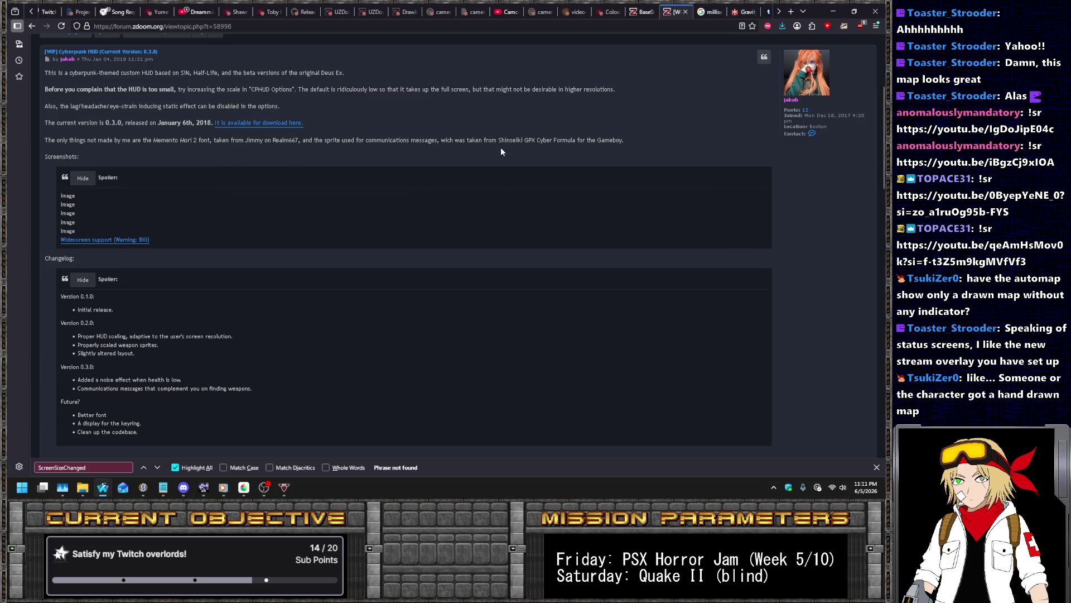
{"action": "scroll", "coordinate": [394, 138], "scroll_direction": "down", "scroll_amount": 6}
{"action": "scroll", "coordinate": [125, 69], "scroll_direction": "down", "scroll_amount": 2}
{"action": "scroll", "coordinate": [89, 123], "scroll_direction": "up", "scroll_amount": 1}
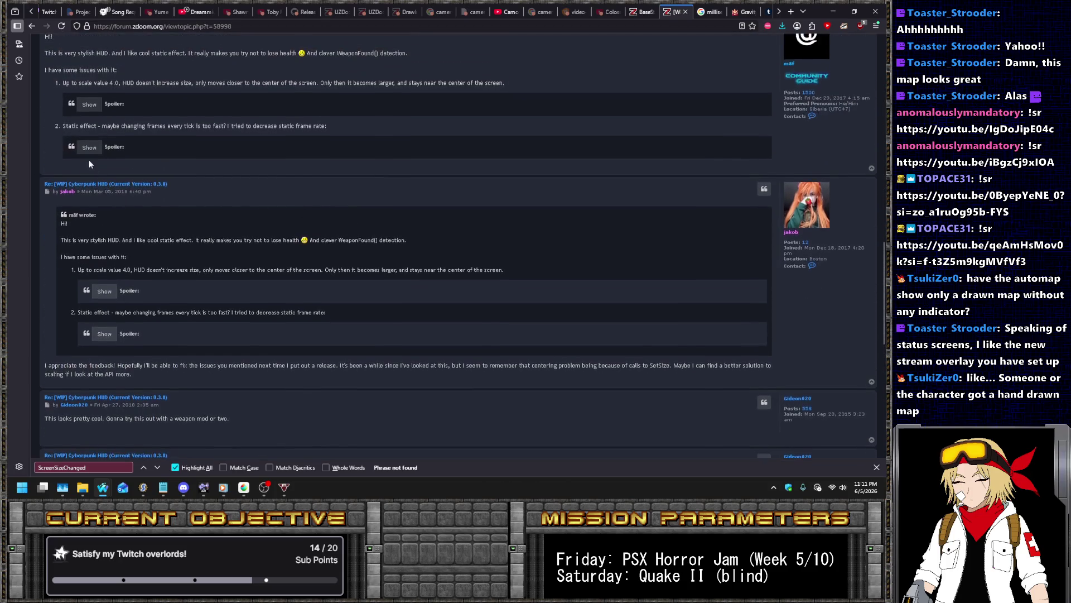
Reveal the reply's hidden code and screenshots, locate ScreenSizeChanged, and follow the download link
{"action": "left_click", "coordinate": [89, 148]}
{"action": "left_click", "coordinate": [92, 105]}
{"action": "key", "text": "F3"}
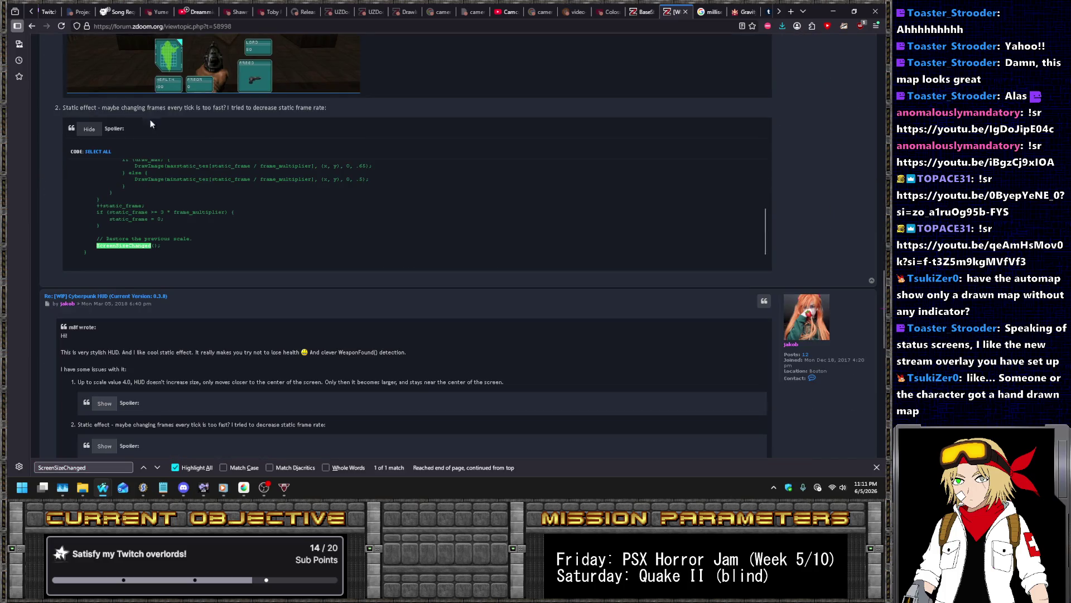
{"action": "scroll", "coordinate": [66, 196], "scroll_direction": "up", "scroll_amount": 5}
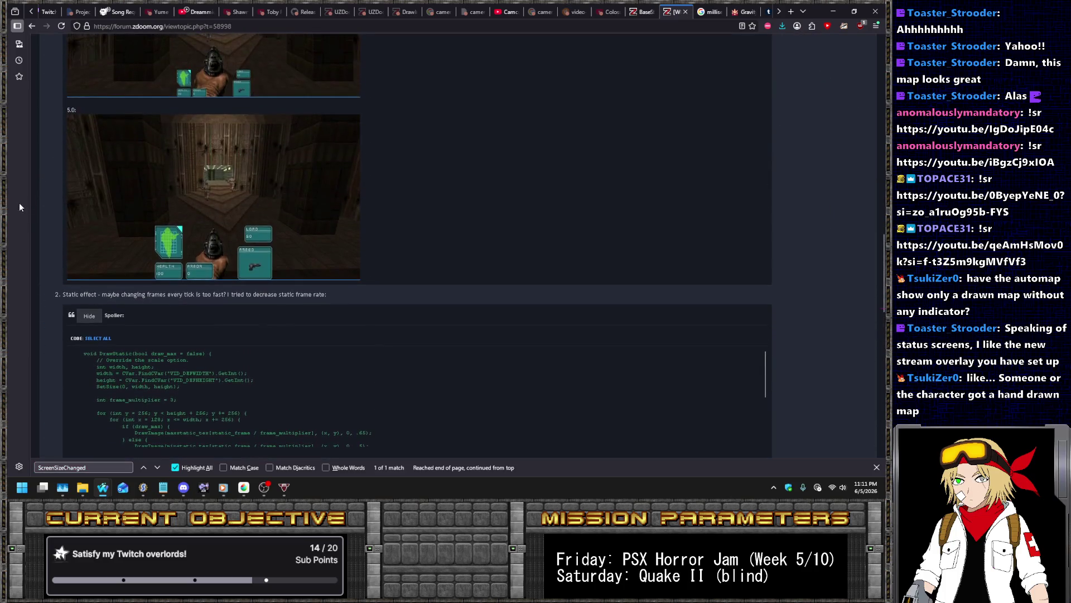
{"action": "scroll", "coordinate": [34, 210], "scroll_direction": "up", "scroll_amount": 15}
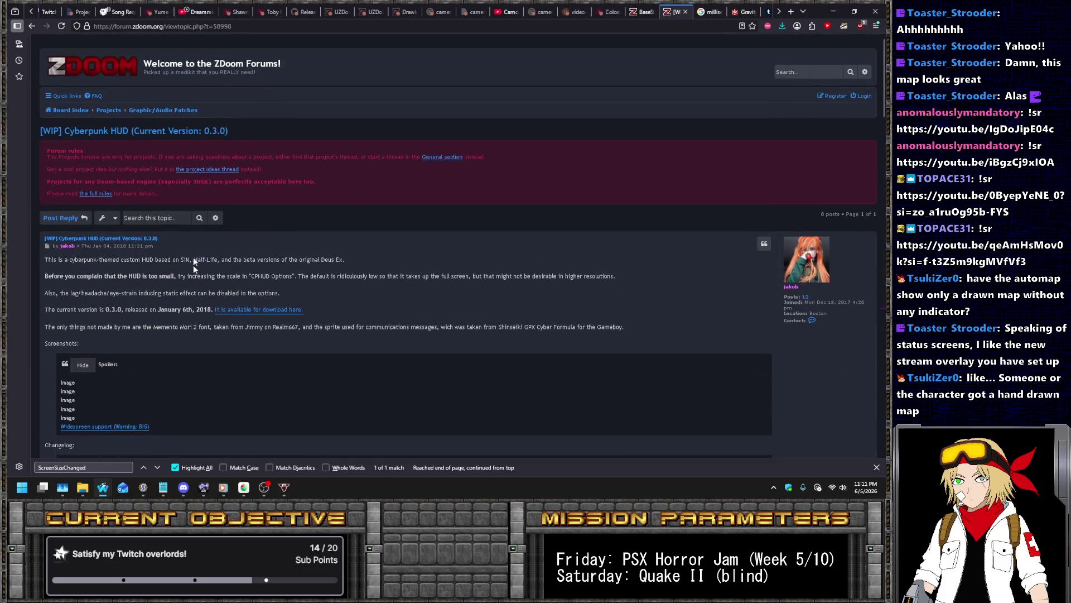
{"action": "left_click", "coordinate": [256, 311]}
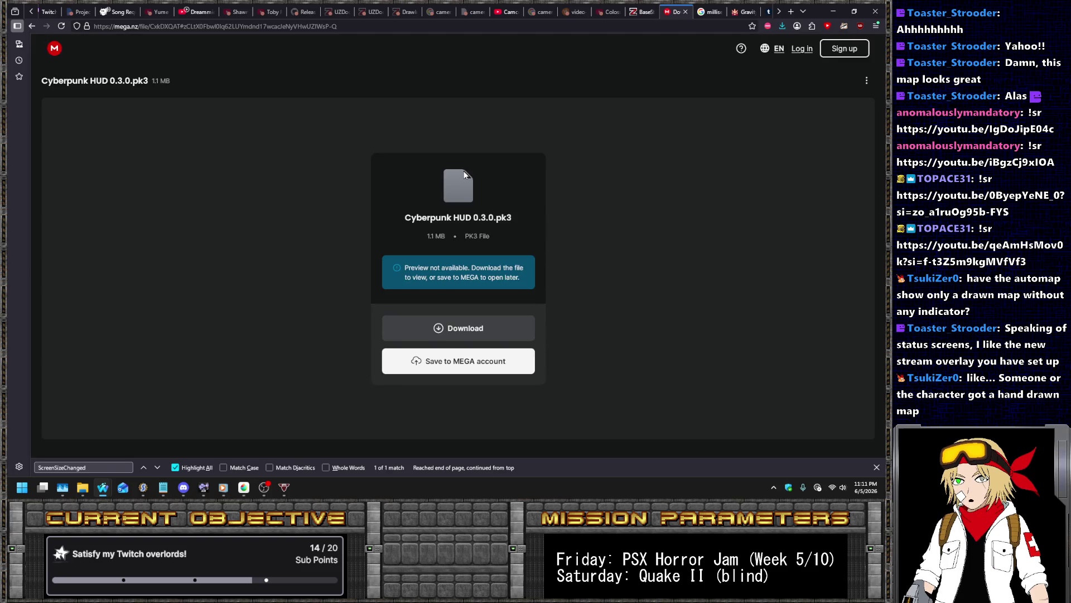
Download Cyberpunk HUD 0.3.0.pk3 from MEGA into the Desktop\Doom\HUDs folder
{"action": "left_click", "coordinate": [464, 334]}
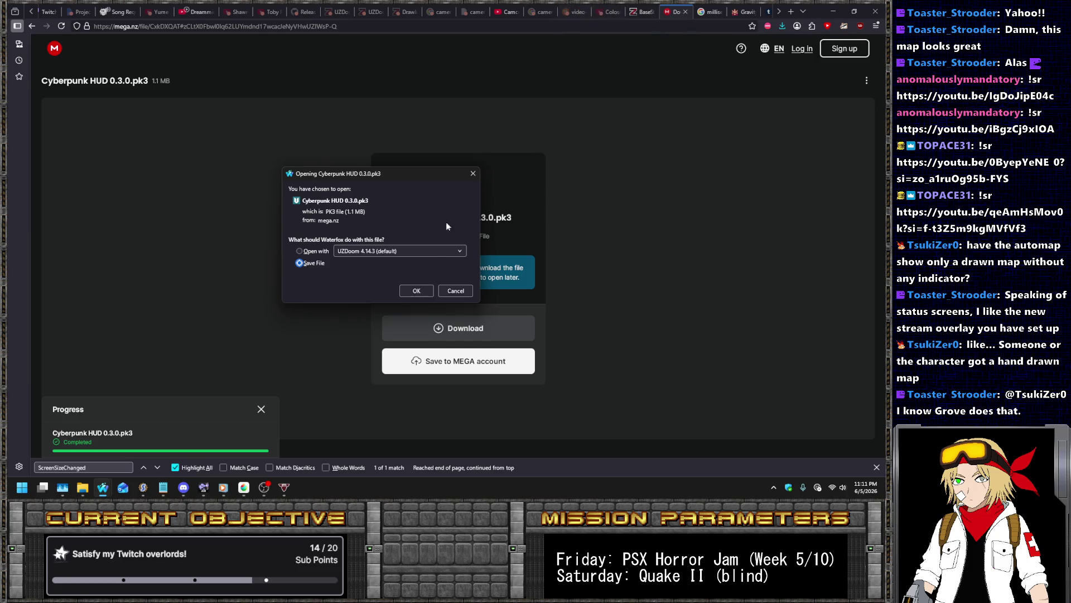
{"action": "left_click", "coordinate": [415, 290]}
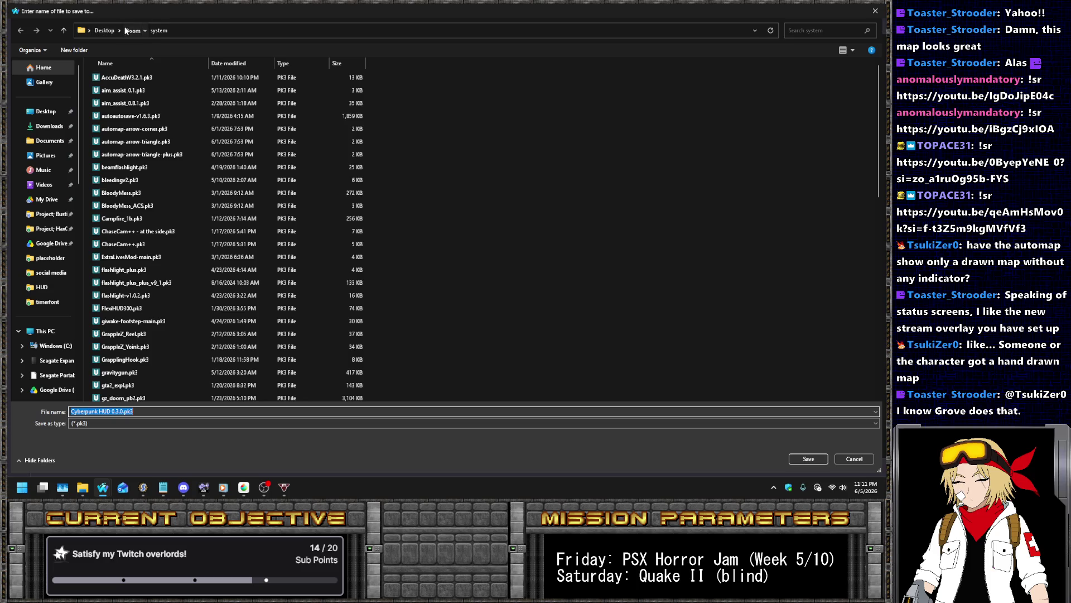
{"action": "left_click", "coordinate": [128, 30]}
{"action": "double_click", "coordinate": [111, 220]}
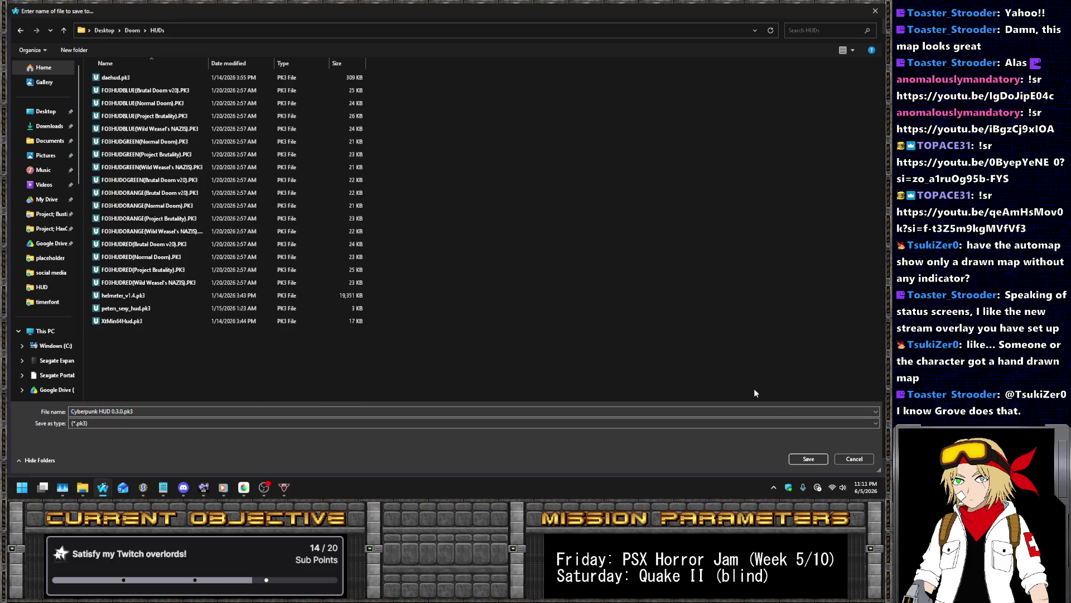
{"action": "left_click", "coordinate": [808, 459]}
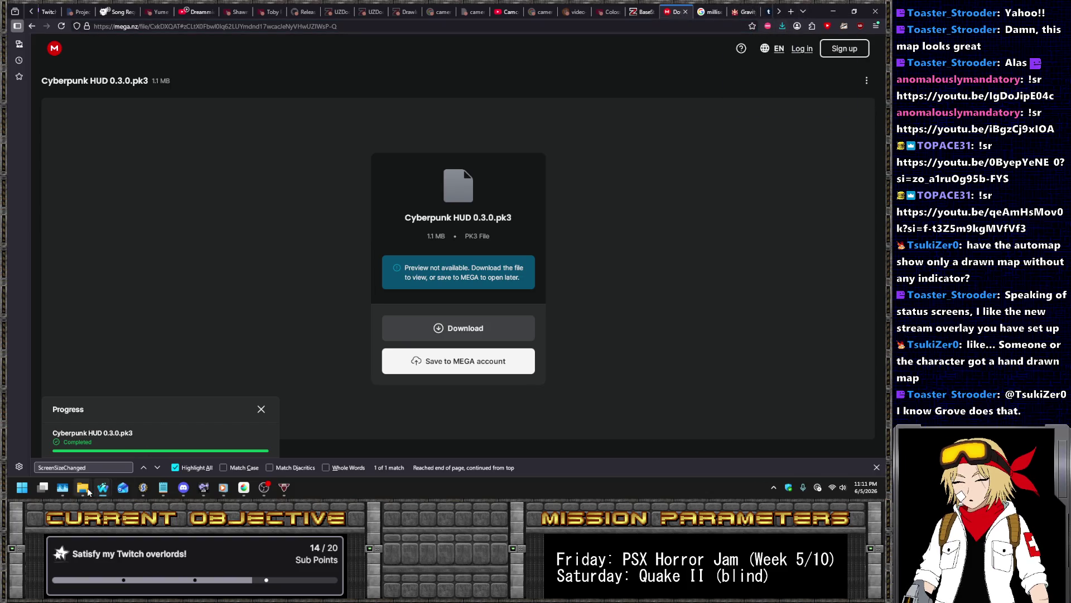
{"action": "mouse_move", "coordinate": [84, 489]}
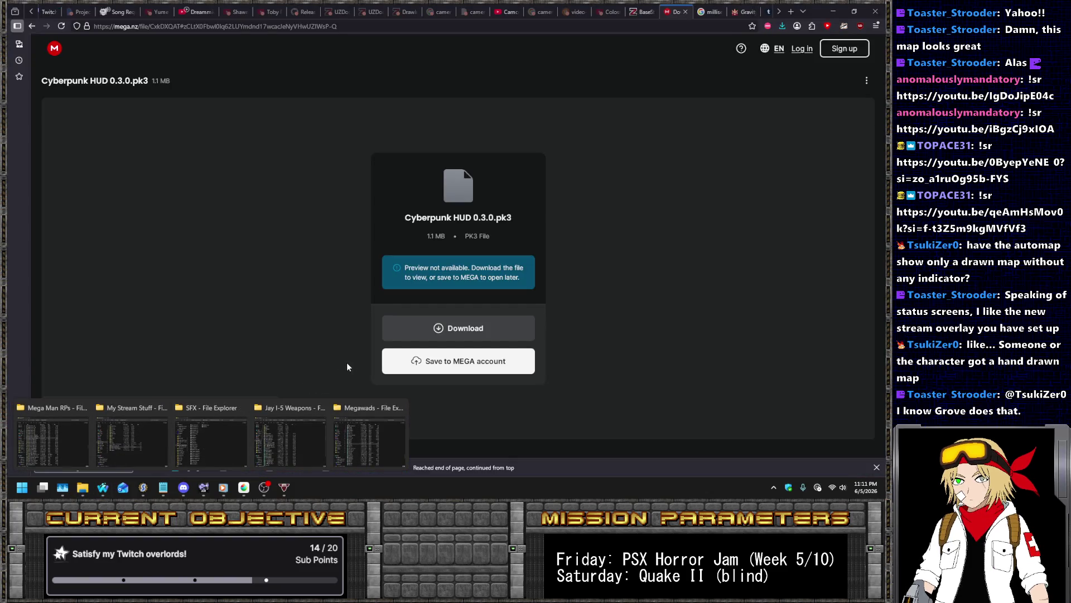
Launch Grove.wad from the Levels subfolder of the Megawads window
{"action": "left_click", "coordinate": [379, 426]}
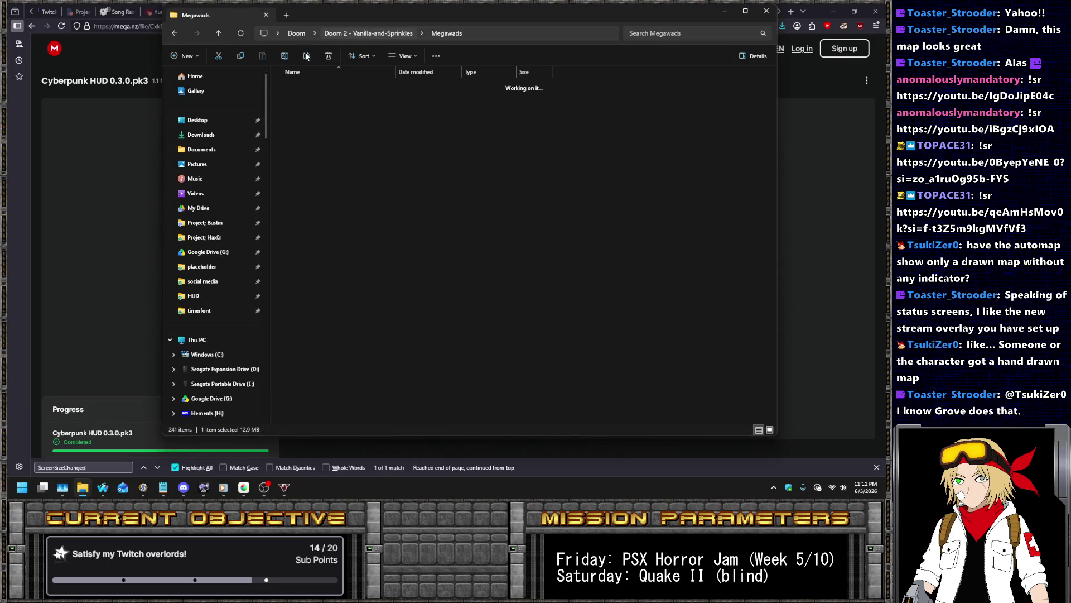
{"action": "double_click", "coordinate": [329, 131]}
{"action": "type", "text": "grove"}
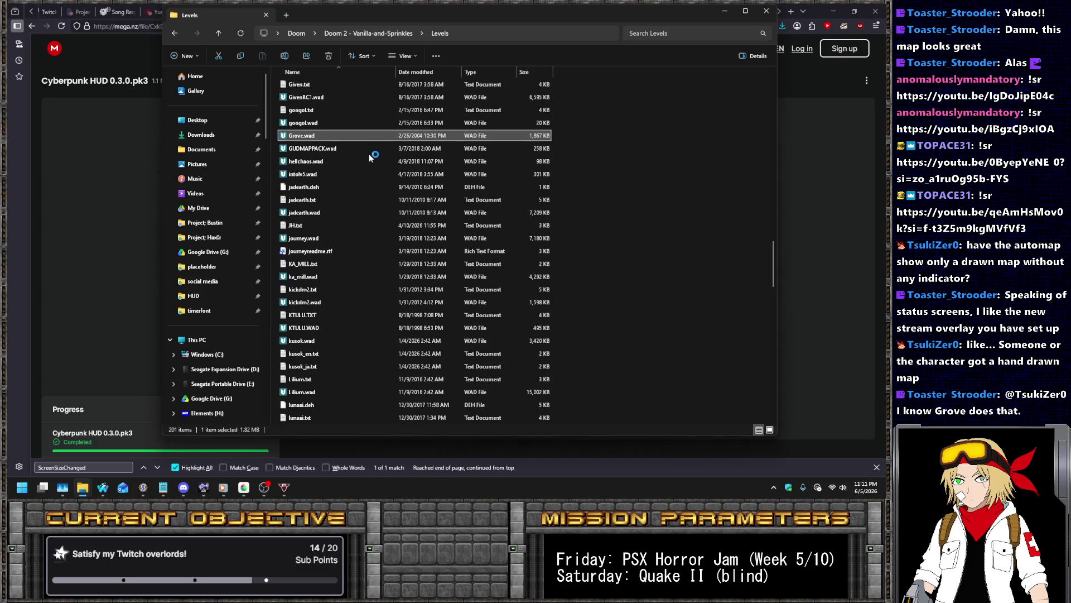
{"action": "key", "text": "Return"}
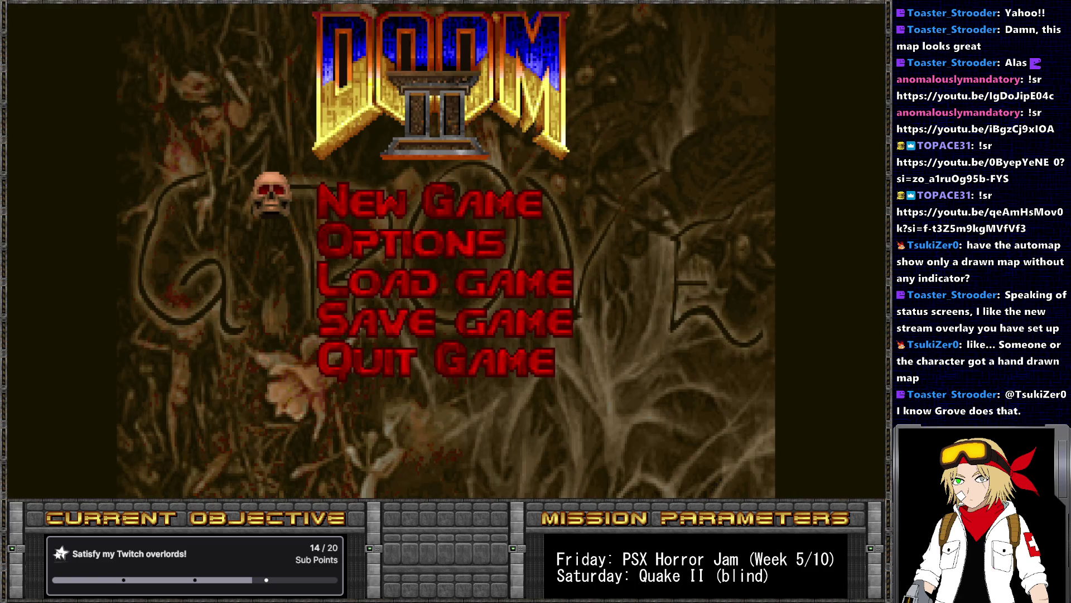
Walk into the house, grab the parchment map, and pan around its hand-drawn automap
{"action": "key", "text": "Escape"}
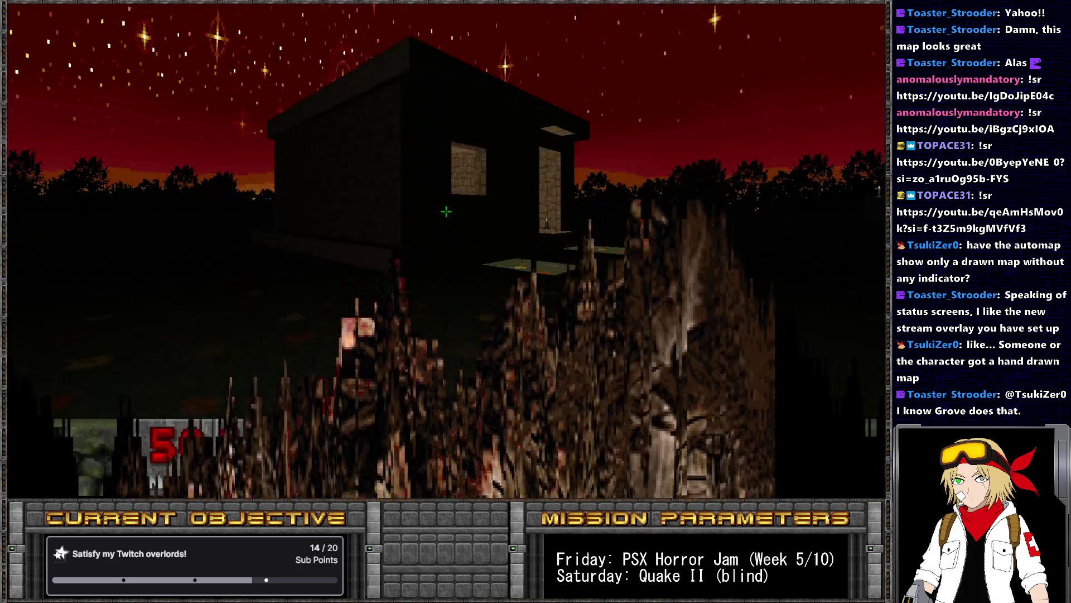
{"action": "key", "text": "Tab"}
{"action": "key", "text": "Tab"}
{"action": "key", "text": "w"}
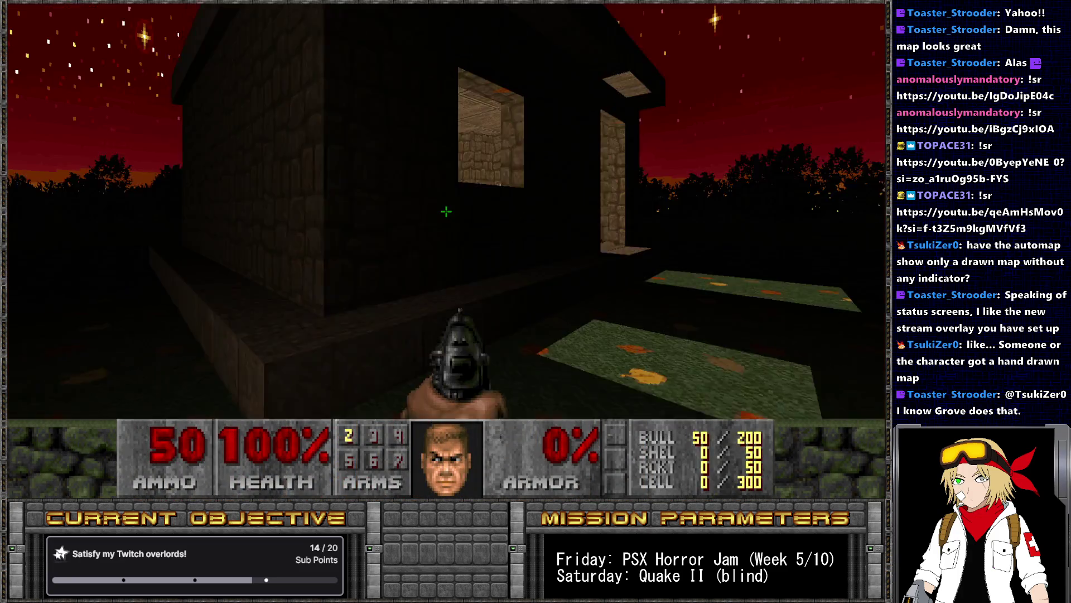
{"action": "key", "text": "w"}
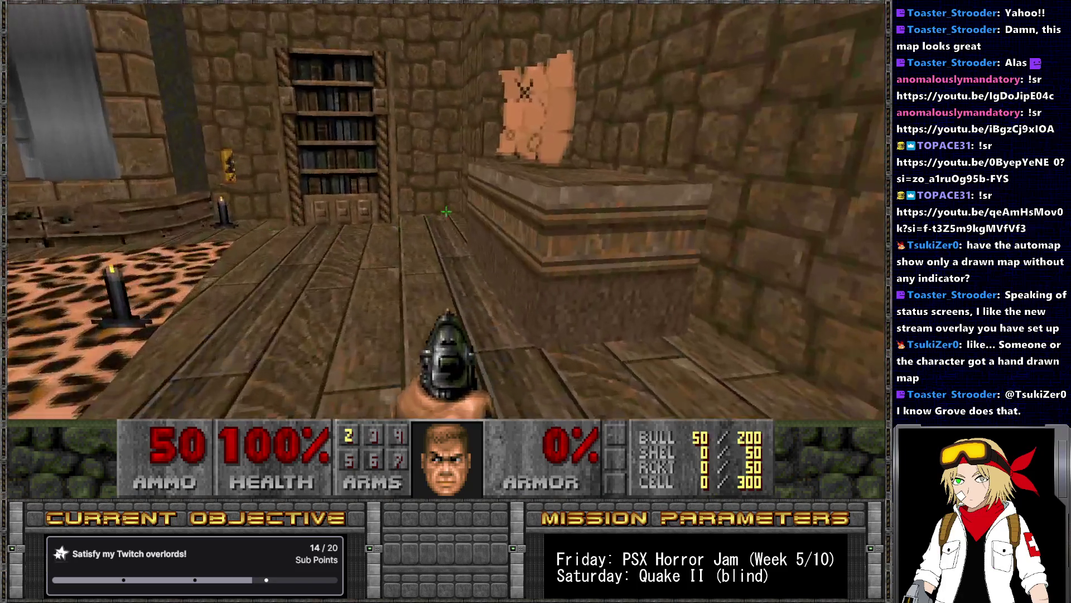
{"action": "key", "text": "w"}
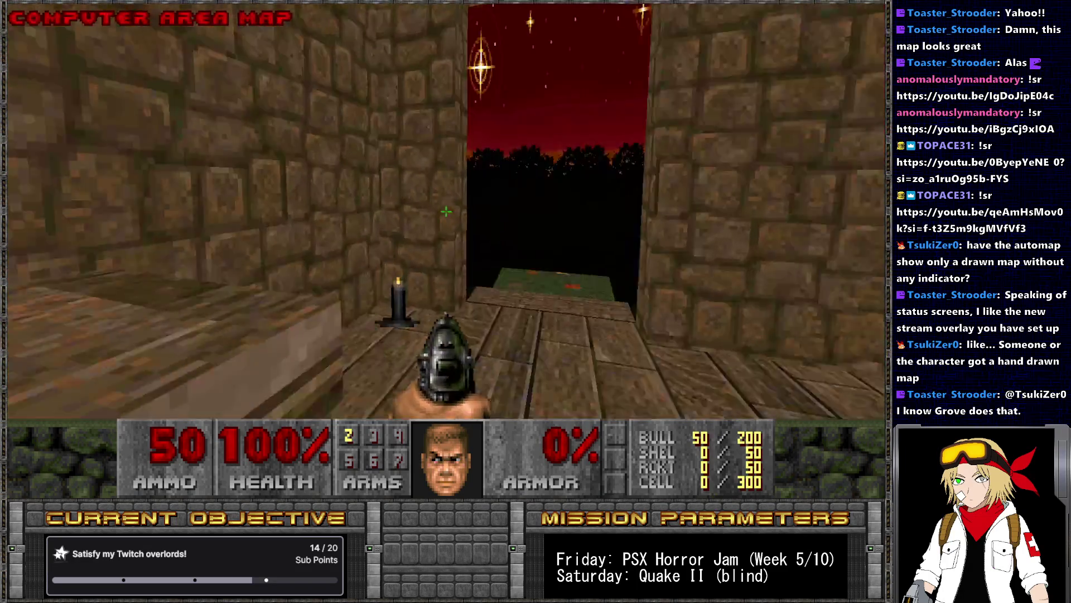
{"action": "key", "text": "Tab"}
{"action": "key", "text": "f"}
{"action": "key", "text": "Up"}
{"action": "key", "text": "Down"}
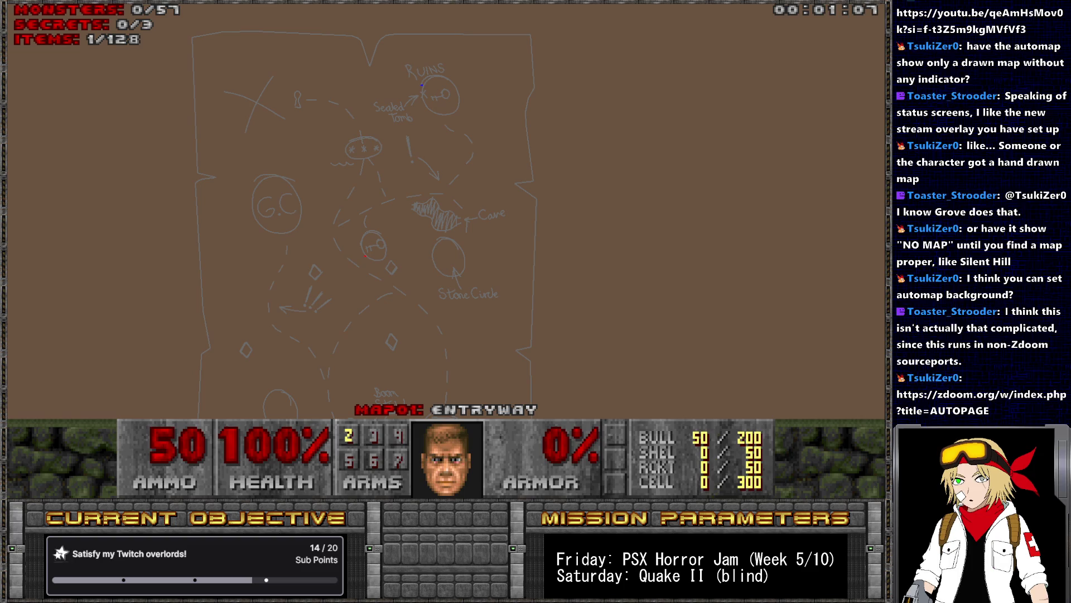
Open and close the main menu, leave the automap, and turn right toward the house
{"action": "key", "text": "Escape"}
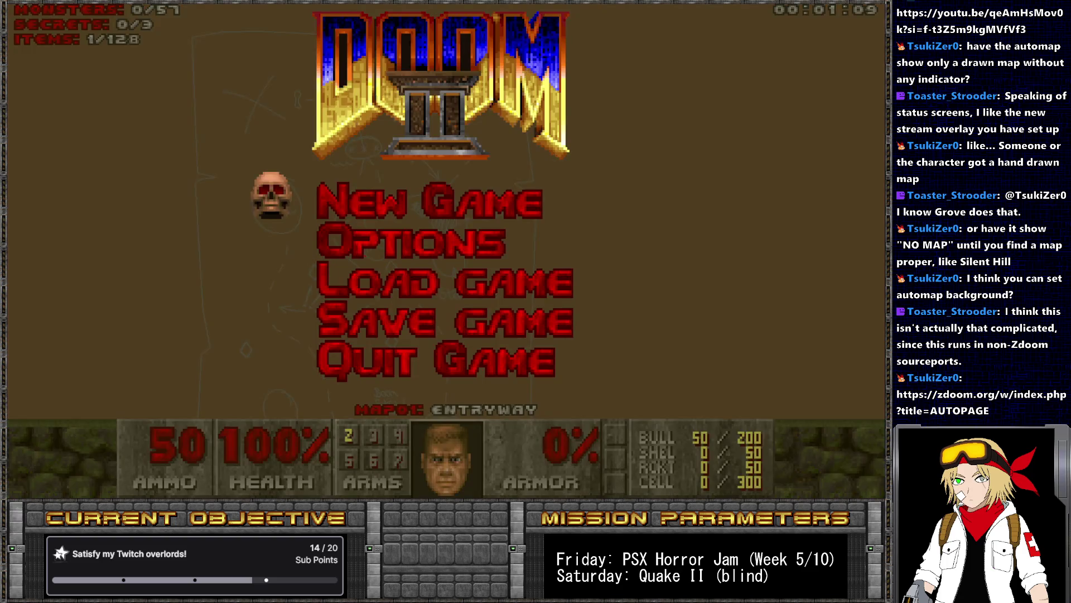
{"action": "key", "text": "Escape"}
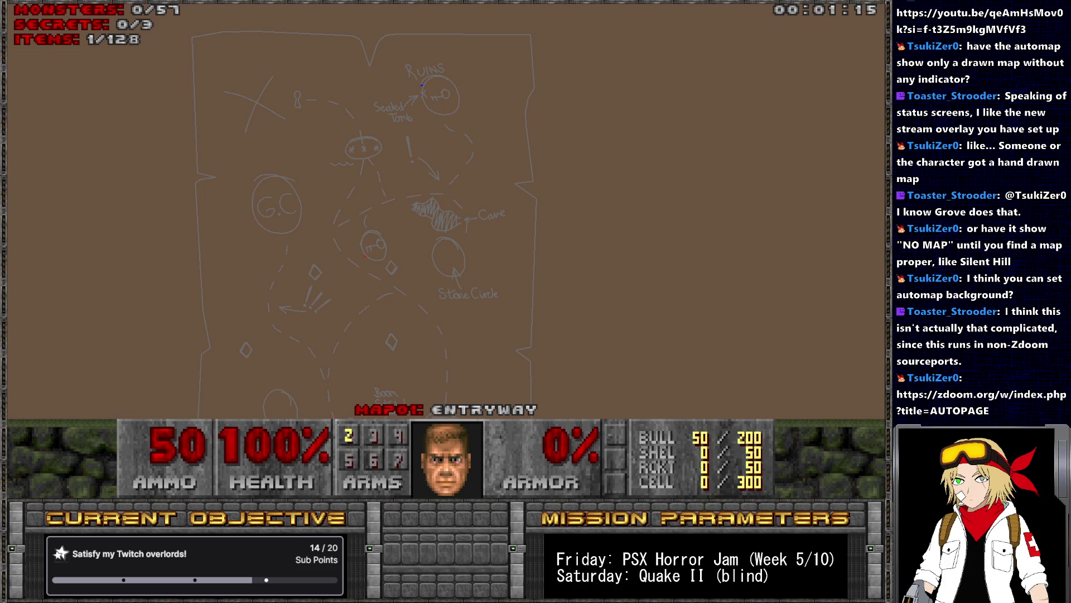
{"action": "key", "text": "Tab"}
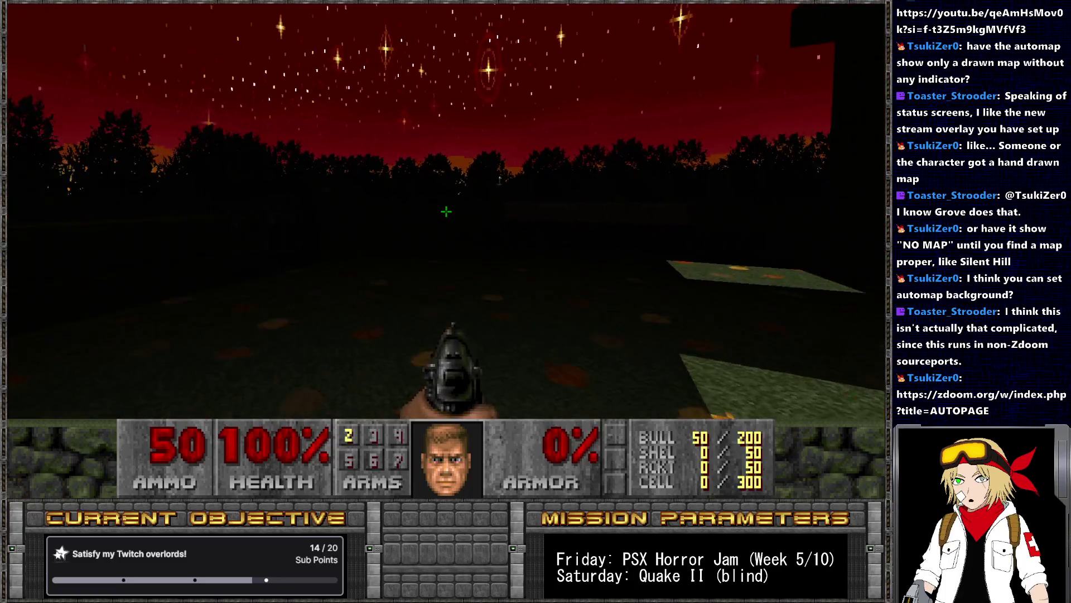
{"action": "key", "text": "Right"}
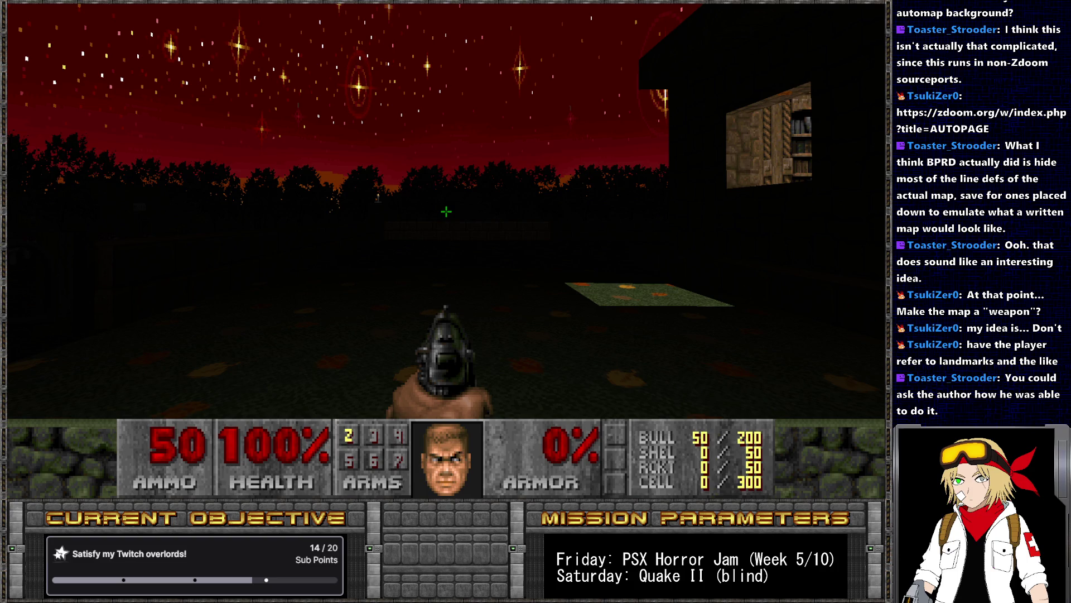
Open the downloaded Cyberpunk HUD 0.3.0.pk3 from the browser's downloads list in UZDoom
{"action": "key", "text": "alt+Tab"}
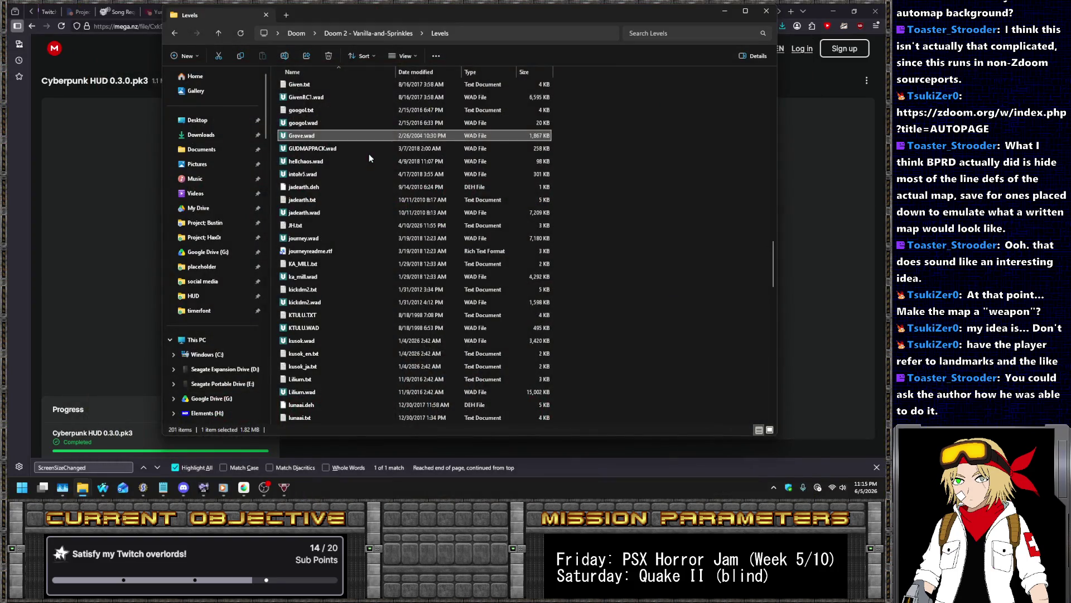
{"action": "left_click", "coordinate": [831, 161]}
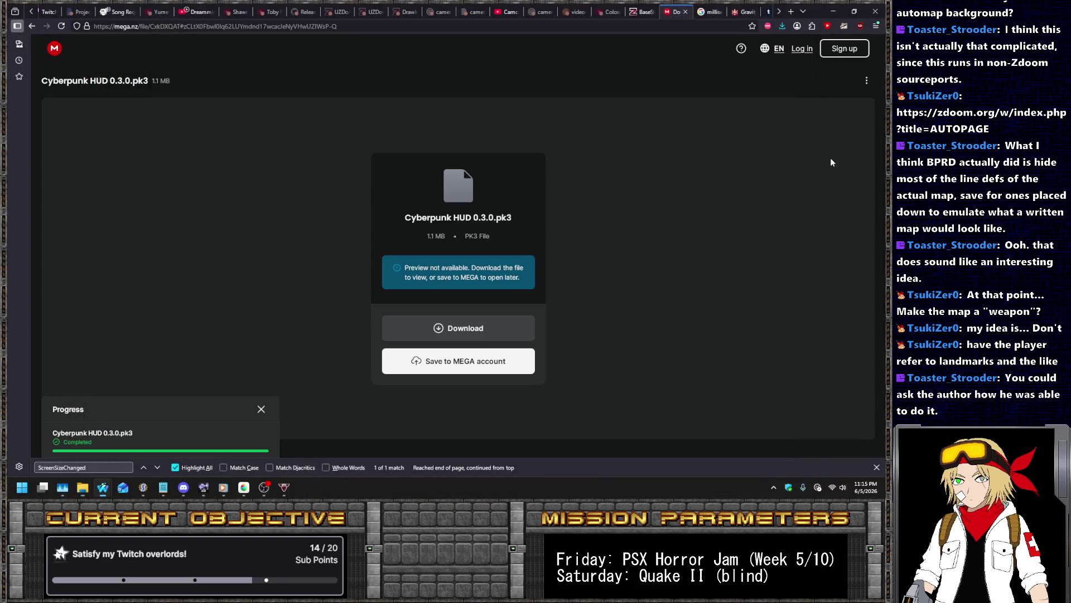
{"action": "left_click", "coordinate": [783, 31]}
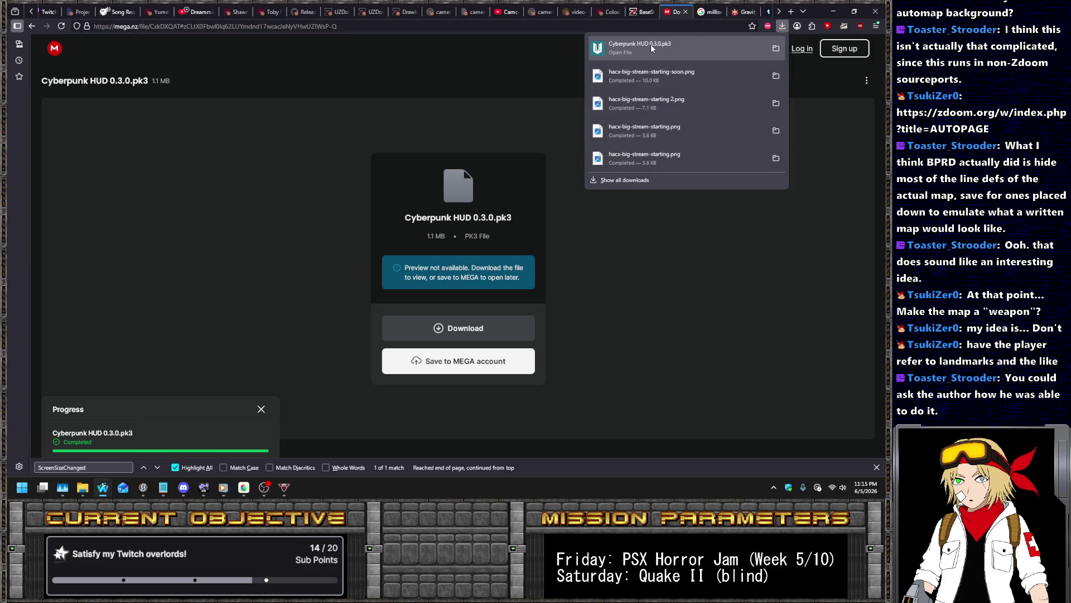
{"action": "left_click", "coordinate": [671, 52]}
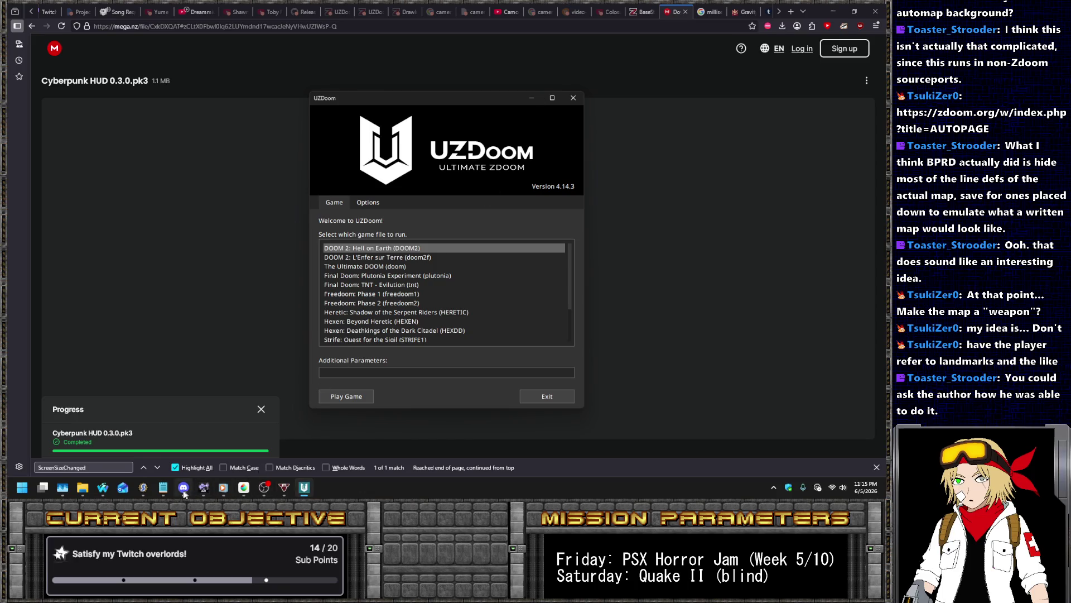
Return to SLADE and place the cursor at the 320 value on line 20
{"action": "left_click", "coordinate": [143, 487]}
{"action": "left_click", "coordinate": [381, 181]}
{"action": "left_click", "coordinate": [357, 158]}
Change line 20's SetSize(0, 320, 200) to SetSize(0,160,100)
{"action": "scroll", "coordinate": [387, 296], "scroll_direction": "up", "scroll_amount": 4}
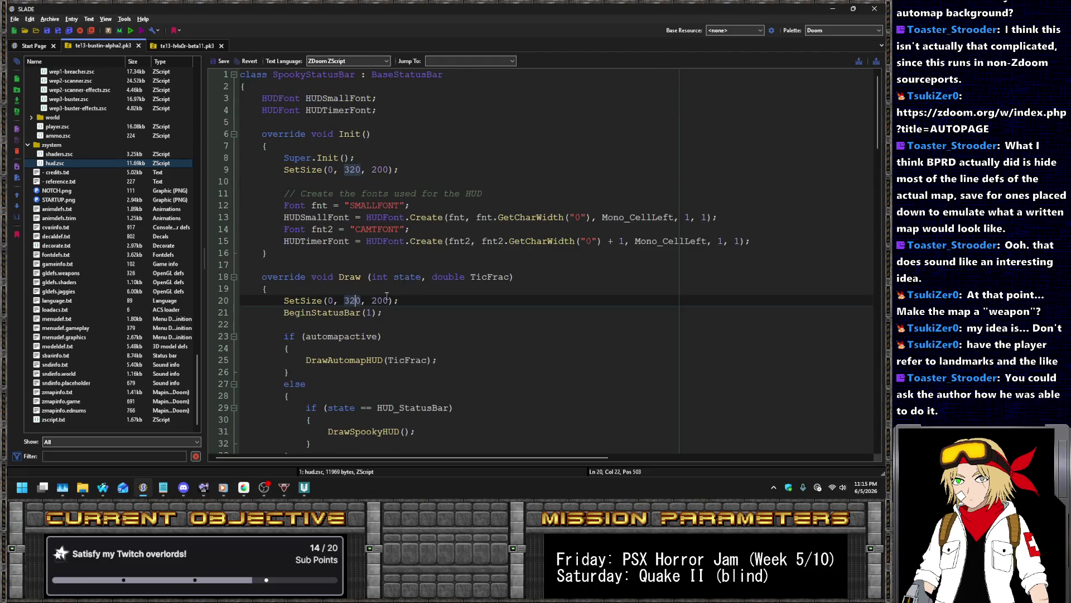
{"action": "left_click", "coordinate": [338, 301]}
{"action": "key", "text": "Delete"}
{"action": "key", "text": "Left"}
{"action": "key", "text": "Left"}
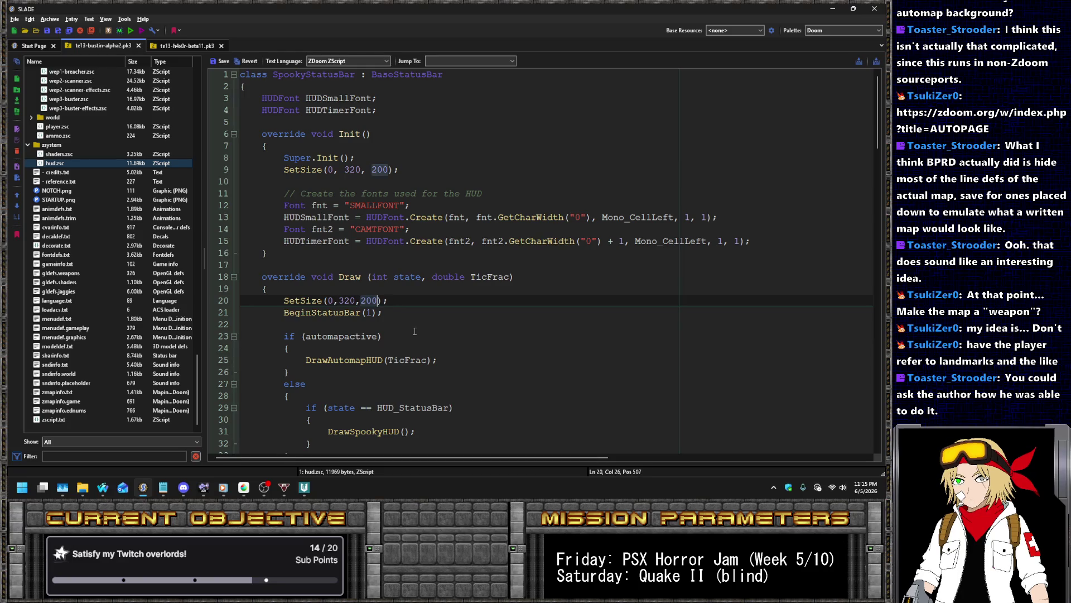
{"action": "key", "text": "Left"}
{"action": "key", "text": "Left"}
{"action": "key", "text": "BackSpace"}
{"action": "key", "text": "Delete"}
{"action": "key", "text": "Delete"}
{"action": "type", "text": "160"}
{"action": "key", "text": "BackSpace"}
{"action": "type", "text": "1"}
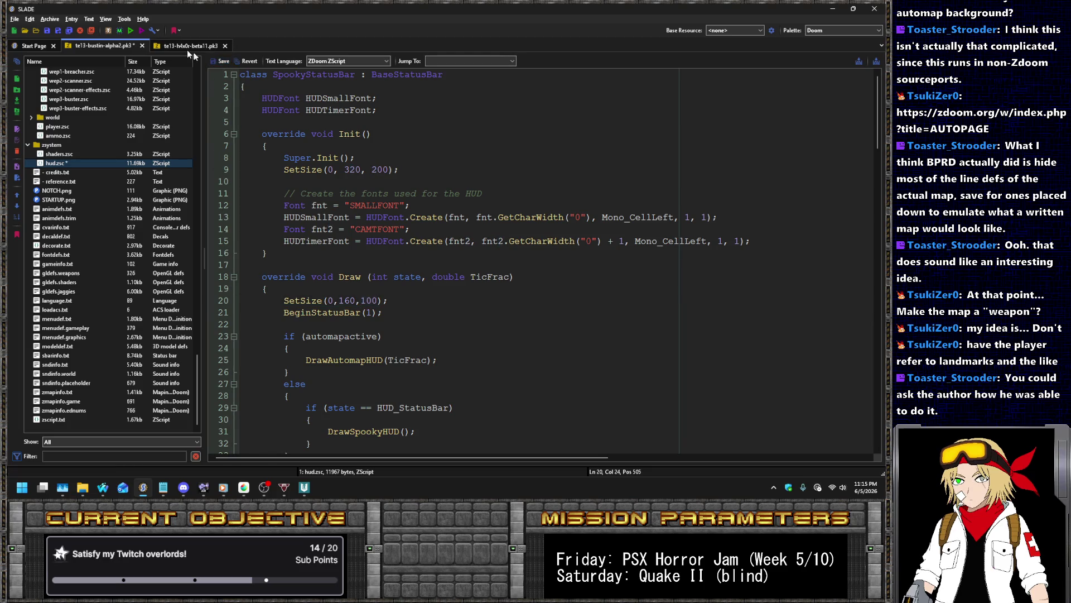
Save the archive and run it in UZDoom
{"action": "key", "text": "ctrl+s"}
{"action": "left_click", "coordinate": [141, 30]}
{"action": "key", "text": "Return"}
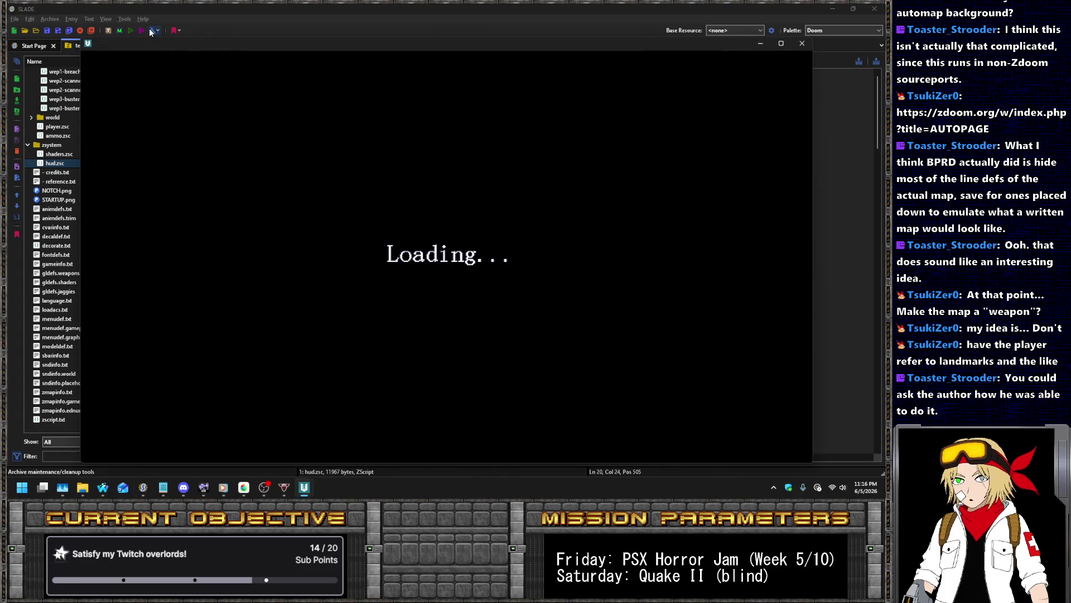
Start a new game, walk around checking the halved HUD, then switch back to SLADE
{"action": "key", "text": "Return"}
{"action": "key", "text": "Return"}
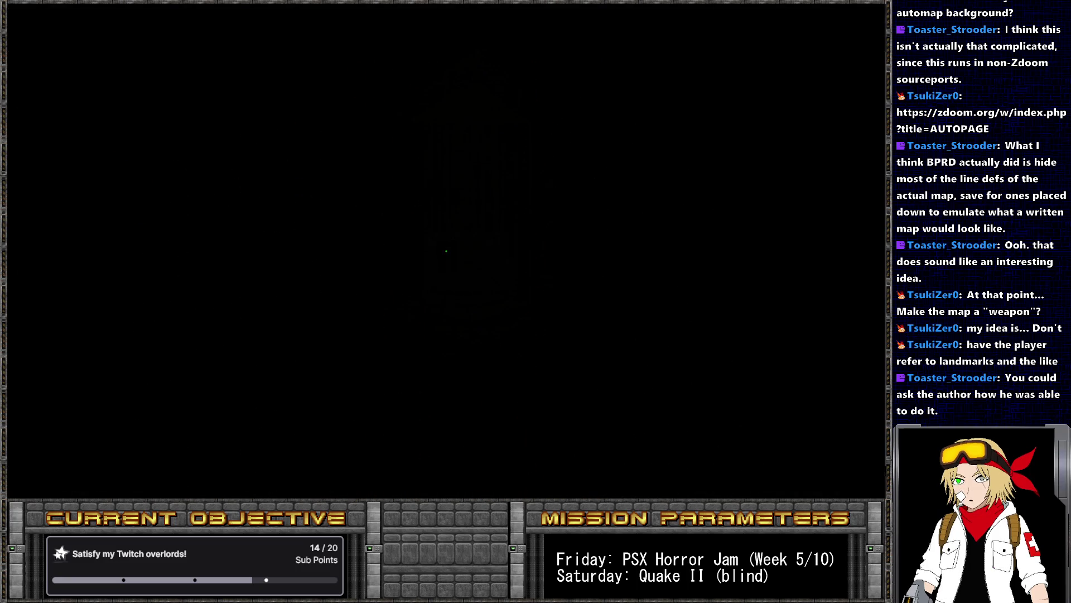
{"action": "key", "text": "Left"}
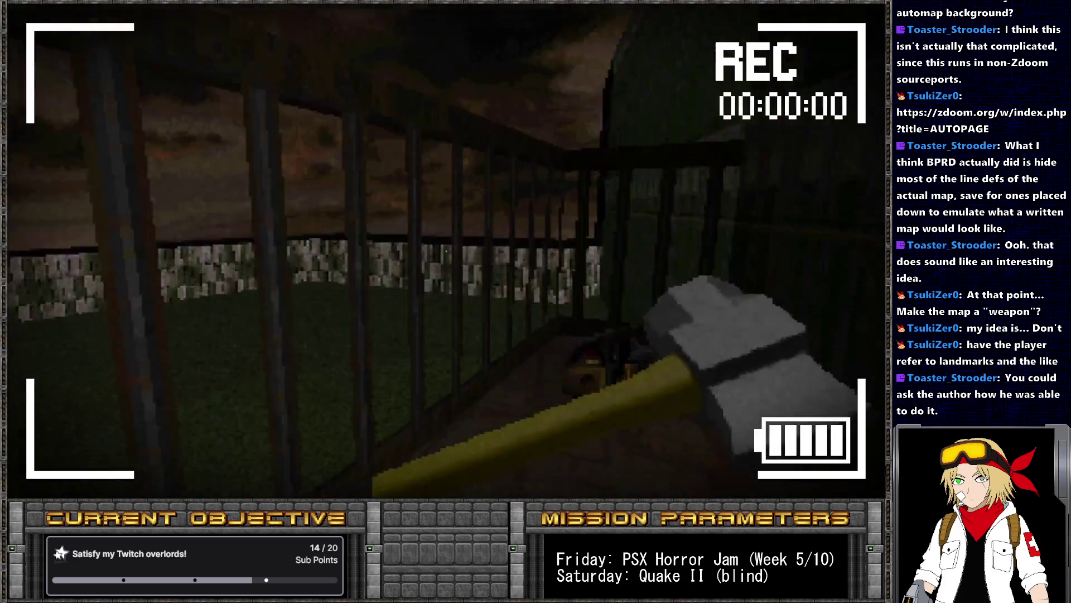
{"action": "key", "text": "Right"}
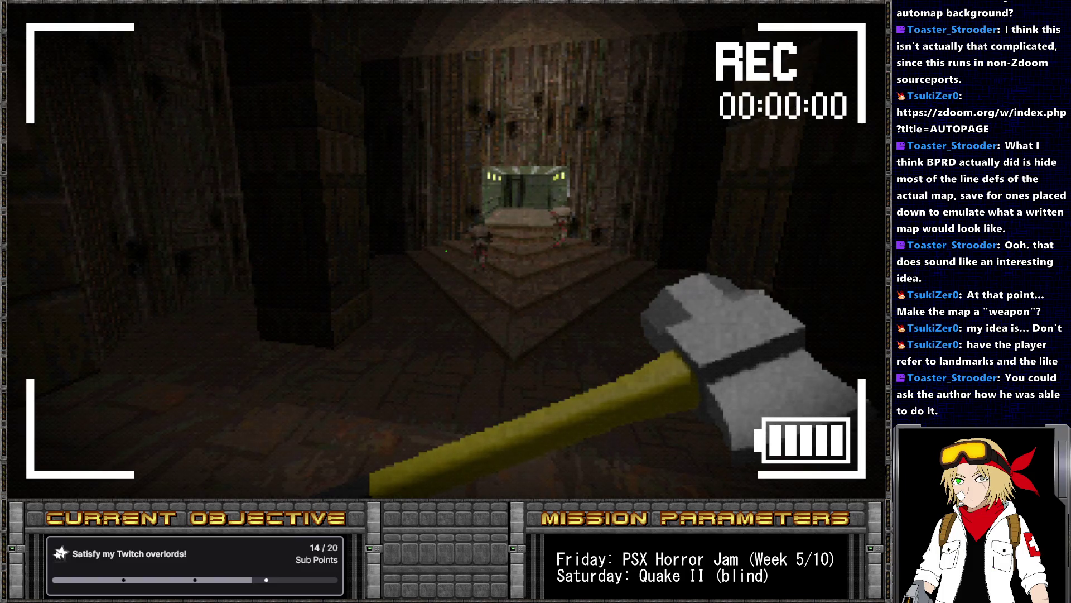
{"action": "key", "text": "w"}
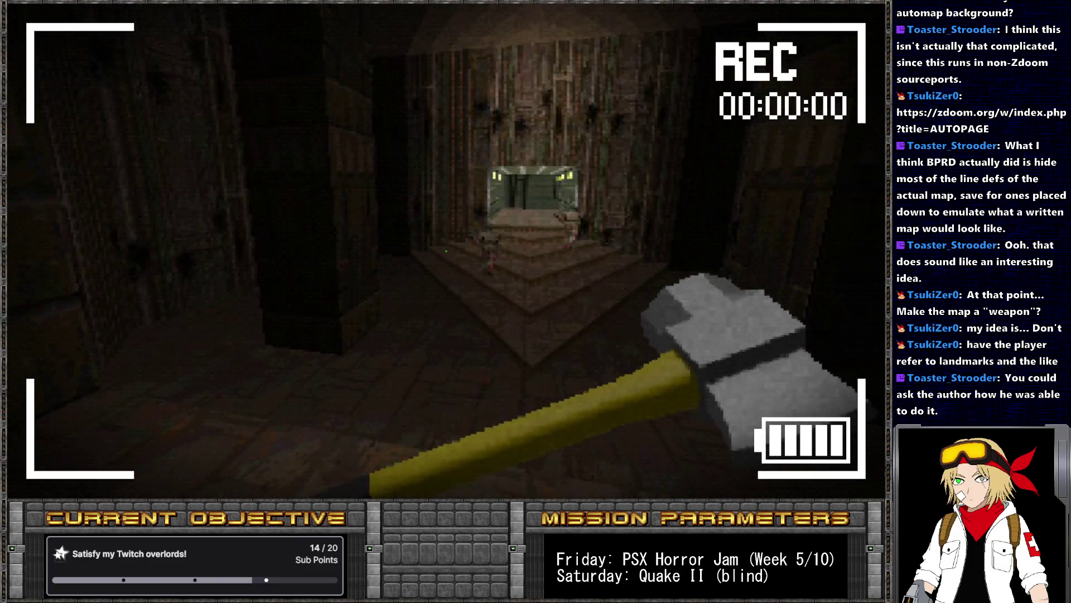
{"action": "key", "text": "alt+Tab"}
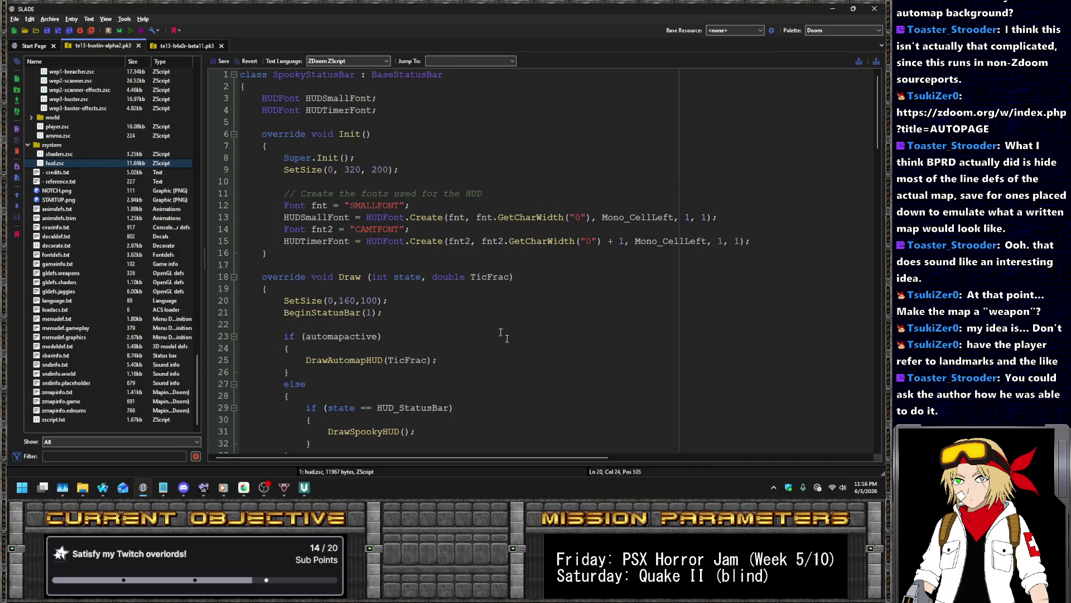
Type 3 on line 20, open and dismiss the UZDoom launcher, then switch to the BaseStatusBar wiki tab
{"action": "left_click", "coordinate": [409, 302]}
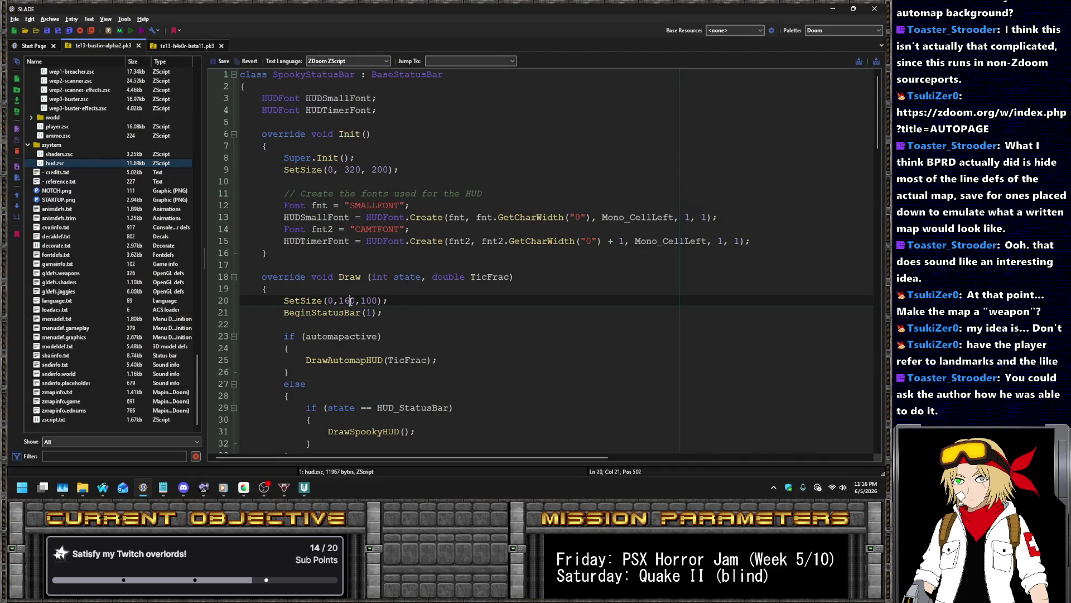
{"action": "type", "text": "32"}
{"action": "key", "text": "ctrl+shift+r"}
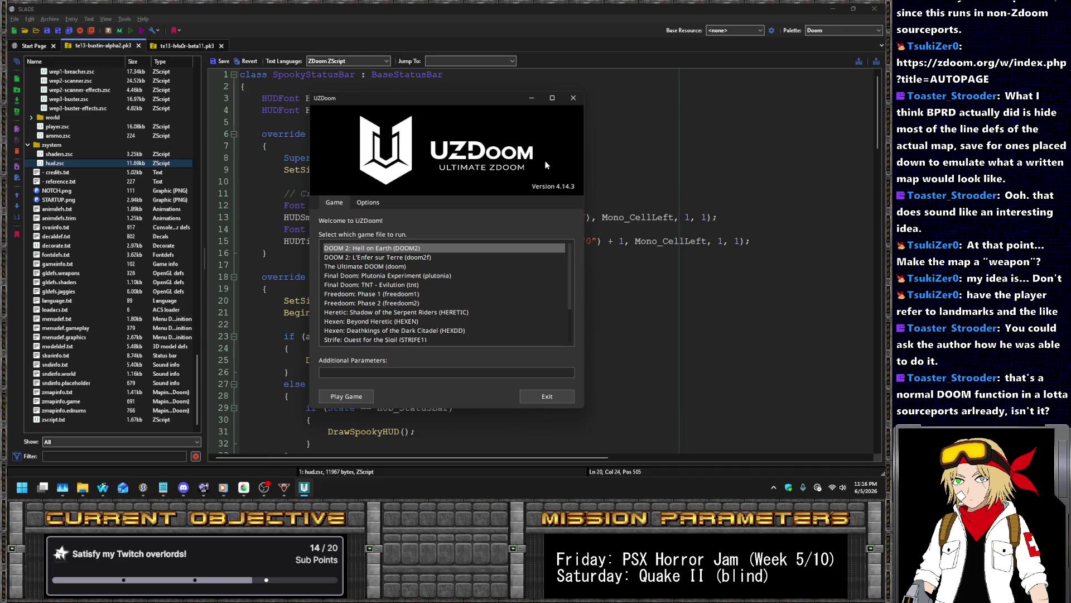
{"action": "left_click", "coordinate": [573, 98]}
{"action": "left_click", "coordinate": [453, 193]}
{"action": "key", "text": "alt+Tab"}
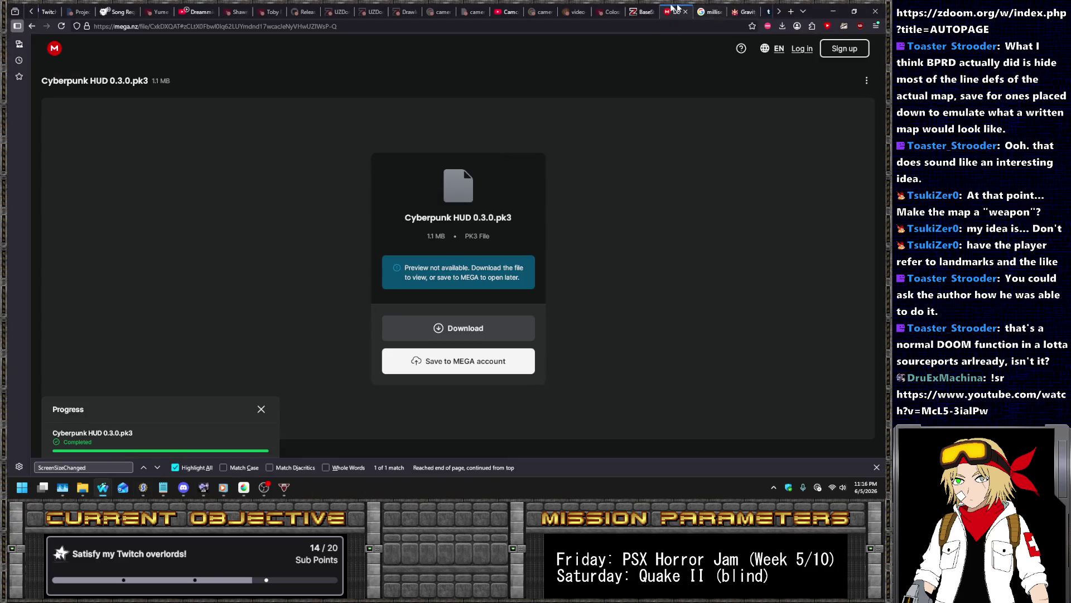
{"action": "left_click", "coordinate": [642, 11]}
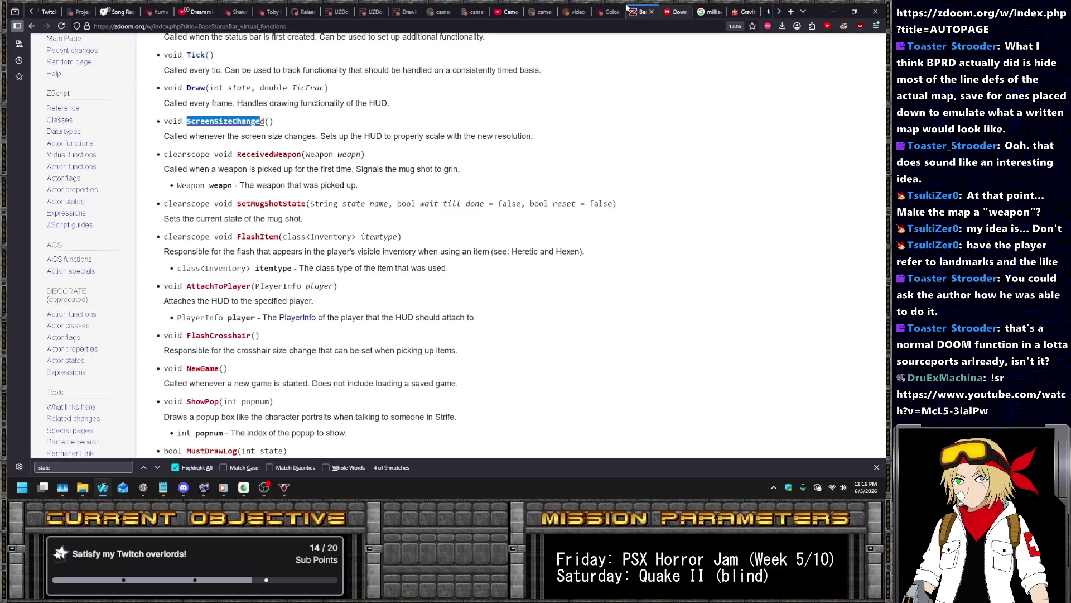
Select the ScreenSizeChanged function name and search the ZDoom Wiki for screenblock
{"action": "left_click", "coordinate": [673, 213]}
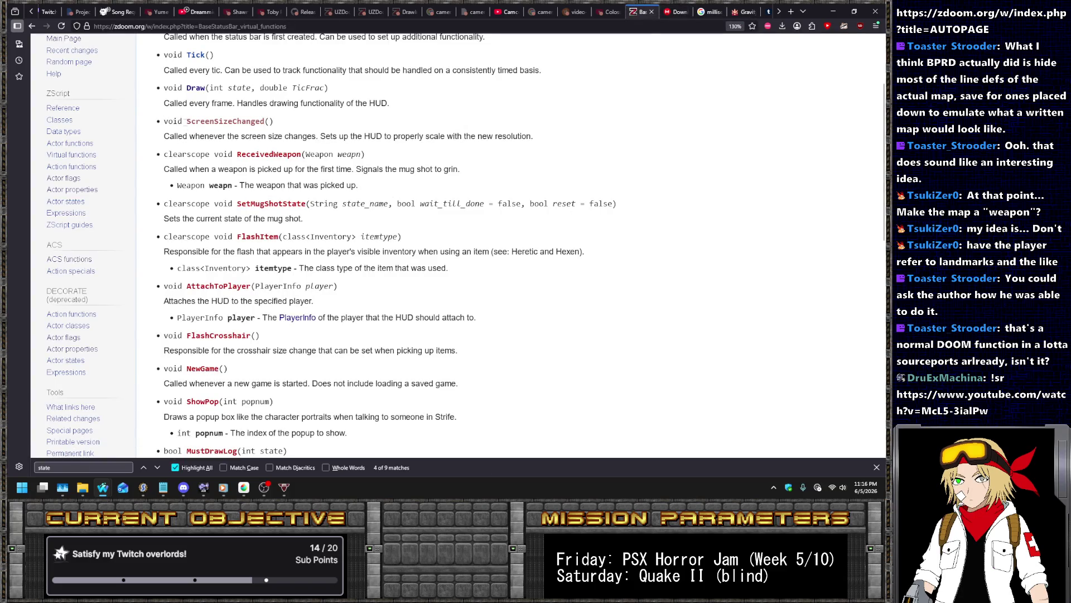
{"action": "left_click_drag", "start_coordinate": [186, 122], "coordinate": [265, 124]}
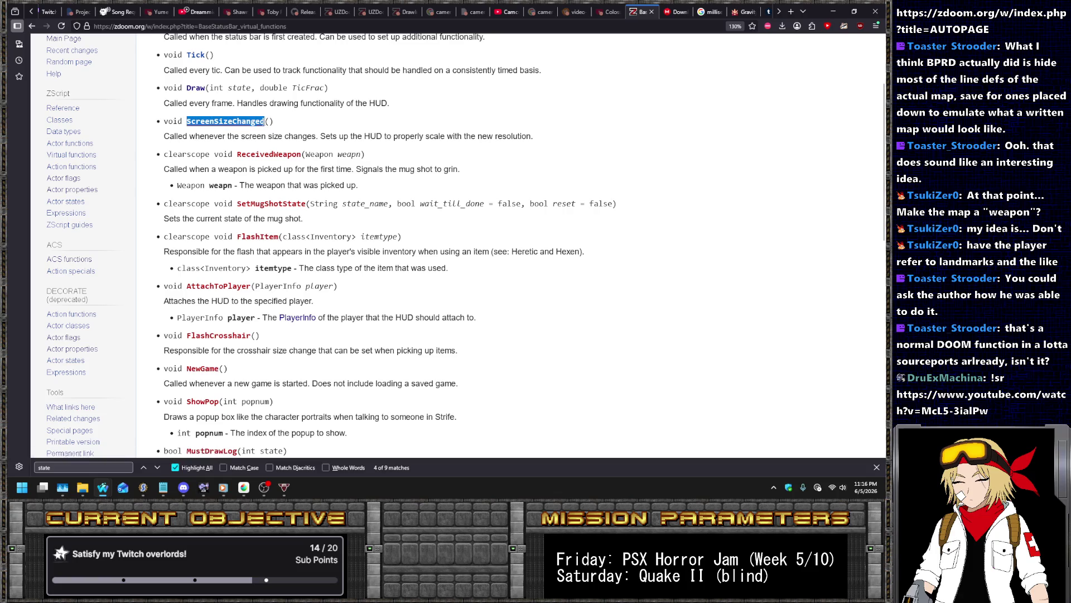
{"action": "scroll", "coordinate": [337, 139], "scroll_direction": "up", "scroll_amount": 3}
{"action": "left_click", "coordinate": [768, 70]}
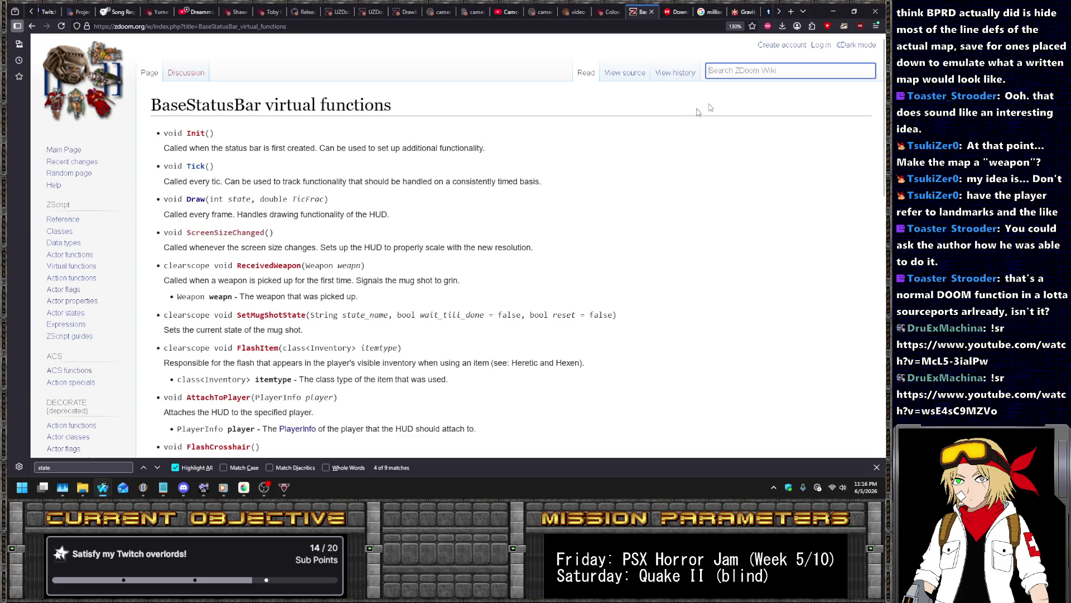
{"action": "type", "text": "screenblo"}
{"action": "type", "text": "ck"}
{"action": "key", "text": "Return"}
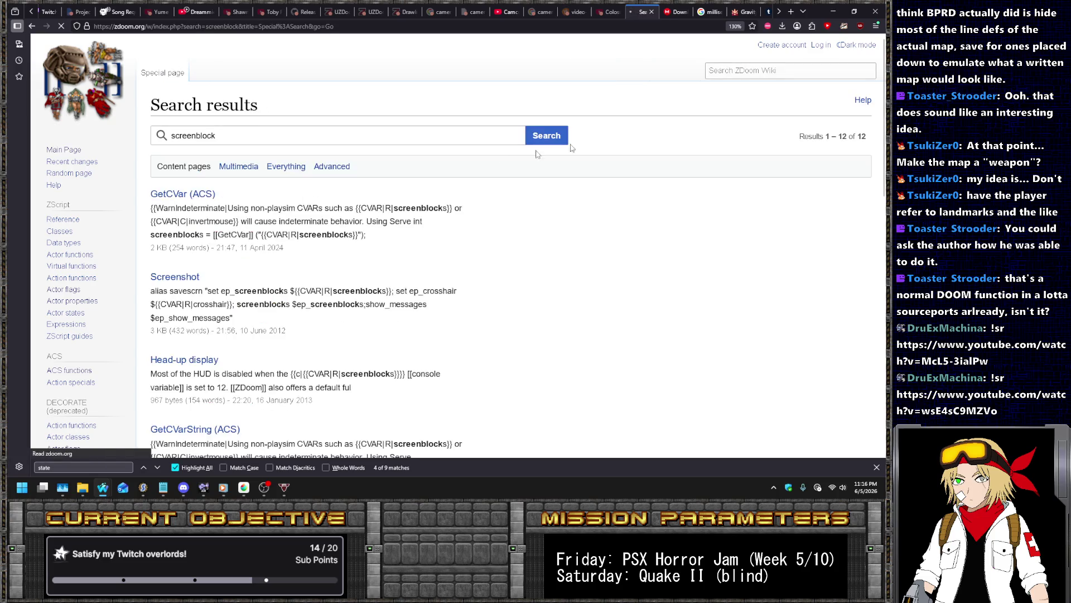
Scroll through the search results and open the MAPINFO (old format) article
{"action": "left_click", "coordinate": [274, 136]}
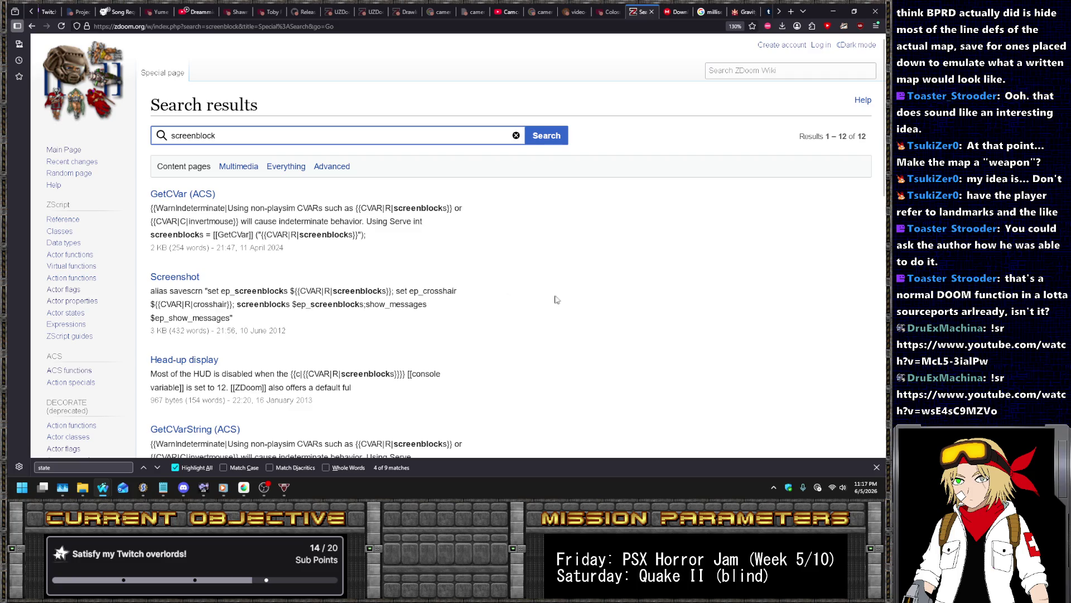
{"action": "scroll", "coordinate": [555, 300], "scroll_direction": "down", "scroll_amount": 2}
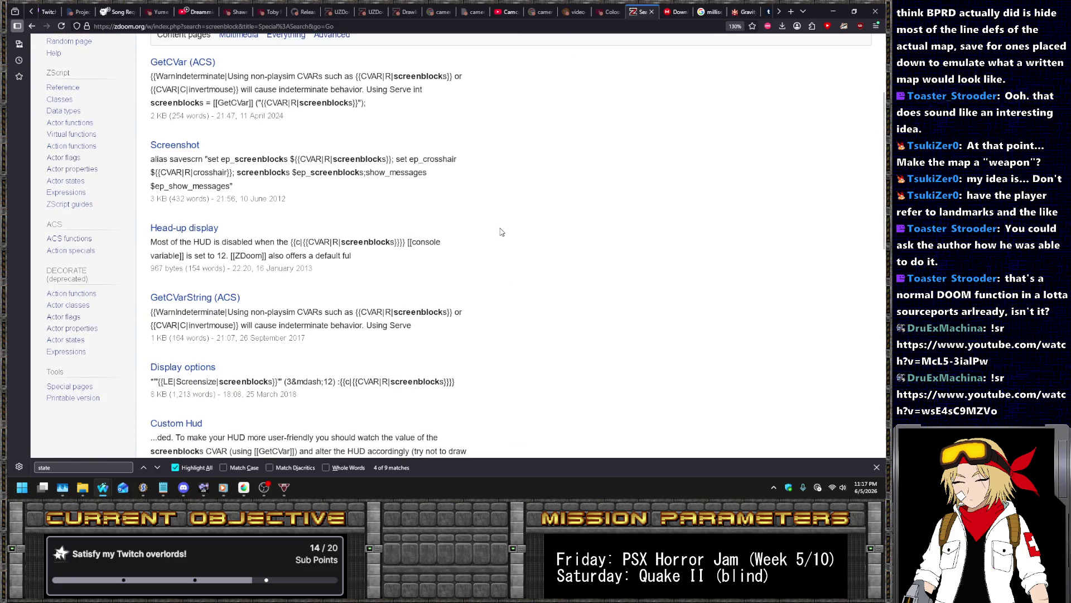
{"action": "scroll", "coordinate": [500, 231], "scroll_direction": "down", "scroll_amount": 2}
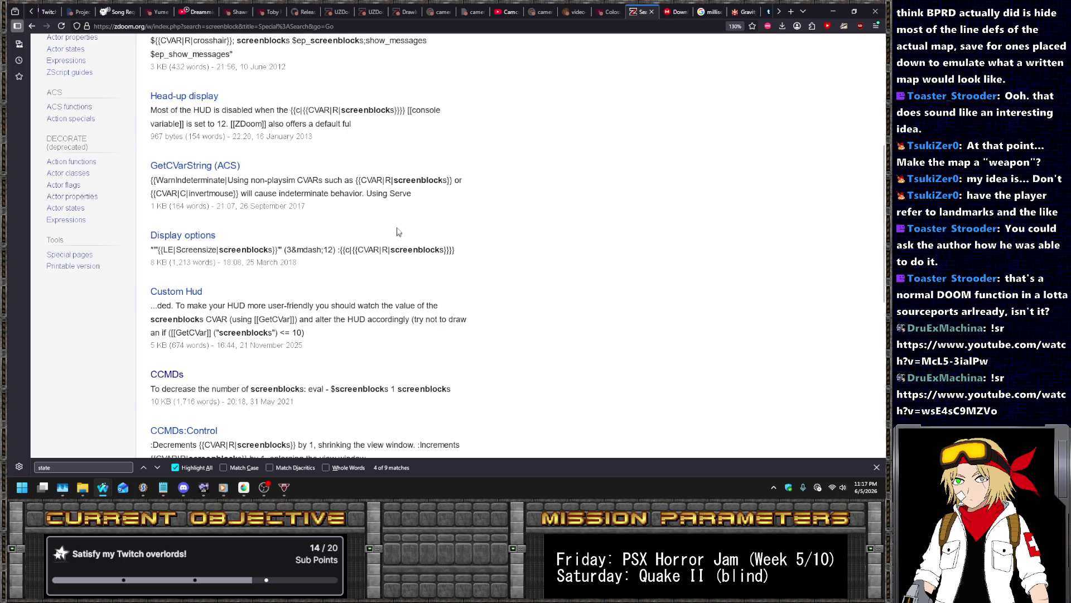
{"action": "scroll", "coordinate": [397, 232], "scroll_direction": "down", "scroll_amount": 2}
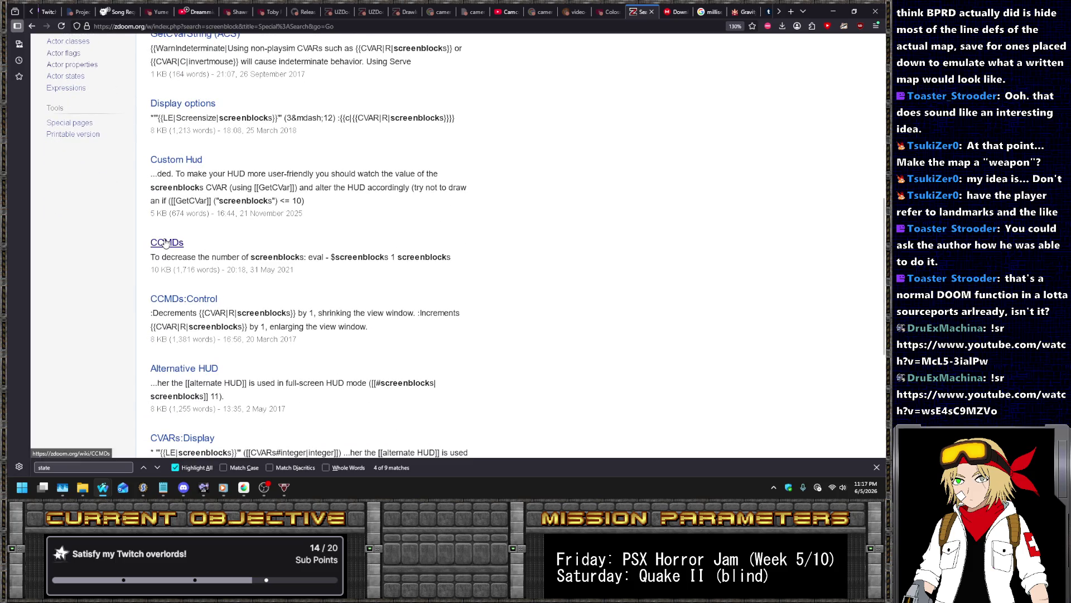
{"action": "scroll", "coordinate": [165, 244], "scroll_direction": "down", "scroll_amount": 2}
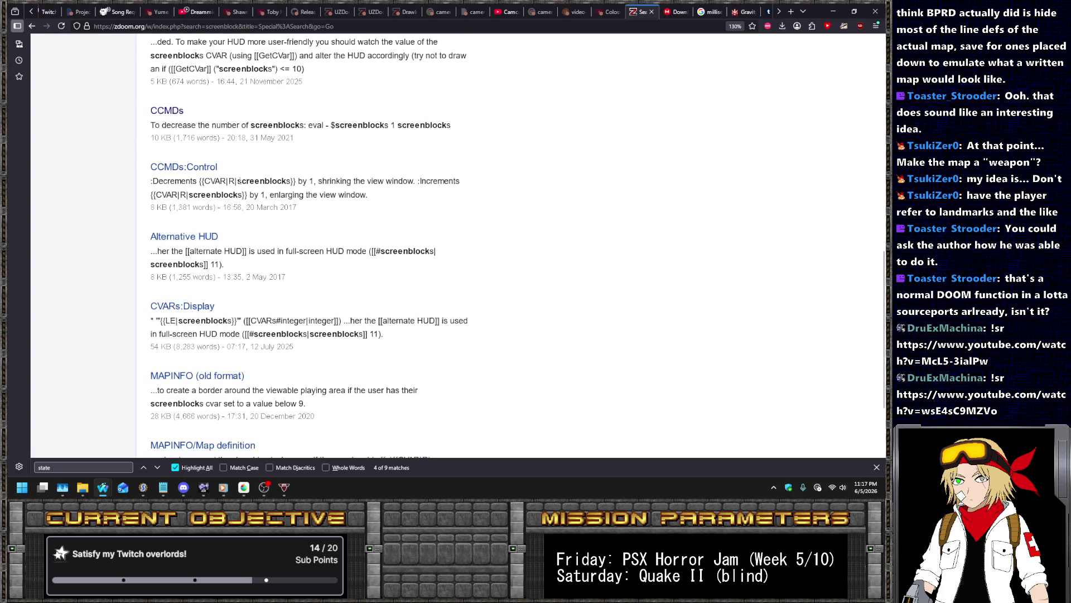
{"action": "scroll", "coordinate": [239, 181], "scroll_direction": "down", "scroll_amount": 2}
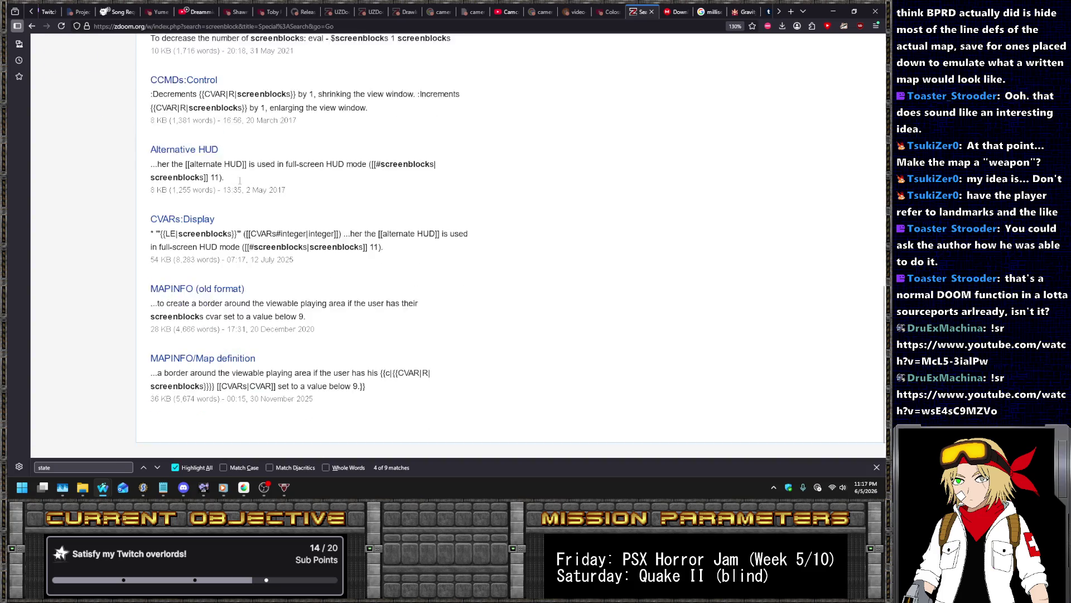
{"action": "left_click", "coordinate": [207, 269]}
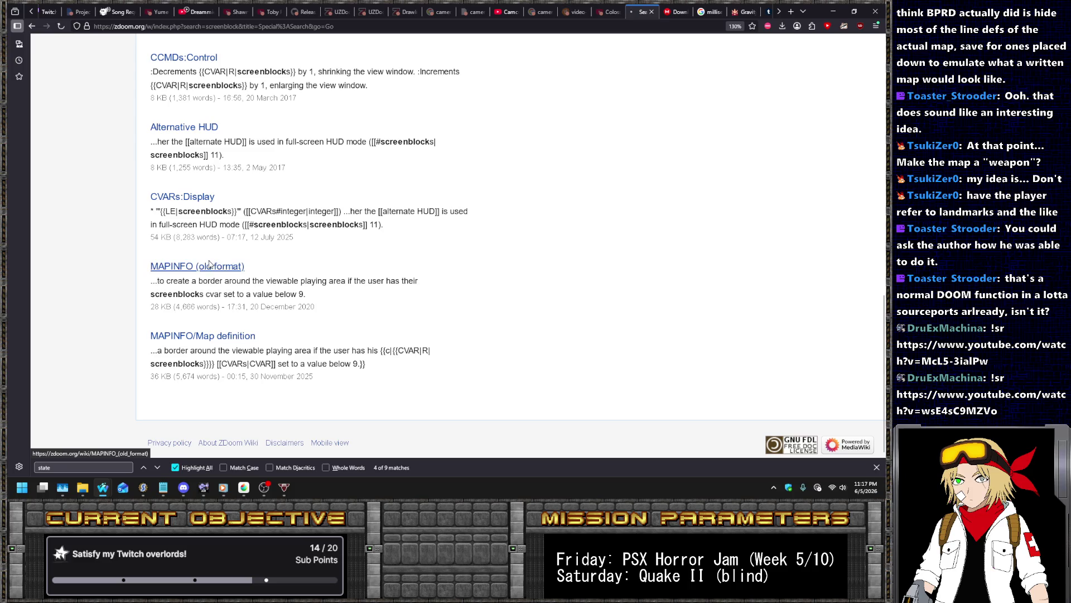
Find 'screenblocks' within the MAPINFO (old format) article
{"action": "key", "text": "ctrl+f"}
{"action": "type", "text": "screenblocks"}
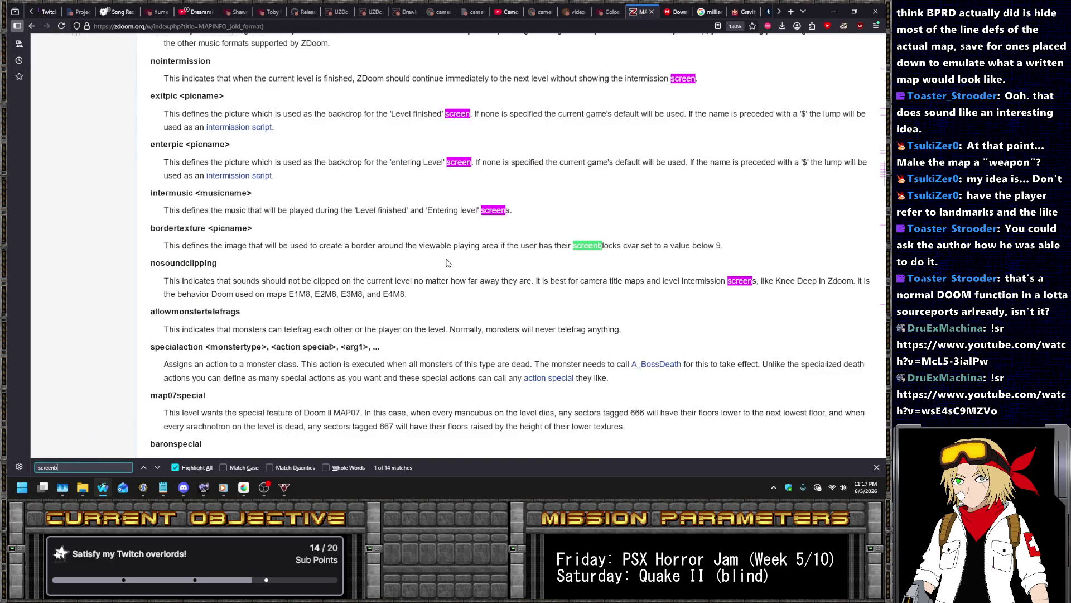
{"action": "key", "text": "Return"}
{"action": "scroll", "coordinate": [586, 268], "scroll_direction": "up", "scroll_amount": 20}
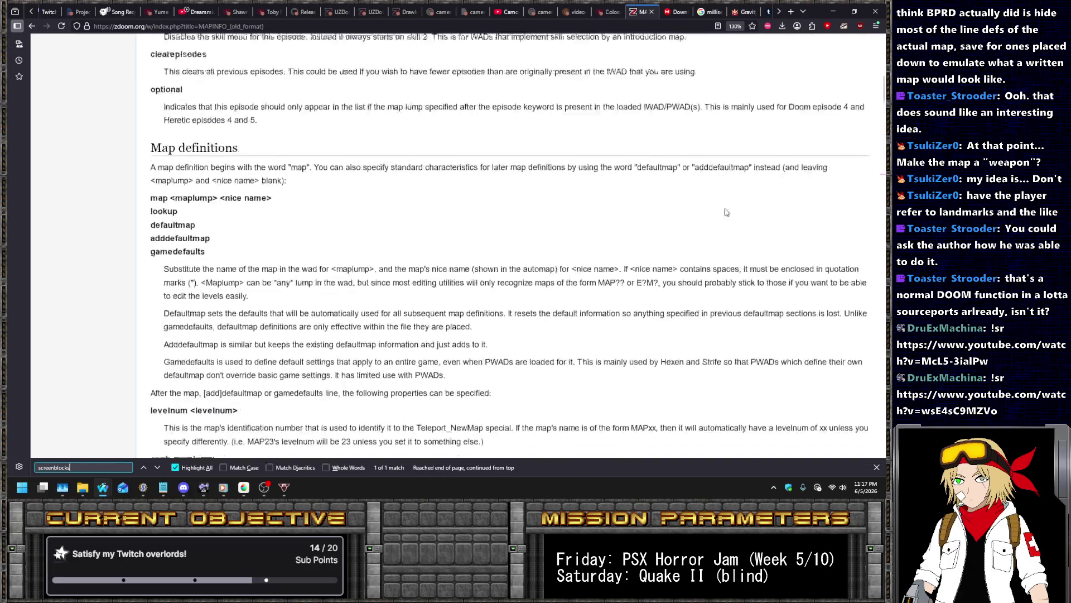
Return to the search results, open MAPINFO/Map definition and jump to its screenblocks mention
{"action": "left_click", "coordinate": [745, 71]}
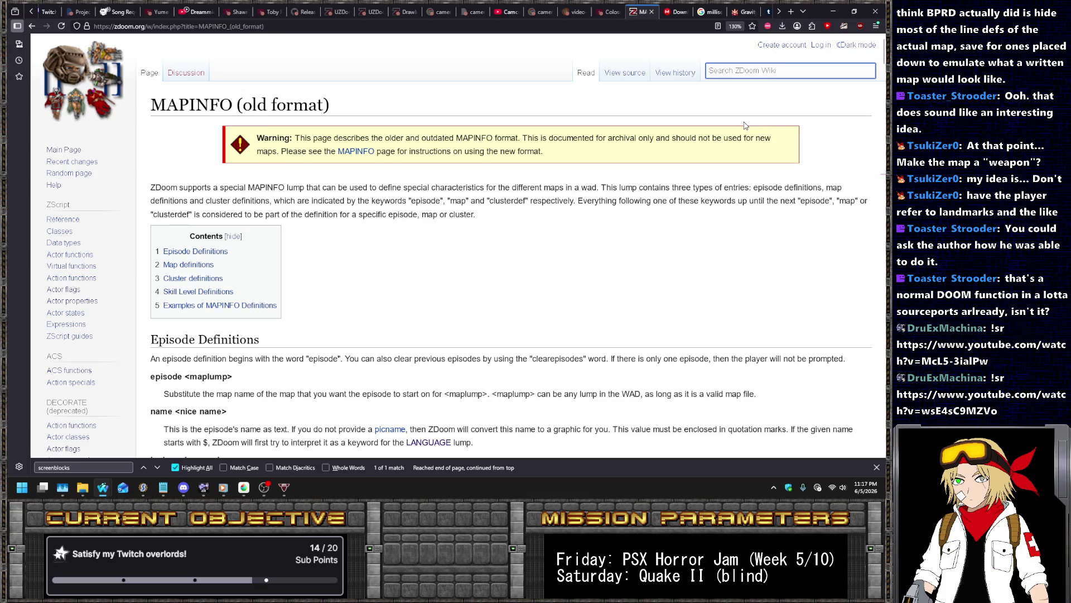
{"action": "key", "text": "alt+Left"}
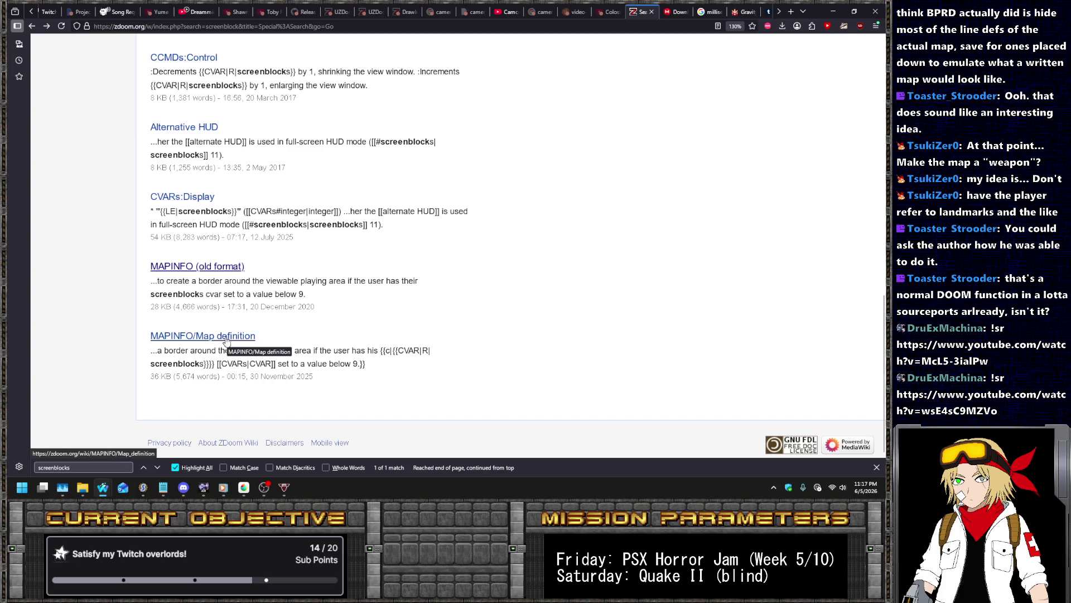
{"action": "left_click", "coordinate": [226, 337]}
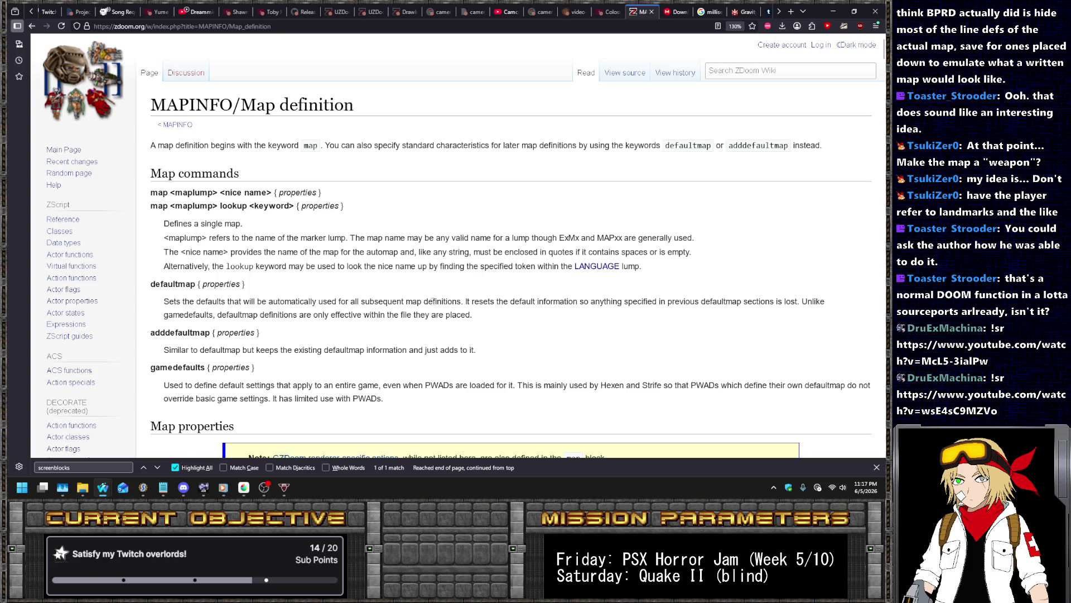
{"action": "key", "text": "Return"}
Follow the note's link to the CVARs page, search it, then switch back to SLADE
{"action": "left_click", "coordinate": [511, 206]}
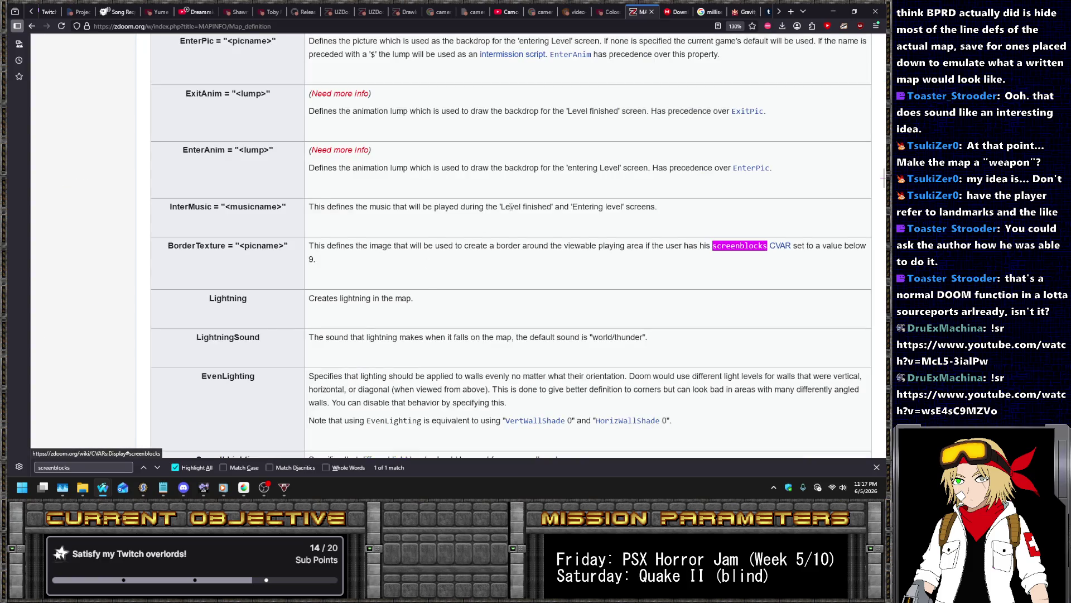
{"action": "left_click", "coordinate": [780, 248]}
{"action": "key", "text": "ctrl+f"}
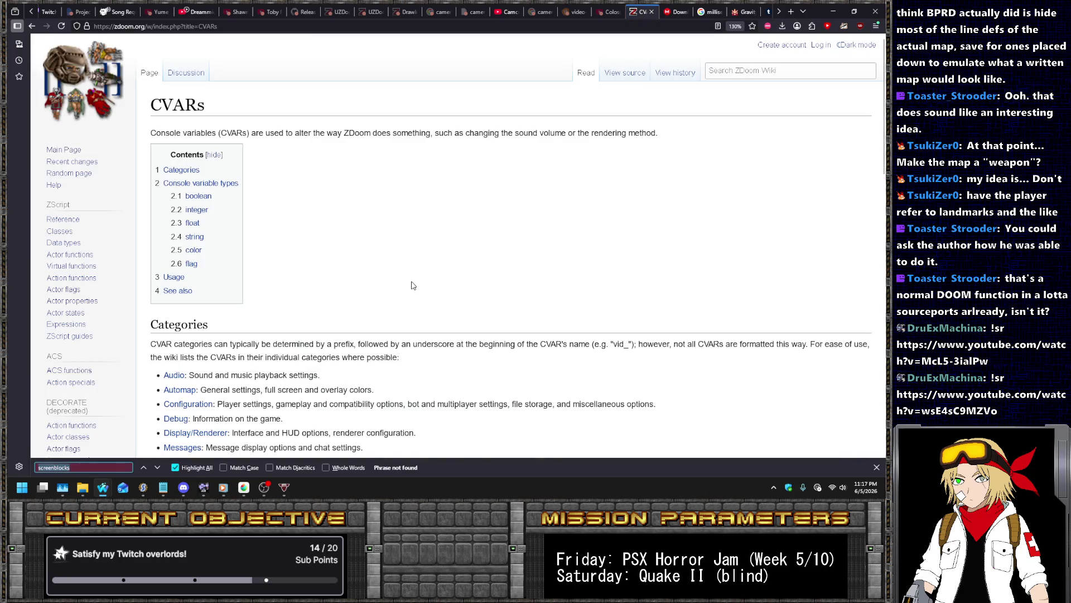
{"action": "scroll", "coordinate": [675, 12], "scroll_direction": "down", "scroll_amount": 1}
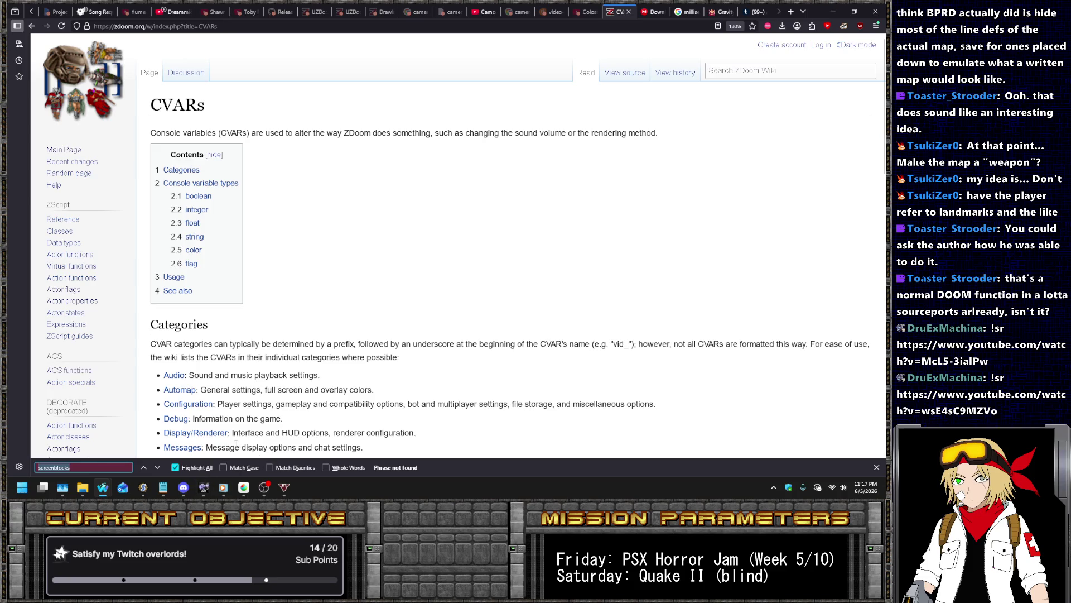
{"action": "left_click", "coordinate": [142, 487]}
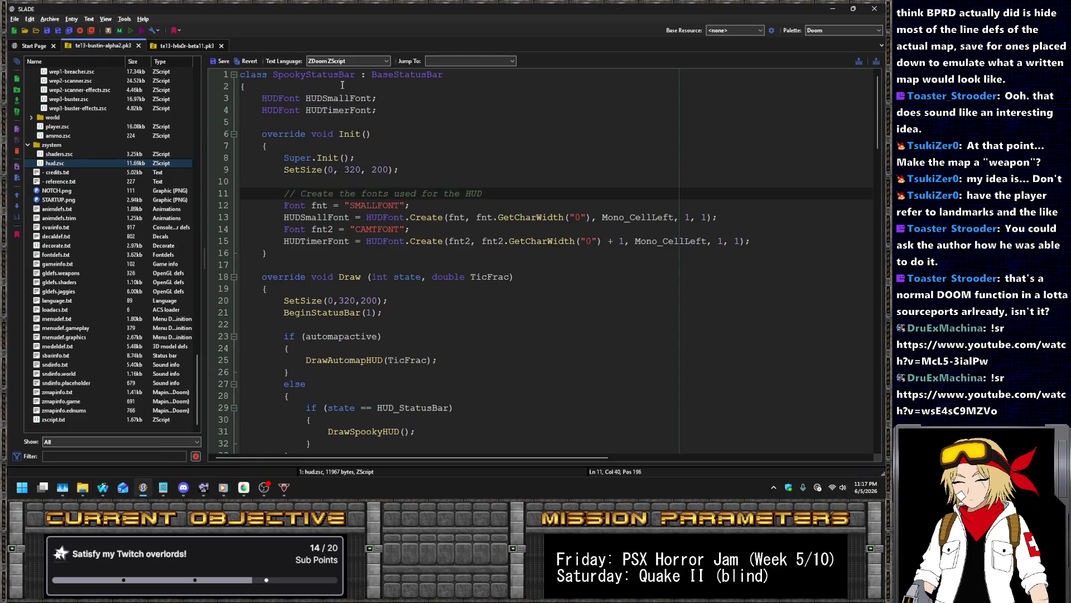
Run the archive from the hud.zsc editor and start UZDoom from the launcher
{"action": "left_click", "coordinate": [397, 182]}
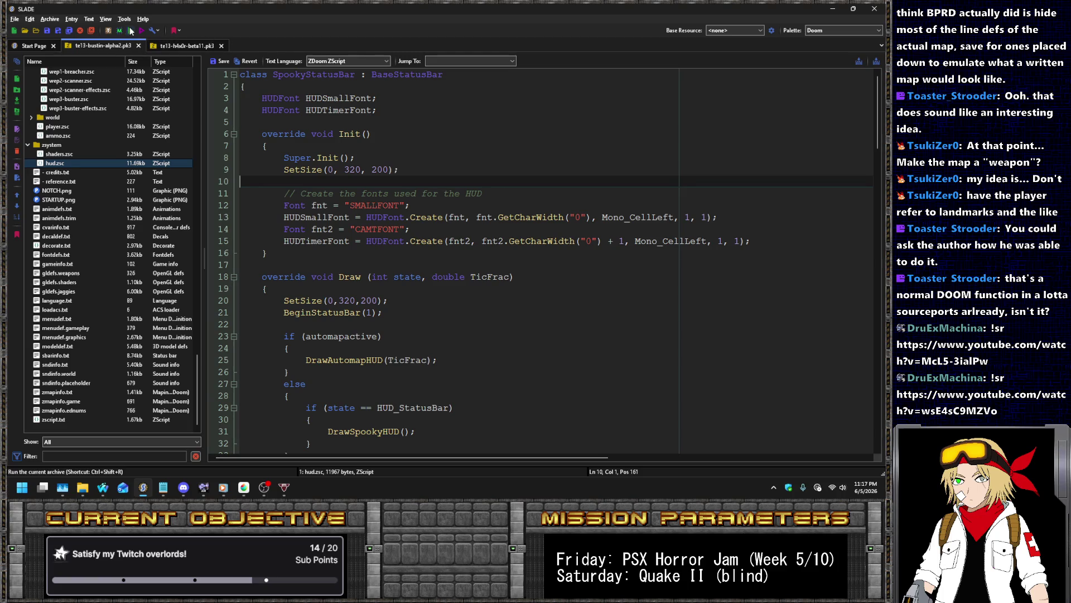
{"action": "left_click", "coordinate": [132, 32]}
{"action": "key", "text": "Return"}
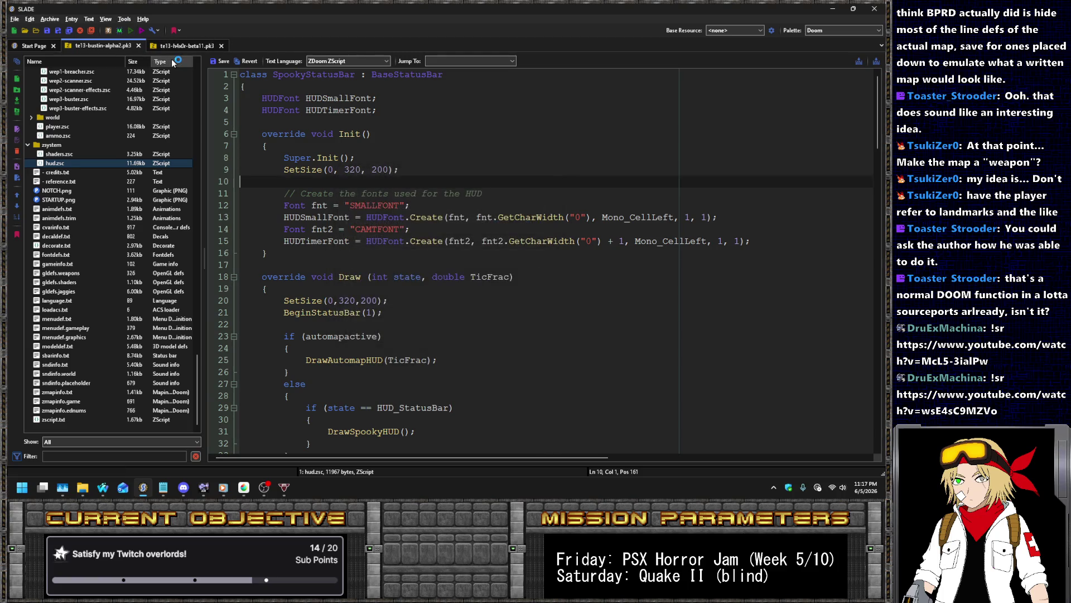
{"action": "key", "text": "Return"}
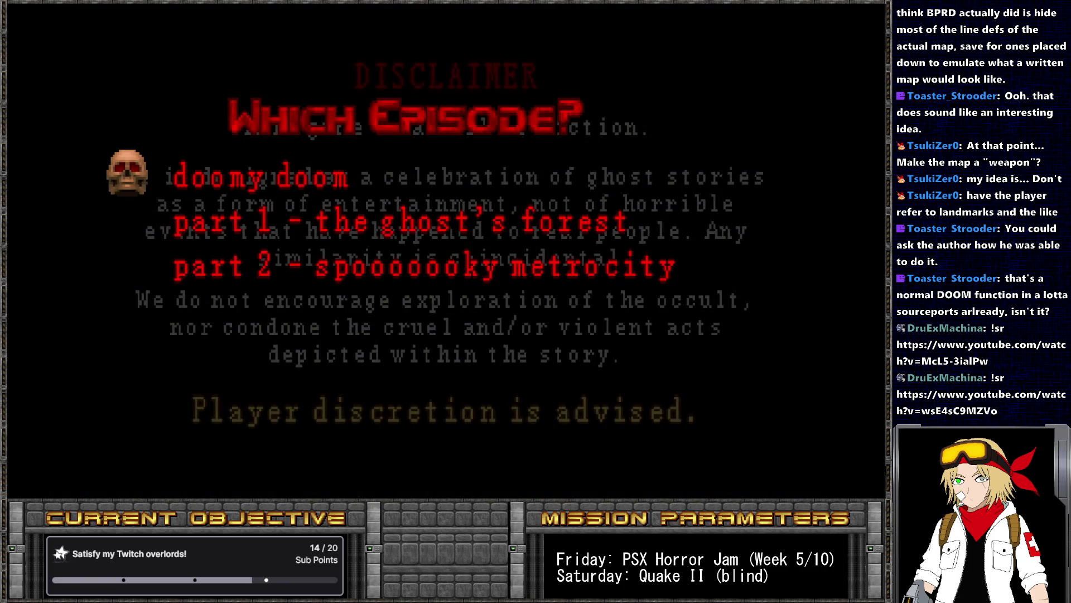
Start episode one, check screenblocks reads 10, enlarge the view, confirm 11, then return to SLADE
{"action": "key", "text": "Return"}
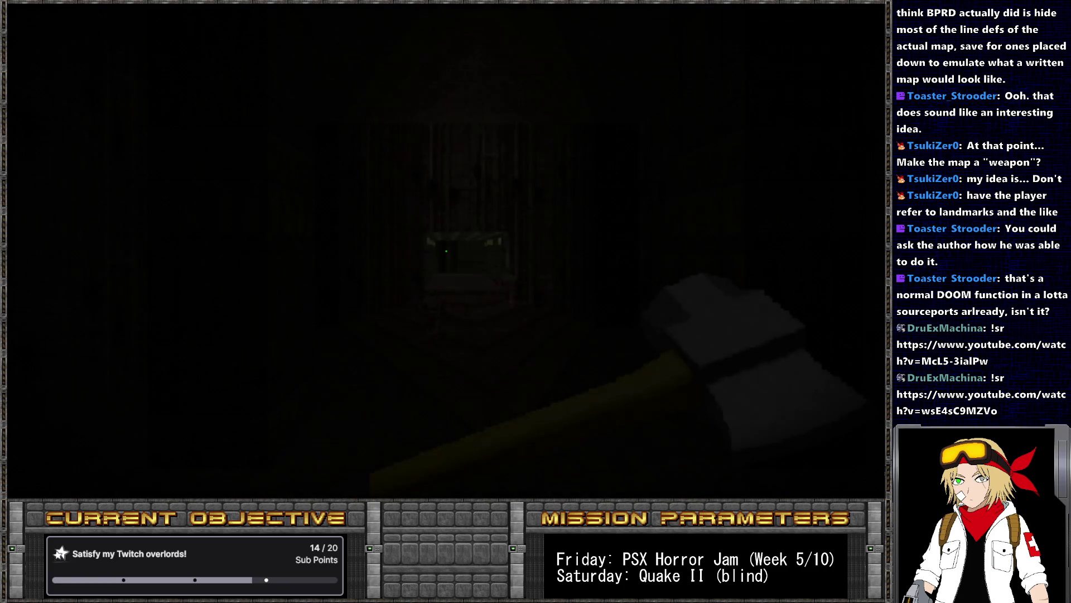
{"action": "key", "text": "grave"}
{"action": "type", "text": "screenblocks"}
{"action": "key", "text": "Return"}
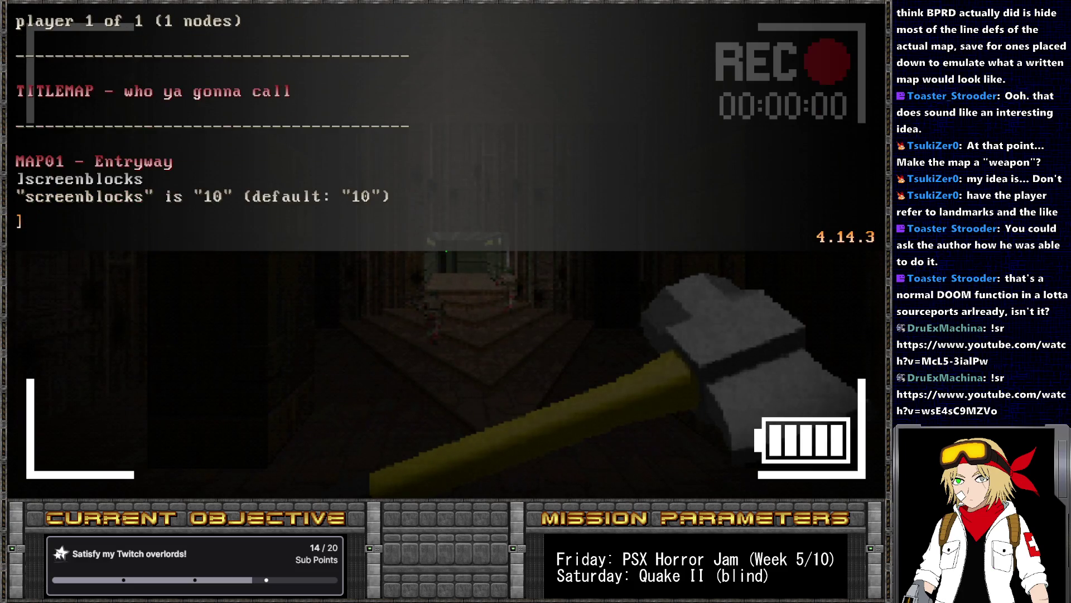
{"action": "key", "text": "grave"}
{"action": "key", "text": "grave"}
{"action": "key", "text": "Up"}
{"action": "key", "text": "grave"}
{"action": "key", "text": "equal"}
{"action": "key", "text": "grave"}
{"action": "key", "text": "Return"}
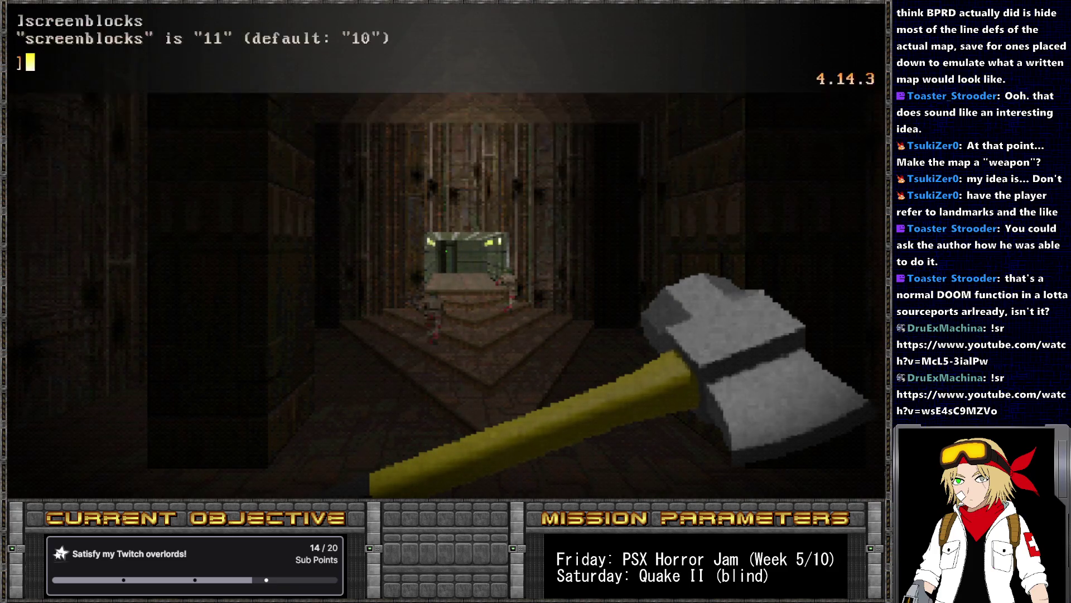
{"action": "key", "text": "grave"}
{"action": "key", "text": "grave"}
{"action": "key", "text": "alt+Tab"}
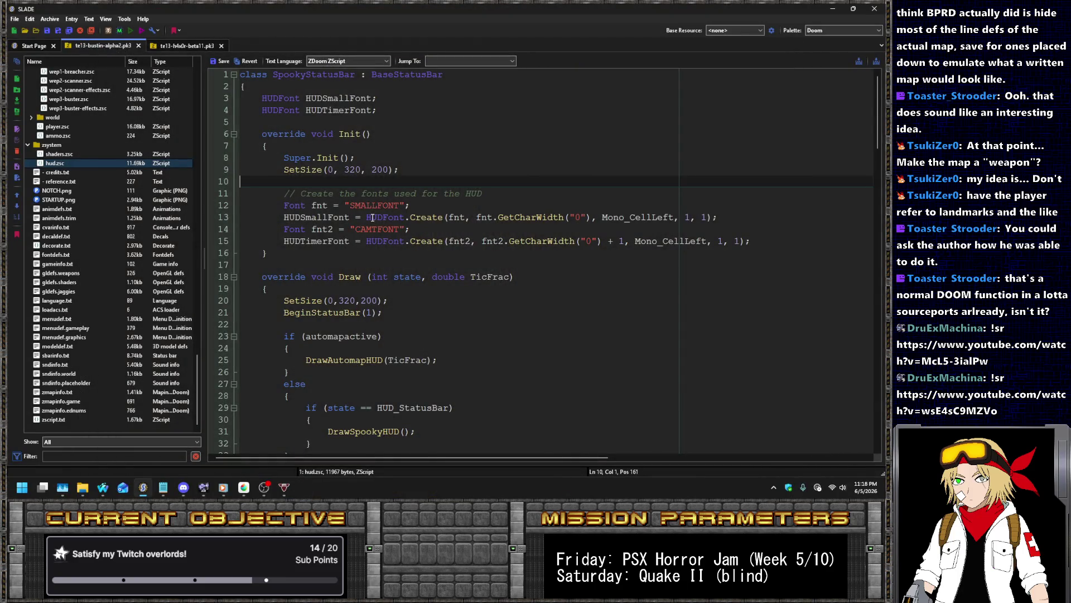
Delete the space before 320 in line 9's SetSize, then save the entry and archive
{"action": "left_click", "coordinate": [350, 300]}
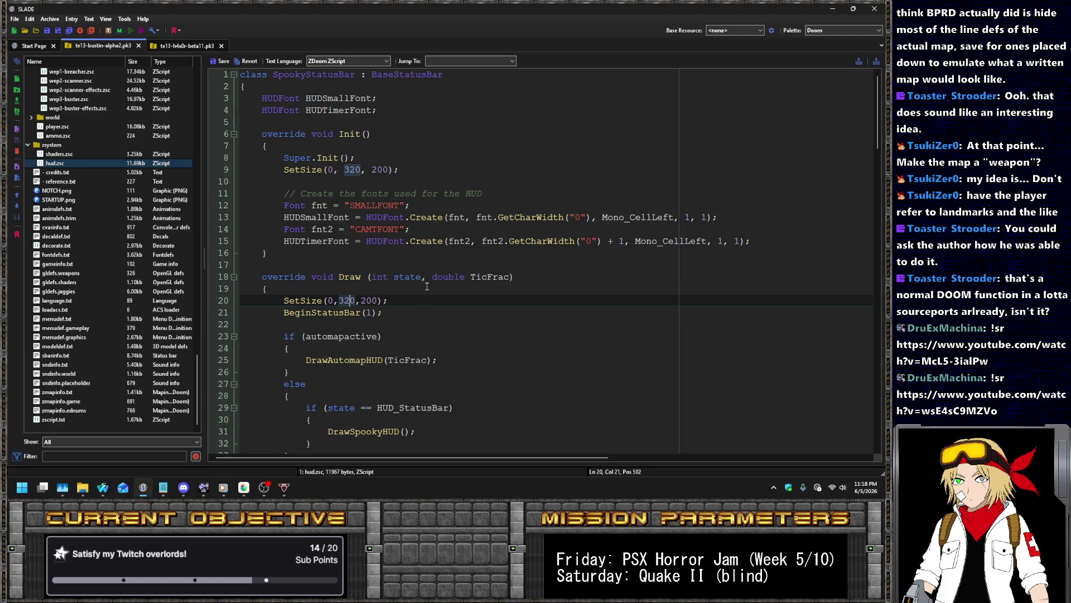
{"action": "scroll", "coordinate": [398, 270], "scroll_direction": "down", "scroll_amount": 4}
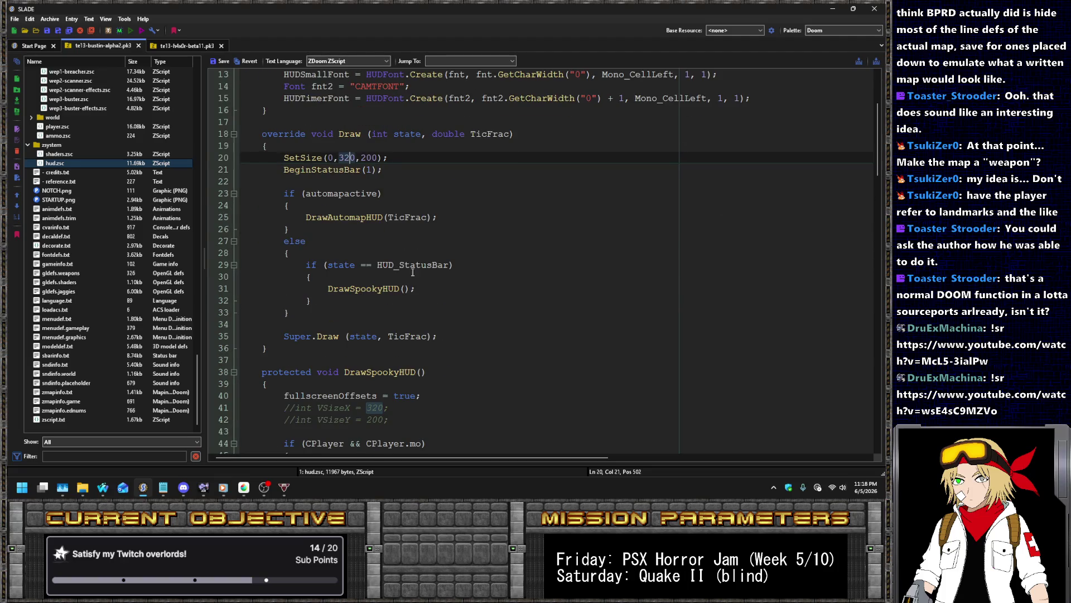
{"action": "scroll", "coordinate": [415, 279], "scroll_direction": "up", "scroll_amount": 4}
{"action": "left_click", "coordinate": [340, 169]}
{"action": "key", "text": "Delete"}
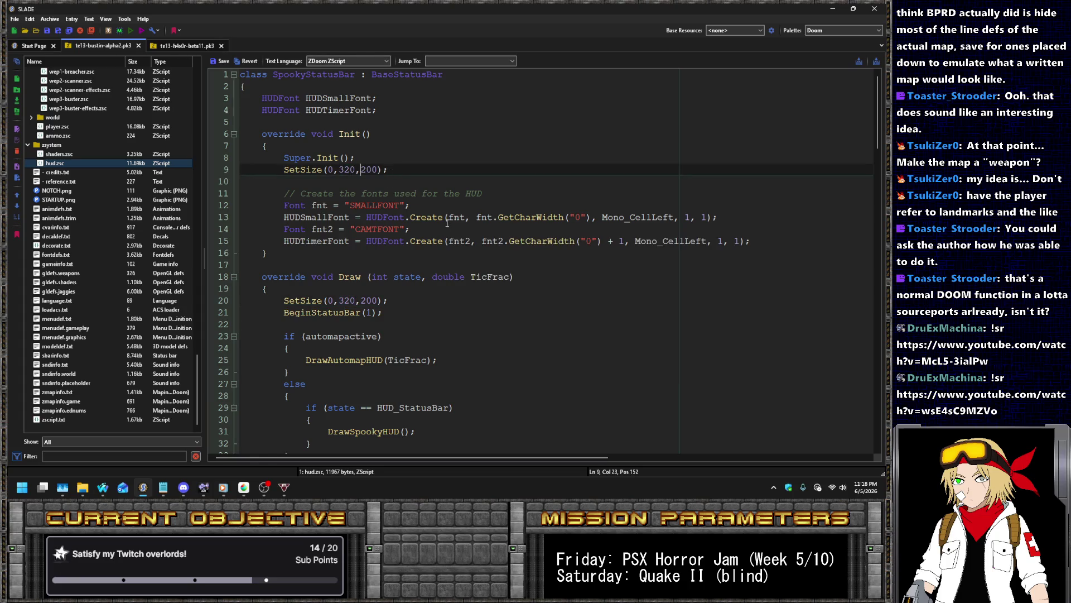
{"action": "left_click", "coordinate": [216, 61]}
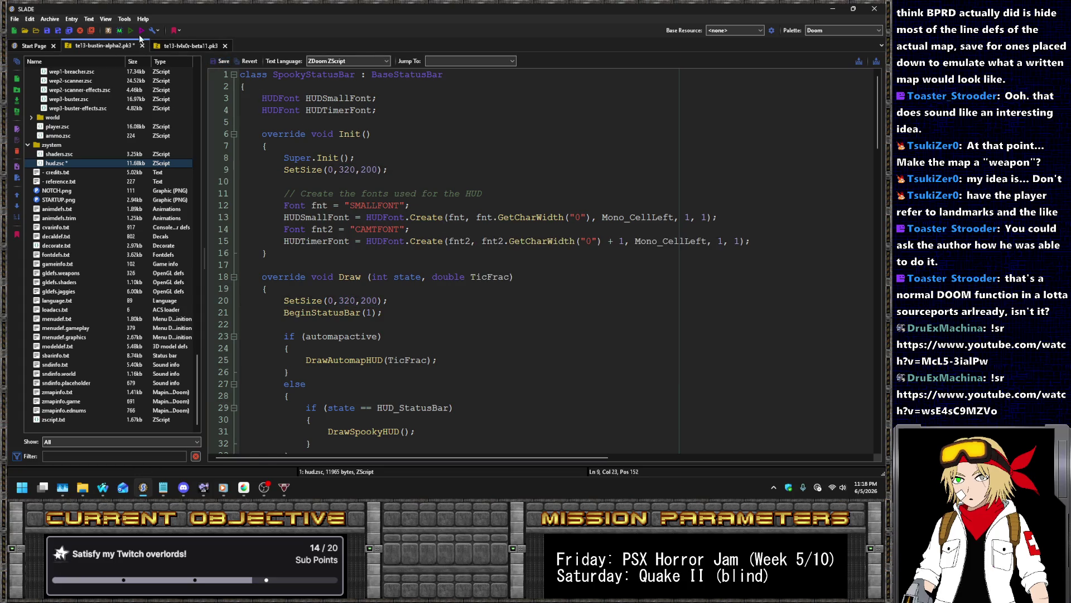
{"action": "key", "text": "ctrl+s"}
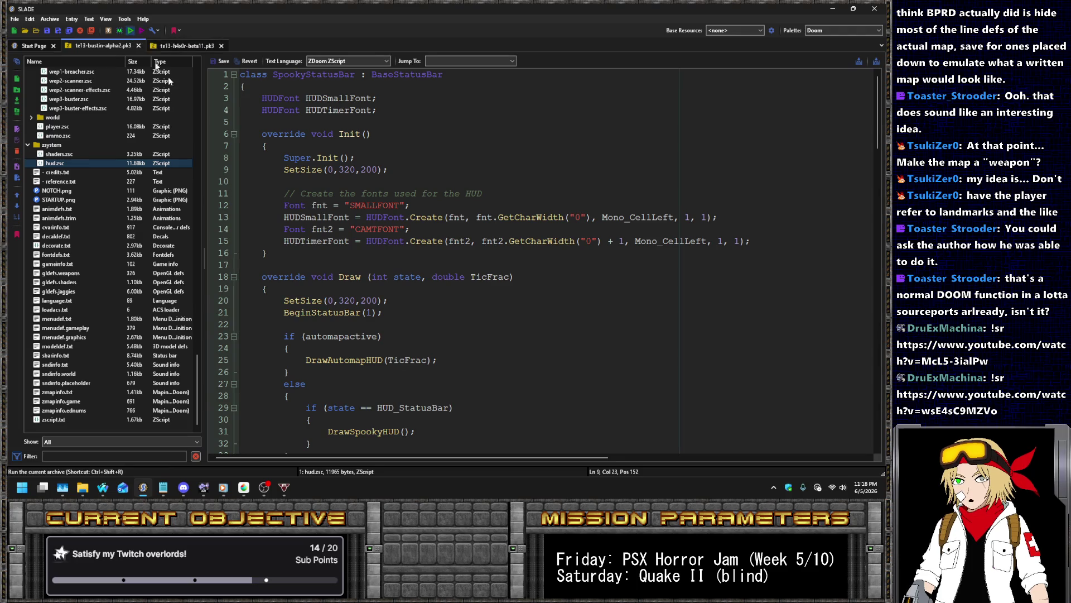
Relaunch the archive in UZDoom and start the game from the launcher
{"action": "key", "text": "ctrl+shift+r"}
{"action": "left_click", "coordinate": [491, 336]}
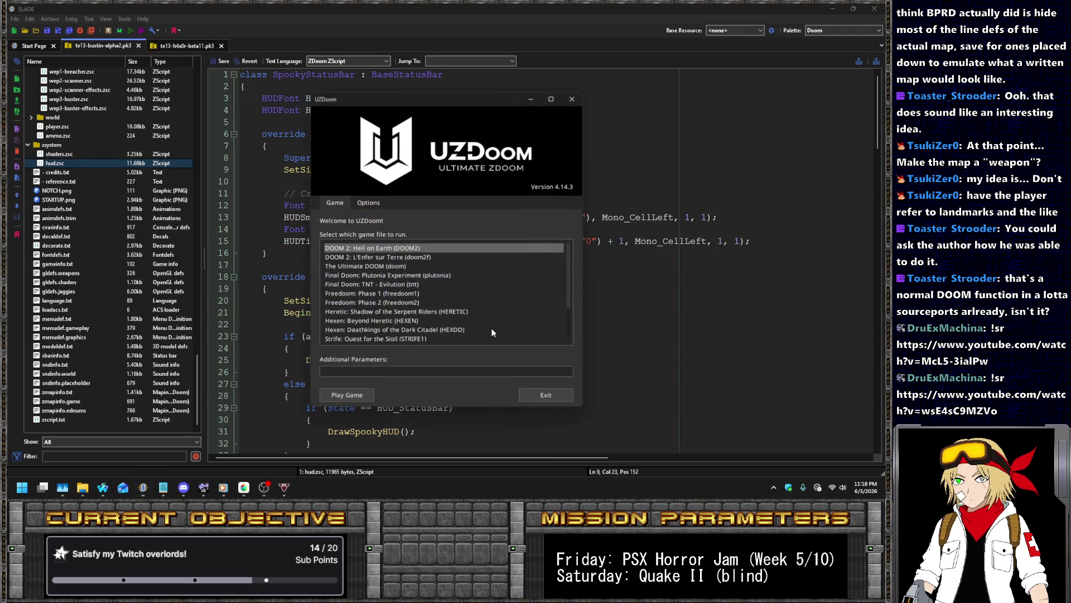
{"action": "double_click", "coordinate": [493, 329]}
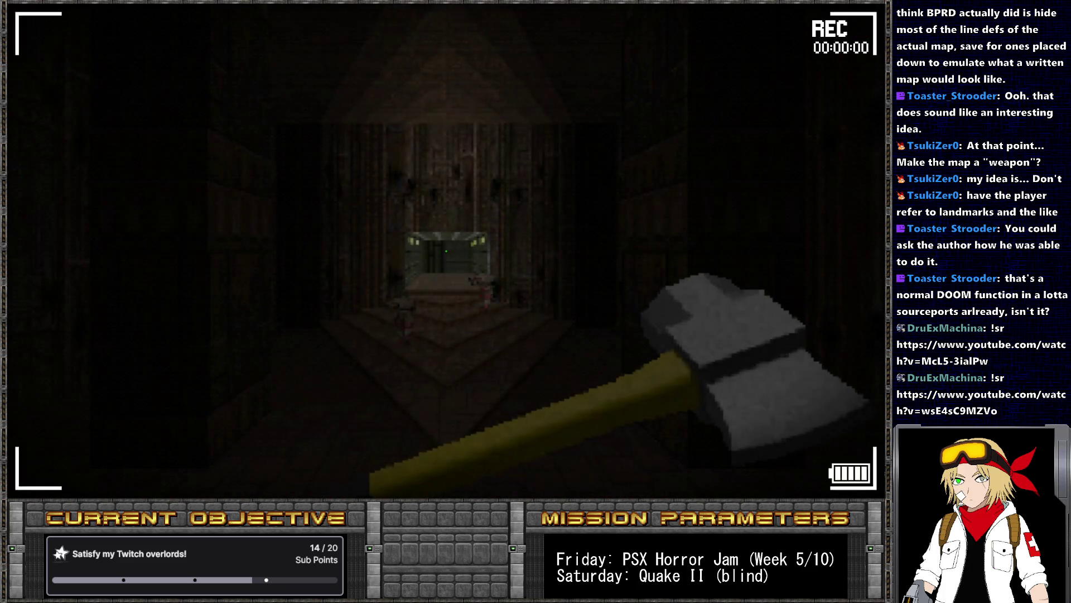
Query screenblocks in the console, then set it to 9, 8 and 6 in turn
{"action": "key", "text": "grave"}
{"action": "type", "text": "screenblocks"}
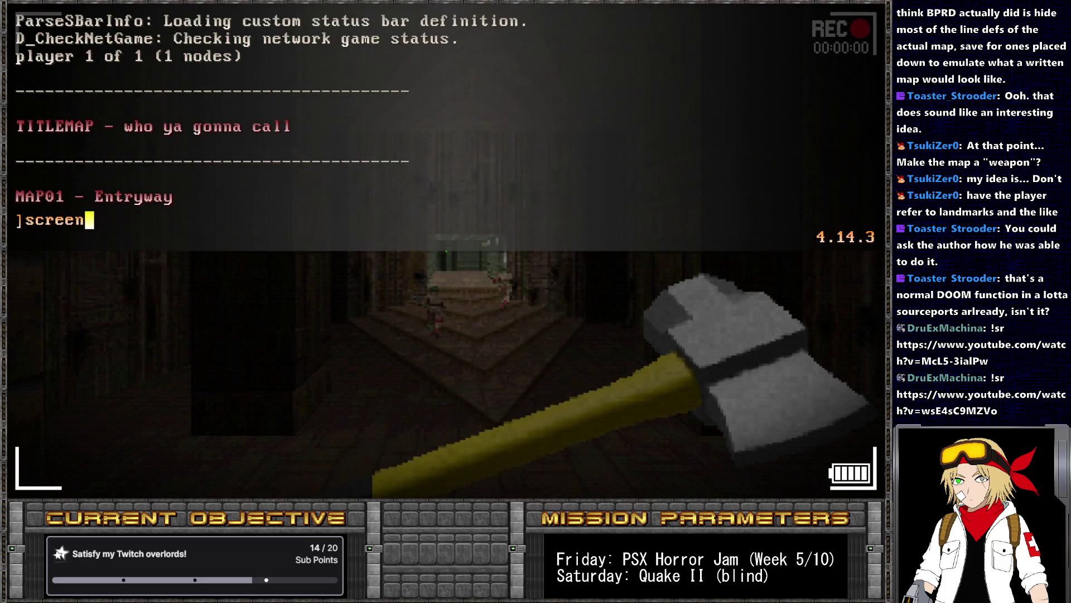
{"action": "key", "text": "Return"}
{"action": "key", "text": "Up"}
{"action": "type", "text": "9"}
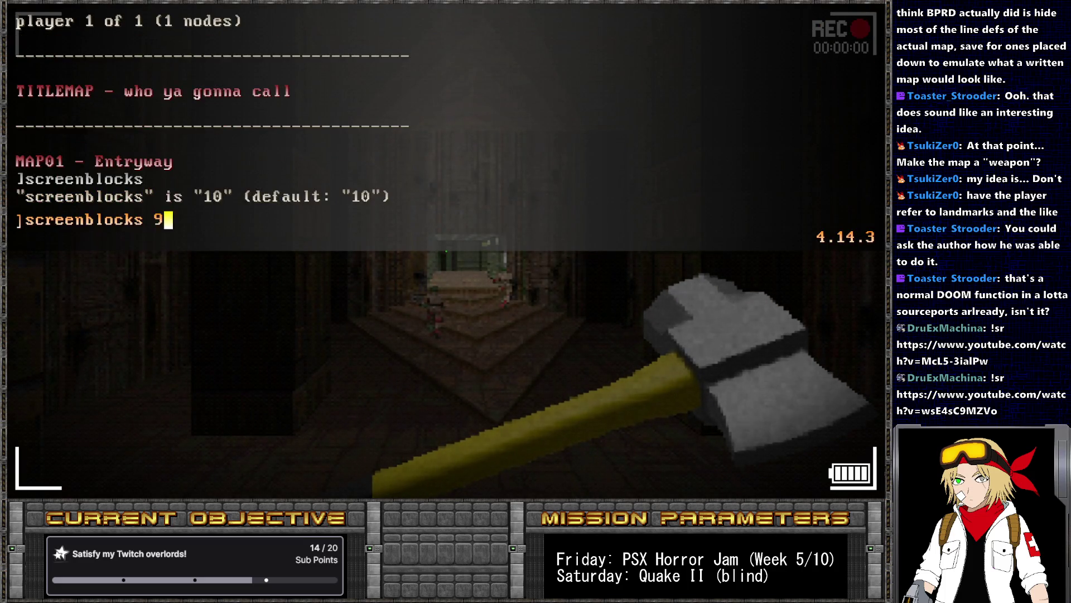
{"action": "key", "text": "Return"}
{"action": "key", "text": "grave"}
{"action": "key", "text": "grave"}
{"action": "key", "text": "Up"}
{"action": "key", "text": "BackSpace"}
{"action": "type", "text": "8"}
{"action": "key", "text": "Return"}
{"action": "key", "text": "grave"}
{"action": "key", "text": "grave"}
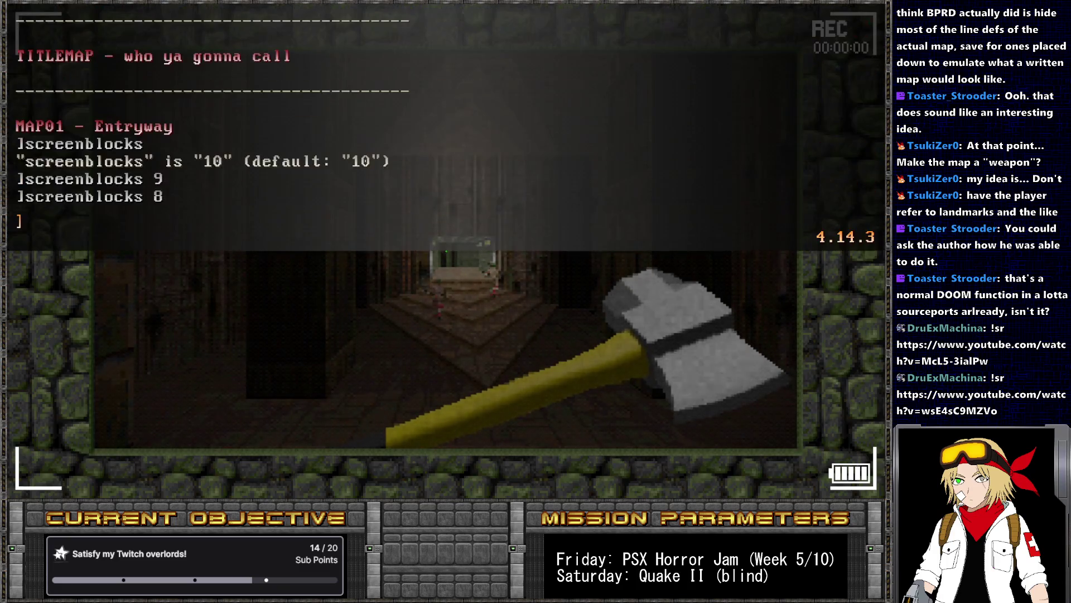
{"action": "key", "text": "Up"}
{"action": "key", "text": "BackSpace"}
{"action": "type", "text": "6"}
{"action": "key", "text": "Return"}
{"action": "key", "text": "grave"}
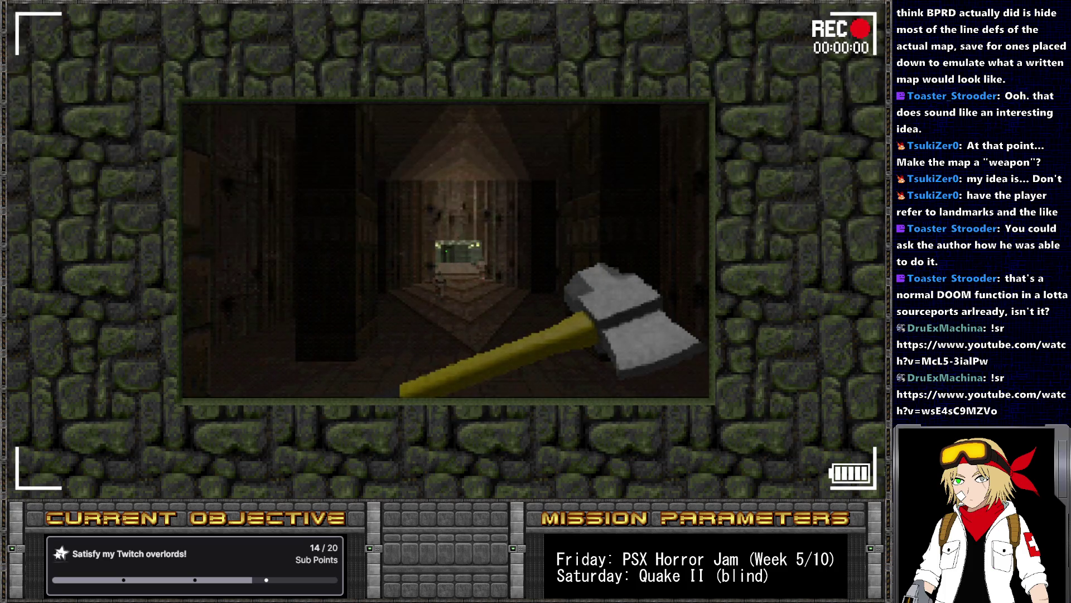
Shrink and grow the game view with minus and equals, look around, then return to SLADE
{"action": "key", "text": "minus"}
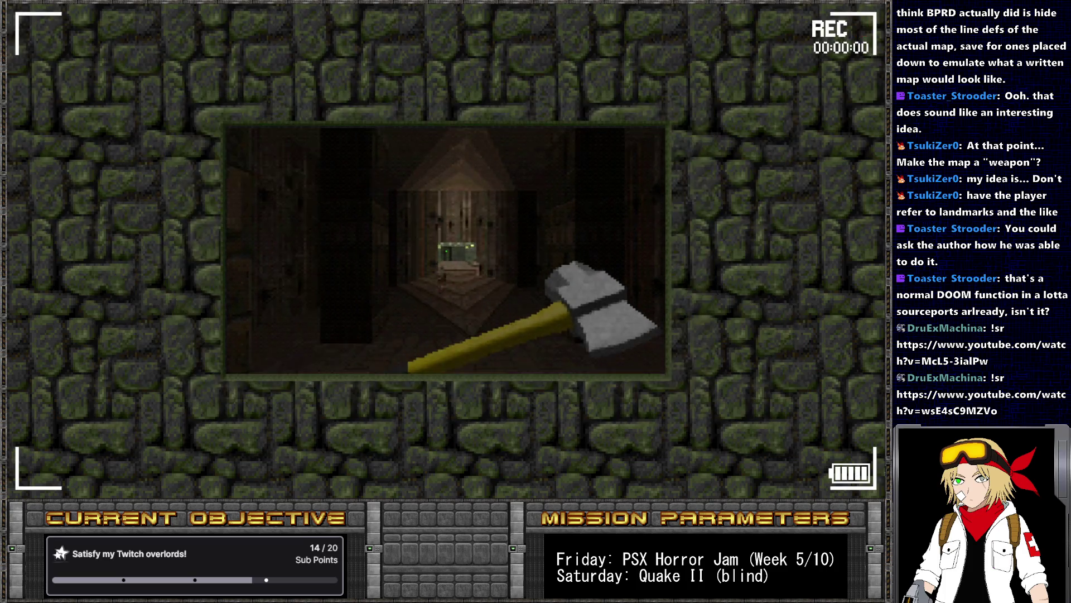
{"action": "key", "text": "minus"}
{"action": "key", "text": "equal"}
{"action": "key", "text": "equal"}
{"action": "key", "text": "equal"}
{"action": "key", "text": "equal"}
{"action": "key", "text": "equal"}
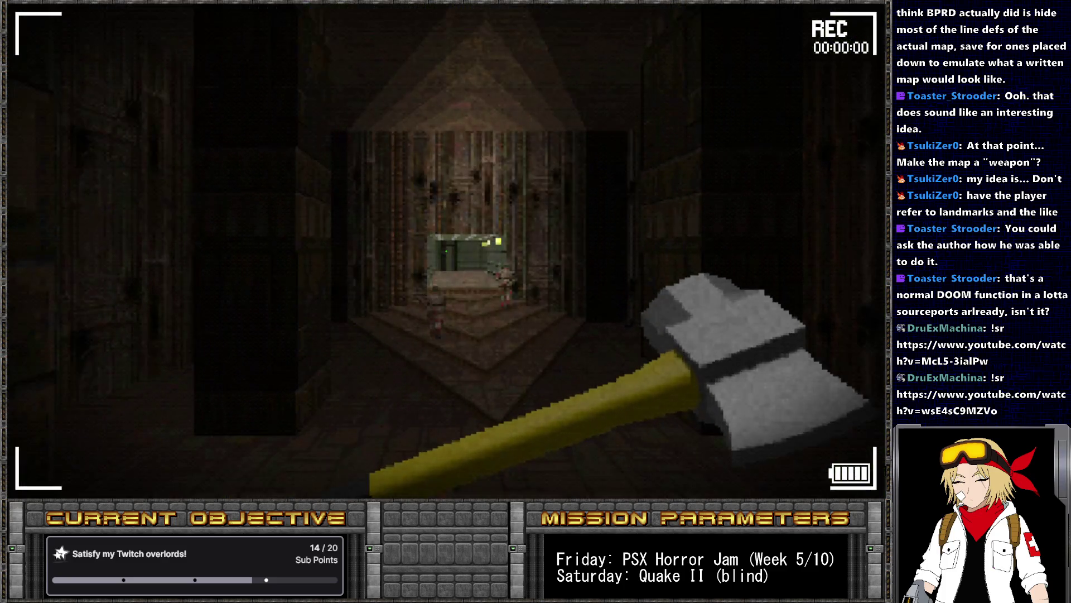
{"action": "key", "text": "minus"}
{"action": "key", "text": "minus"}
{"action": "key", "text": "minus"}
{"action": "key", "text": "minus"}
{"action": "key", "text": "minus"}
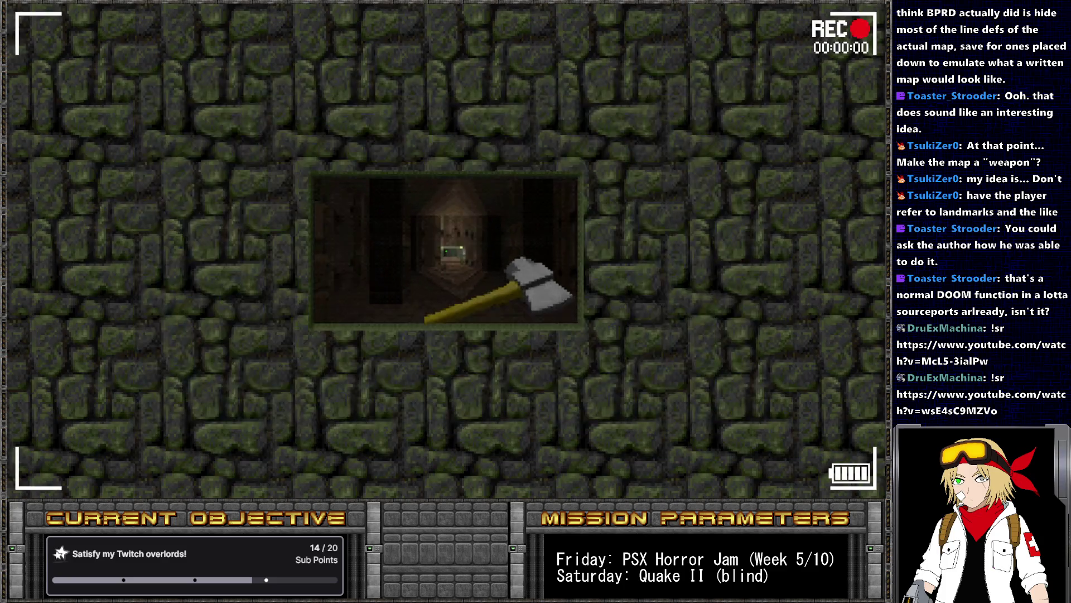
{"action": "key", "text": "equal"}
{"action": "key", "text": "equal"}
{"action": "key", "text": "equal"}
{"action": "key", "text": "equal"}
{"action": "key", "text": "Up"}
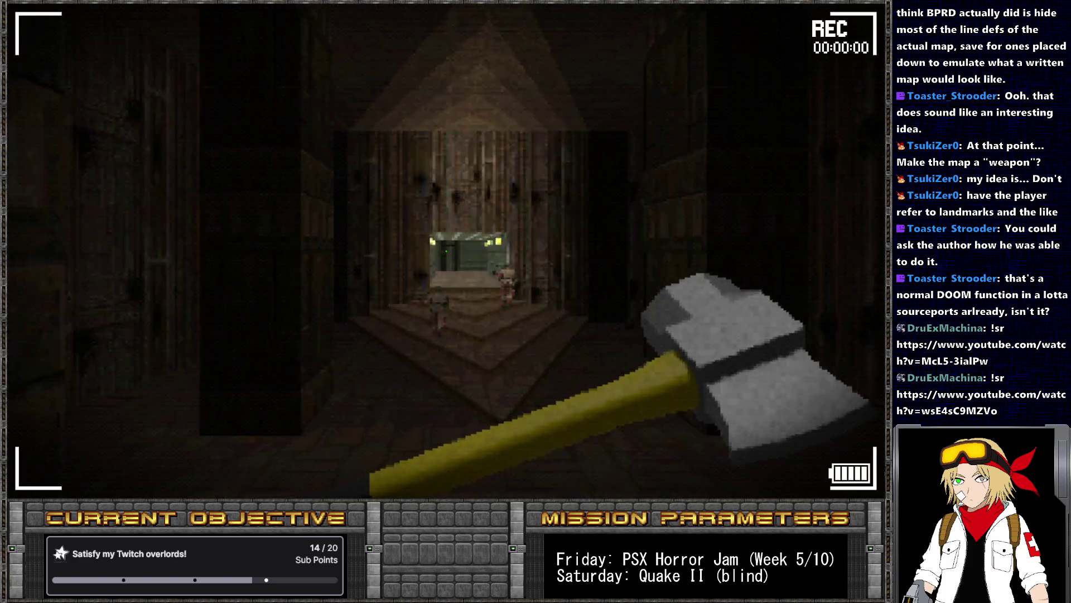
{"action": "key", "text": "Left"}
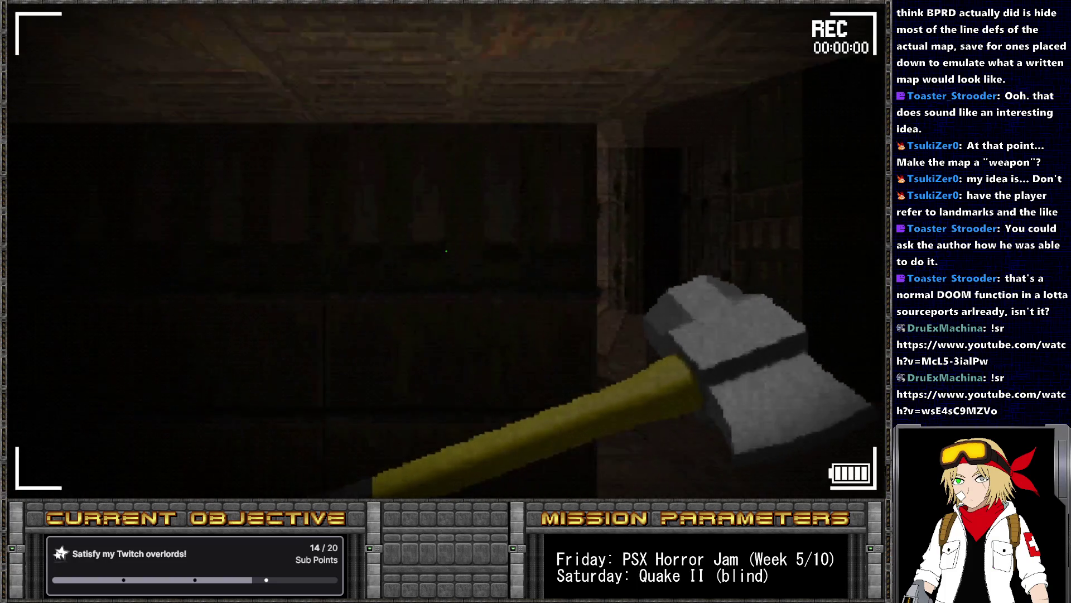
{"action": "key", "text": "Right"}
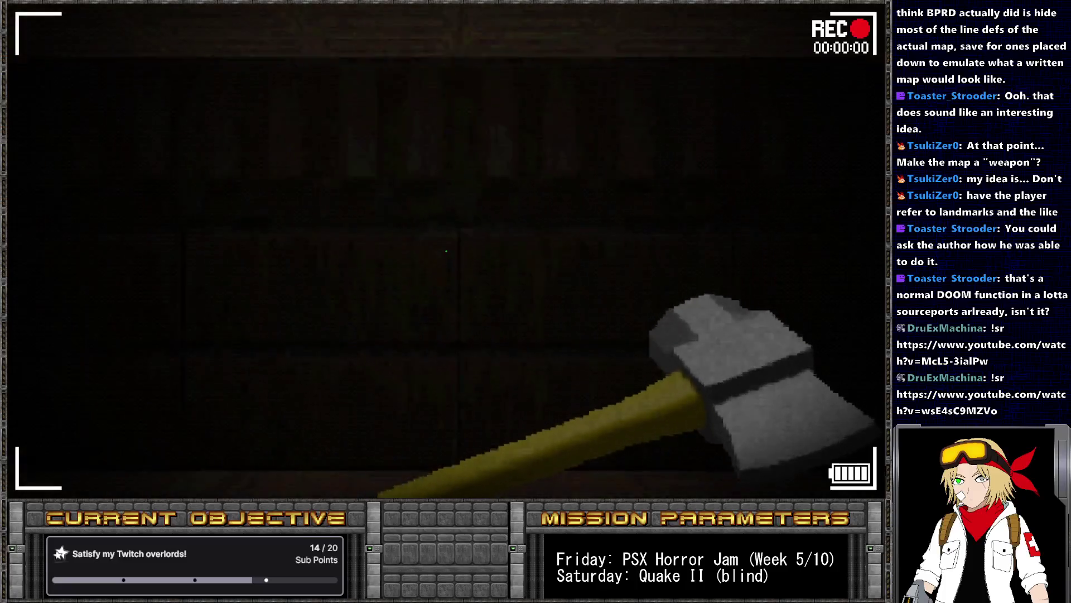
{"action": "key", "text": "alt+Tab"}
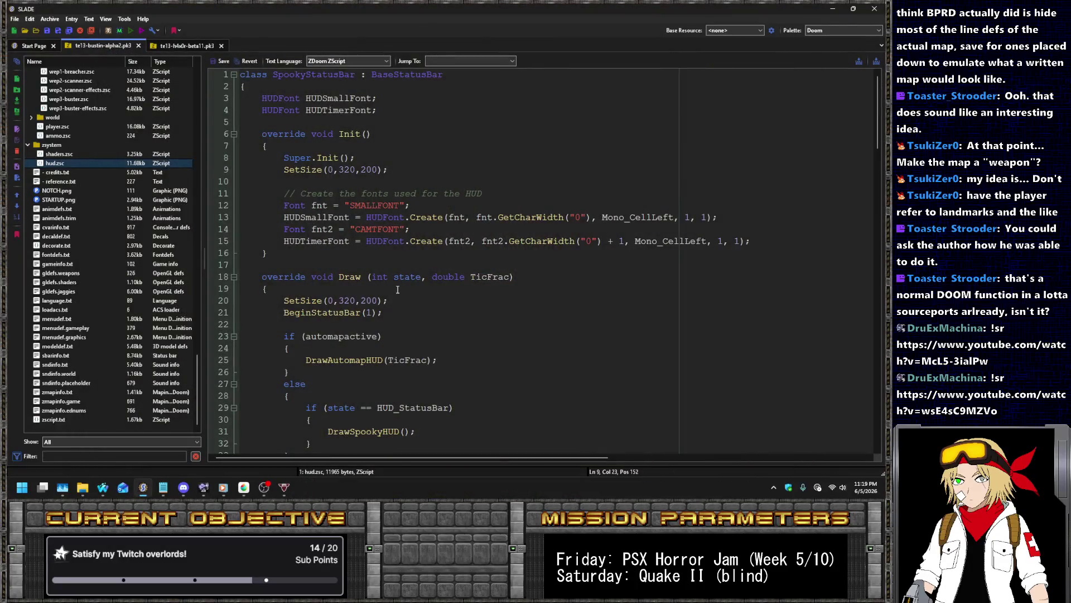
{"action": "left_click", "coordinate": [397, 296]}
{"action": "scroll", "coordinate": [391, 302], "scroll_direction": "down", "scroll_amount": 4}
{"action": "left_click", "coordinate": [362, 305]}
{"action": "left_click", "coordinate": [187, 46]}
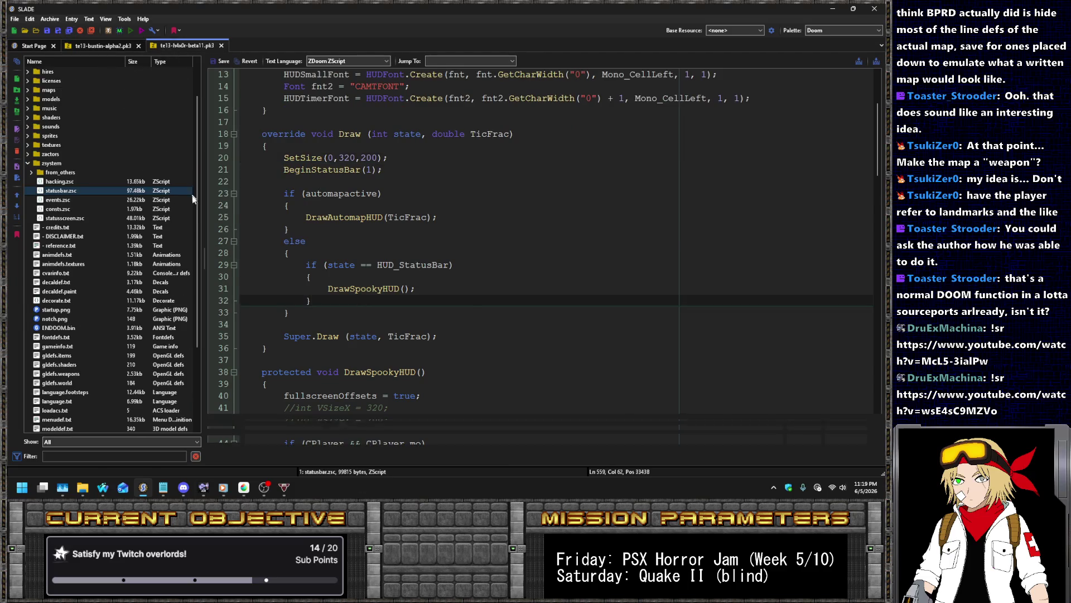
{"action": "left_click", "coordinate": [394, 285]}
{"action": "scroll", "coordinate": [558, 240], "scroll_direction": "up", "scroll_amount": 20}
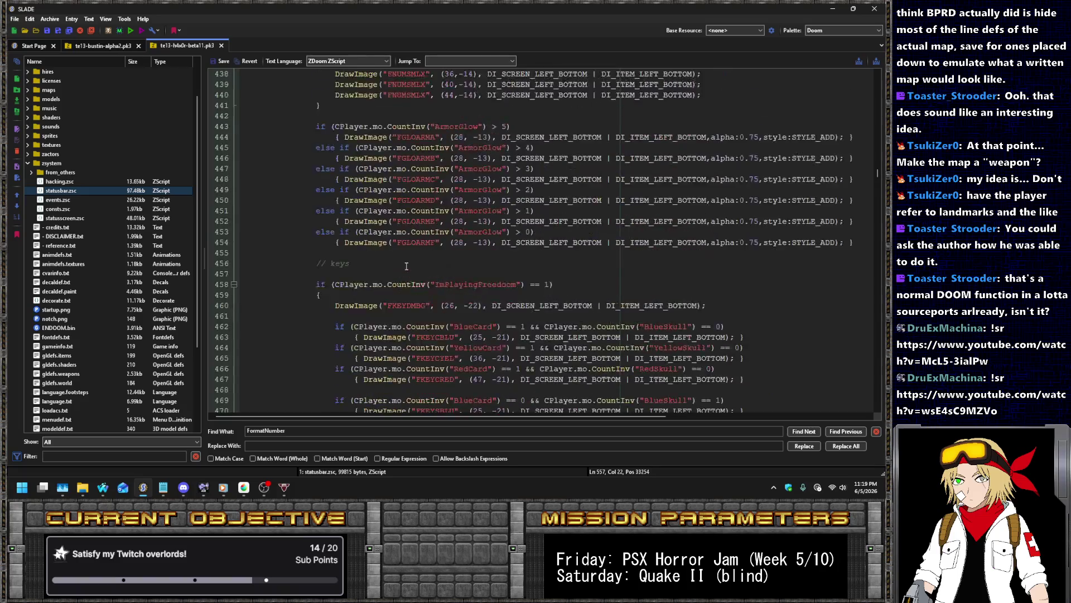
{"action": "mouse_move", "coordinate": [877, 168]}
{"action": "left_mouse_down"}
{"action": "mouse_move", "coordinate": [876, 78]}
{"action": "mouse_move", "coordinate": [882, 94]}
{"action": "left_mouse_up"}
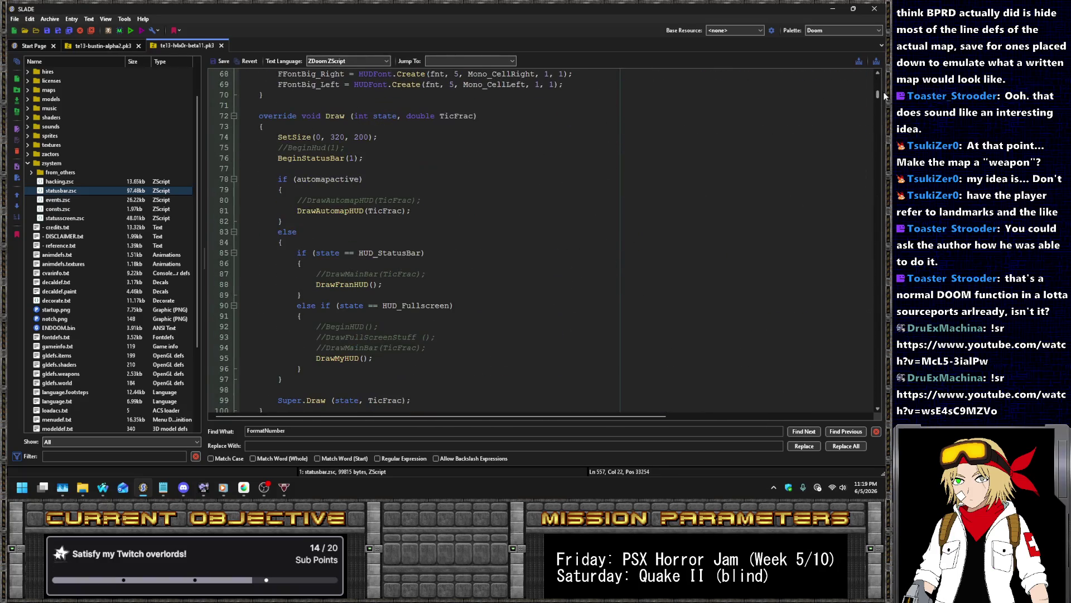
{"action": "left_click", "coordinate": [464, 306]}
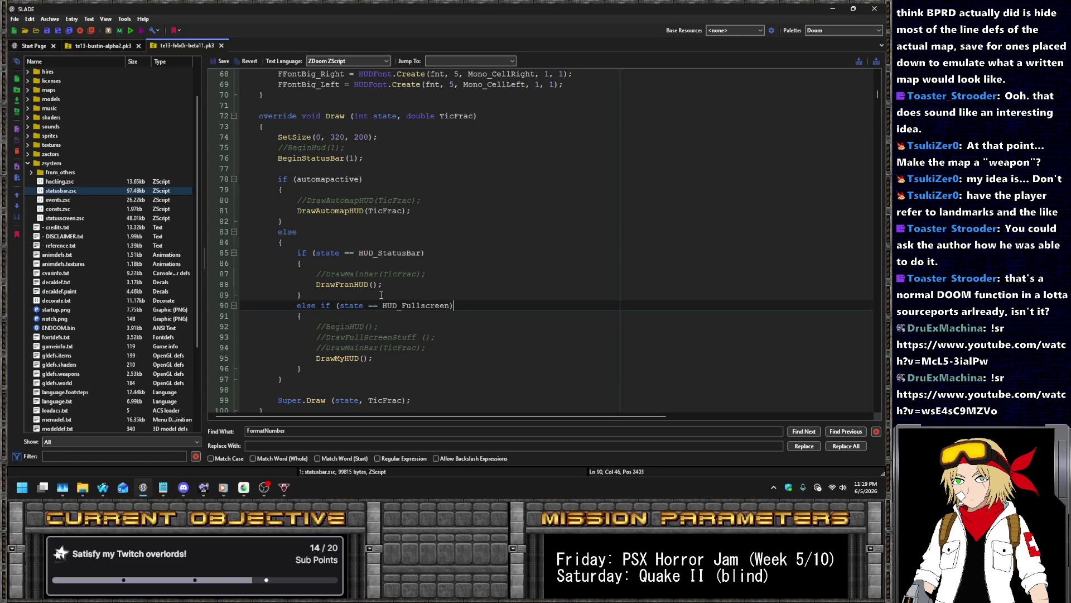
{"action": "left_click", "coordinate": [99, 45]}
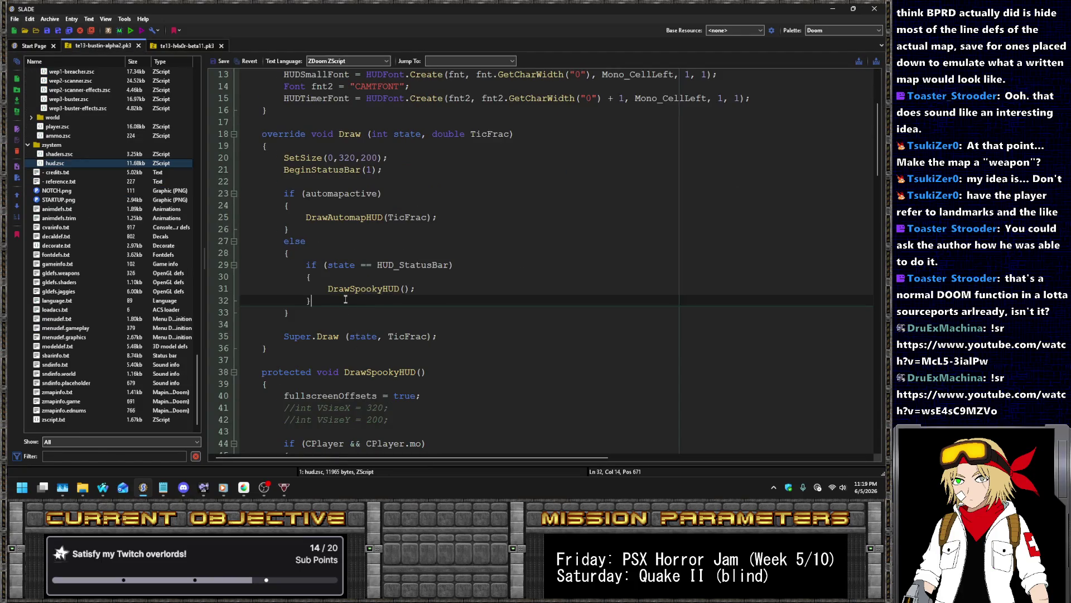
{"action": "key", "text": "Return"}
{"action": "type", "text": "else if (state == HUD_Fullscreen)"}
Move the DrawSpookyHUD(); line under the HUD_Fullscreen check
{"action": "triple_click", "coordinate": [368, 293]}
{"action": "key", "text": "ctrl+c"}
{"action": "key", "text": "Delete"}
{"action": "left_click", "coordinate": [517, 306]}
{"action": "key", "text": "Return"}
{"action": "key", "text": "ctrl+v"}
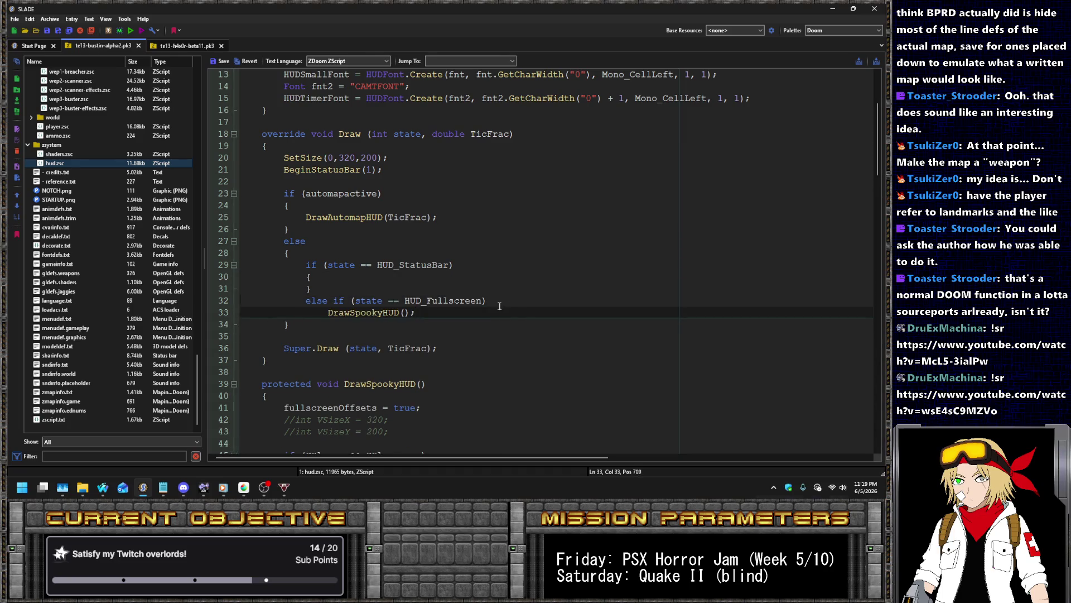
{"action": "left_click", "coordinate": [511, 297]}
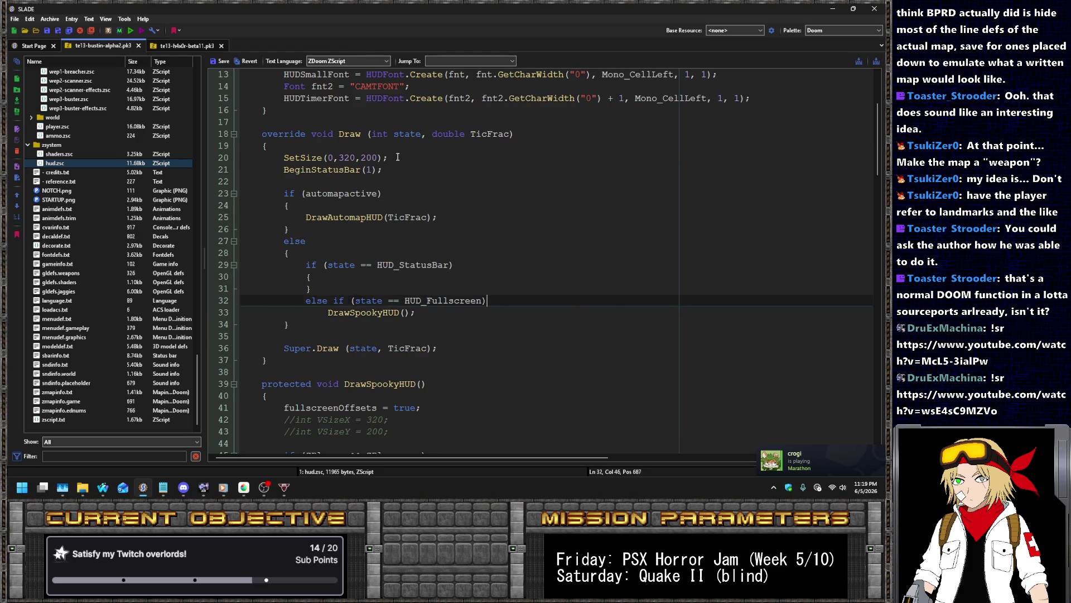
Copy SetSize(0,320,200); into the HUD_StatusBar branch as a one-line braced block
{"action": "left_click_drag", "start_coordinate": [398, 156], "coordinate": [398, 146]}
{"action": "key", "text": "ctrl+c"}
{"action": "left_click", "coordinate": [491, 277]}
{"action": "key", "text": "ctrl+v"}
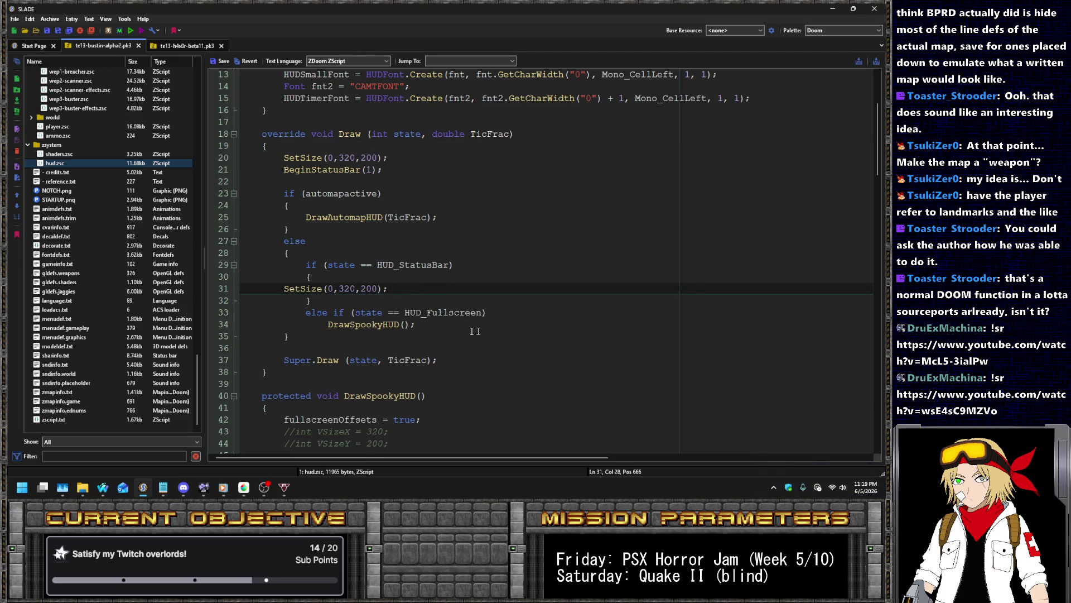
{"action": "key", "text": "Home"}
{"action": "key", "text": "Tab"}
{"action": "key", "text": "Tab"}
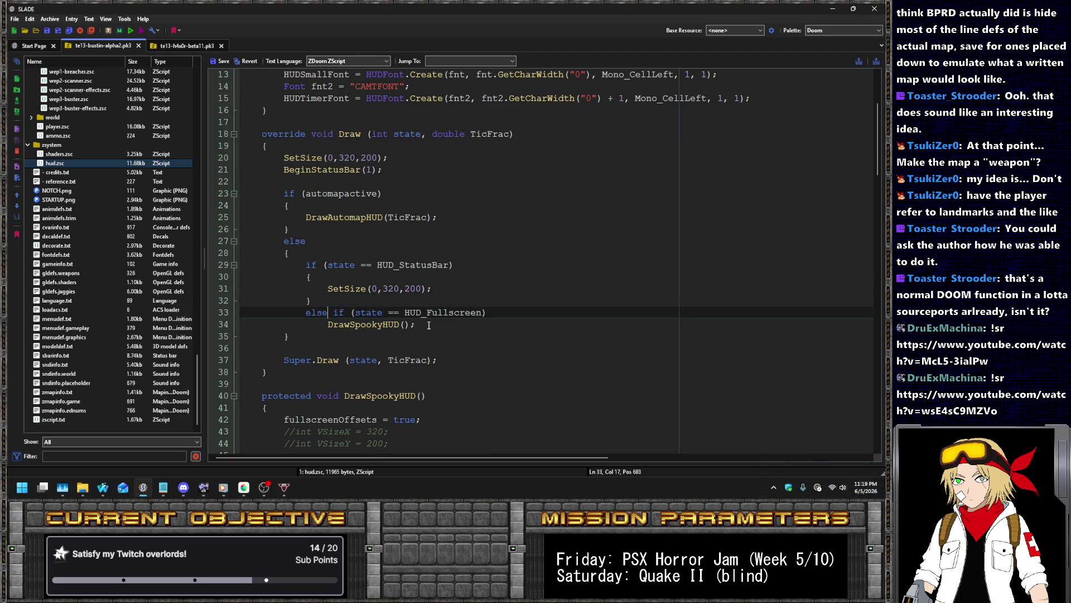
{"action": "key", "text": "BackSpace"}
{"action": "key", "text": "BackSpace"}
{"action": "key", "text": "BackSpace"}
{"action": "key", "text": "End"}
{"action": "key", "text": "Delete"}
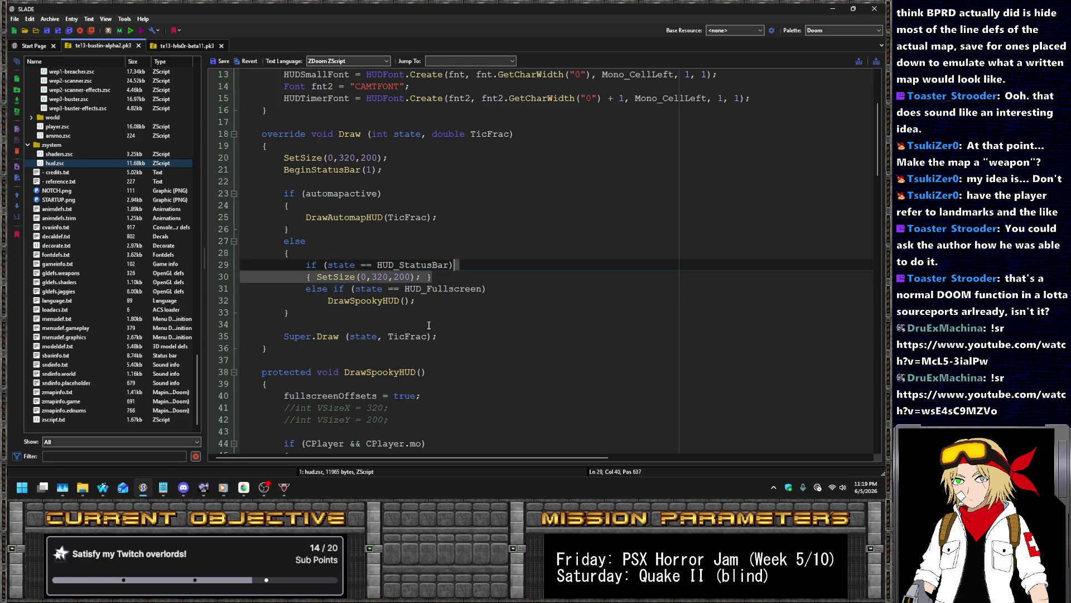
{"action": "key", "text": "Home"}
{"action": "key", "text": "Tab"}
{"action": "key", "text": "shift+End"}
{"action": "key", "text": "ctrl+c"}
Paste the SetSize block under HUD_Fullscreen and change it to SetSize(0,160,100)
{"action": "key", "text": "Down"}
{"action": "key", "text": "End"}
{"action": "key", "text": "Return"}
{"action": "key", "text": "Tab"}
{"action": "key", "text": "ctrl+v"}
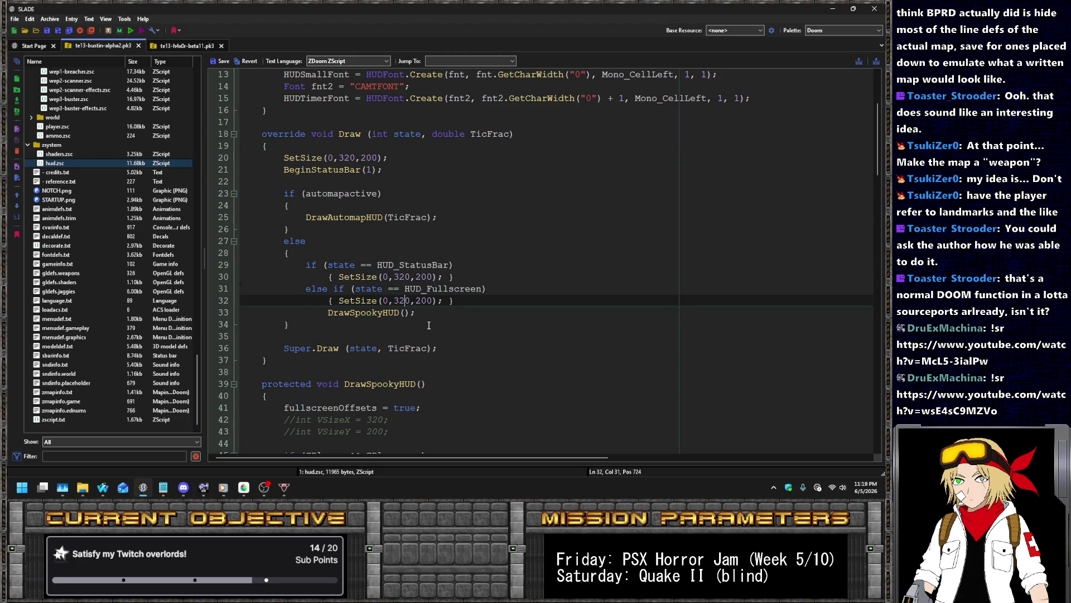
{"action": "key", "text": "BackSpace"}
{"action": "key", "text": "Delete"}
{"action": "key", "text": "Delete"}
{"action": "type", "text": "160"}
{"action": "key", "text": "End"}
{"action": "key", "text": "Left"}
{"action": "key", "text": "Left"}
{"action": "key", "text": "Left"}
{"action": "key", "text": "BackSpace"}
{"action": "type", "text": "1"}
Open blank lines above DrawSpookyHUD() and type 'if (state == HUD_StatusBar)||'
{"action": "key", "text": "Down"}
{"action": "key", "text": "shift+Tab"}
{"action": "key", "text": "Return"}
{"action": "key", "text": "Up"}
{"action": "key", "text": "Up"}
{"action": "key", "text": "End"}
{"action": "key", "text": "Up"}
{"action": "key", "text": "Up"}
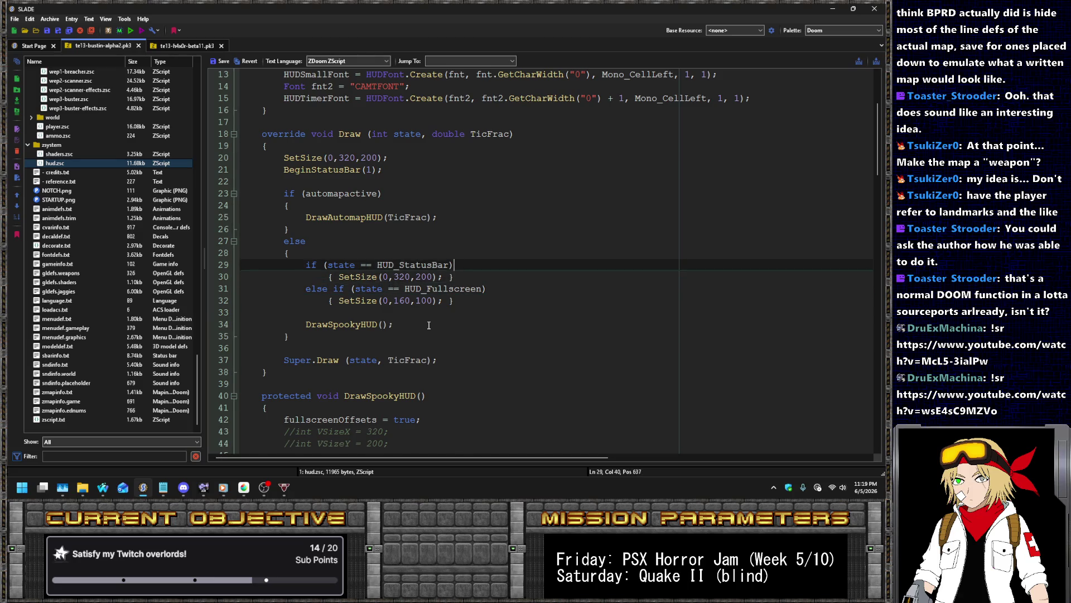
{"action": "key", "text": "Down"}
{"action": "key", "text": "Down"}
{"action": "key", "text": "Down"}
{"action": "key", "text": "Home"}
{"action": "key", "text": "Down"}
{"action": "key", "text": "Return"}
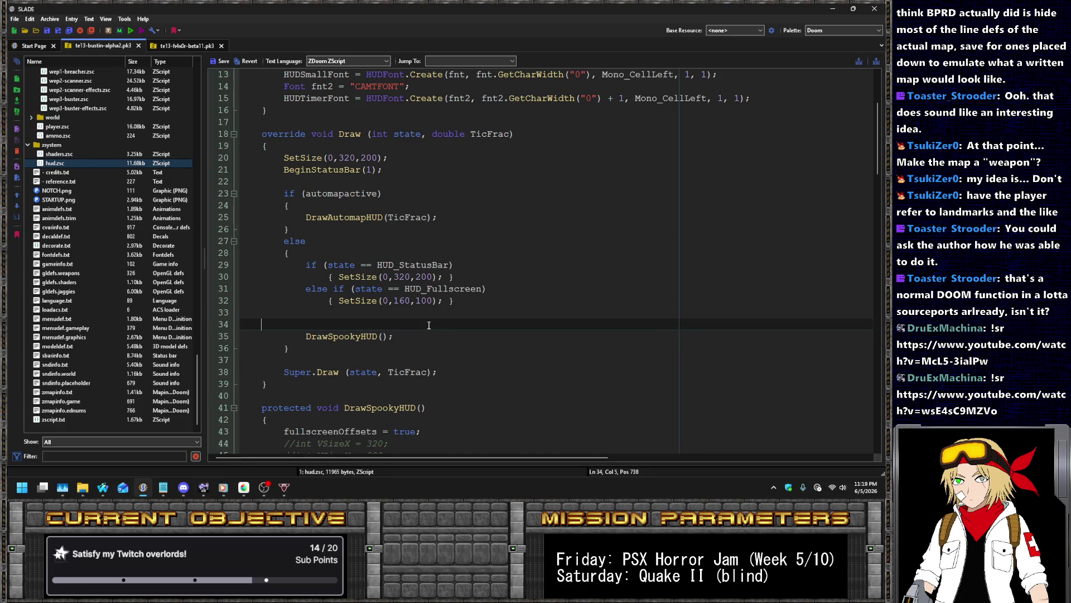
{"action": "key", "text": "BackSpace"}
{"action": "type", "text": "if (state == HUD_StatusBar)"}
{"action": "type", "text": "||"}
Complete the condition with the HUD_Fullscreen comparison, indent DrawSpookyHUD() under it, and save the entry
{"action": "key", "text": "Up"}
{"action": "key", "text": "Up"}
{"action": "key", "text": "Up"}
{"action": "key", "text": "ctrl+shift+Left"}
{"action": "key", "text": "ctrl+shift+Left"}
{"action": "key", "text": "ctrl+shift+Left"}
{"action": "key", "text": "ctrl+c"}
{"action": "key", "text": "Down"}
{"action": "key", "text": "Down"}
{"action": "key", "text": "Down"}
{"action": "key", "text": "ctrl+v"}
{"action": "key", "text": "Down"}
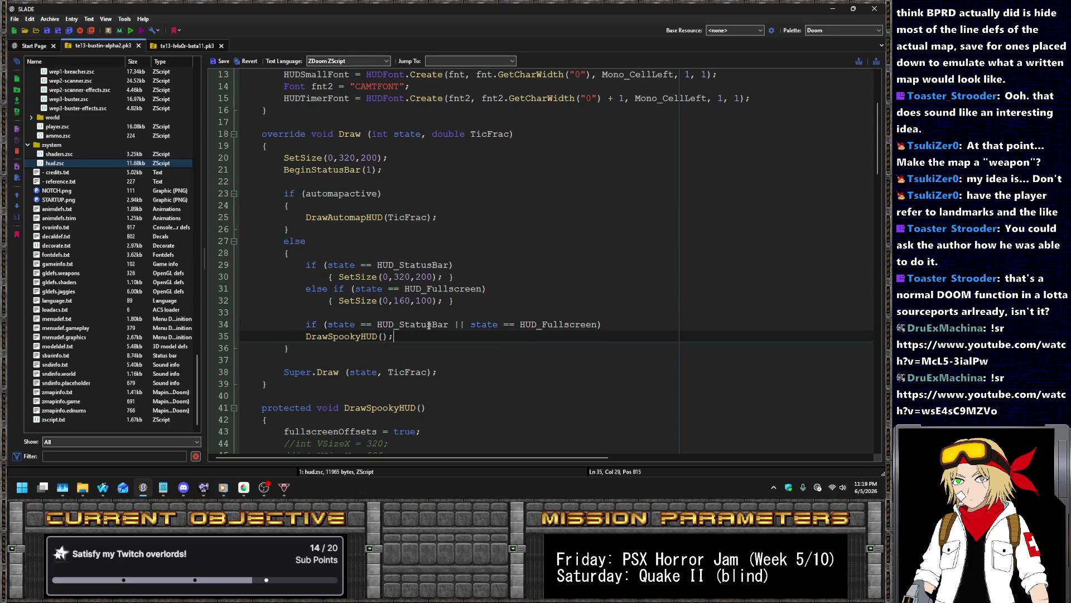
{"action": "key", "text": "Tab"}
{"action": "type", "text": "{"}
{"action": "left_click", "coordinate": [214, 63]}
Save the archive, run it in UZDoom, and begin a new game in the corridor
{"action": "key", "text": "ctrl+s"}
{"action": "left_click", "coordinate": [130, 30]}
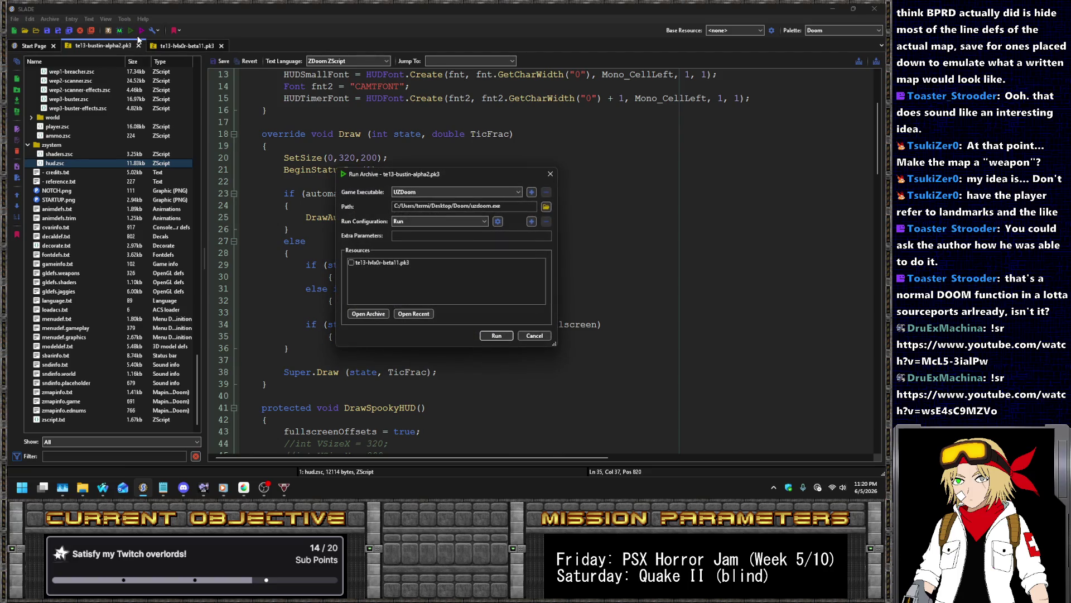
{"action": "key", "text": "Return"}
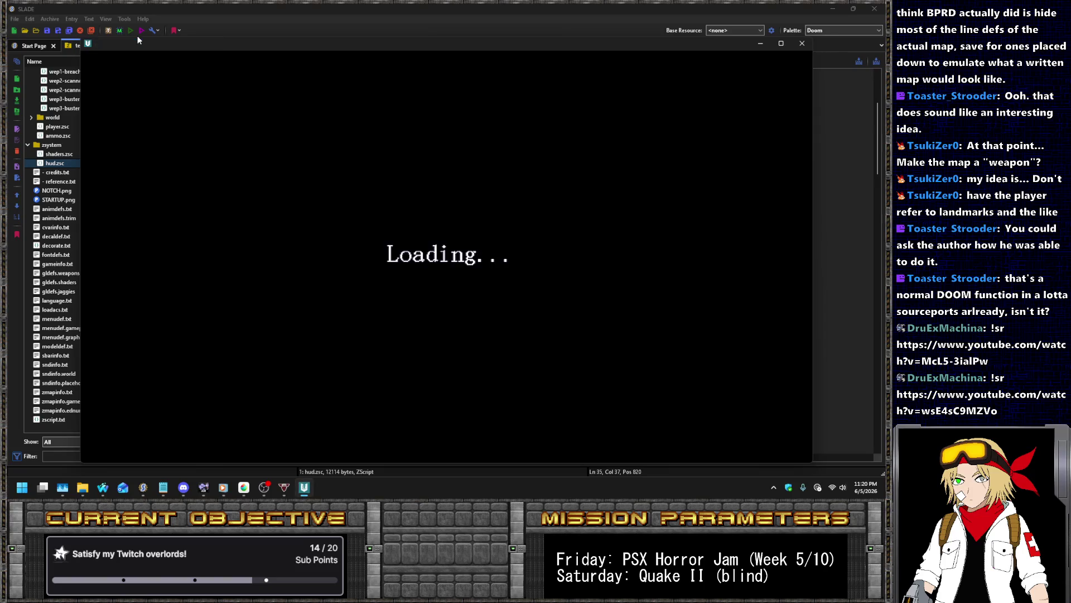
{"action": "key", "text": "Return"}
{"action": "key", "text": "Return"}
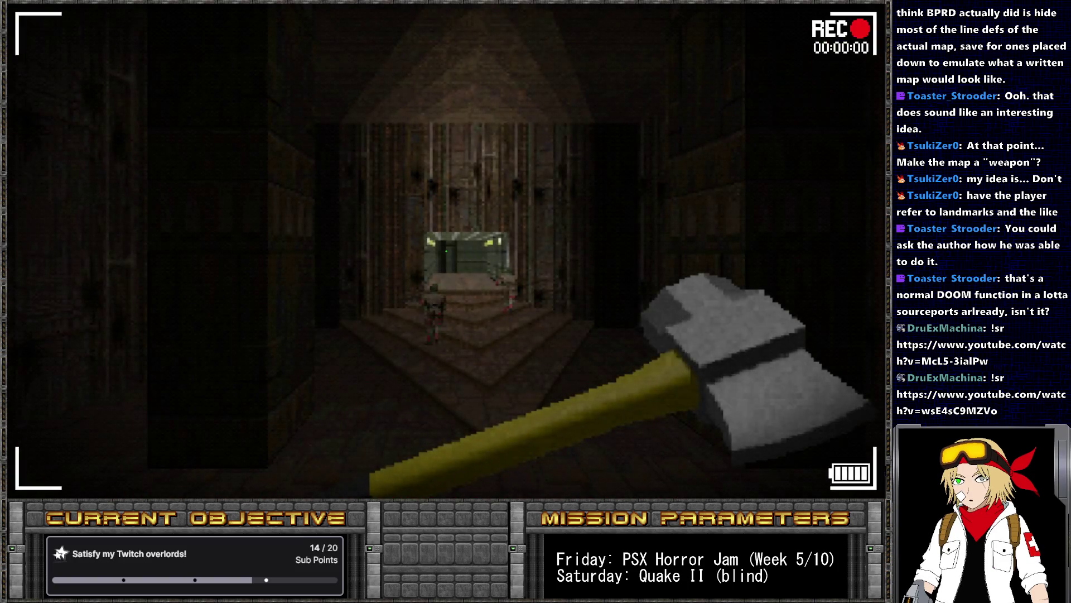
{"action": "key", "text": "Right"}
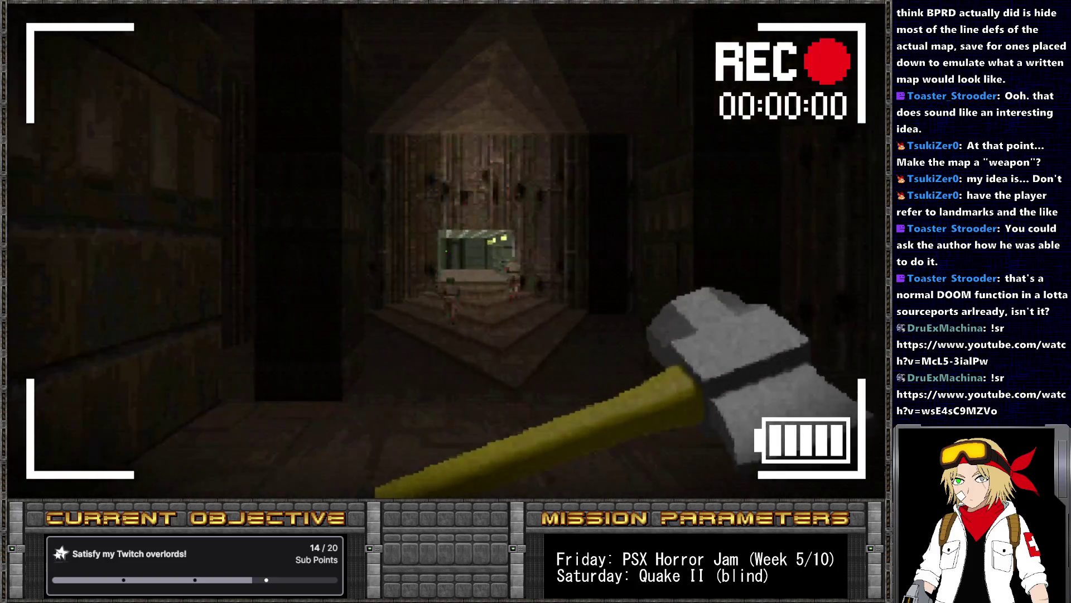
Switch to the serrated blade and attack the soldiers in the MAP01 corridor
{"action": "key", "text": "Left"}
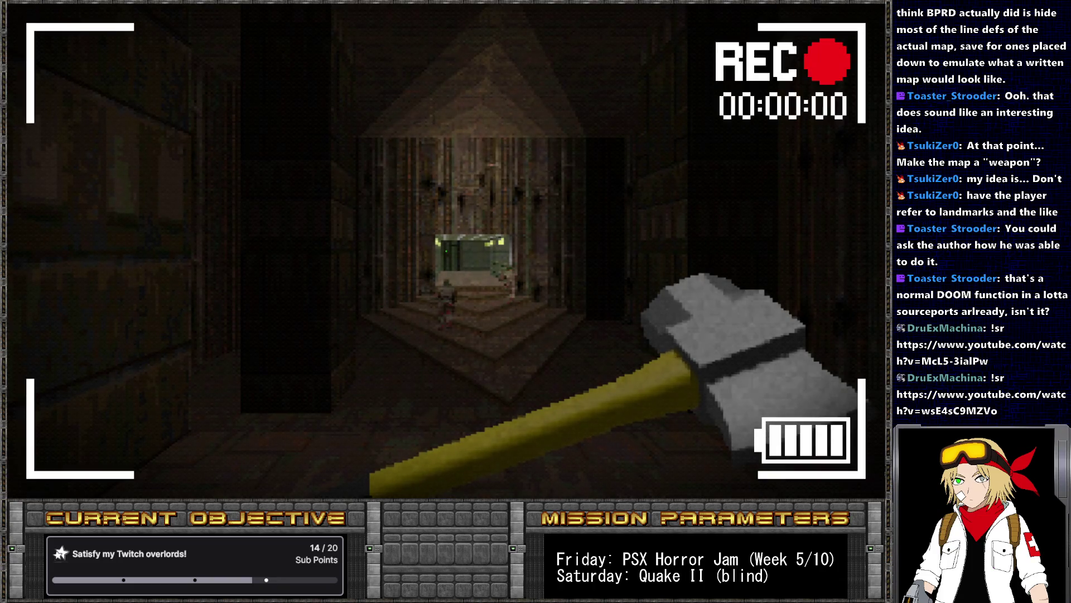
{"action": "key", "text": "Right"}
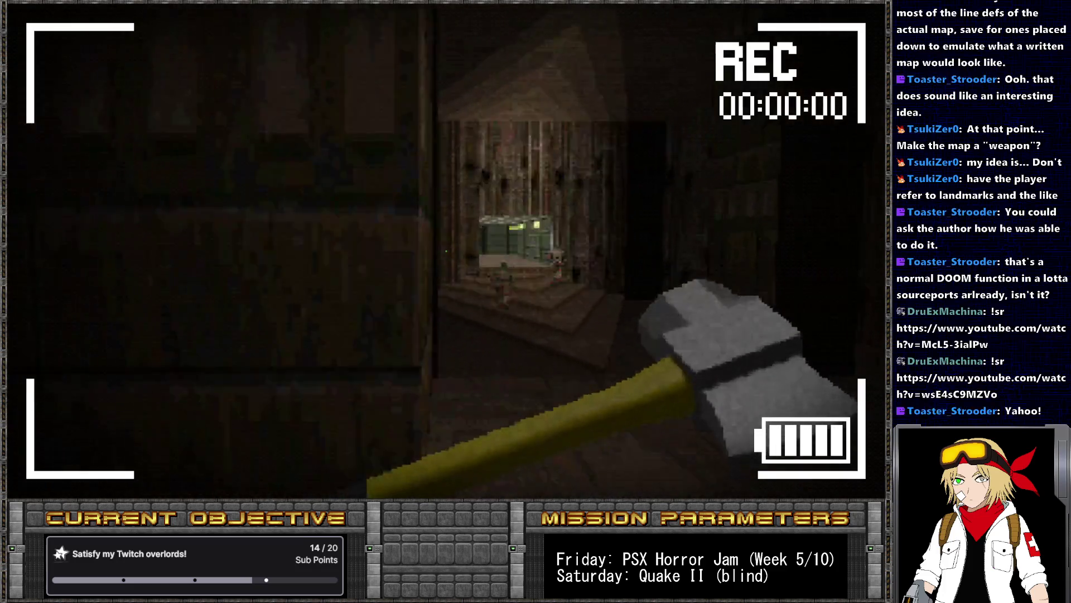
{"action": "key", "text": "Left"}
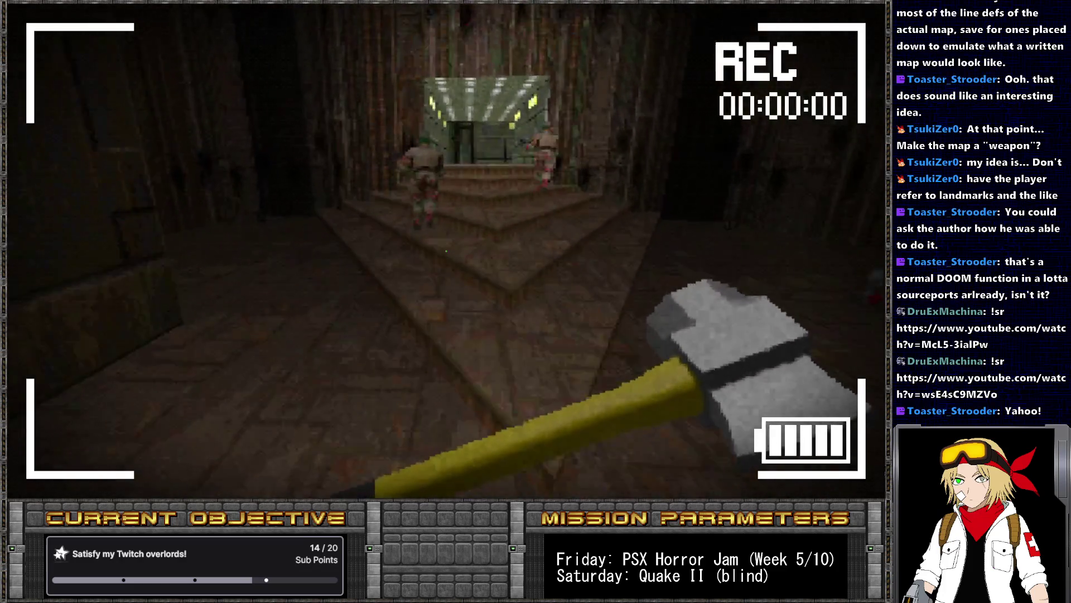
{"action": "key", "text": "1"}
{"action": "key", "text": "ctrl"}
{"action": "key", "text": "Up"}
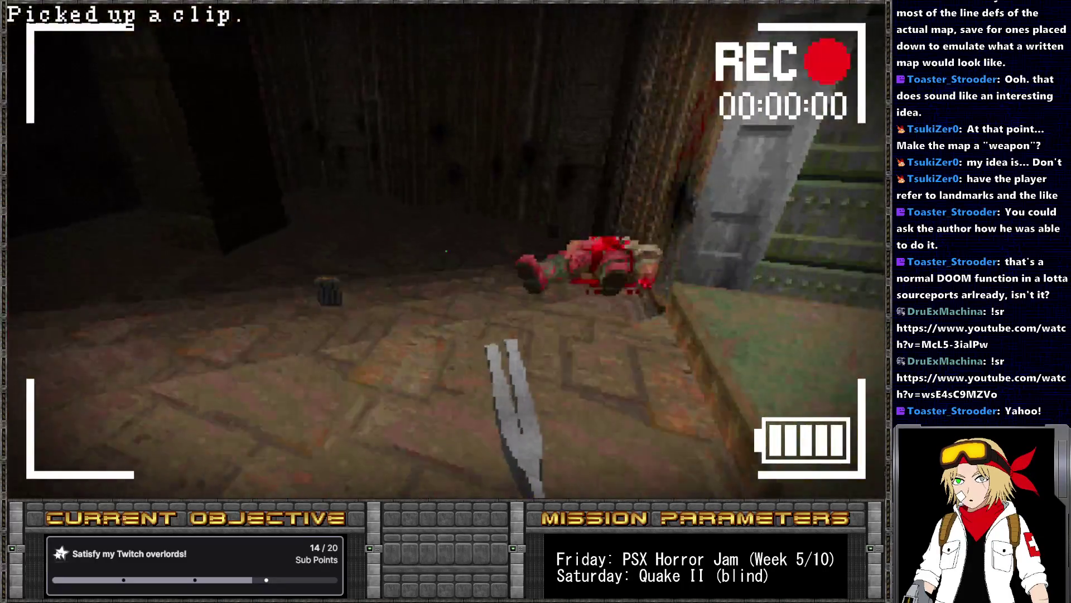
Switch back to the axe and look around the room and stairway
{"action": "key", "text": "Left"}
{"action": "key", "text": "Up"}
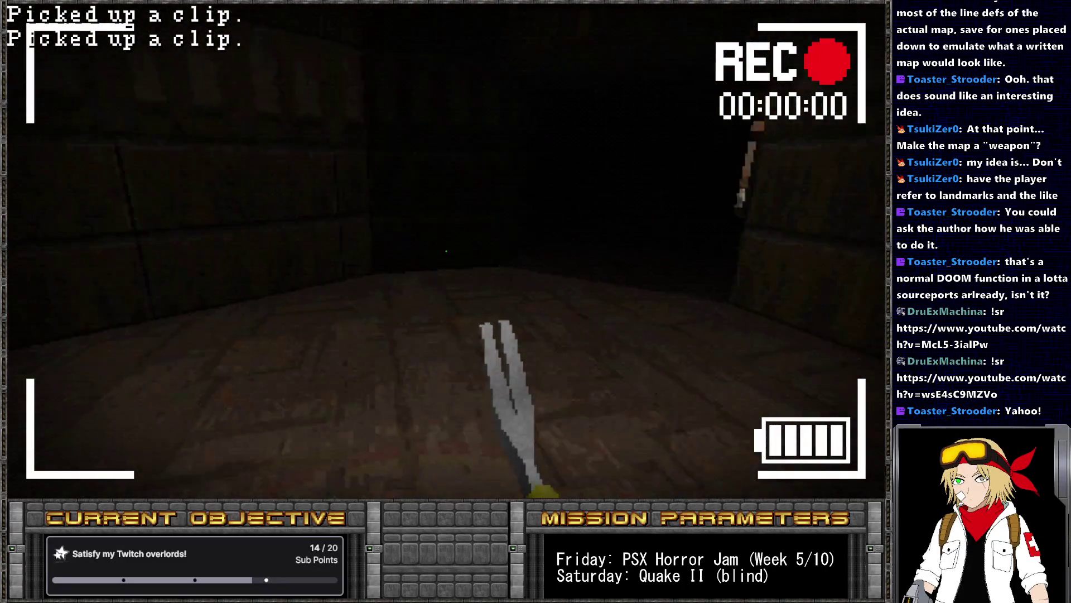
{"action": "key", "text": "Right"}
{"action": "key", "text": "1"}
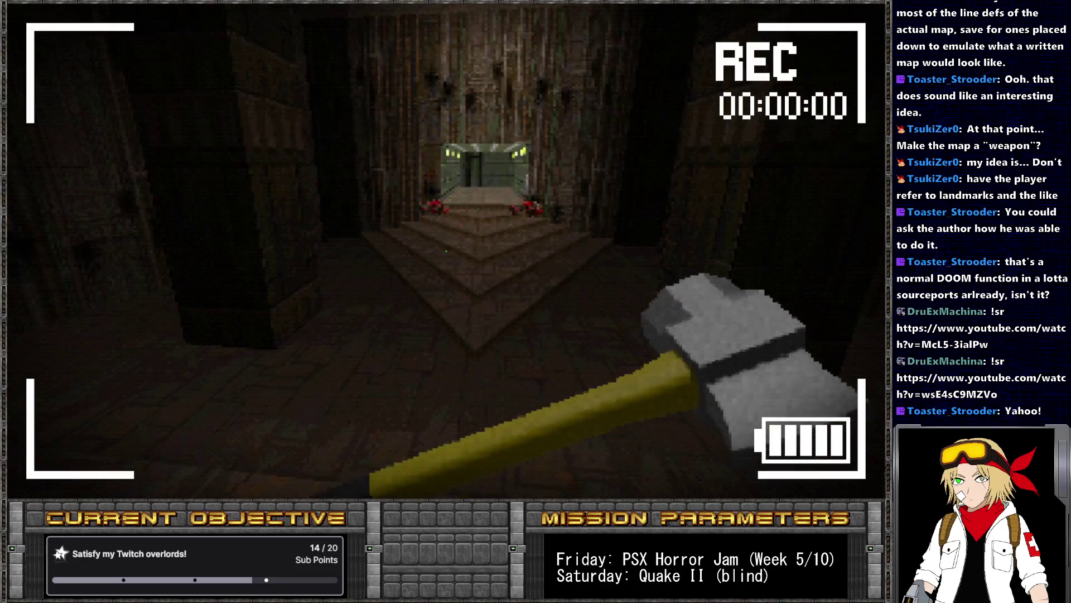
{"action": "key", "text": "Right"}
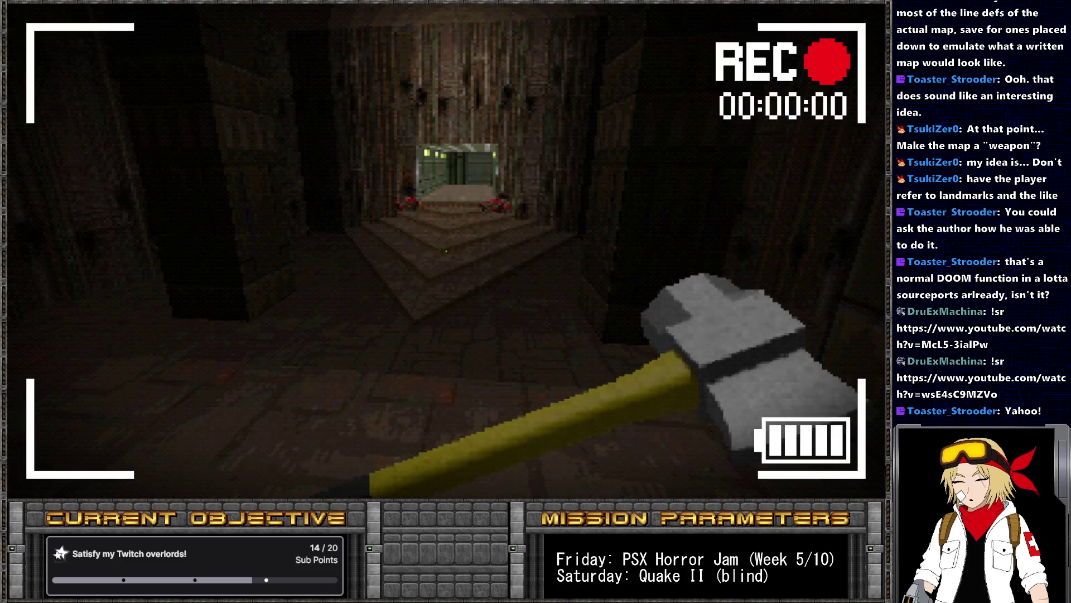
{"action": "key", "text": "Right"}
{"action": "key", "text": "Left"}
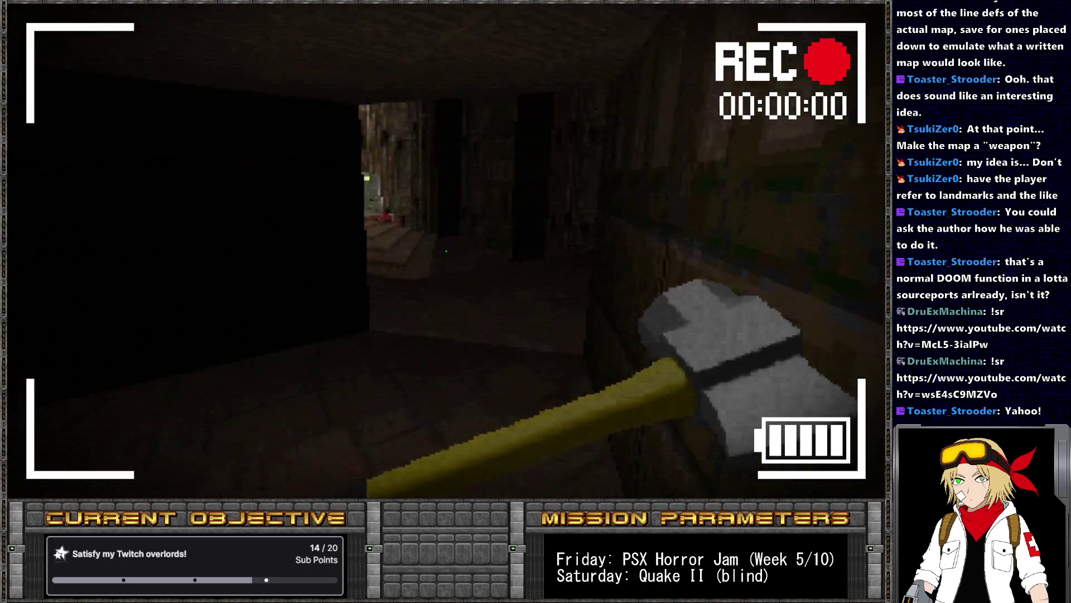
Kill the zombies in the green corridor and side passage, collecting the clips
{"action": "key", "text": "Up"}
{"action": "key", "text": "ctrl"}
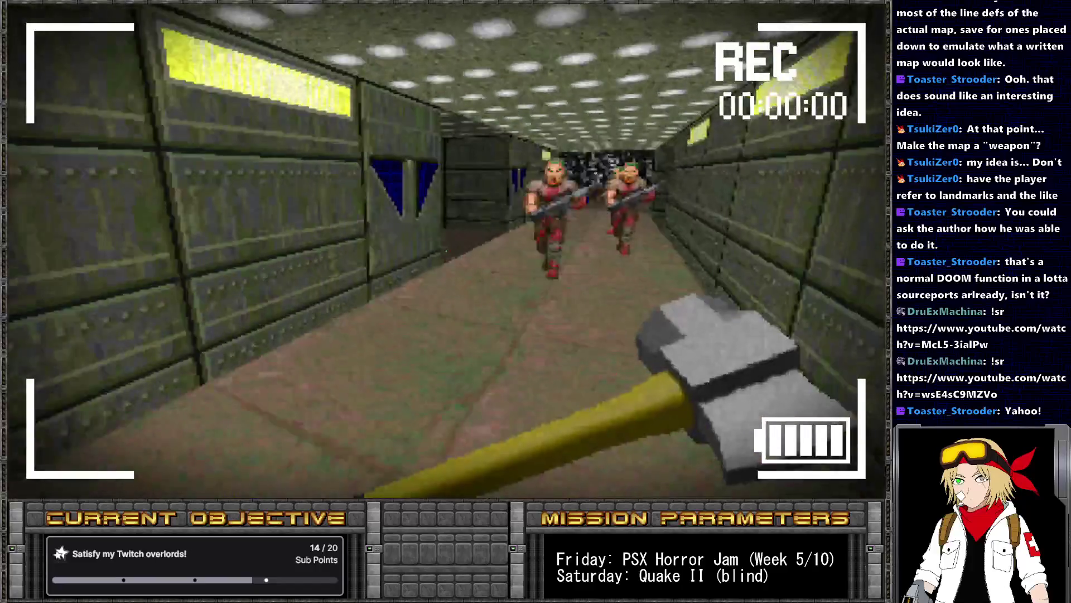
{"action": "key", "text": "ctrl"}
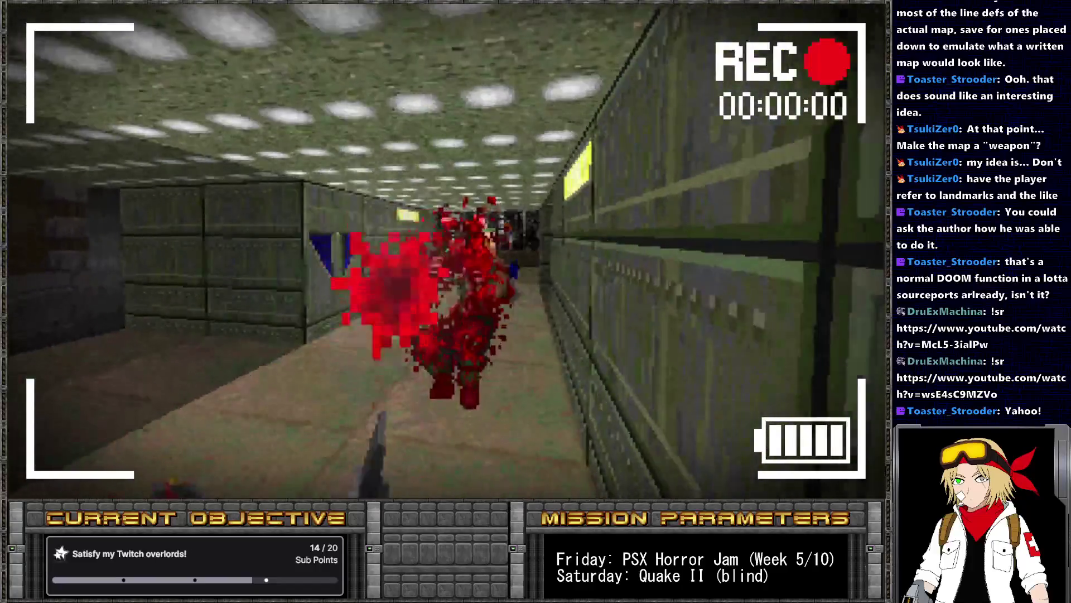
{"action": "key", "text": "Up"}
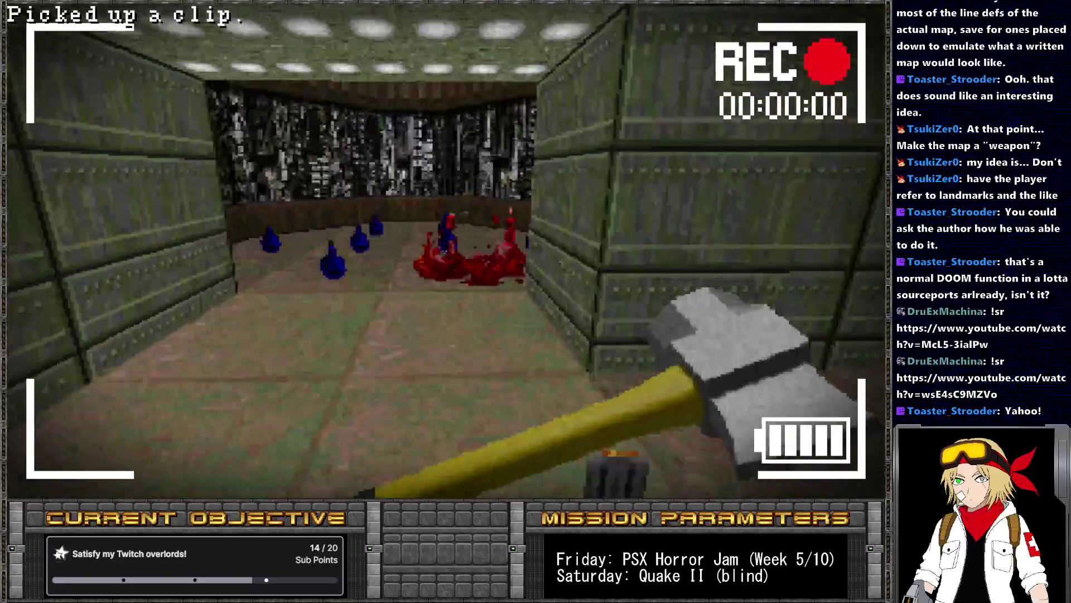
{"action": "key", "text": "Left"}
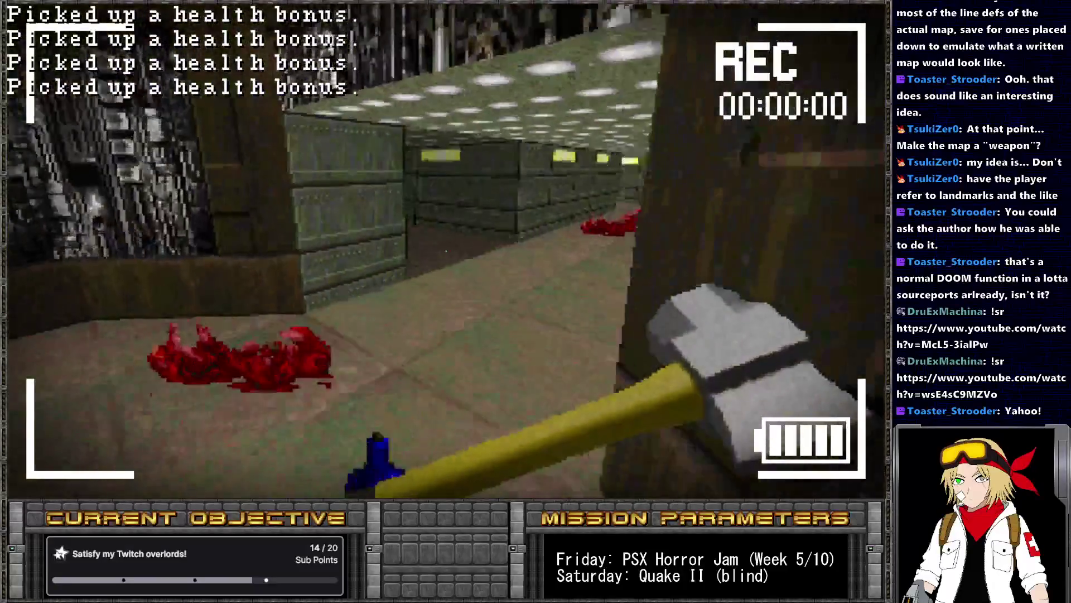
{"action": "key", "text": "ctrl"}
{"action": "key", "text": "Up"}
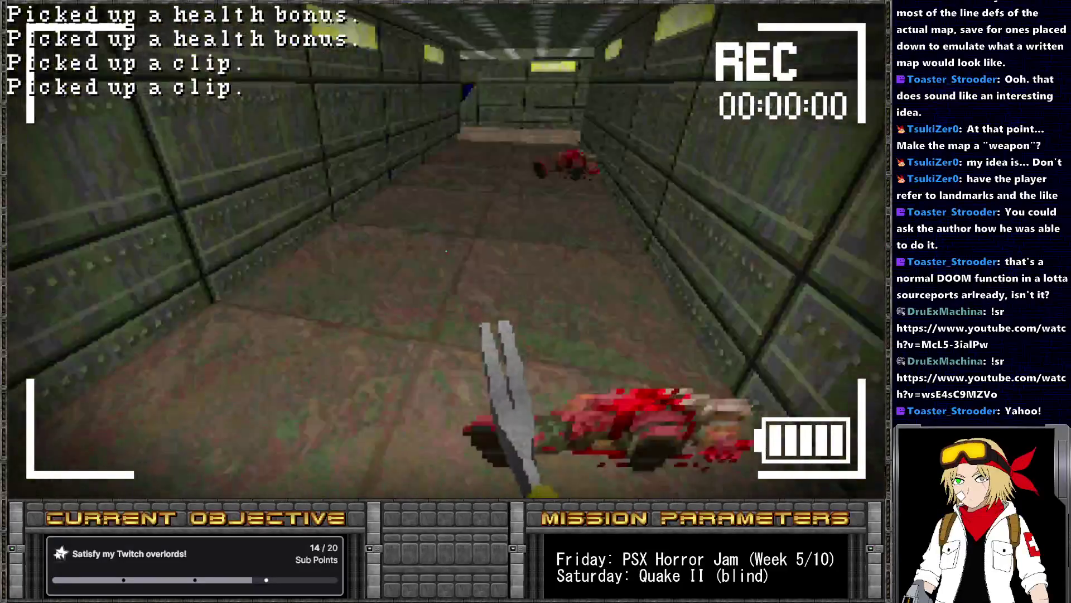
{"action": "key", "text": "Up"}
{"action": "key", "text": "Right"}
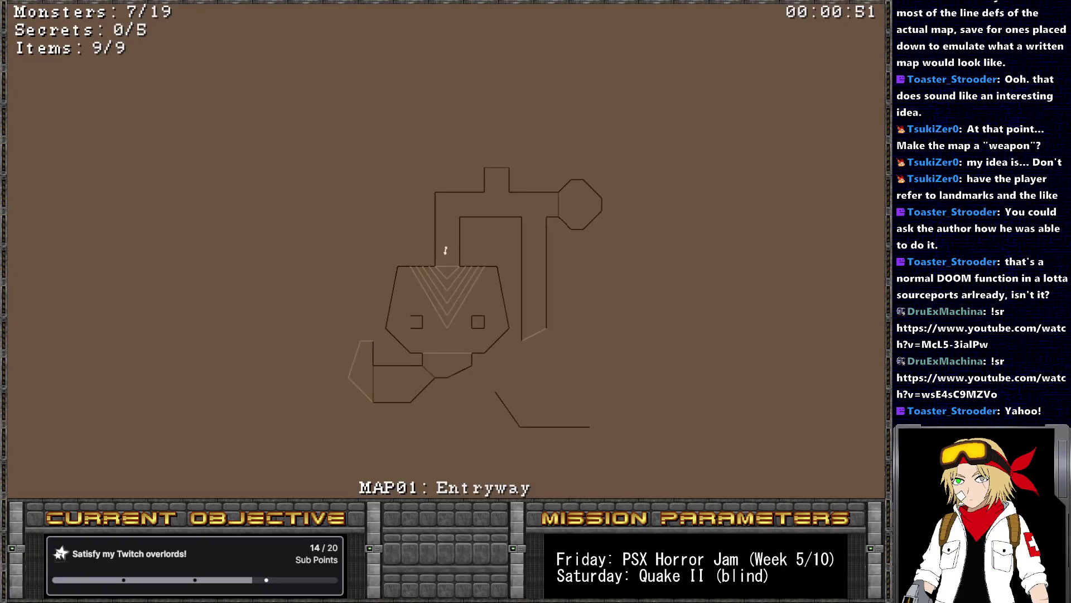
Close the automap and fight down the dark corridor with the axe
{"action": "key", "text": "Tab"}
{"action": "key", "text": "Up"}
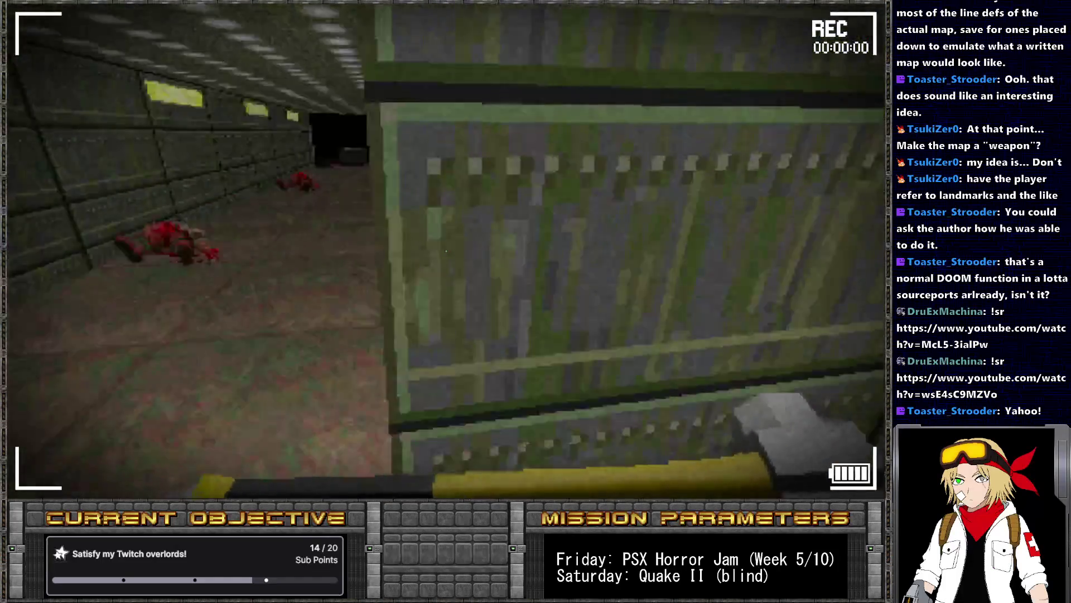
{"action": "key", "text": "Left"}
{"action": "key", "text": "ctrl"}
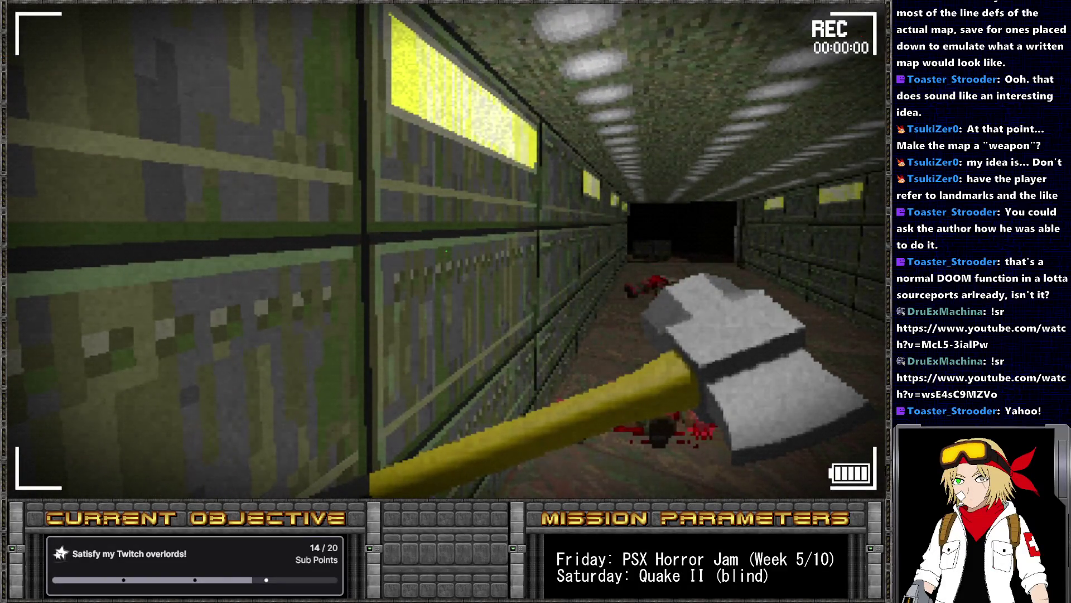
{"action": "key", "text": "Down"}
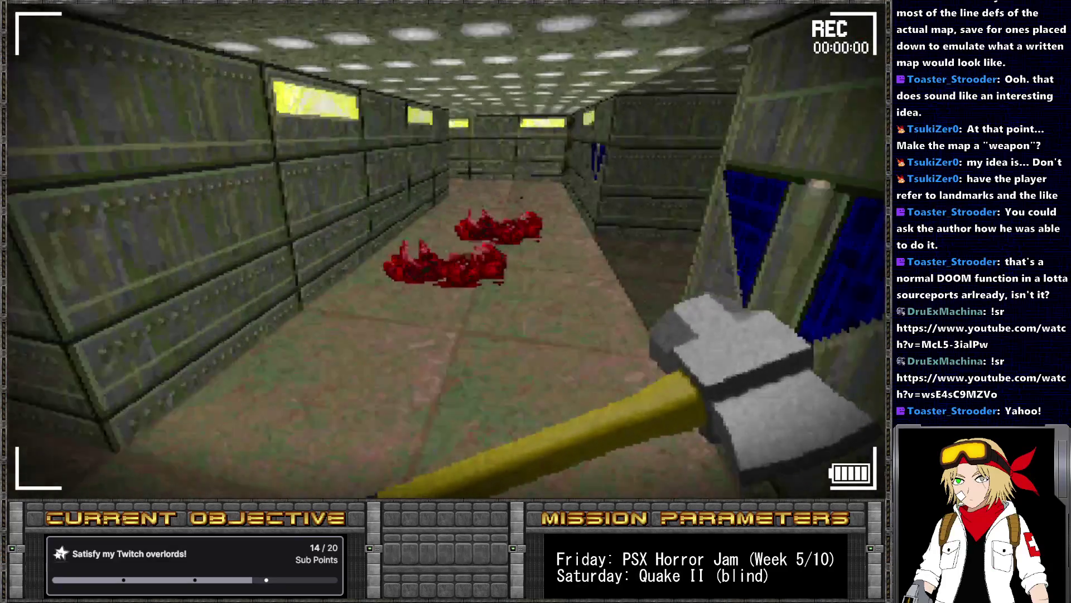
{"action": "key", "text": "Up"}
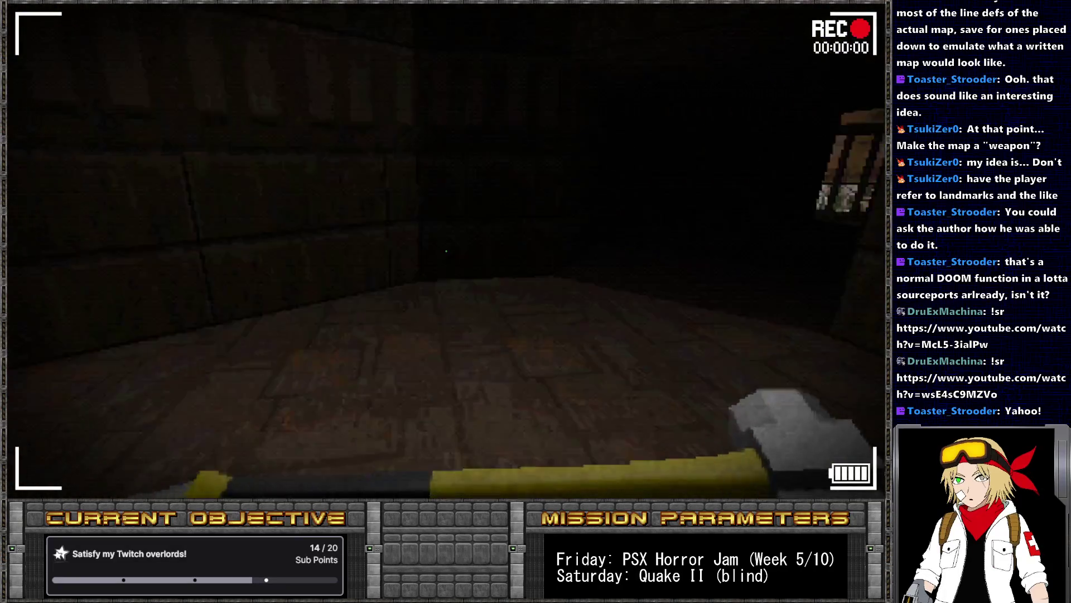
Go up to the crate room, kill the zombie for its clip, and grab the stimpack
{"action": "key", "text": "Left"}
{"action": "key", "text": "Up"}
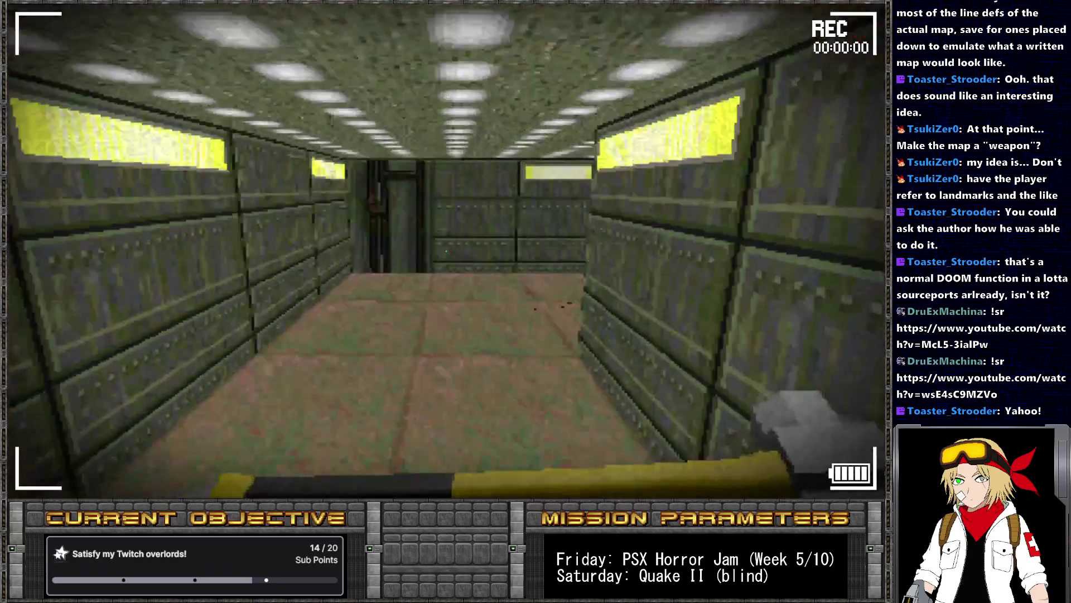
{"action": "key", "text": "Up"}
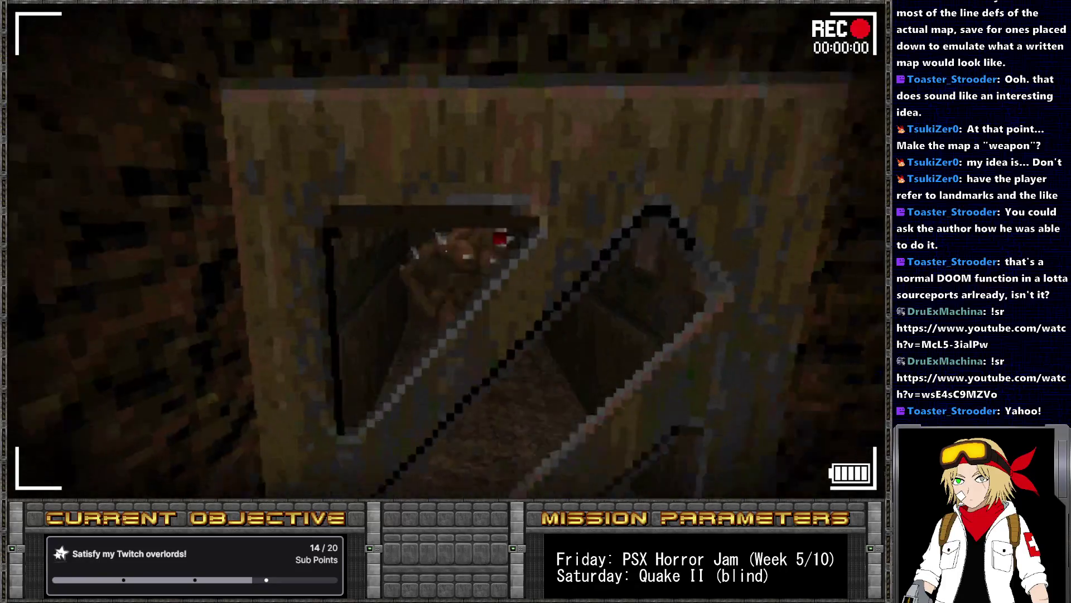
{"action": "key", "text": "Up"}
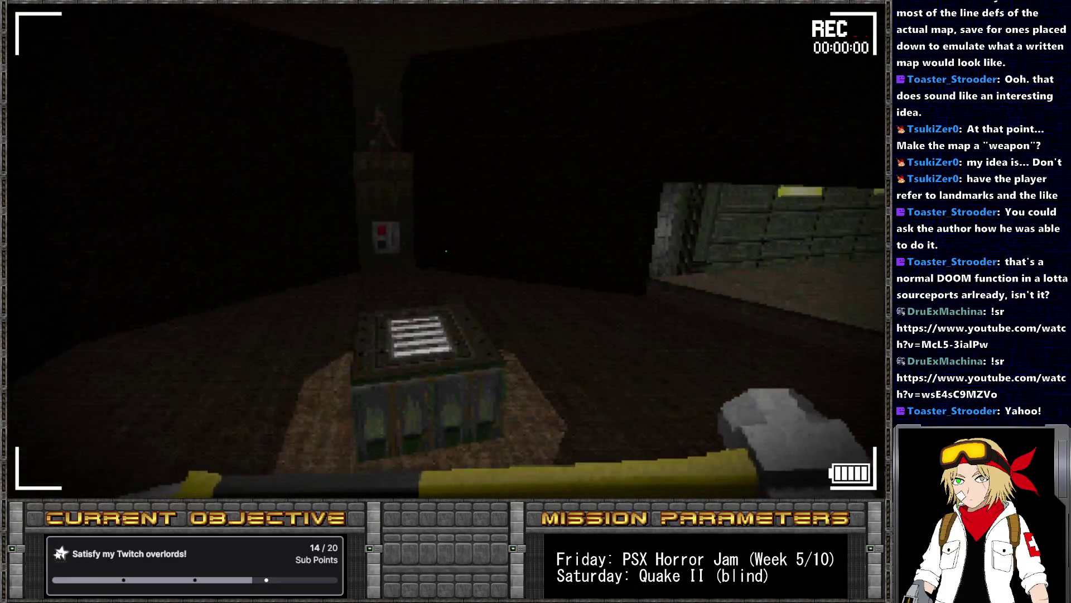
{"action": "key", "text": "Up"}
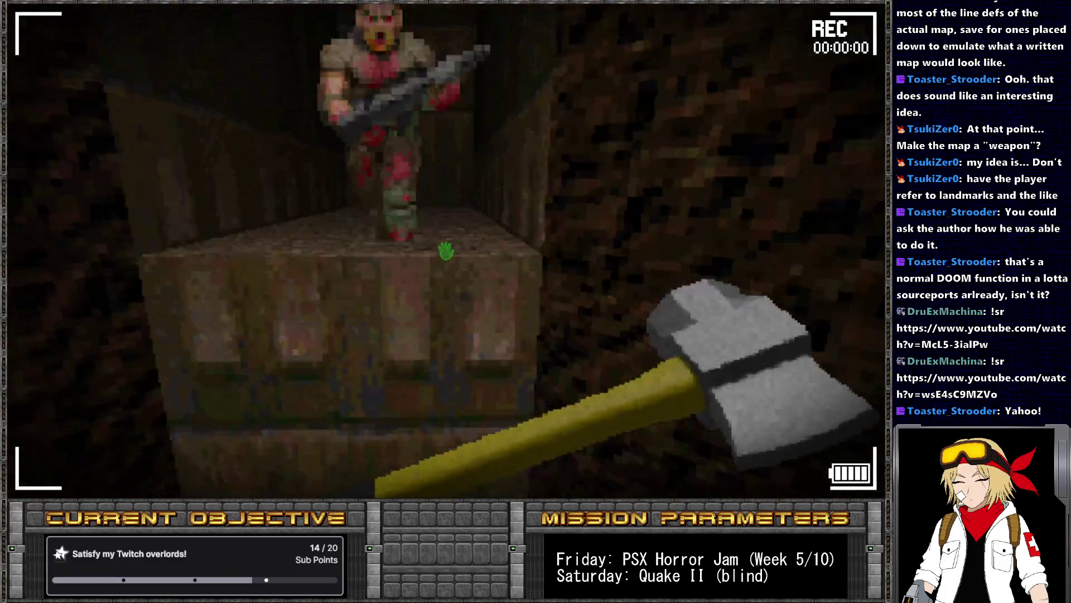
{"action": "key", "text": "Down"}
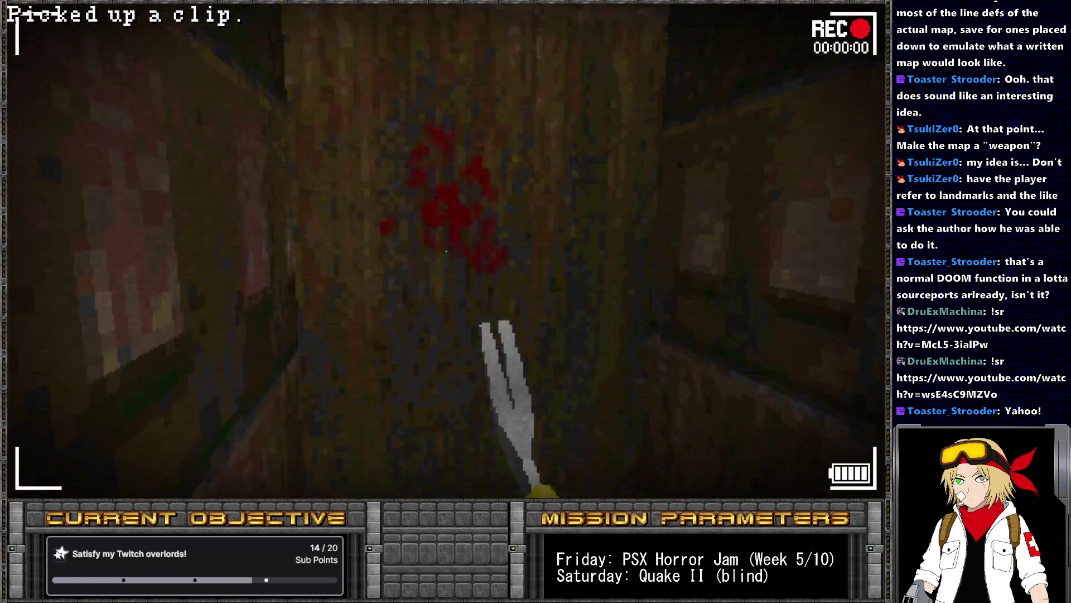
{"action": "key", "text": "Up"}
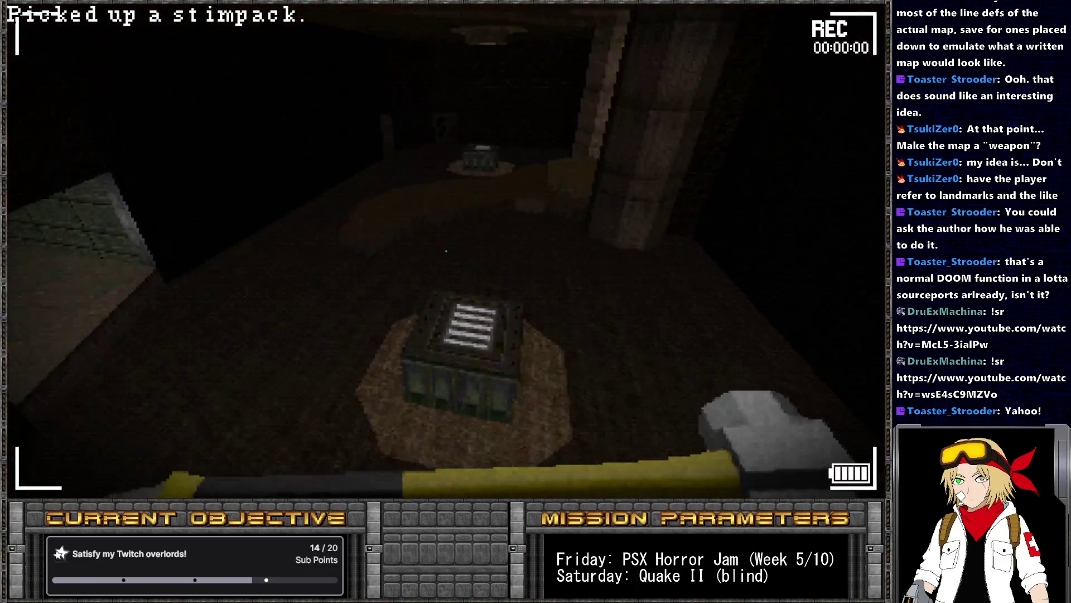
Head through the lit room and corridors into the dark room, then return to SLADE
{"action": "key", "text": "Down"}
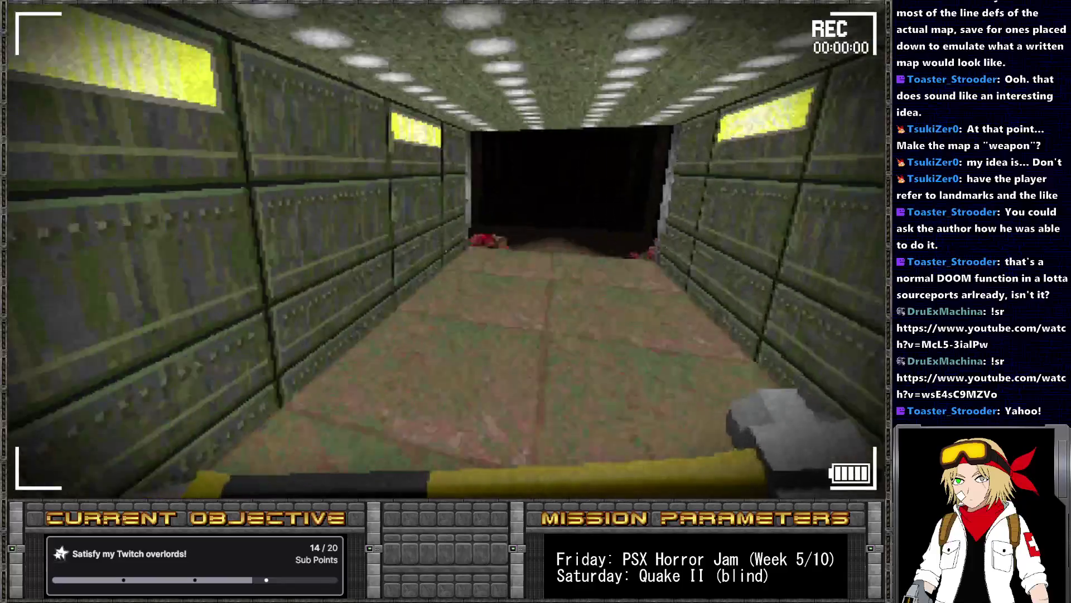
{"action": "key", "text": "Left"}
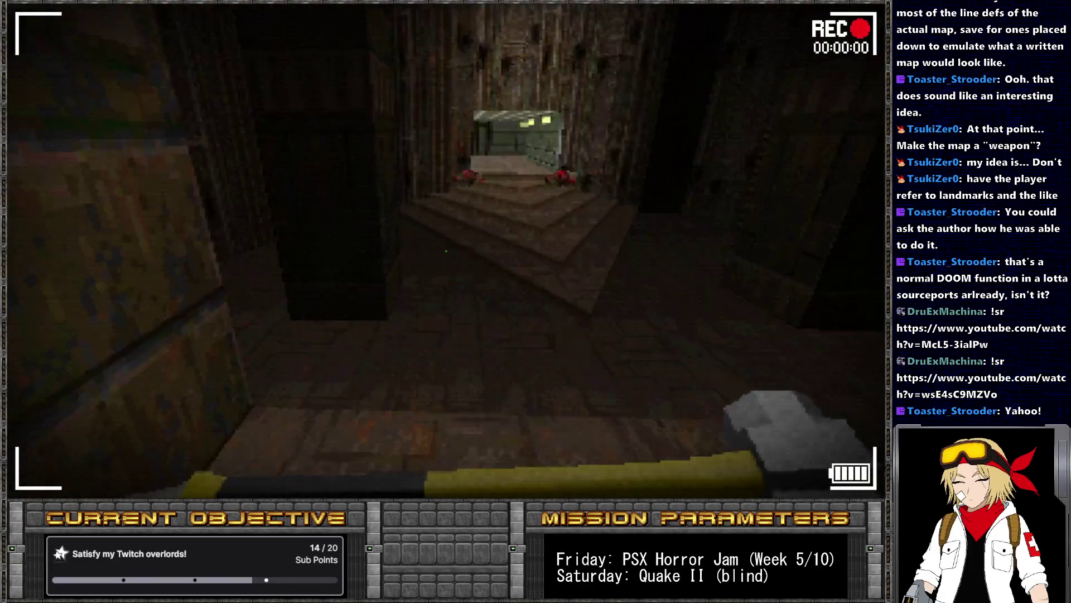
{"action": "key", "text": "Right"}
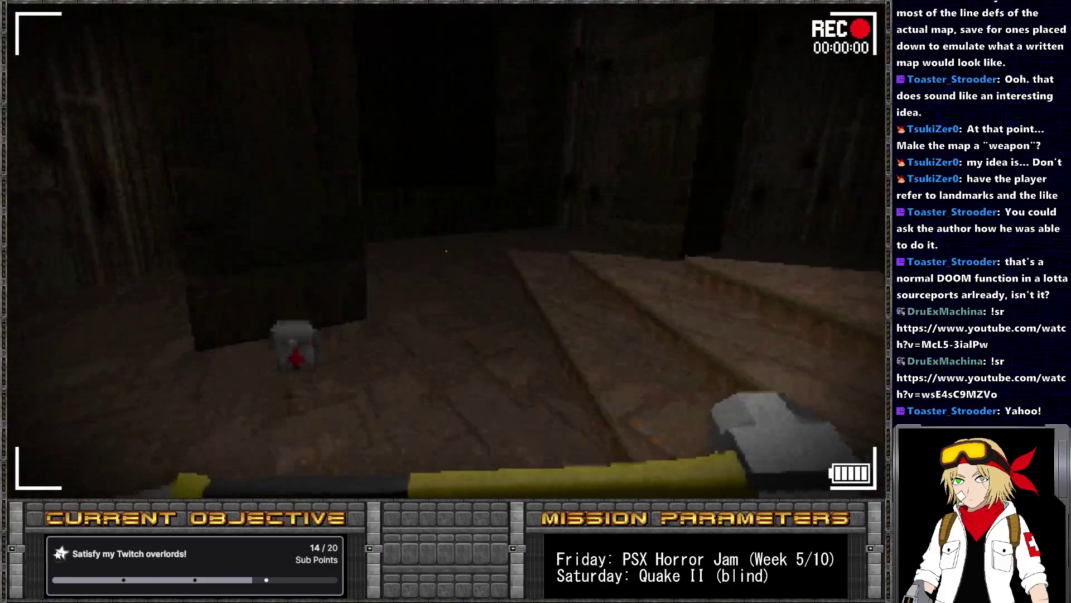
{"action": "key", "text": "Right"}
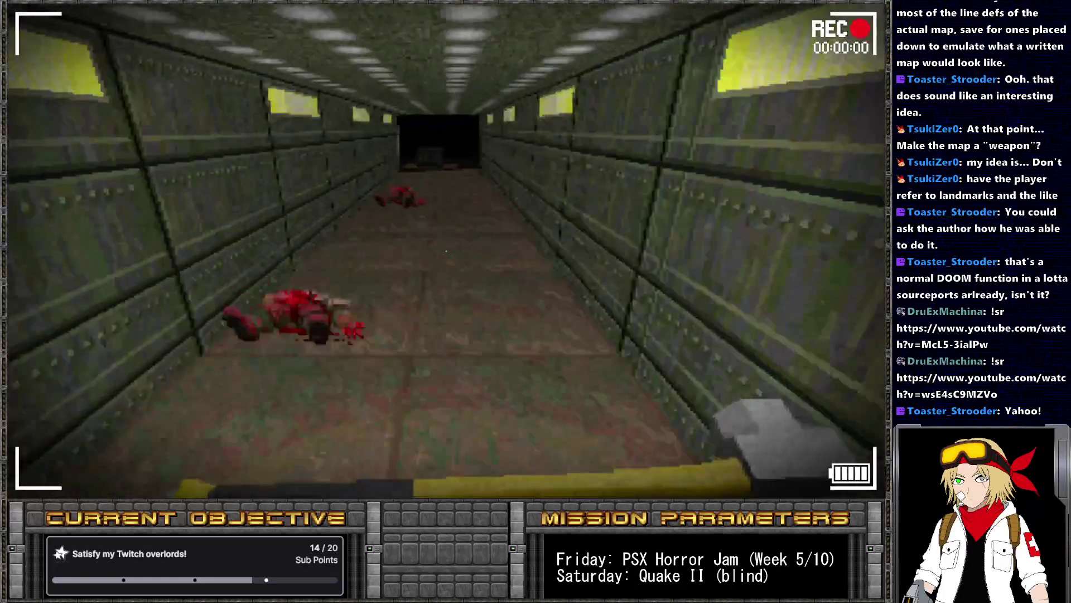
{"action": "key", "text": "Left"}
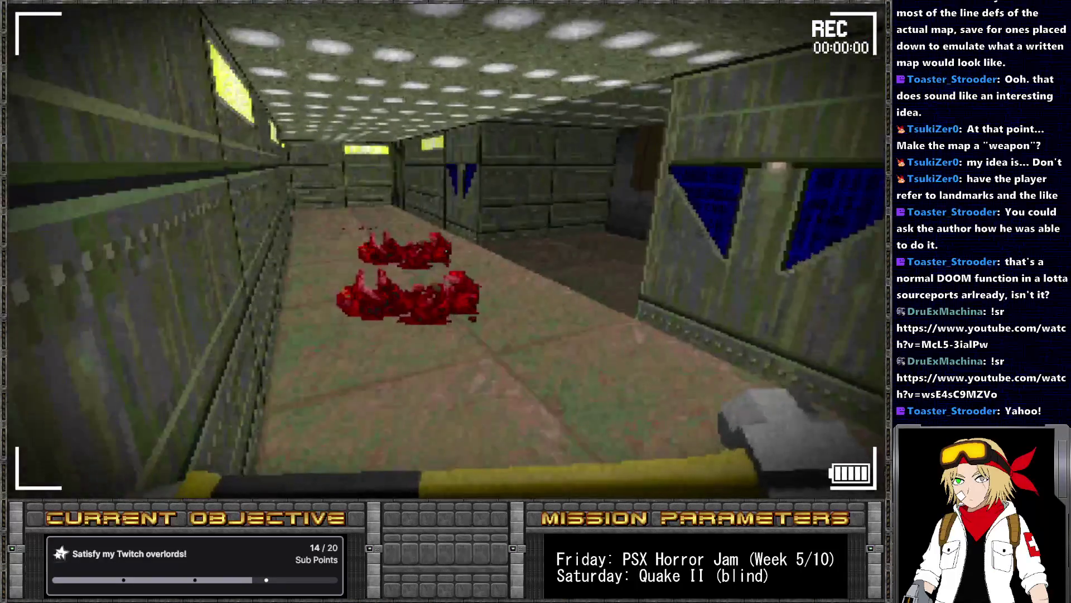
{"action": "key", "text": "Up"}
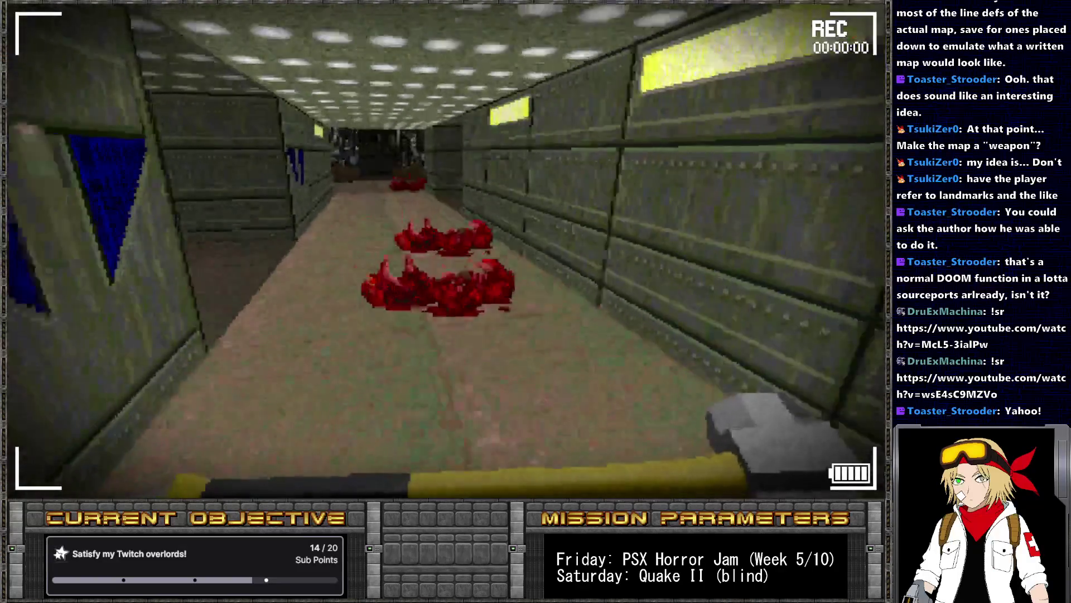
{"action": "key", "text": "Right"}
{"action": "key", "text": "w"}
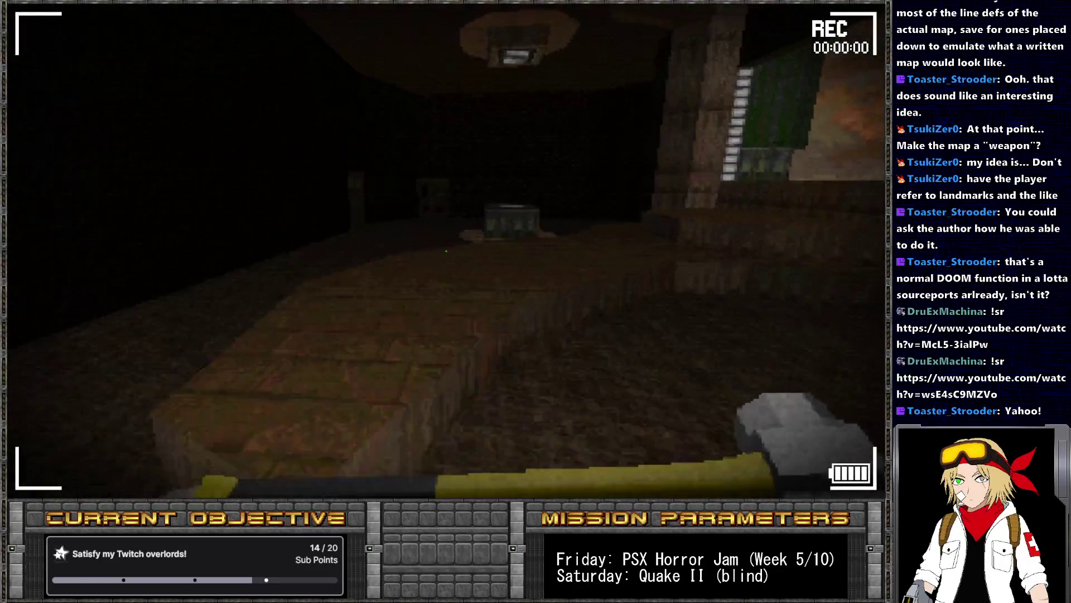
{"action": "key", "text": "alt+Tab"}
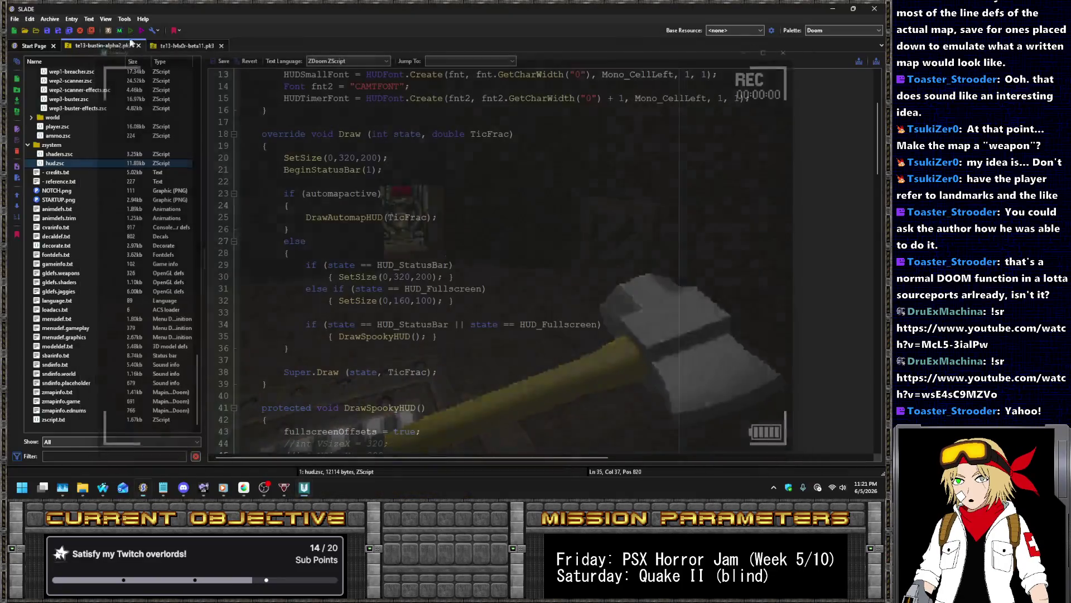
Launch the latest browser download and dismiss UZDoom's fatal script-error window
{"action": "left_click", "coordinate": [432, 236]}
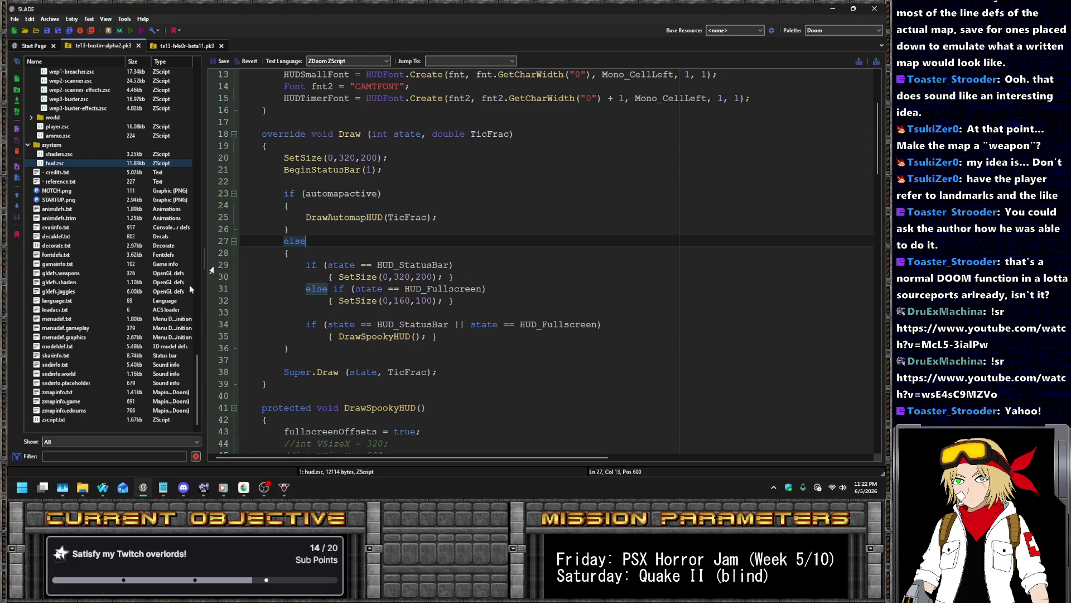
{"action": "left_click", "coordinate": [103, 487]}
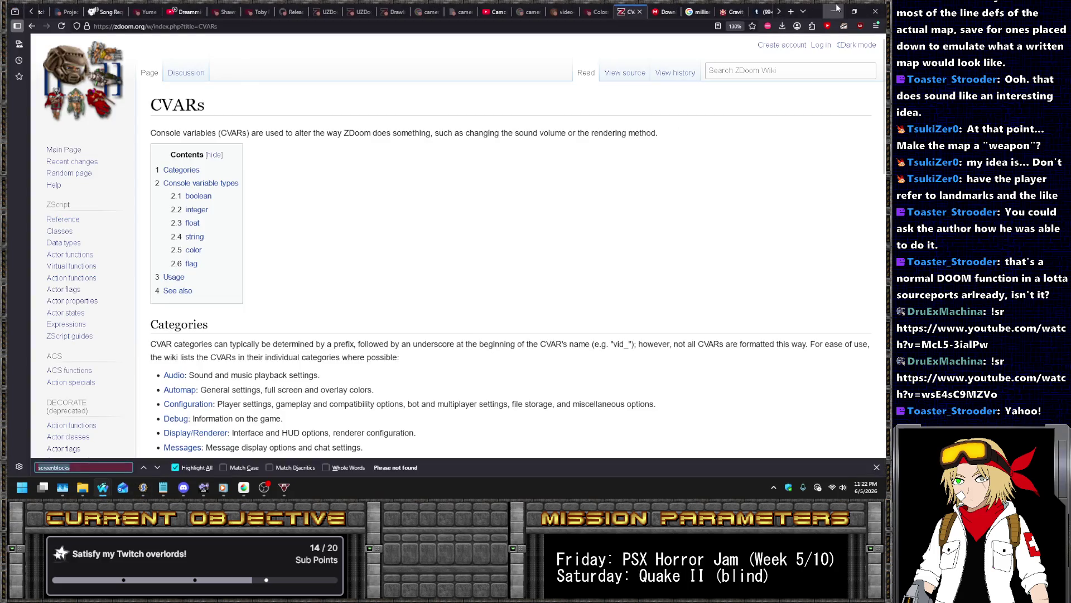
{"action": "left_click", "coordinate": [787, 29]}
{"action": "left_click", "coordinate": [673, 46]}
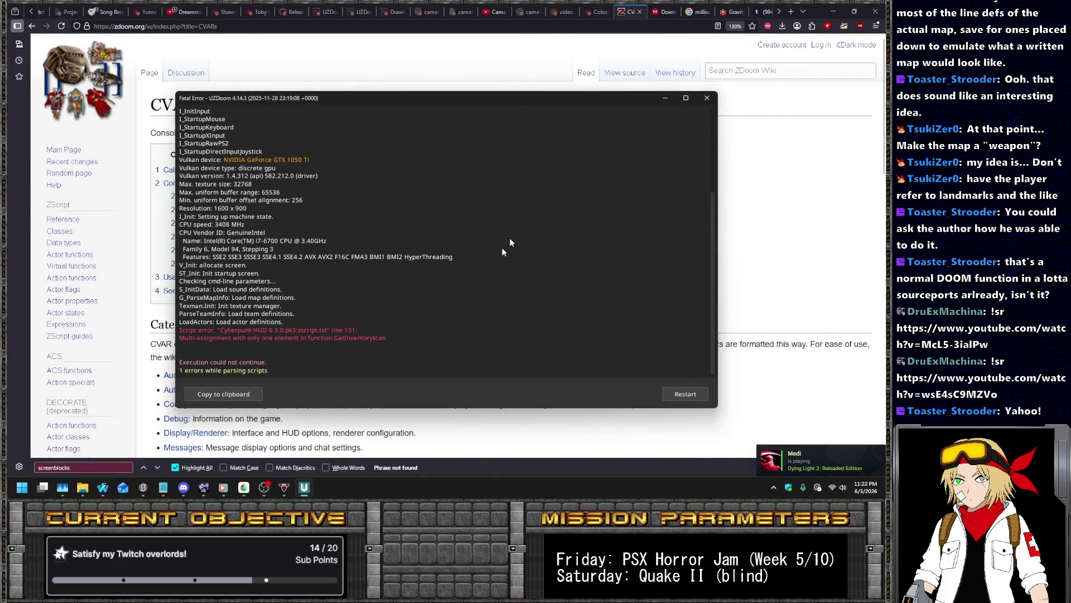
{"action": "left_click", "coordinate": [707, 98]}
Reset the CVARs wiki page to default zoom and start a new search tab
{"action": "left_click", "coordinate": [734, 26]}
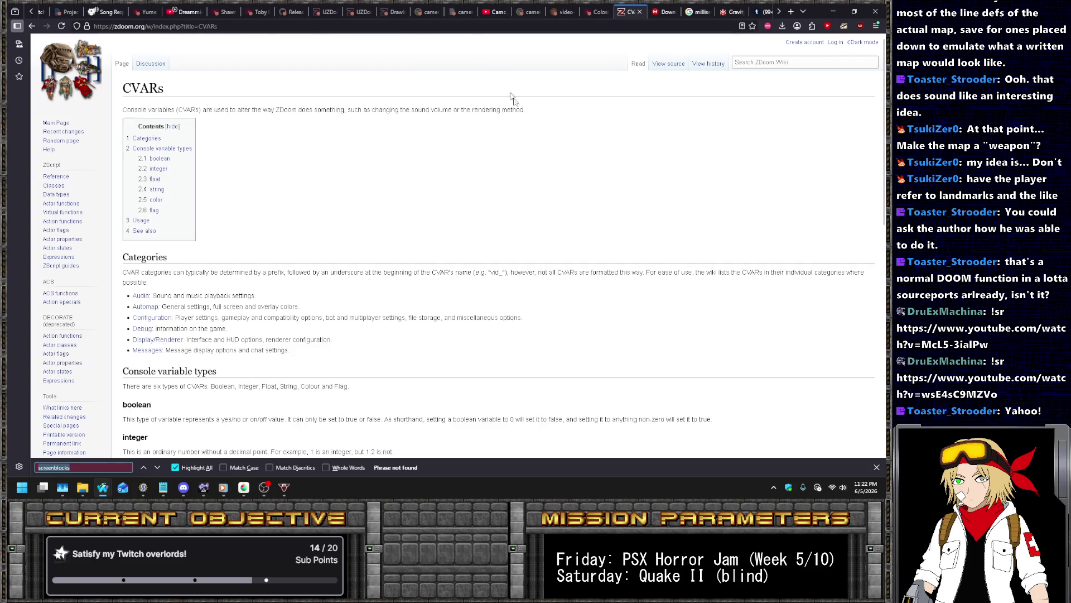
{"action": "scroll", "coordinate": [642, 169], "scroll_direction": "up", "scroll_amount": 4, "text": "ctrl"}
{"action": "key", "text": "ctrl+t"}
Search 'site:forum.zdoom.org screenblocks zscript', open three forum results, and view the Fullscreen Statusbar Mod thread
{"action": "type", "text": "site:forum.zdoom.org scree"}
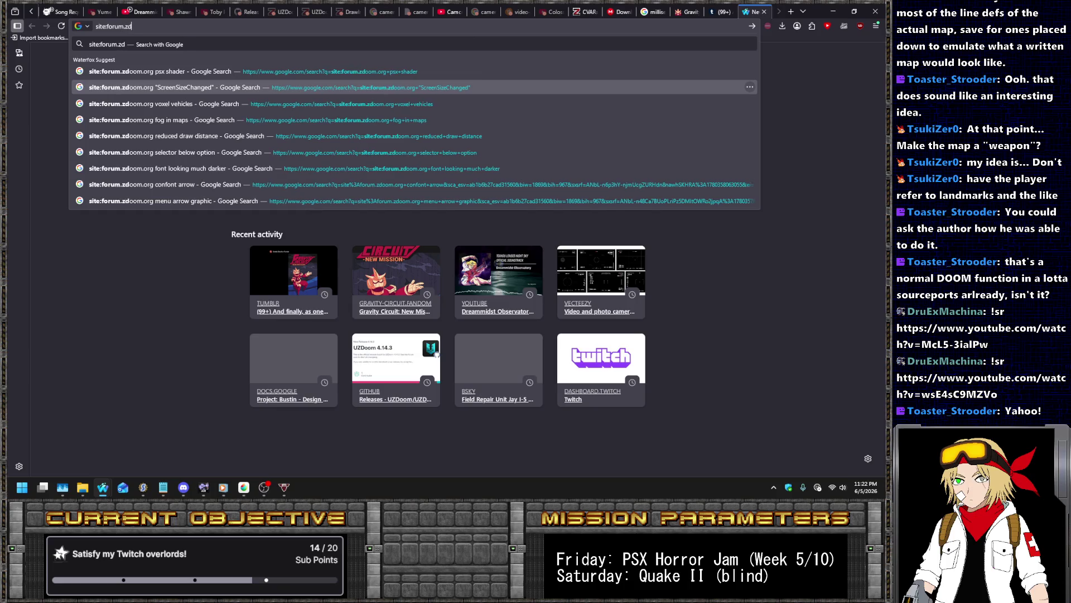
{"action": "type", "text": "nblo"}
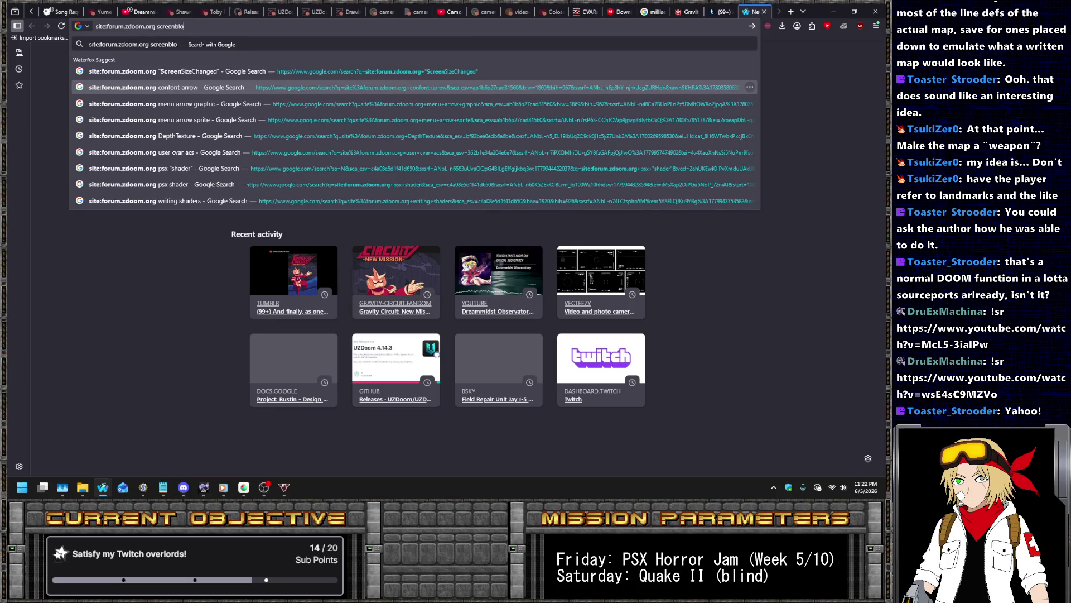
{"action": "type", "text": "cks zscript"}
{"action": "key", "text": "Return"}
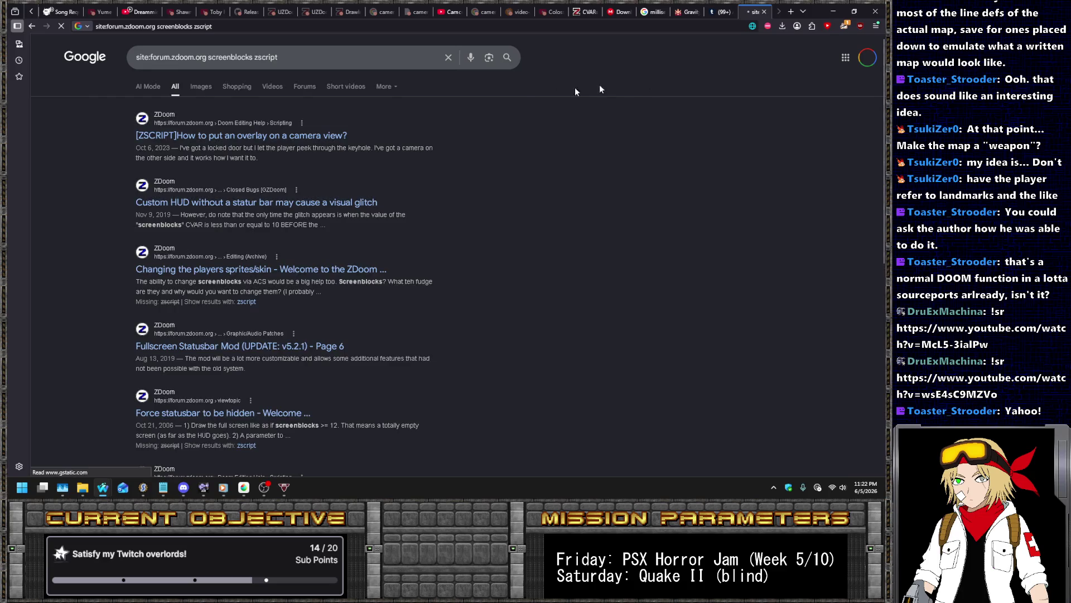
{"action": "middle_click", "coordinate": [321, 137]}
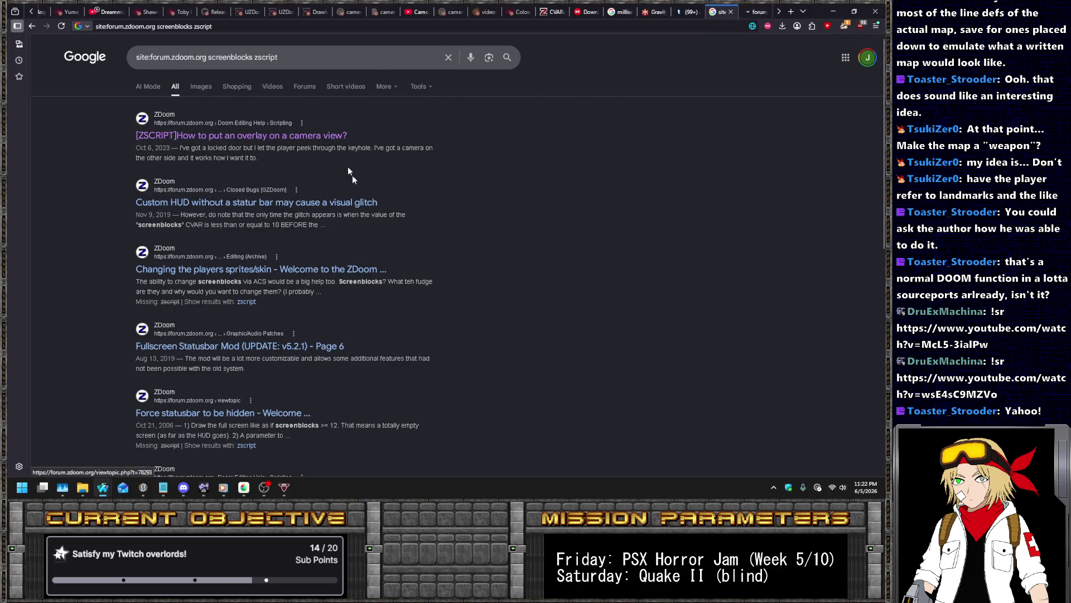
{"action": "middle_click", "coordinate": [358, 208]}
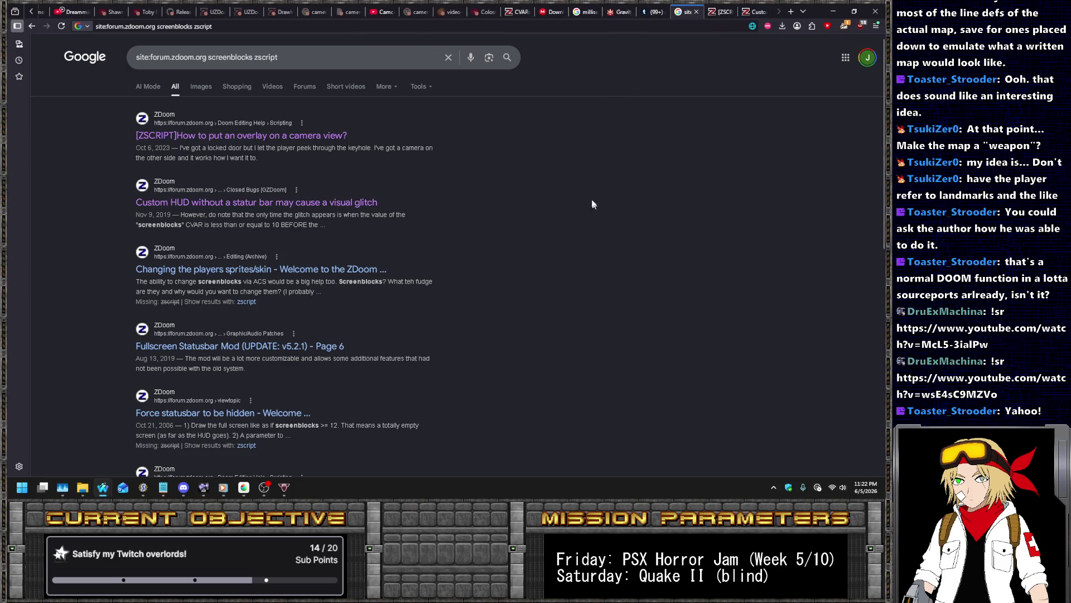
{"action": "middle_click", "coordinate": [339, 347]}
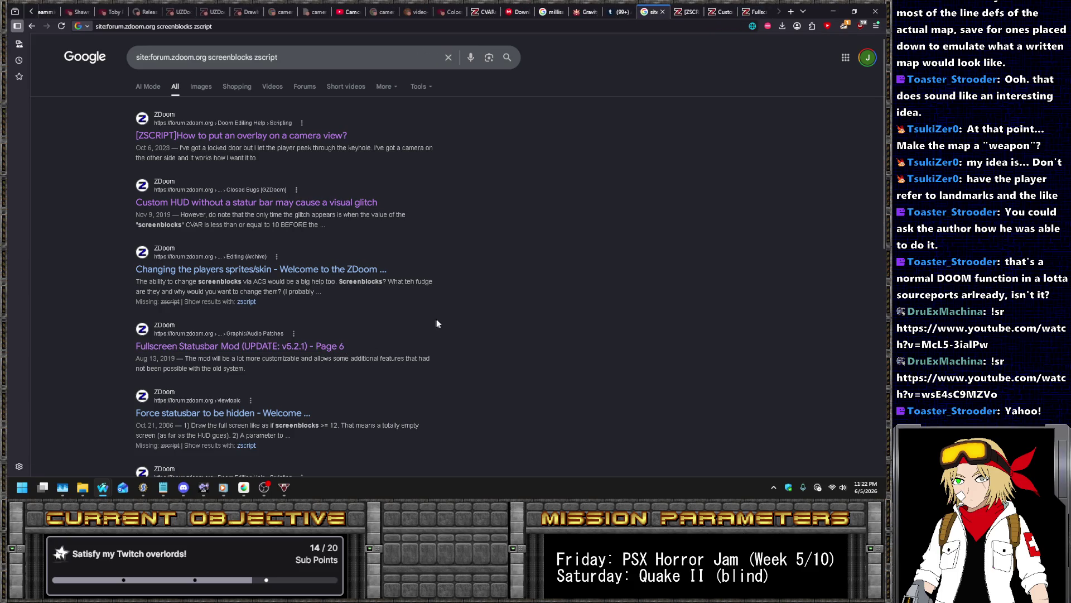
{"action": "left_click", "coordinate": [762, 8]}
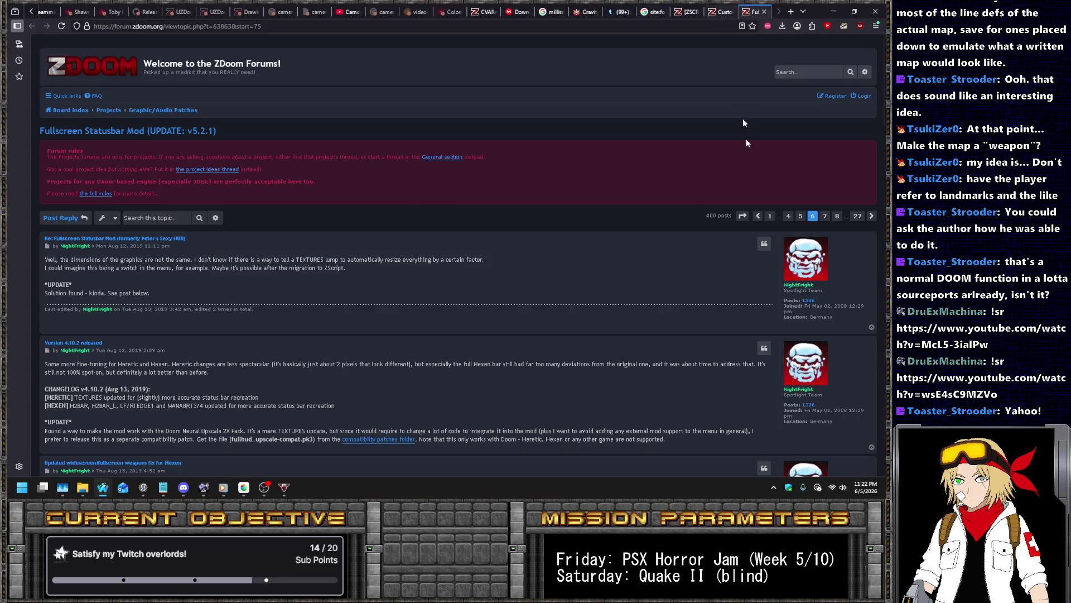
Go to the thread's first page and find 'screenblocks' on it
{"action": "left_click", "coordinate": [770, 216]}
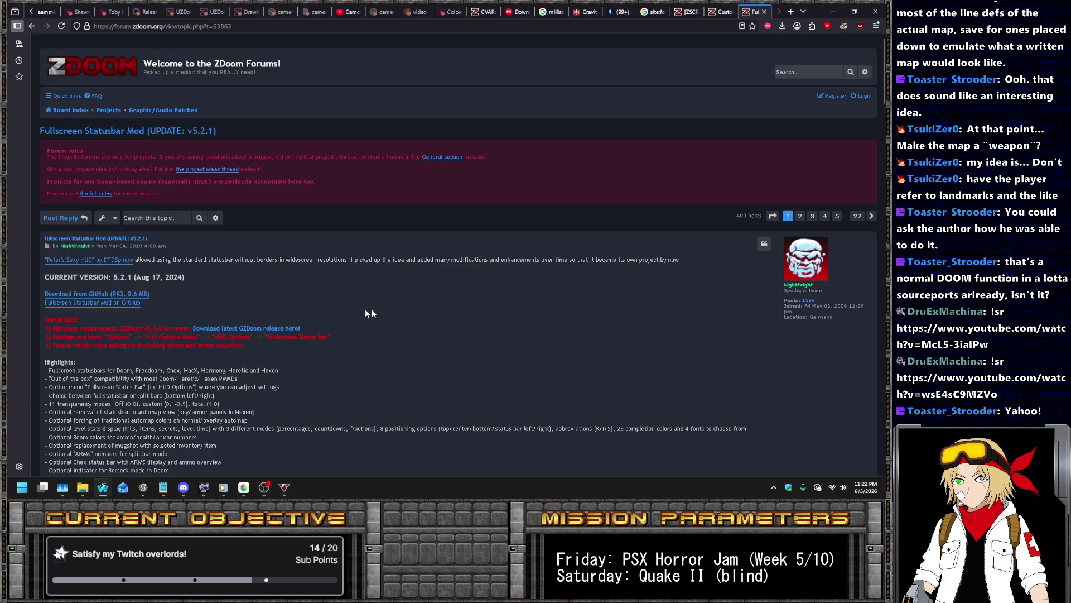
{"action": "key", "text": "ctrl+f"}
{"action": "type", "text": "screenblocks"}
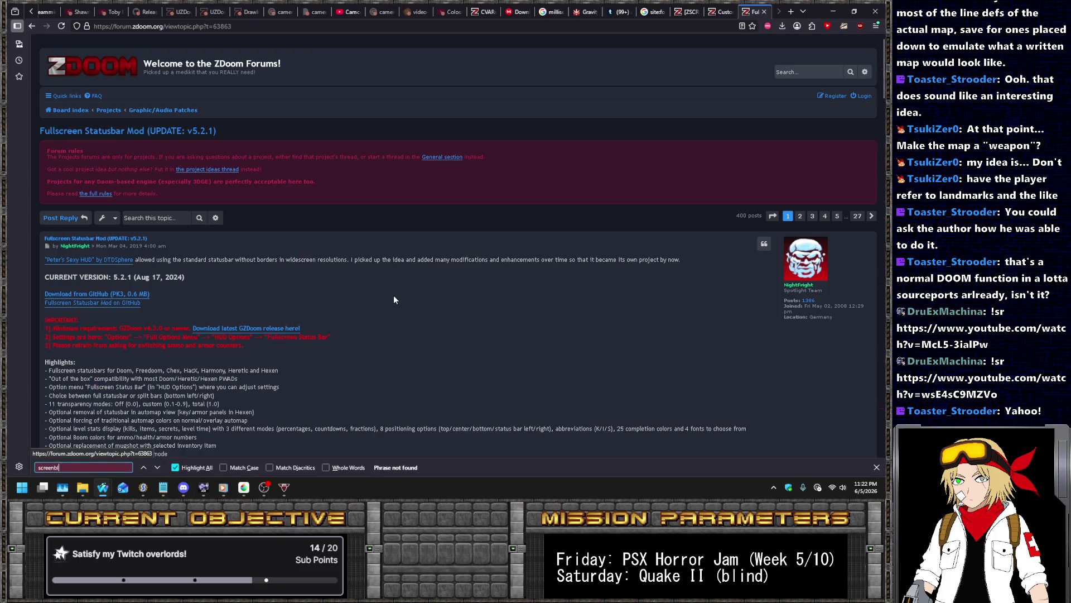
Save fullscrn_huds.pk3 from GitHub into Desktop\Doom\HUDs
{"action": "left_click", "coordinate": [120, 293]}
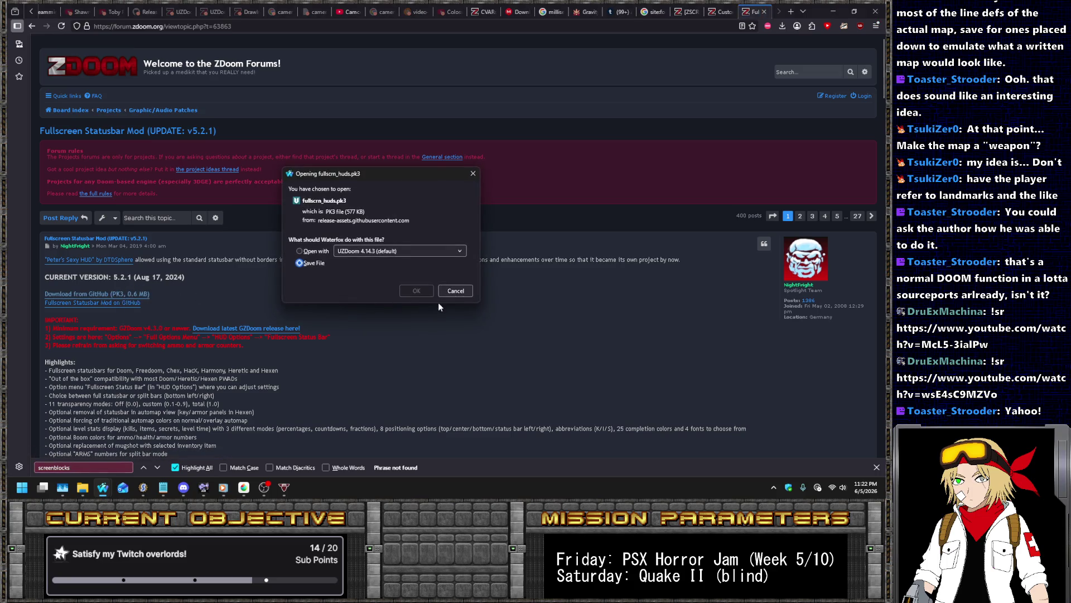
{"action": "left_click", "coordinate": [422, 289]}
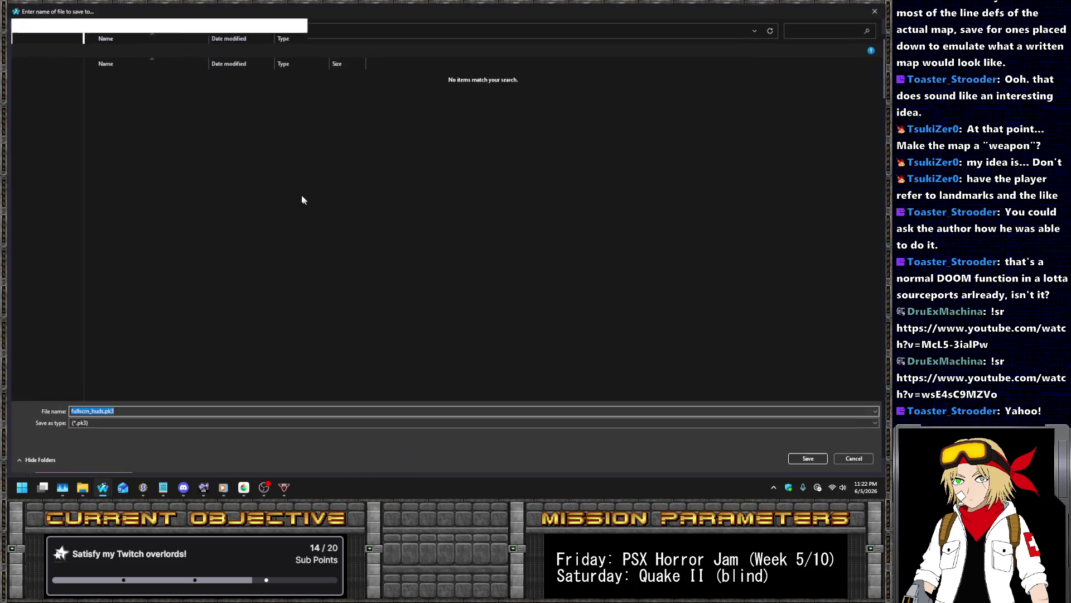
{"action": "left_click", "coordinate": [104, 31]}
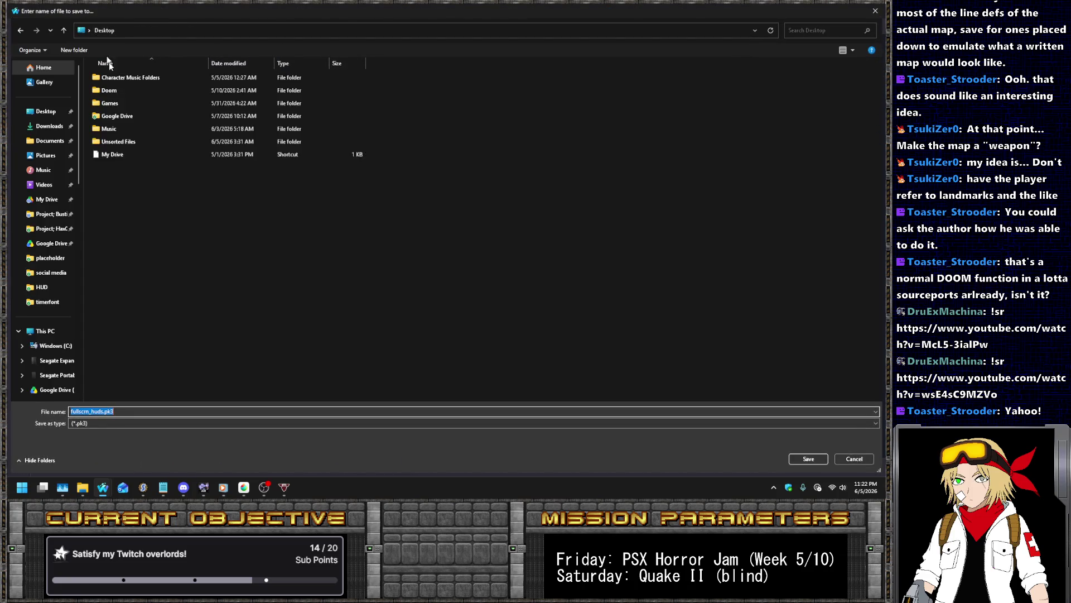
{"action": "double_click", "coordinate": [99, 90]}
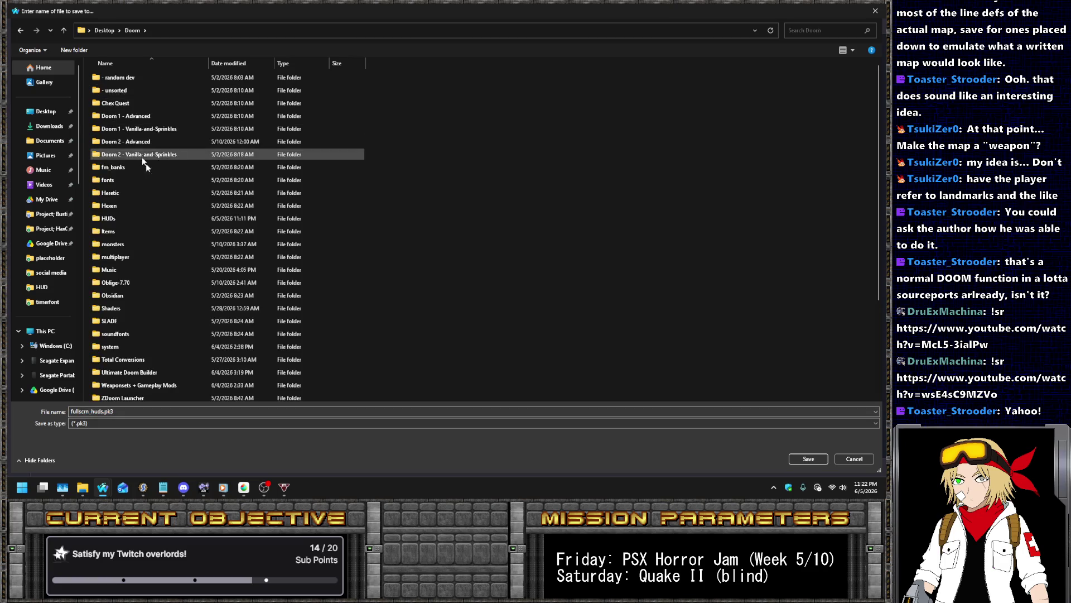
{"action": "double_click", "coordinate": [110, 218]}
{"action": "left_click", "coordinate": [809, 459]}
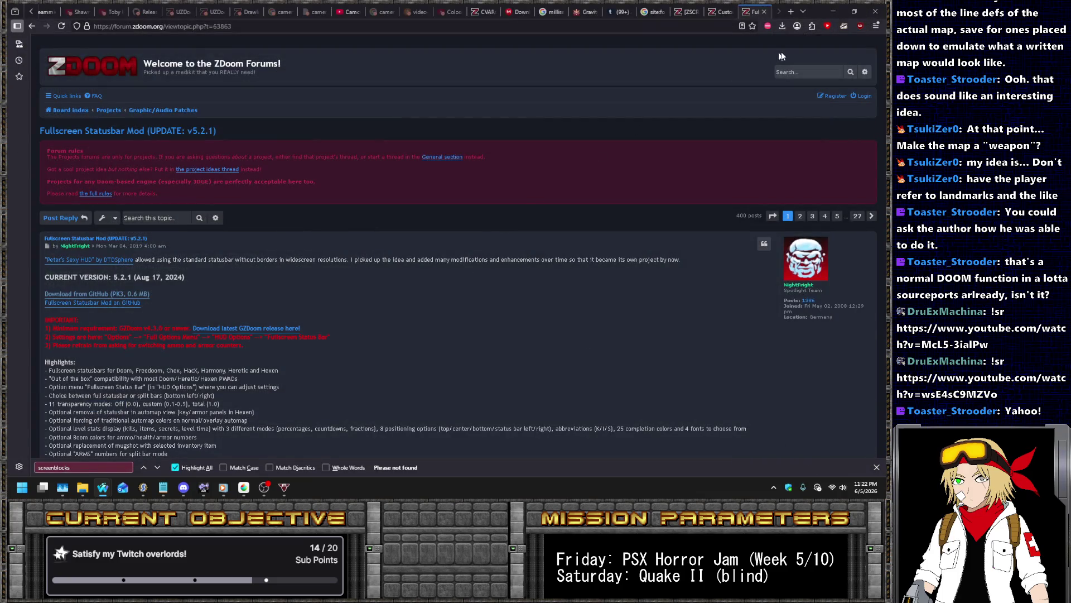
Launch the downloaded fullscrn_huds.pk3 and start it with DOOM 2
{"action": "left_click", "coordinate": [783, 26]}
{"action": "left_click", "coordinate": [660, 42]}
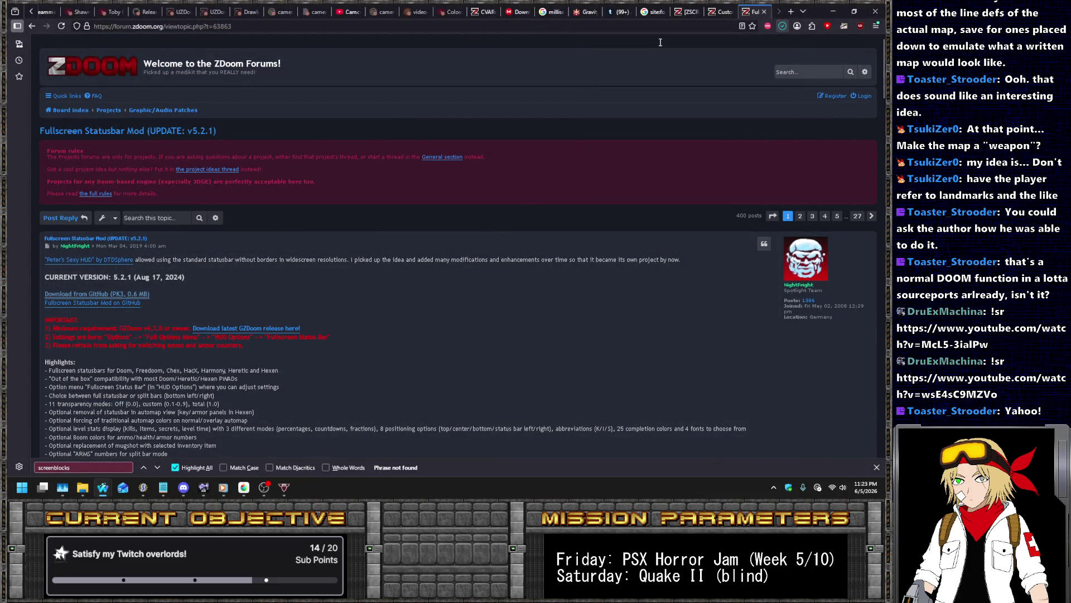
{"action": "key", "text": "Return"}
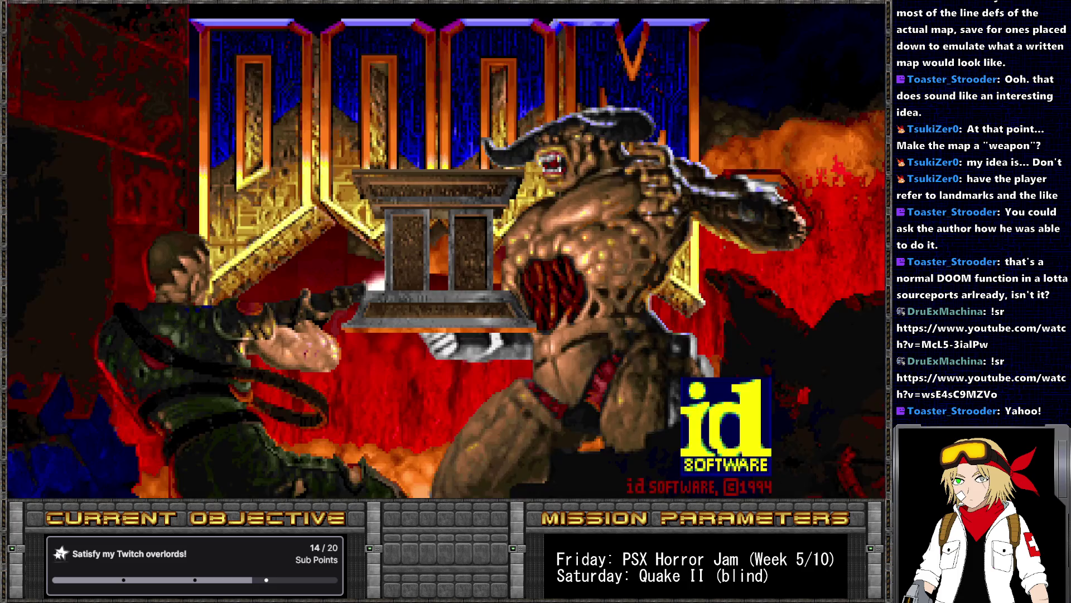
Start a DOOM II game, toggle between fullscreen HUD and classic status bar, then return to SLADE
{"action": "key", "text": "Return"}
{"action": "key", "text": "Return"}
{"action": "key", "text": "Return"}
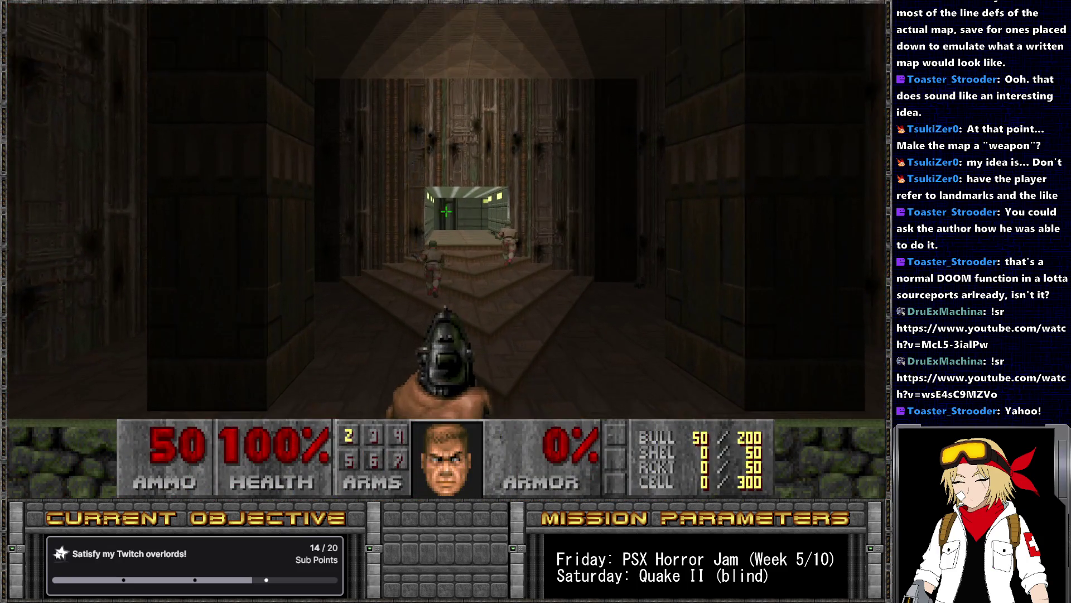
{"action": "key", "text": "equal"}
{"action": "key", "text": "a"}
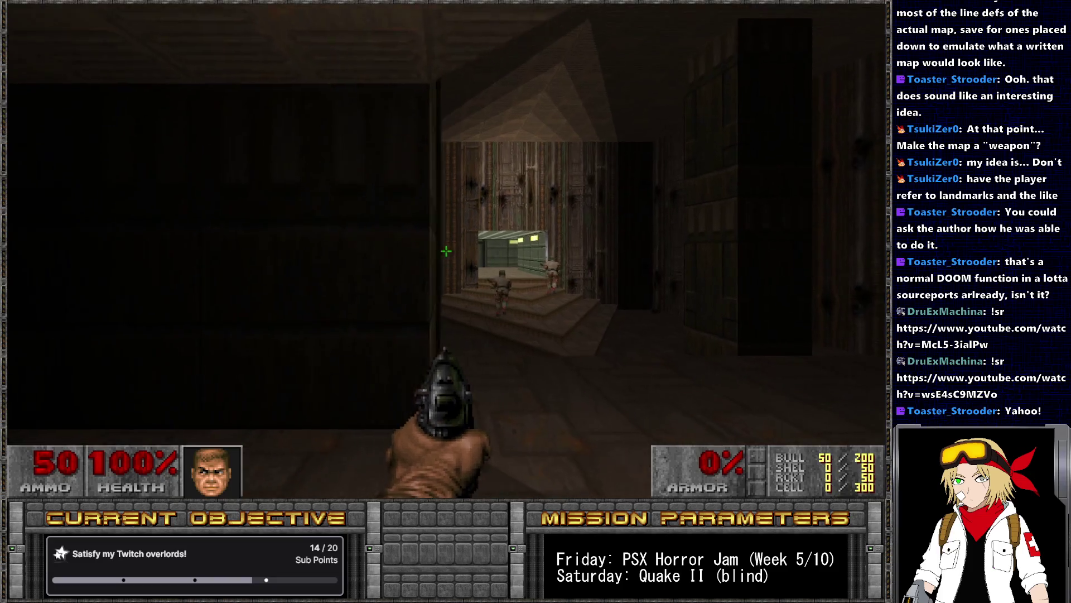
{"action": "key", "text": "w"}
{"action": "key", "text": "d"}
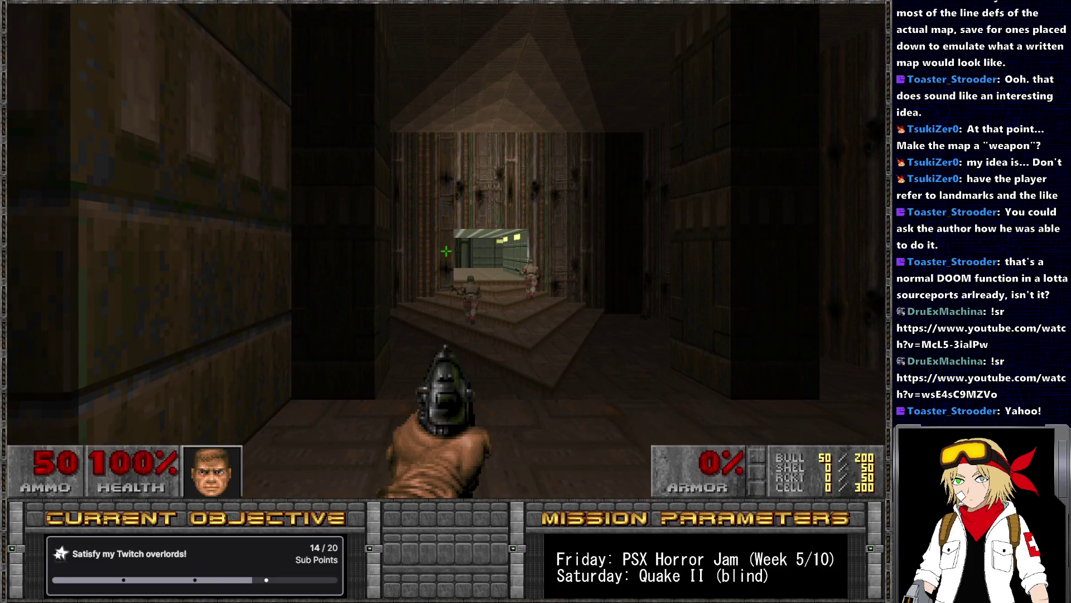
{"action": "key", "text": "minus"}
{"action": "key", "text": "alt+Tab"}
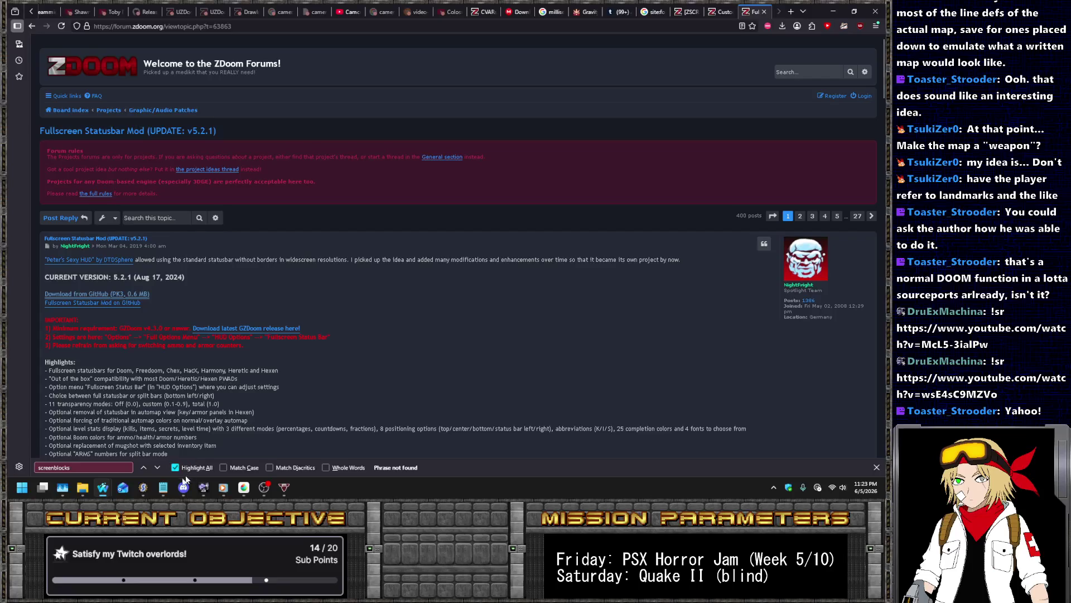
{"action": "left_click", "coordinate": [142, 487]}
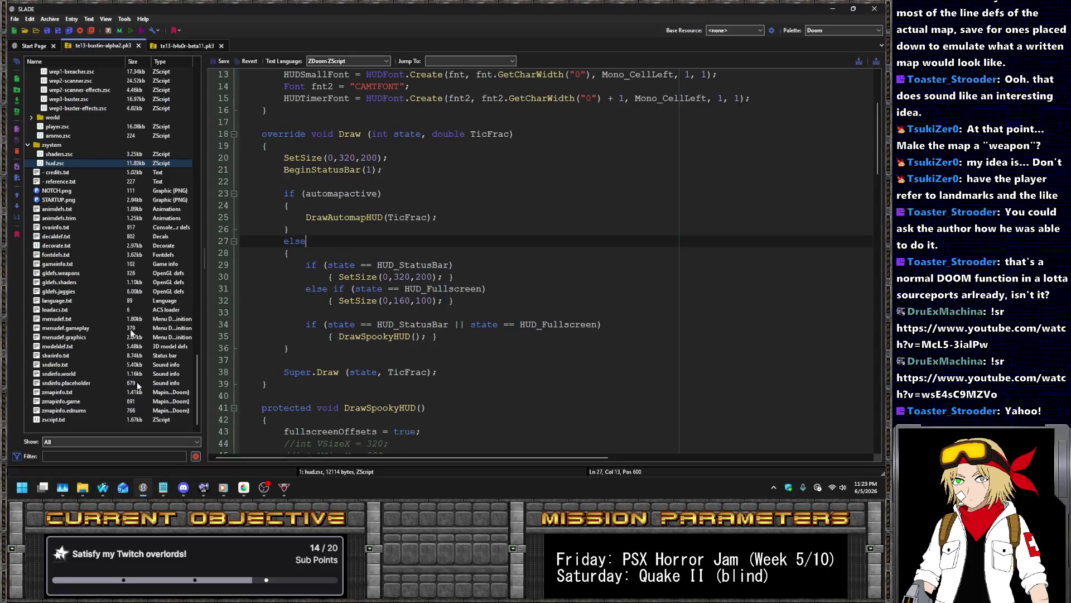
Browse to Desktop\Doom\Doom 2 - Advanced in Open Archive and select .wad
{"action": "left_click", "coordinate": [41, 29]}
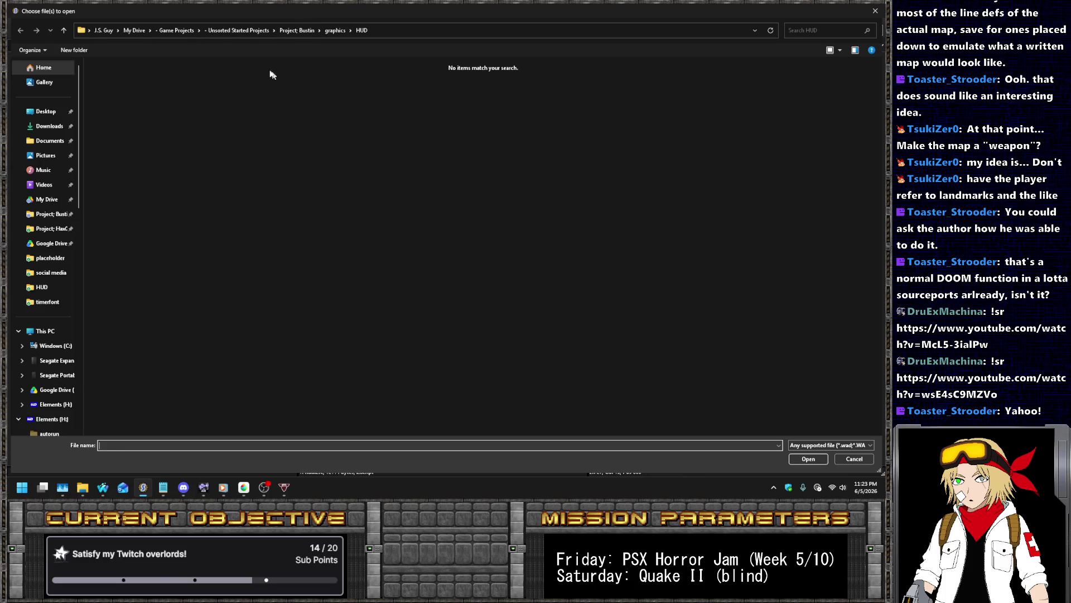
{"action": "left_click", "coordinate": [45, 111]}
{"action": "double_click", "coordinate": [146, 89]}
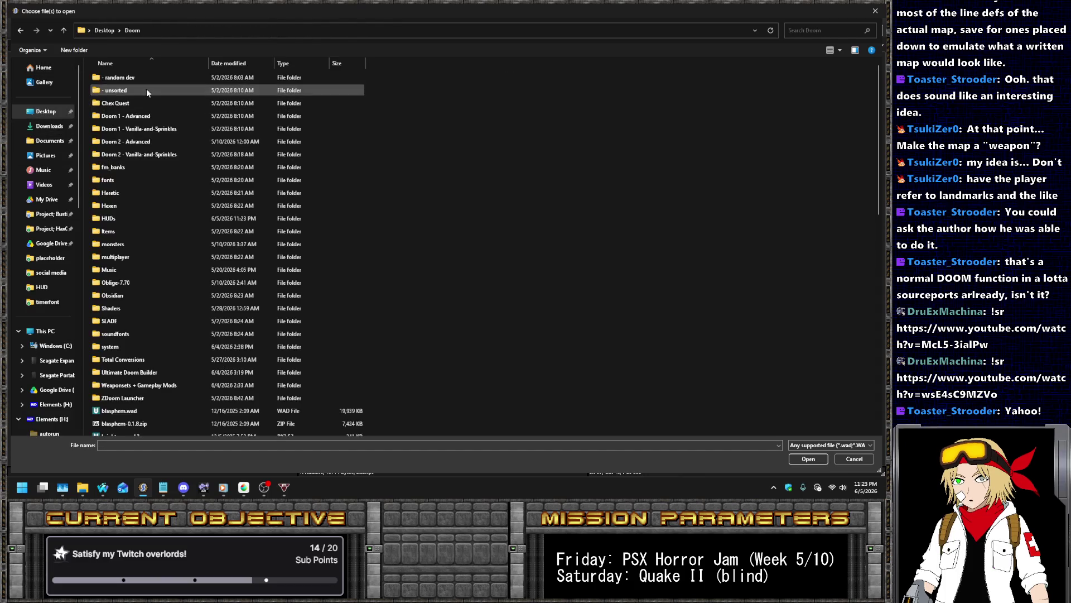
{"action": "double_click", "coordinate": [159, 141]}
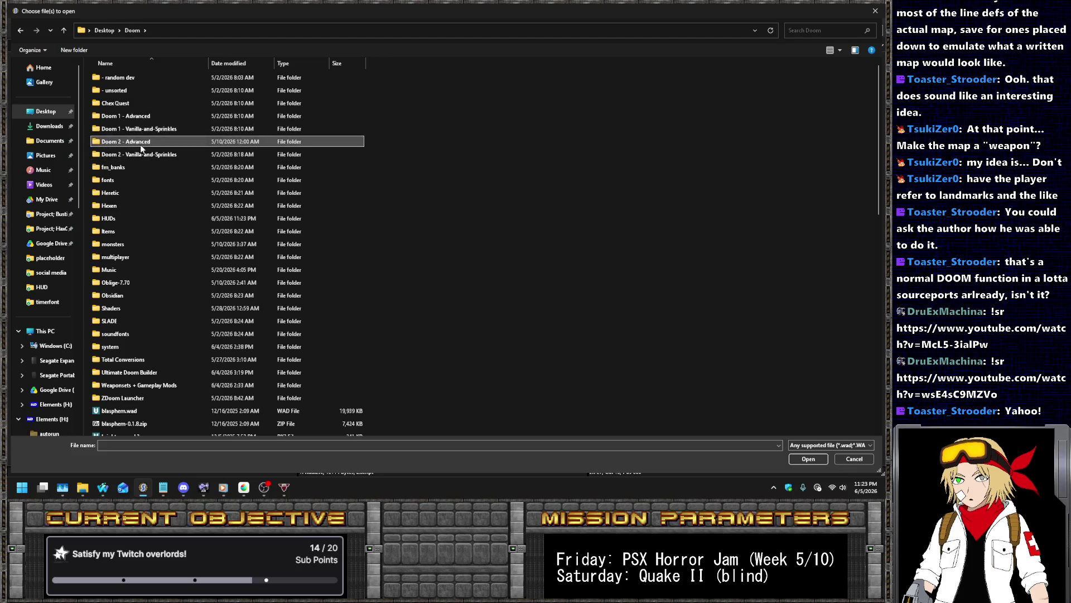
{"action": "left_click", "coordinate": [161, 154]}
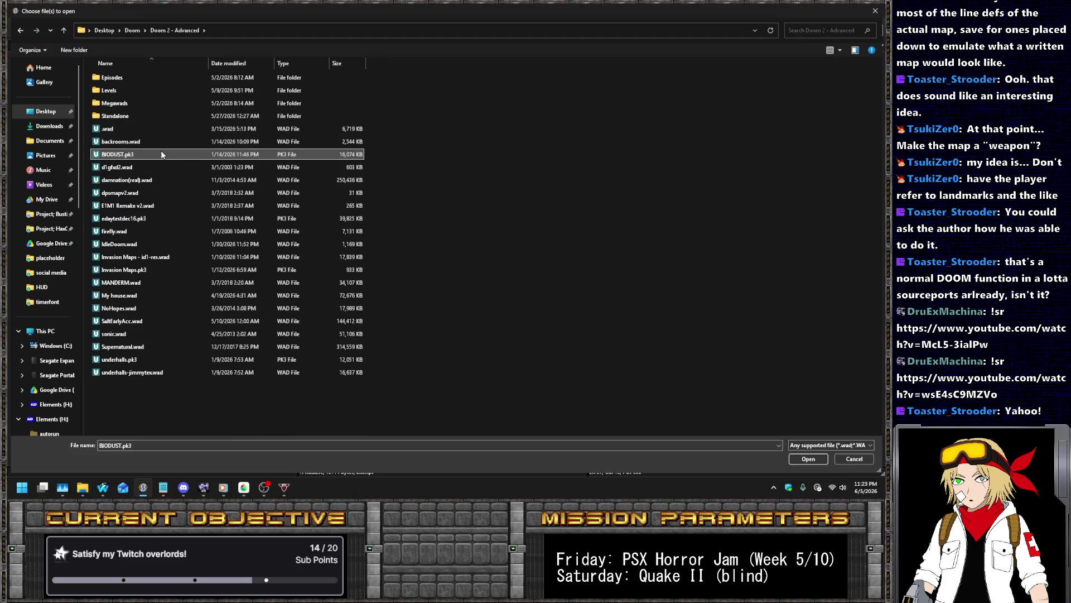
{"action": "key", "text": "Up"}
{"action": "key", "text": "Up"}
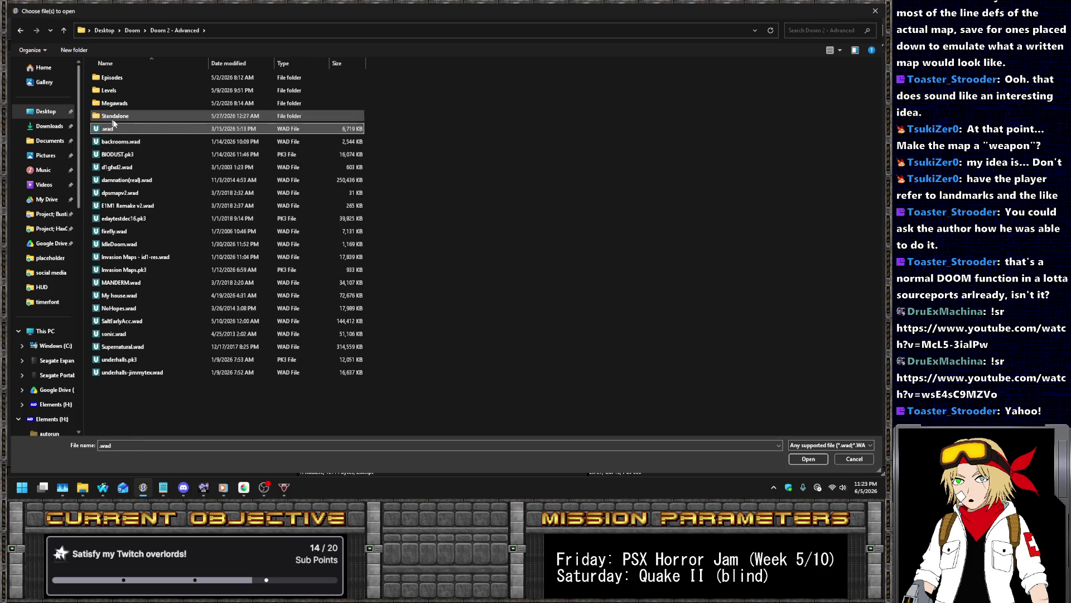
Open .wad with UZDoom and confirm the launch
{"action": "right_click", "coordinate": [119, 125]}
{"action": "left_click", "coordinate": [140, 143]}
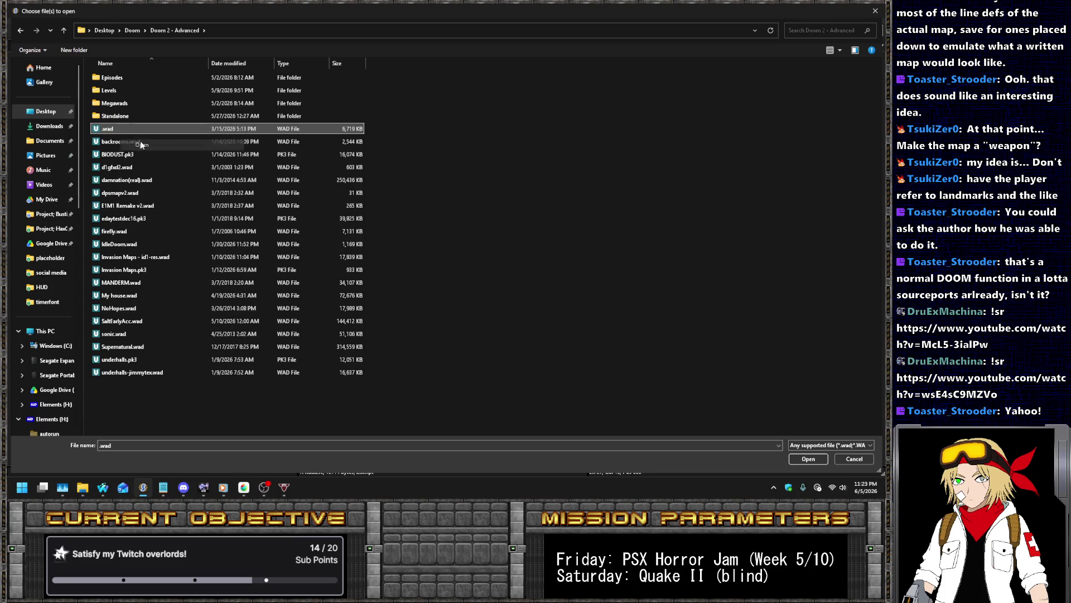
{"action": "key", "text": "Return"}
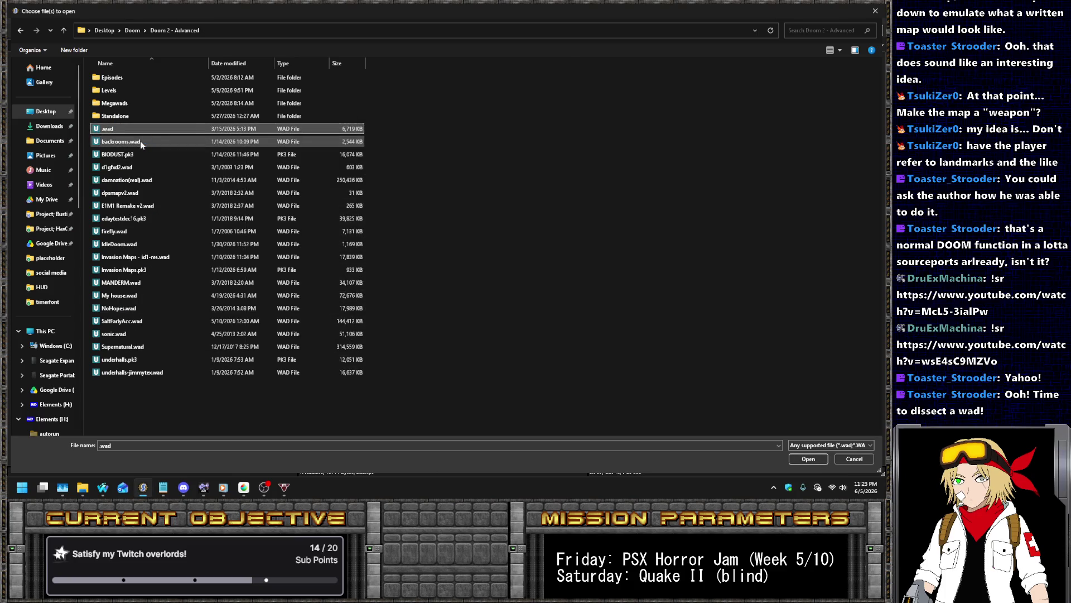
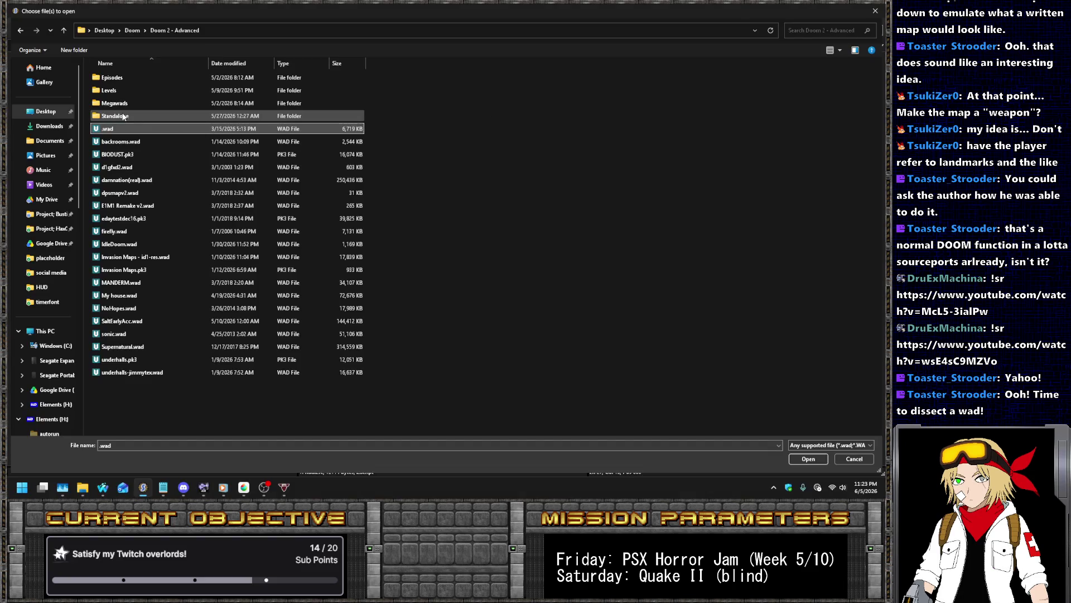
Browse the WAD files in the Standalone and Levels folders of Doom 2 - Advanced
{"action": "double_click", "coordinate": [123, 116]}
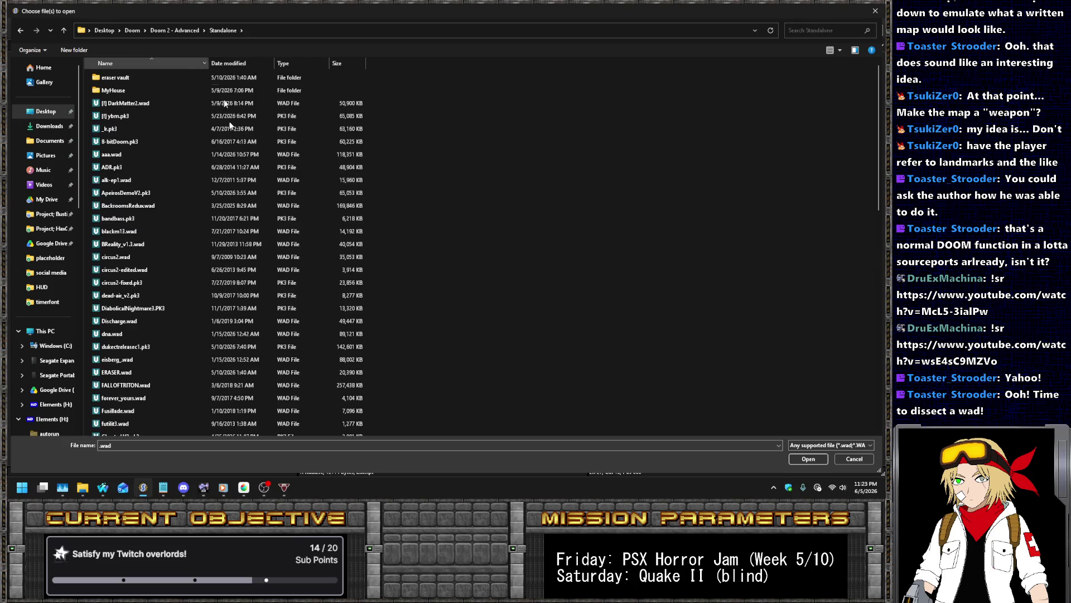
{"action": "left_click", "coordinate": [221, 206]}
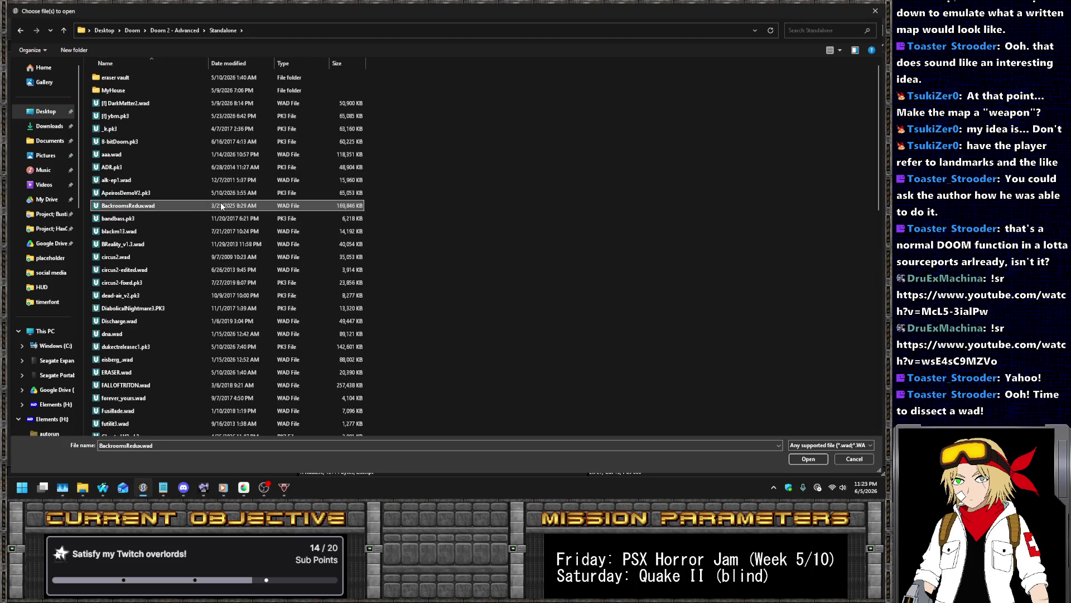
{"action": "key", "text": "BackSpace"}
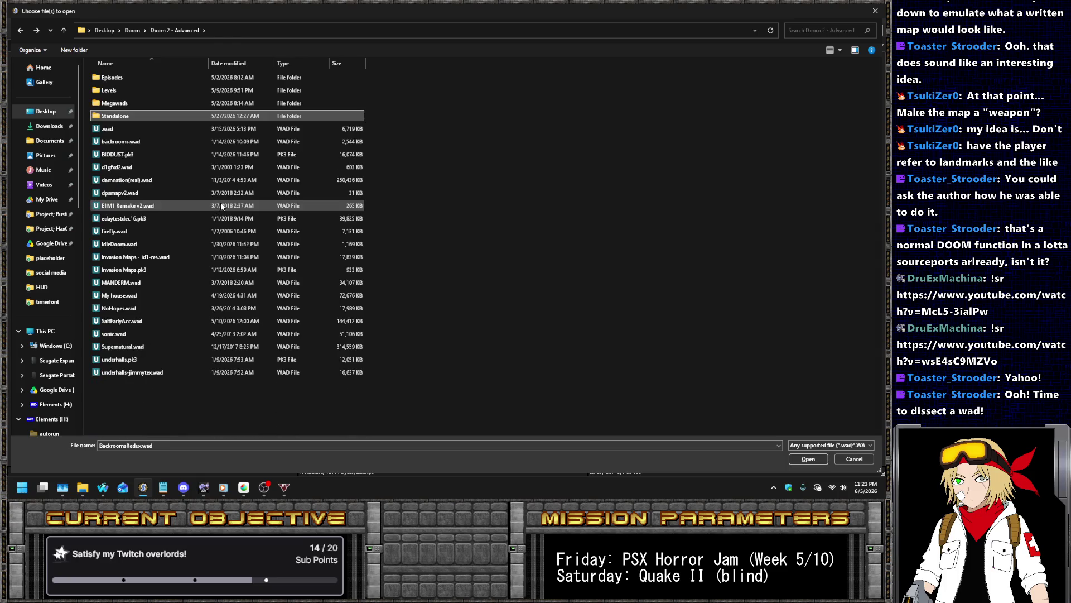
{"action": "left_click", "coordinate": [134, 193]}
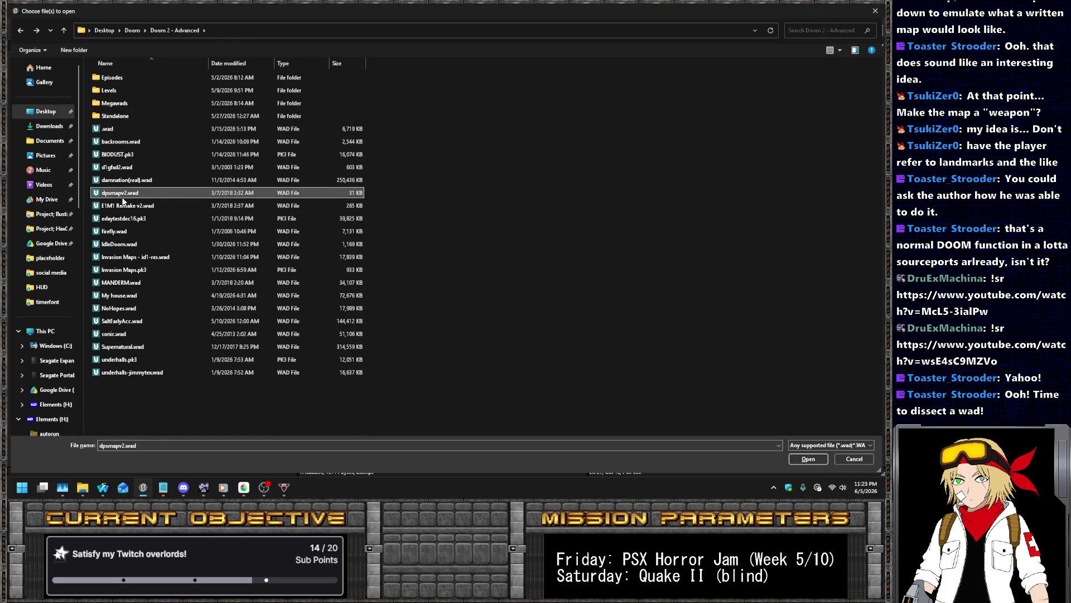
{"action": "left_click", "coordinate": [166, 168]}
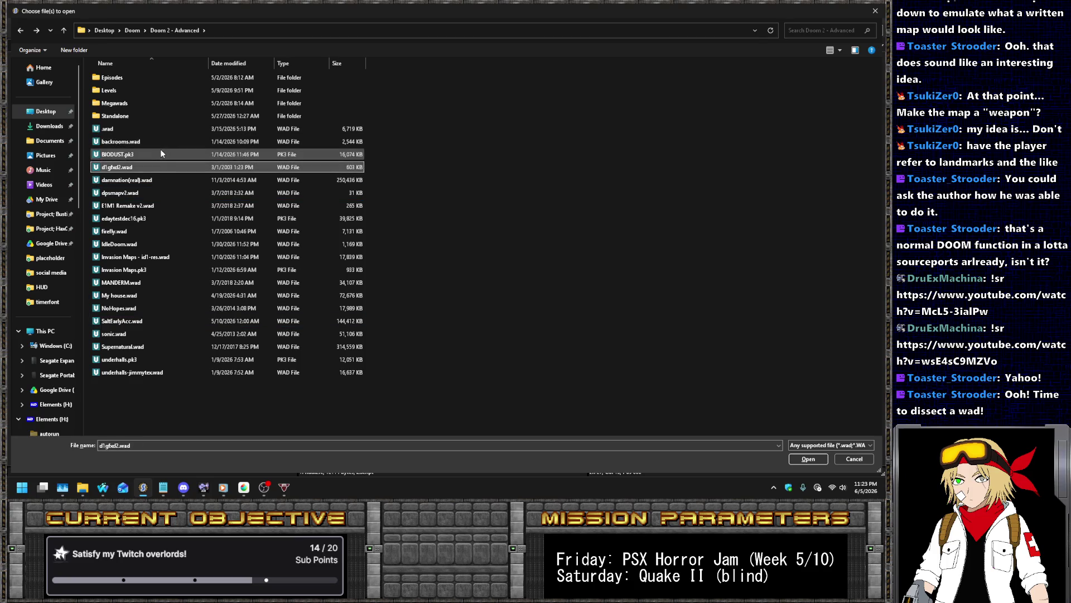
{"action": "double_click", "coordinate": [113, 115]}
{"action": "left_click", "coordinate": [176, 209]}
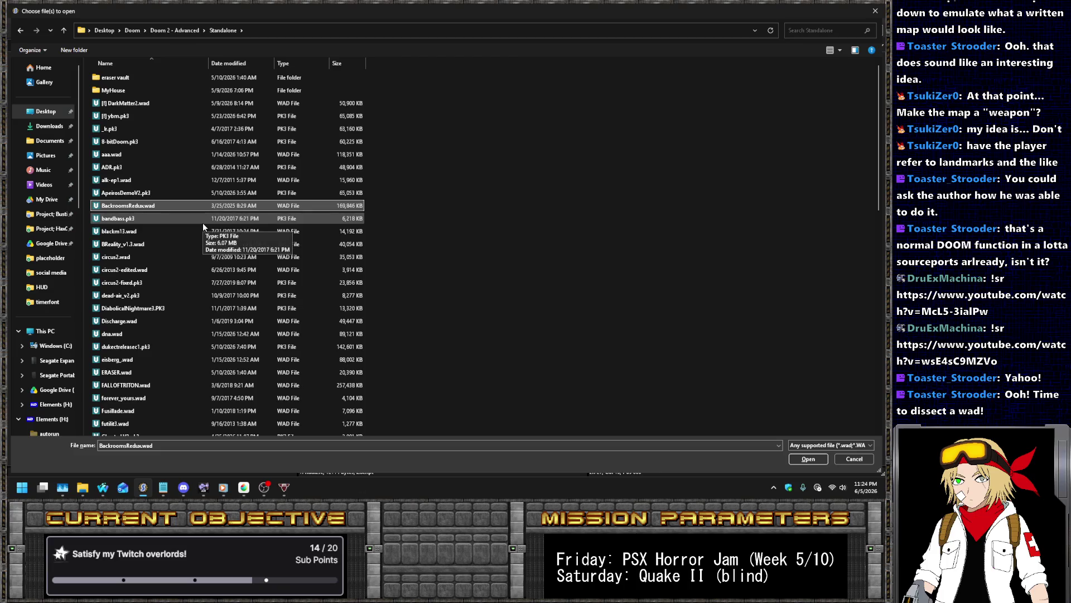
{"action": "key", "text": "BackSpace"}
{"action": "key", "text": "Up"}
{"action": "key", "text": "Up"}
{"action": "key", "text": "Return"}
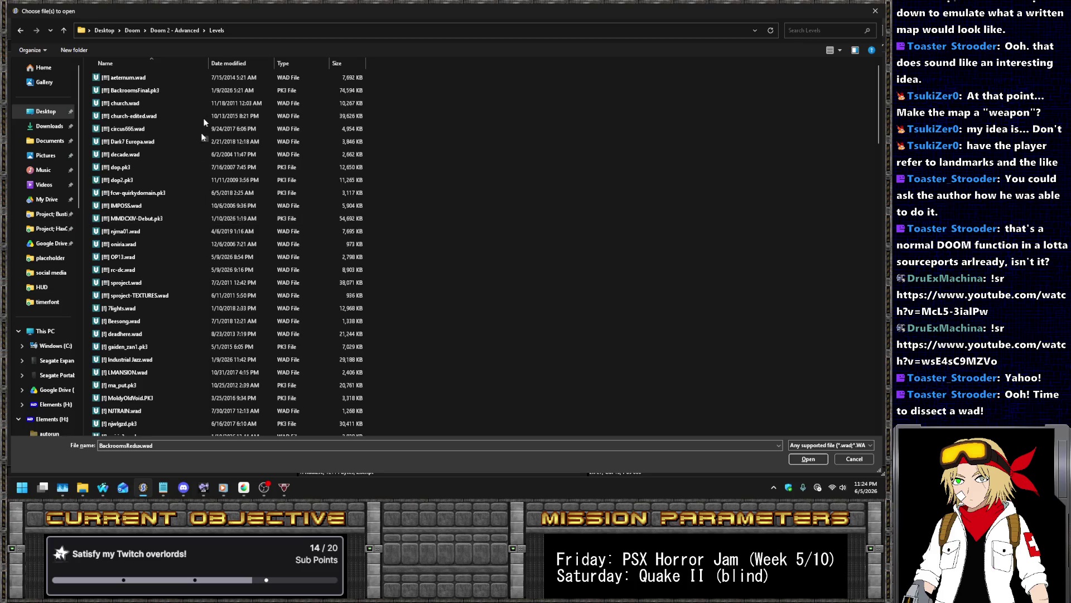
Return through the Doom folder to Doom 2 - Advanced › Standalone and open [!] ybm.pk3
{"action": "left_click", "coordinate": [162, 29]}
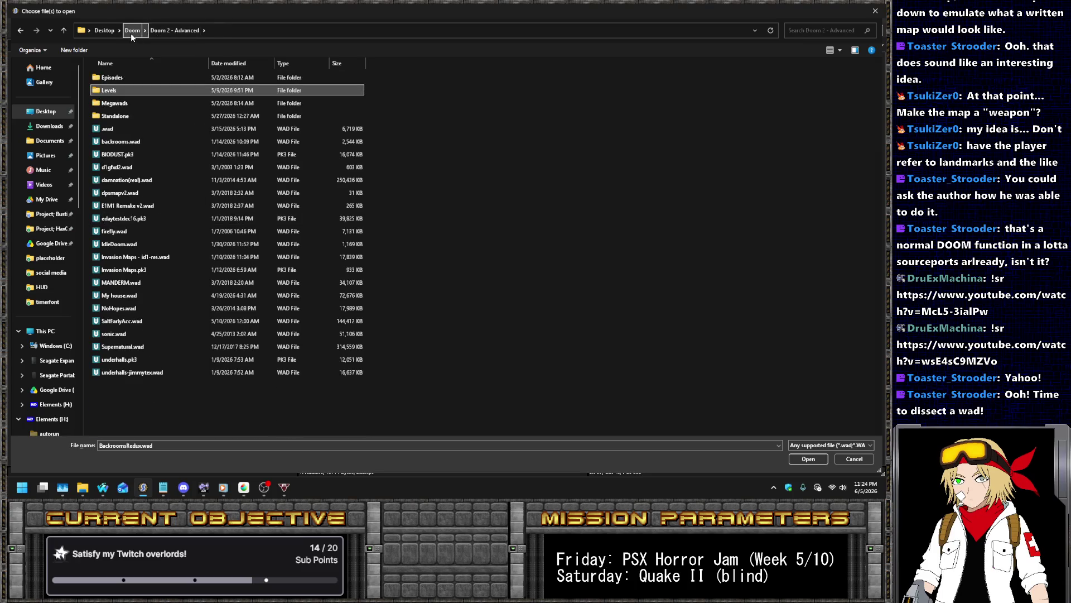
{"action": "left_click", "coordinate": [131, 30]}
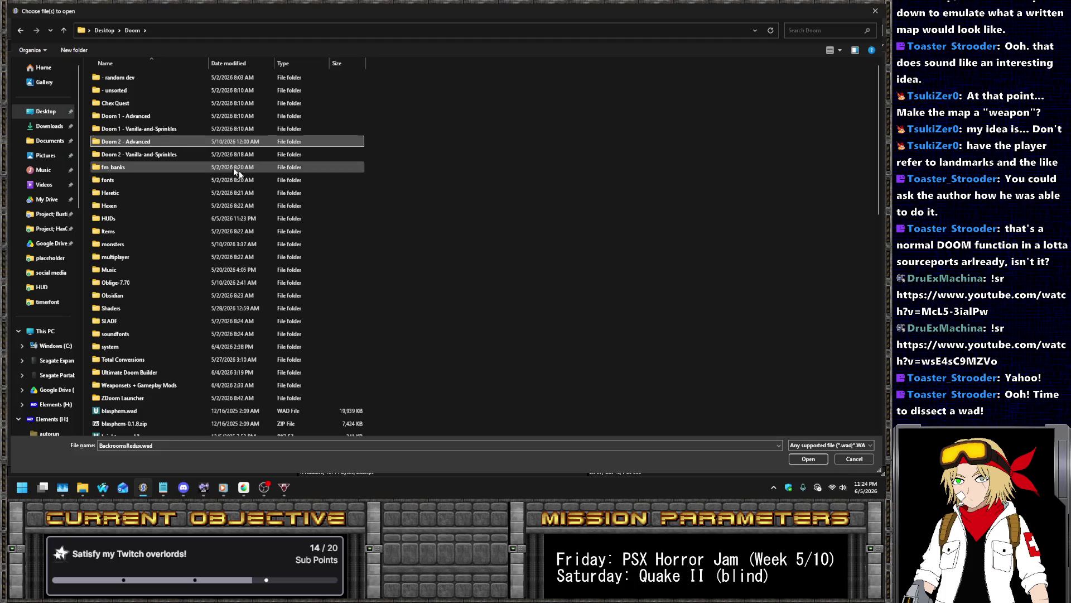
{"action": "scroll", "coordinate": [242, 184], "scroll_direction": "down", "scroll_amount": 2}
{"action": "scroll", "coordinate": [246, 178], "scroll_direction": "down", "scroll_amount": 9}
{"action": "left_click", "coordinate": [256, 173]}
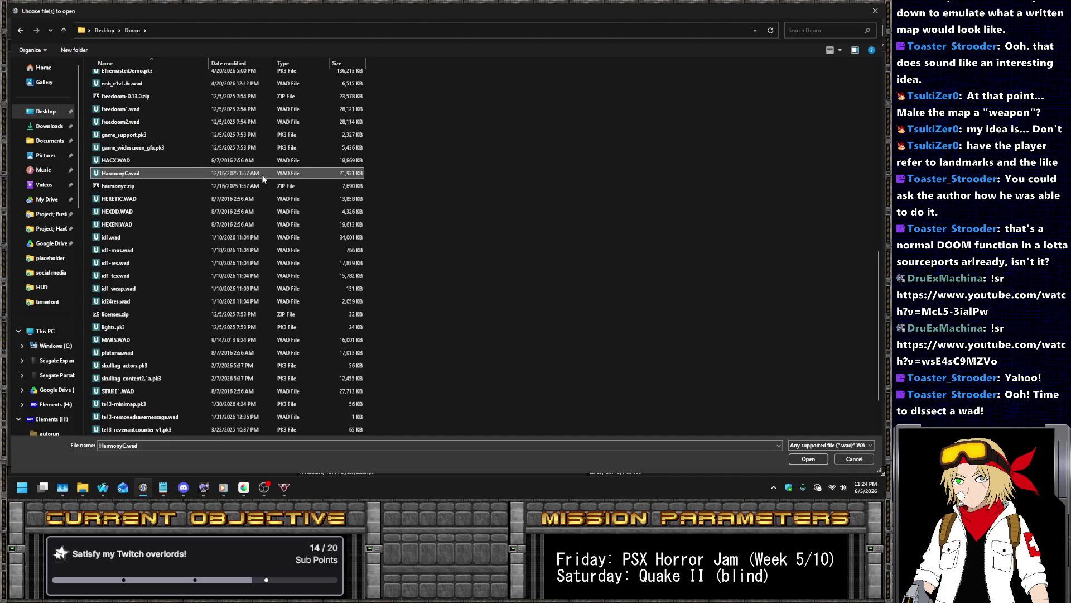
{"action": "scroll", "coordinate": [262, 178], "scroll_direction": "up", "scroll_amount": 11}
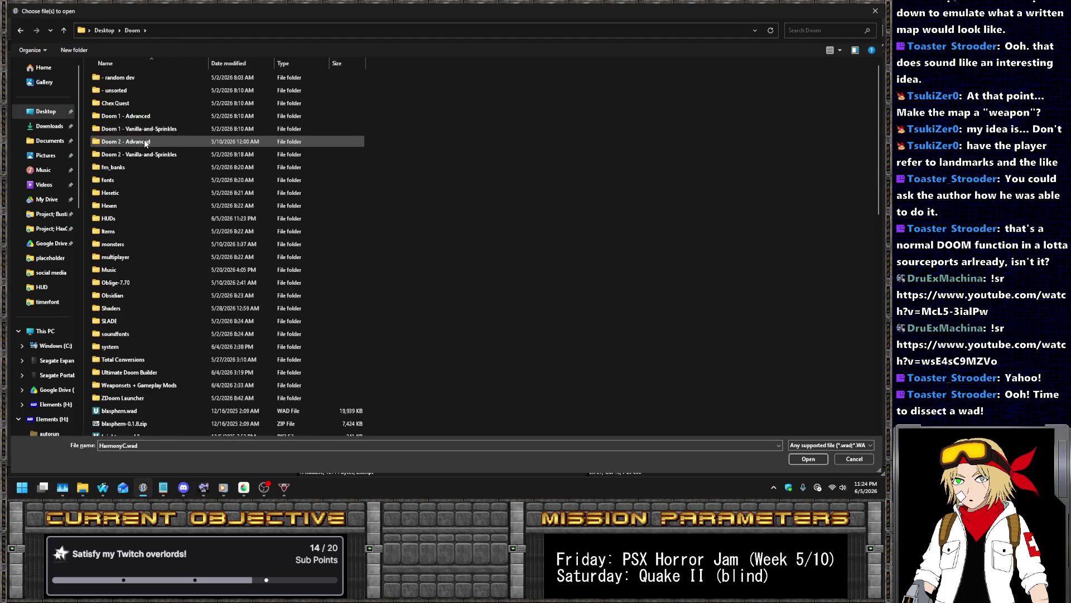
{"action": "double_click", "coordinate": [144, 142]}
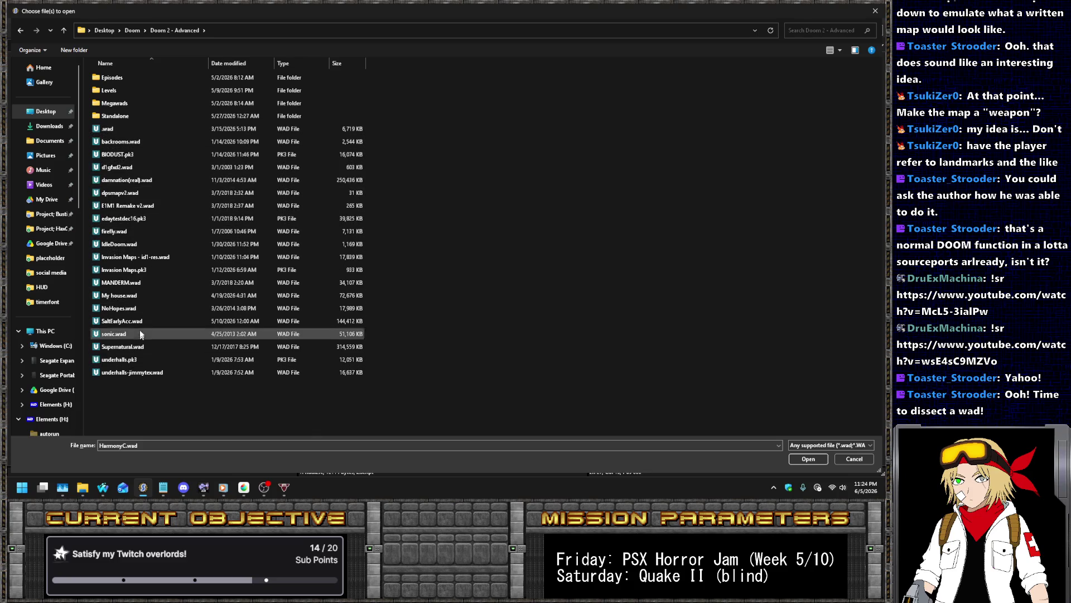
{"action": "double_click", "coordinate": [124, 91]}
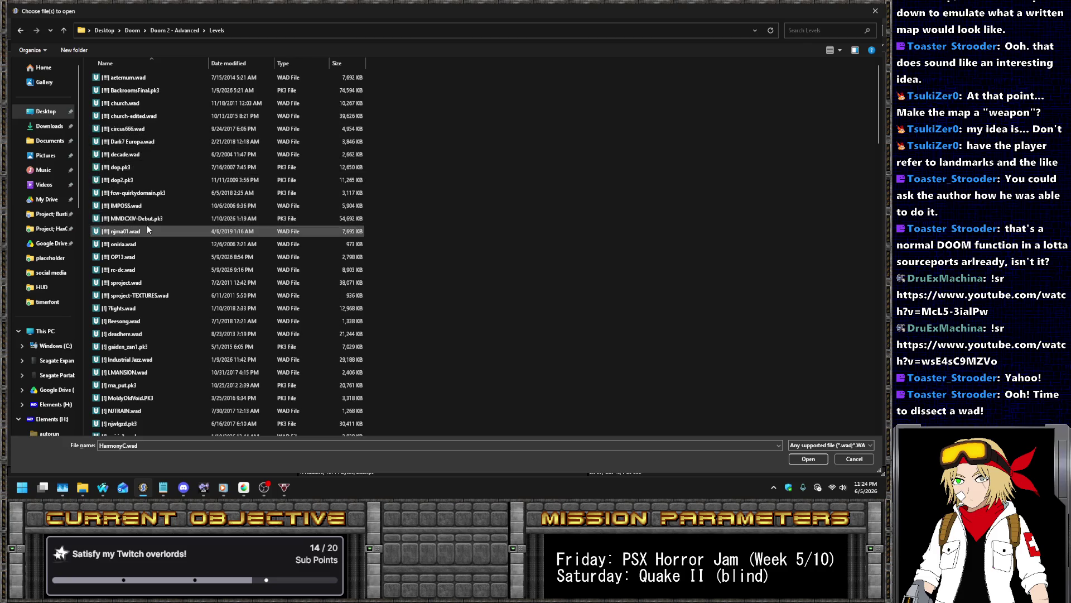
{"action": "scroll", "coordinate": [149, 230], "scroll_direction": "down", "scroll_amount": 4}
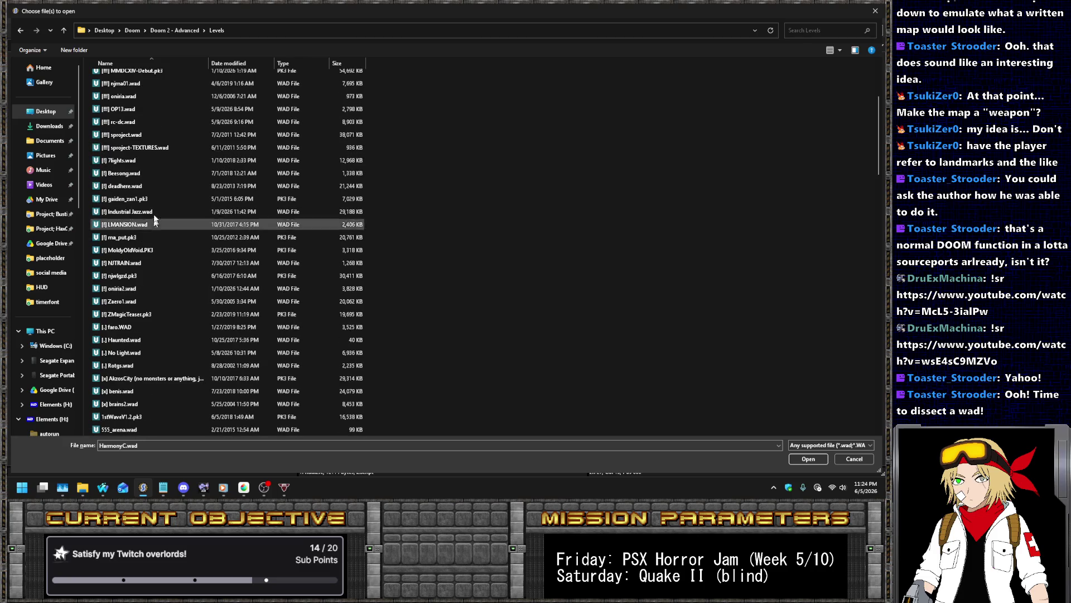
{"action": "left_click", "coordinate": [179, 29]}
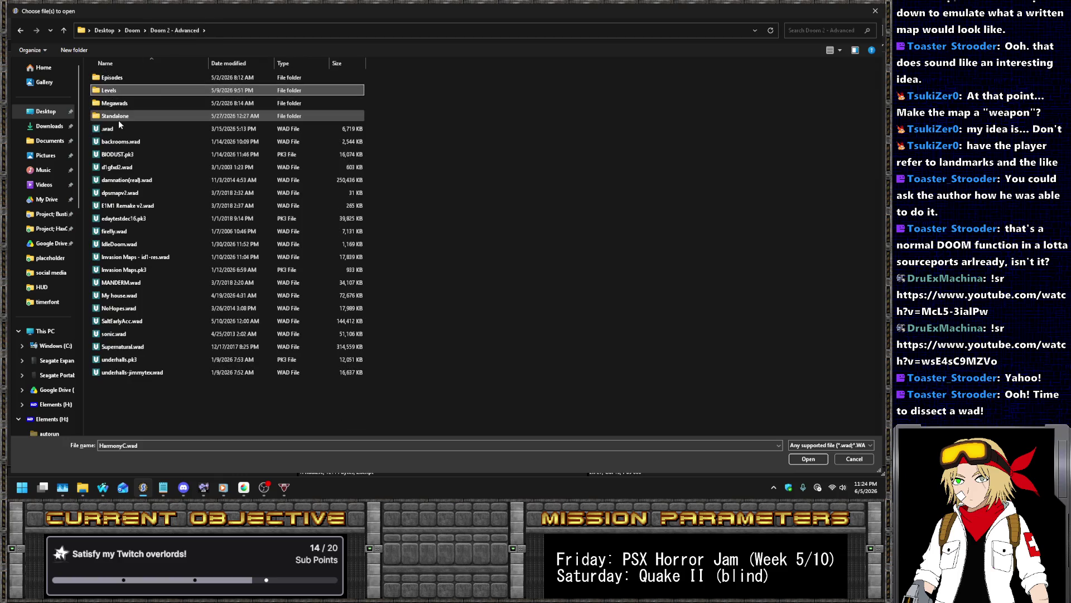
{"action": "double_click", "coordinate": [133, 115]}
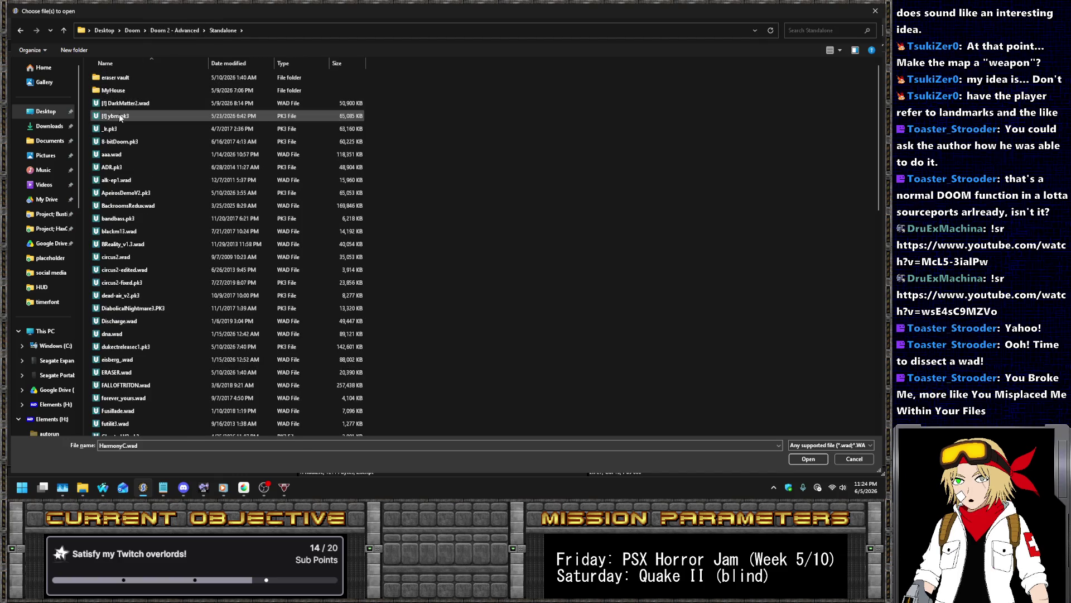
{"action": "double_click", "coordinate": [119, 114]}
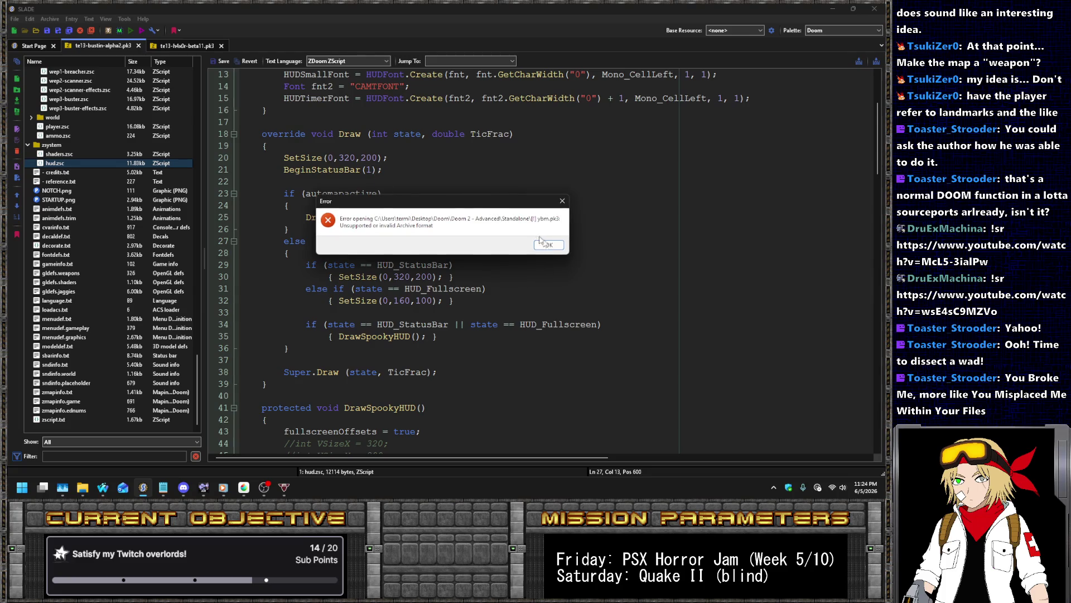
Dismiss SLADE's invalid-archive error and switch to the Levels File Explorer window, moving up to Doom 2 - Vanilla-and-Sprinkles
{"action": "left_click", "coordinate": [550, 246]}
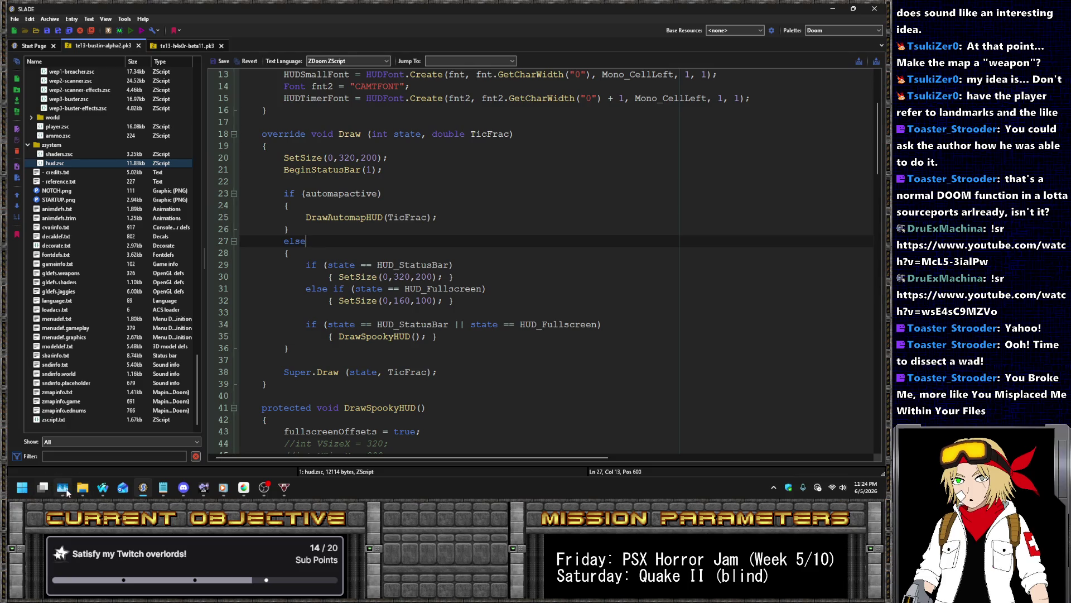
{"action": "mouse_move", "coordinate": [83, 487]}
{"action": "left_click", "coordinate": [368, 438]}
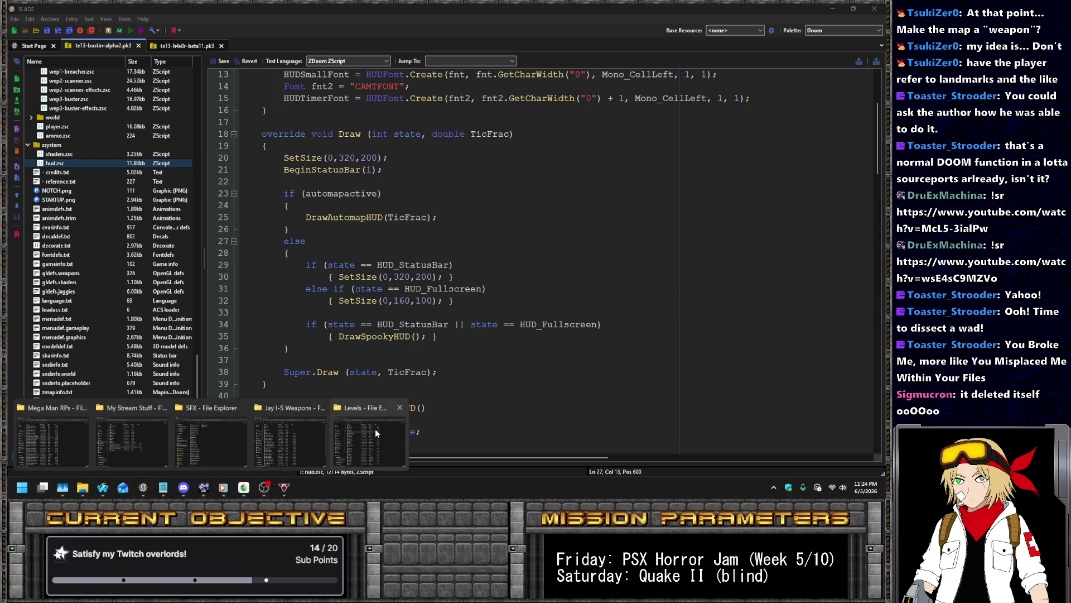
{"action": "left_click", "coordinate": [391, 33]}
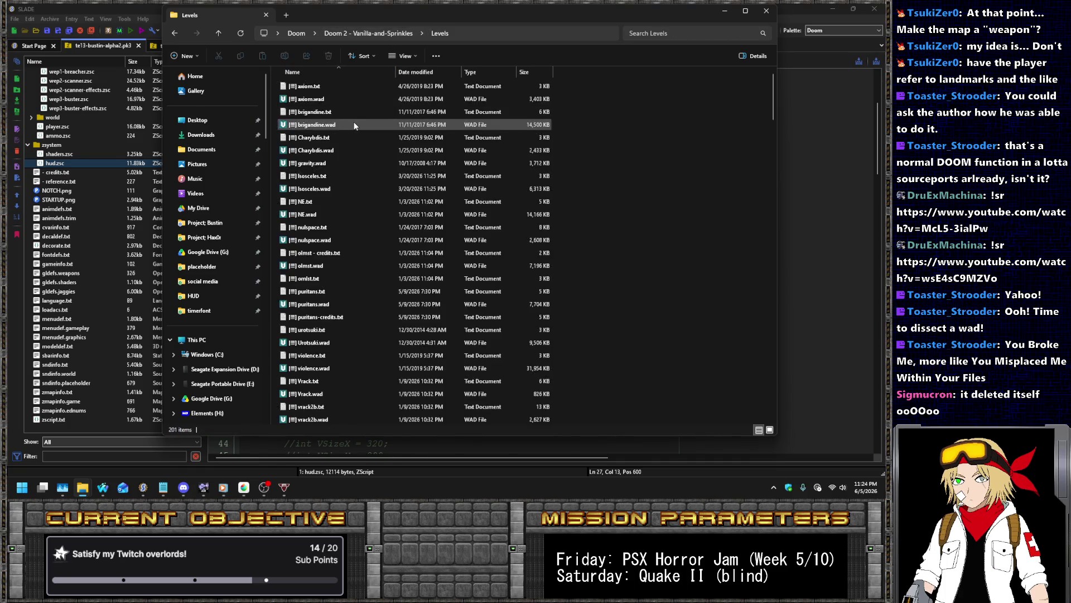
Navigate File Explorer to Doom › Doom 2 - Advanced › Standalone
{"action": "double_click", "coordinate": [353, 122]}
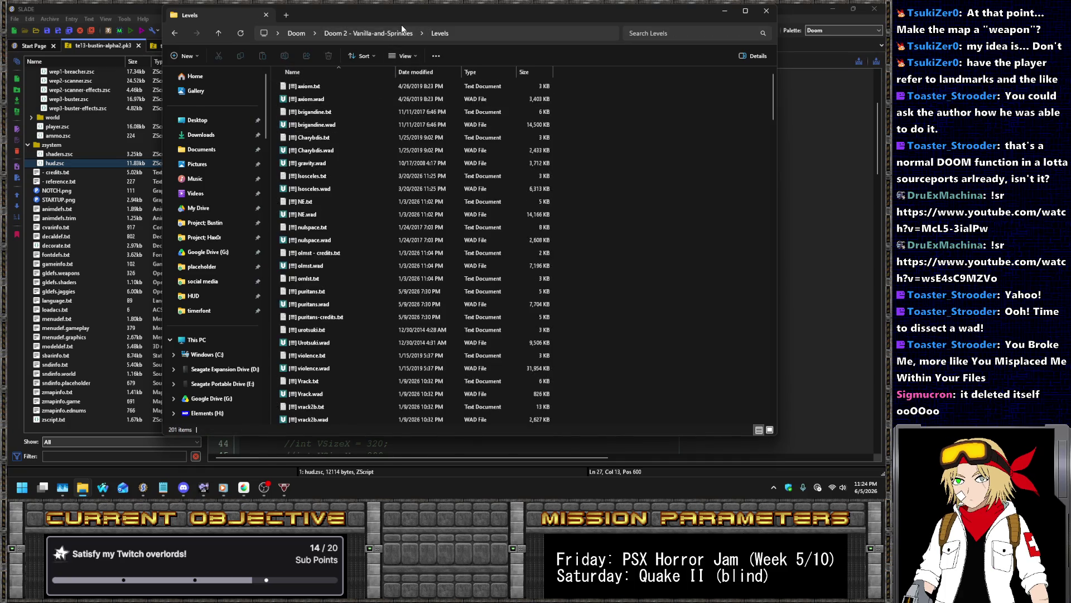
{"action": "left_click", "coordinate": [296, 33]}
{"action": "double_click", "coordinate": [326, 150]}
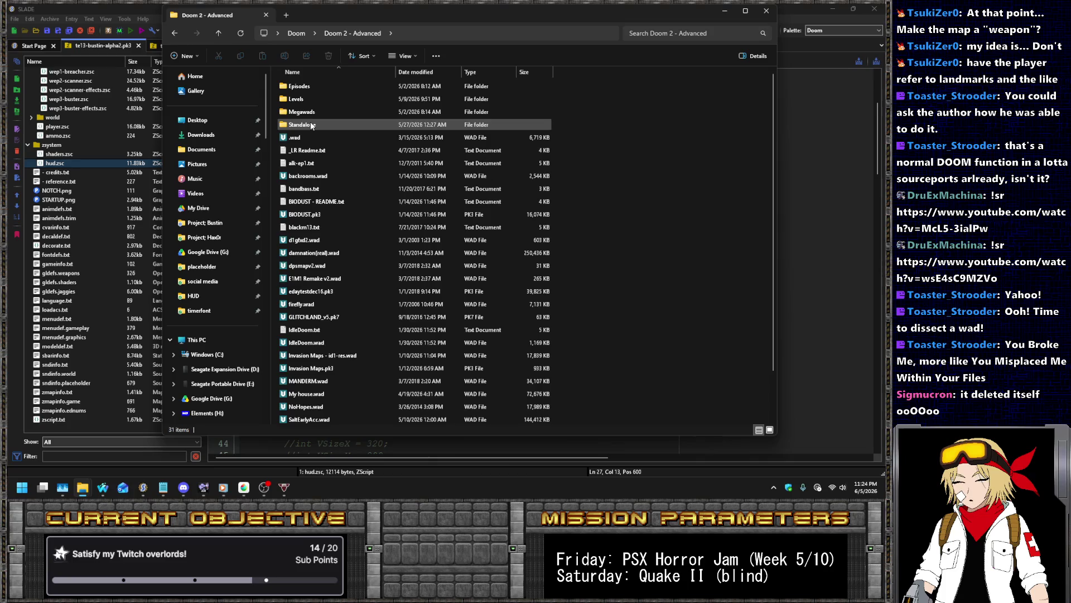
{"action": "double_click", "coordinate": [311, 125]}
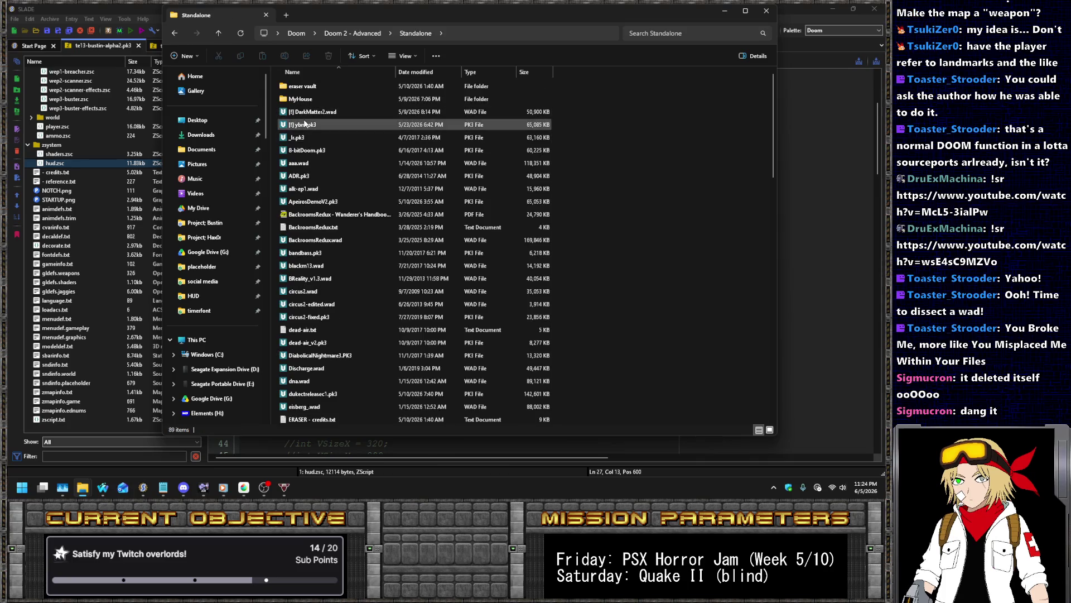
Choose Open with › Choose another app for the [!] ybm.pk3 archive
{"action": "right_click", "coordinate": [303, 123]}
{"action": "left_click", "coordinate": [301, 123]}
{"action": "right_click", "coordinate": [300, 123]}
{"action": "left_click", "coordinate": [291, 125]}
{"action": "right_click", "coordinate": [292, 125]}
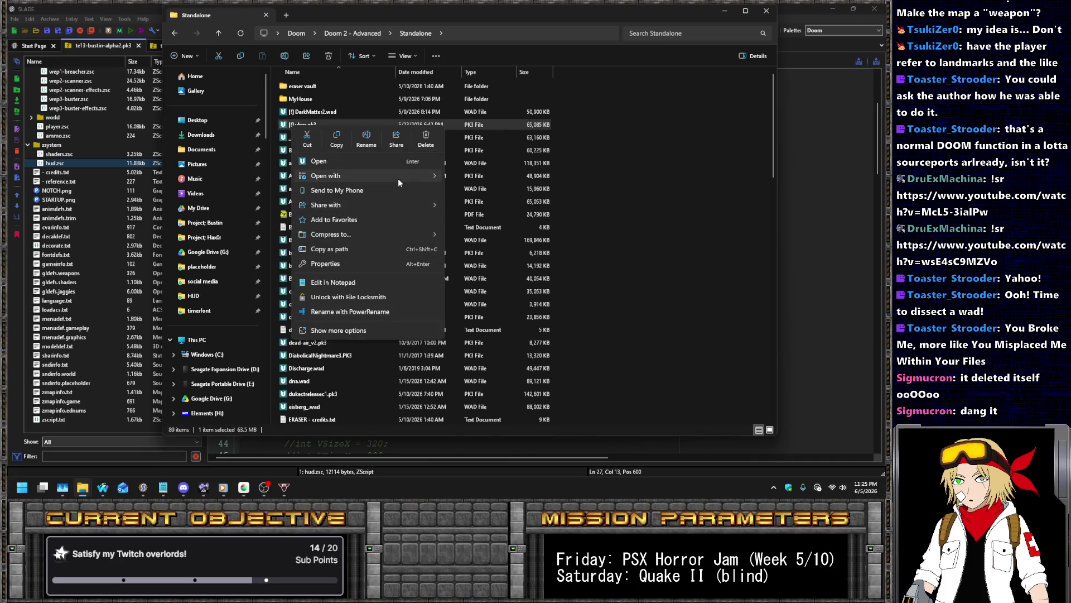
{"action": "mouse_move", "coordinate": [417, 177]}
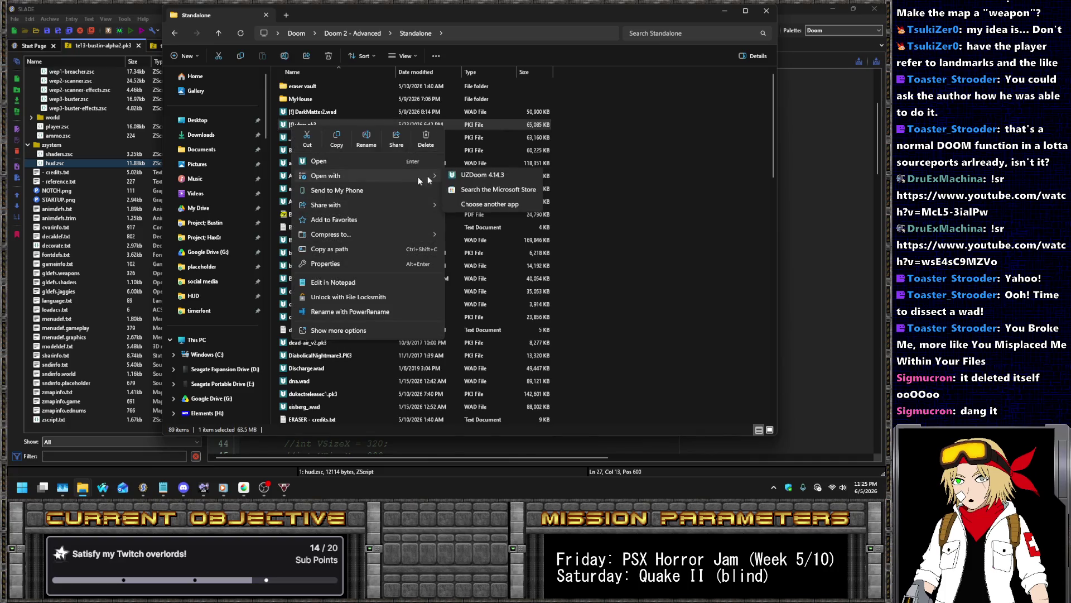
{"action": "left_click", "coordinate": [503, 208]}
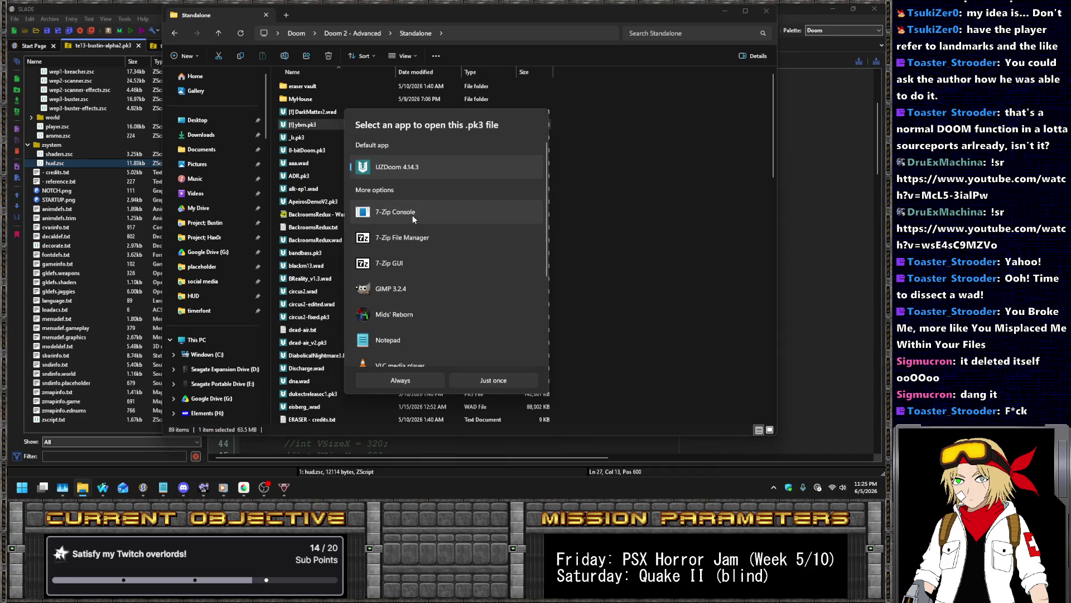
Open [!] ybm.pk3 with 7-Zip File Manager and start extracting its contents
{"action": "double_click", "coordinate": [419, 235]}
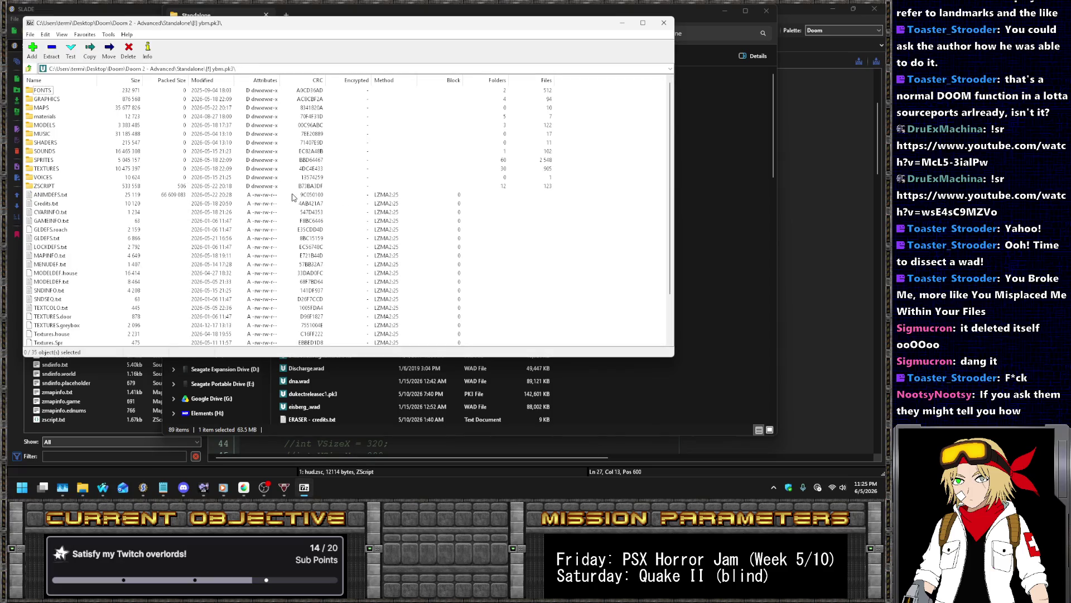
{"action": "scroll", "coordinate": [292, 197], "scroll_direction": "down", "scroll_amount": 2}
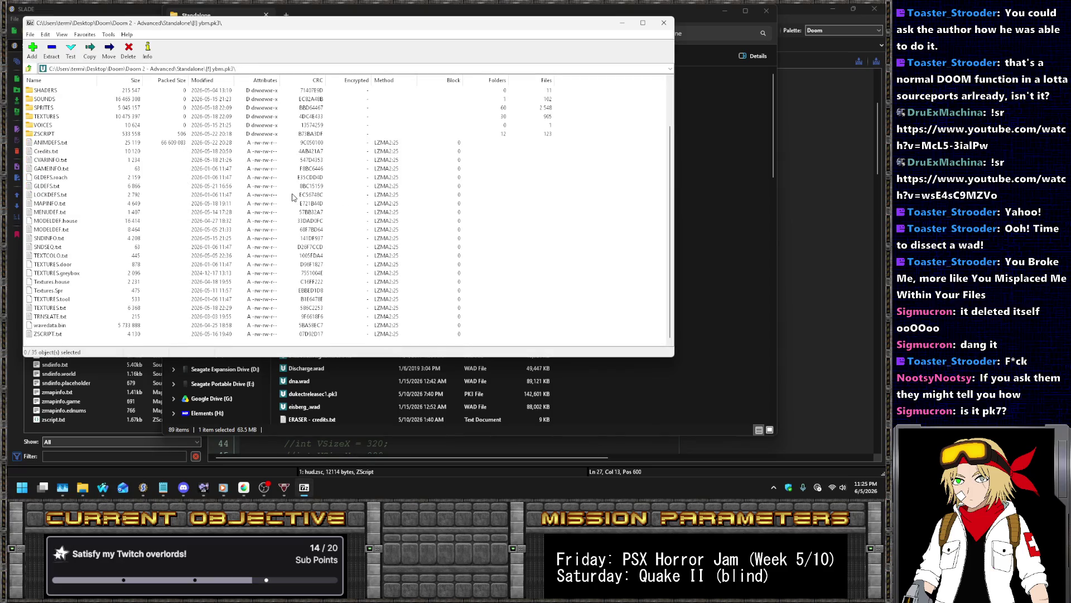
{"action": "left_click", "coordinate": [54, 54]}
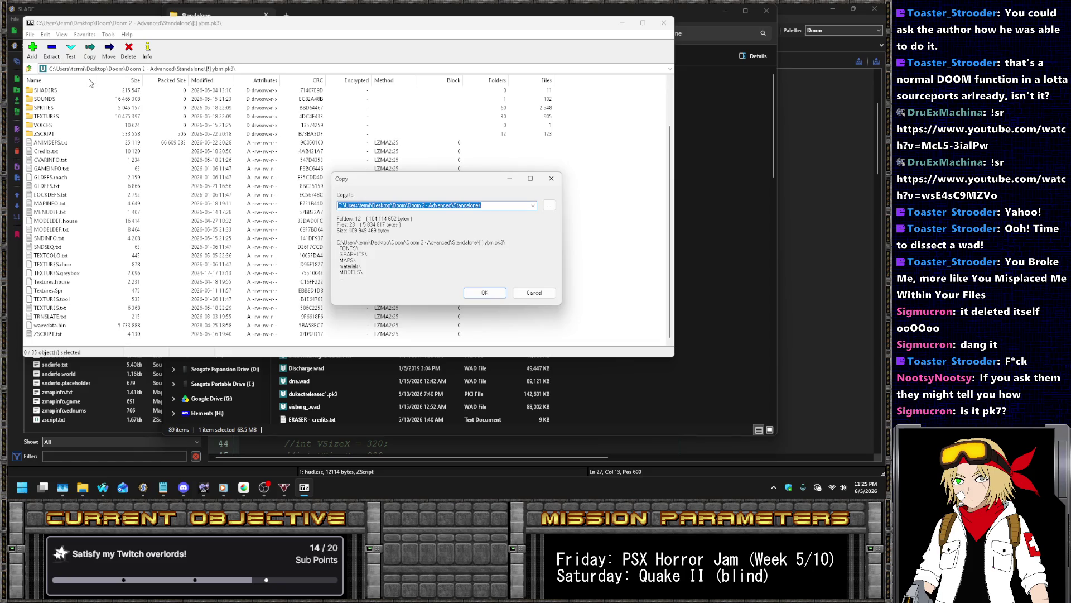